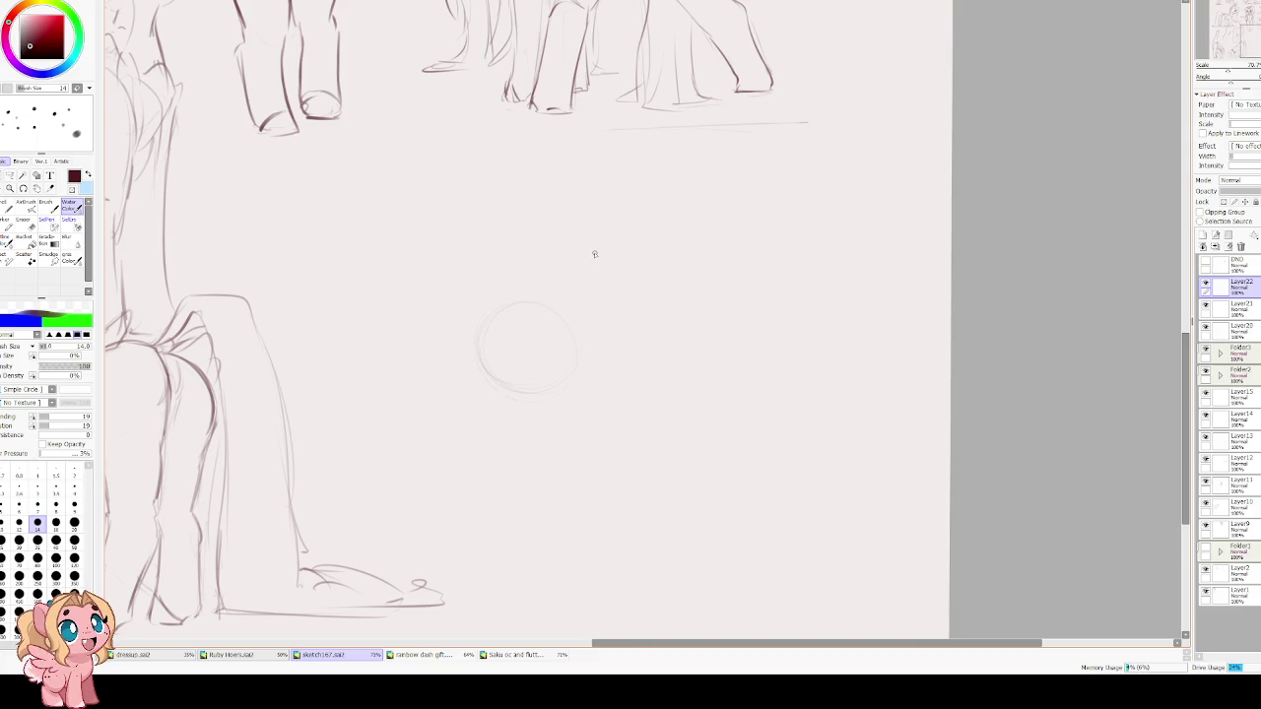
# Add a small ear hook at the circle's top right and strengthen its left edge.
pyautogui.scroll(1, 530, 279)
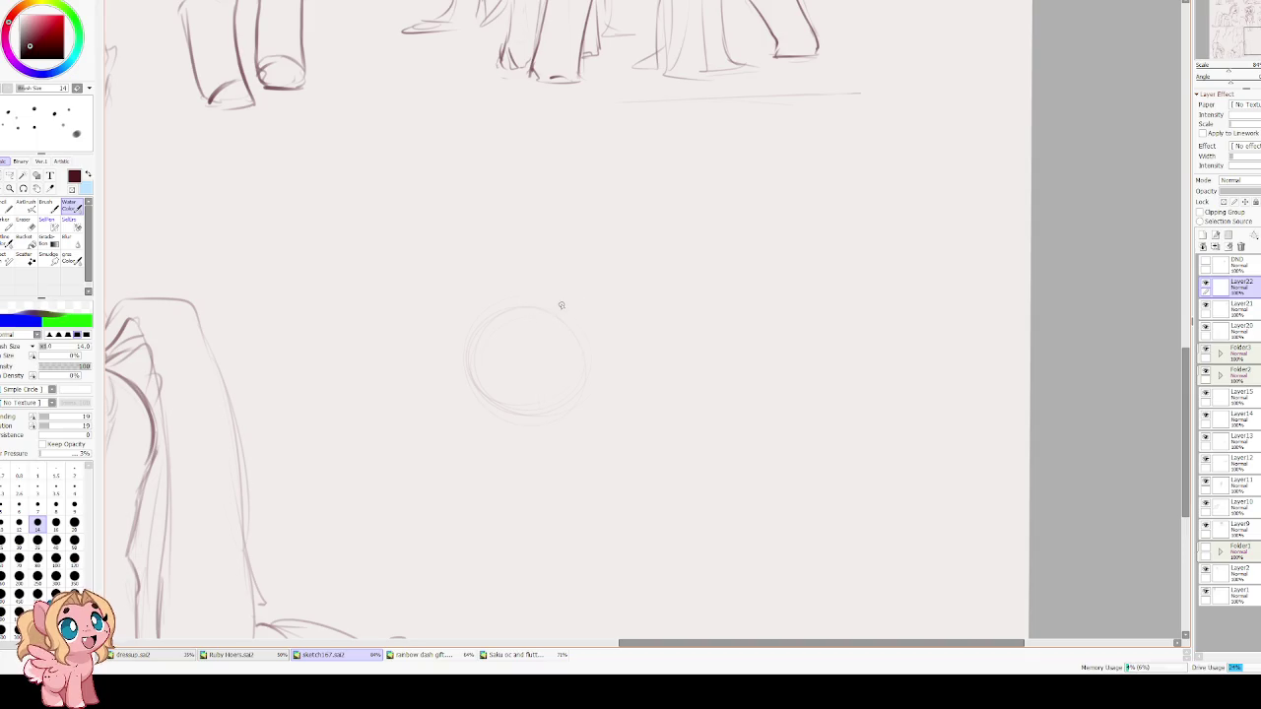
pyautogui.moveTo(550, 314)
pyautogui.mouseDown()
pyautogui.moveTo(562, 302)
pyautogui.moveTo(581, 309)
pyautogui.moveTo(582, 396)
pyautogui.mouseUp()
pyautogui.moveTo(520, 314); pyautogui.dragTo(455, 383)
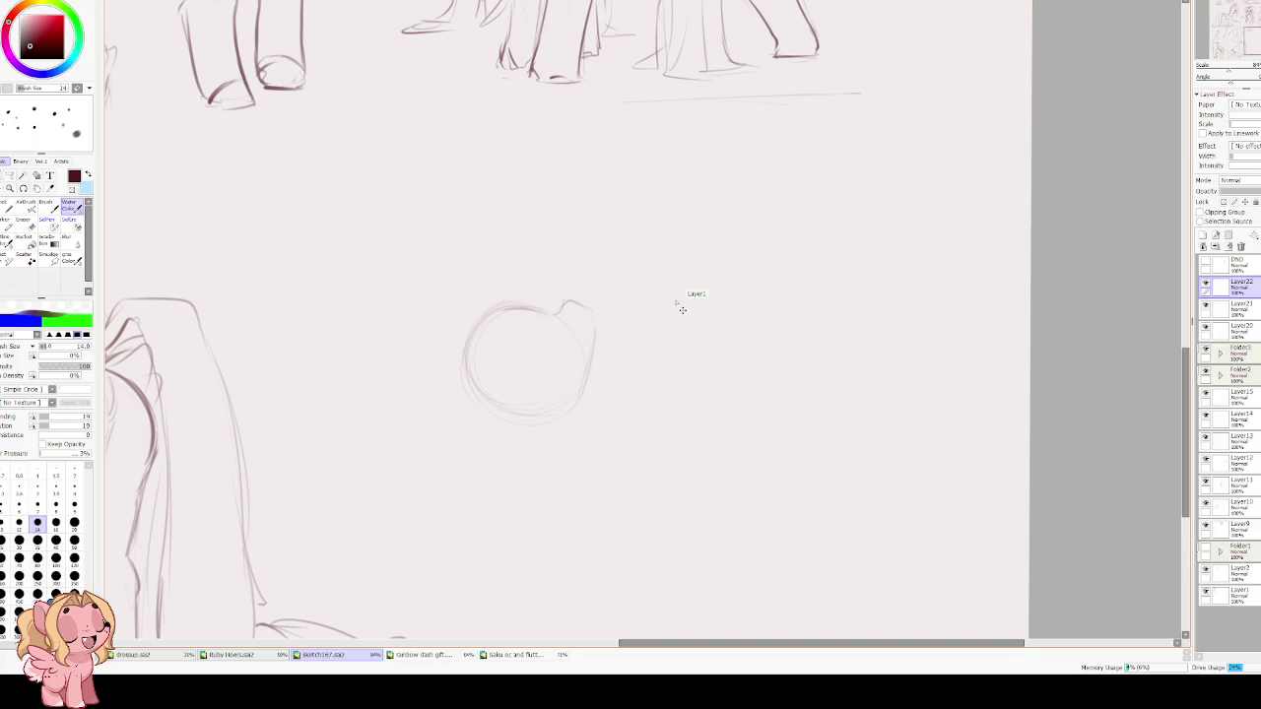
# Rotate the head circle with Ctrl+T and undo the stray strokes around its lower edge.
pyautogui.hotkey('ctrl', 't')
pyautogui.moveTo(730, 298); pyautogui.dragTo(642, 240)
pyautogui.press('Return')
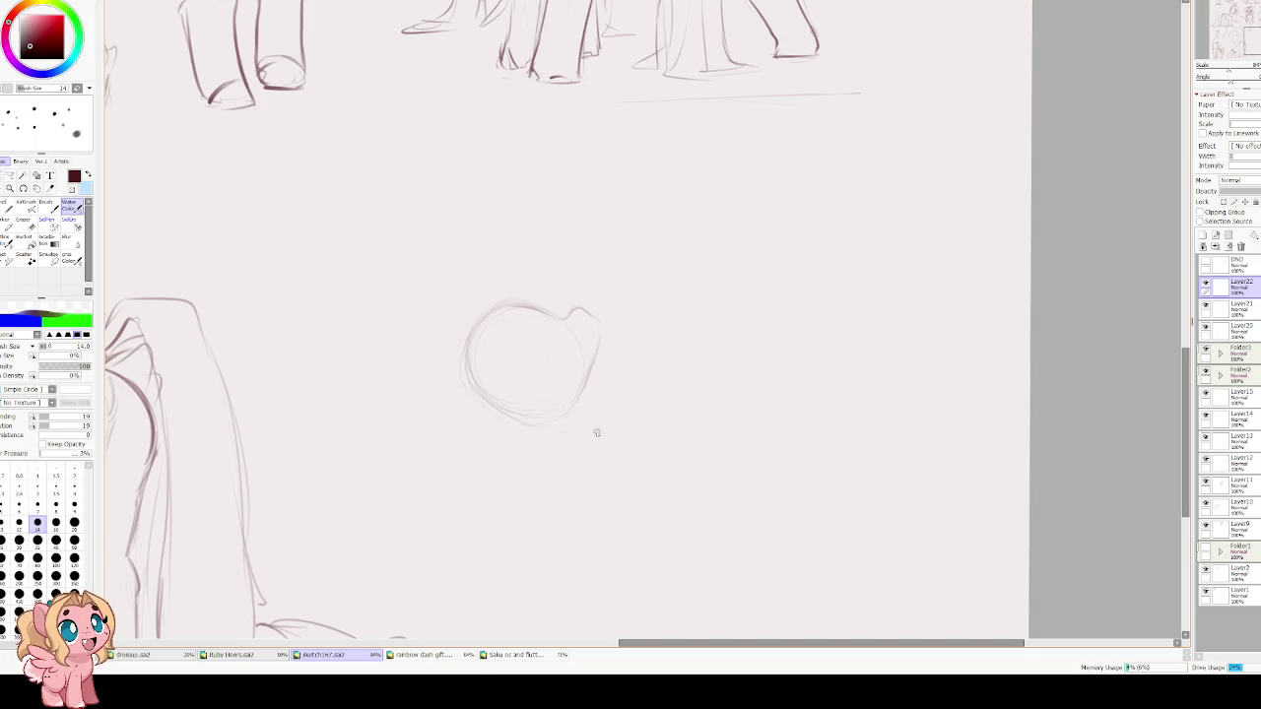
pyautogui.moveTo(487, 403); pyautogui.dragTo(519, 430)
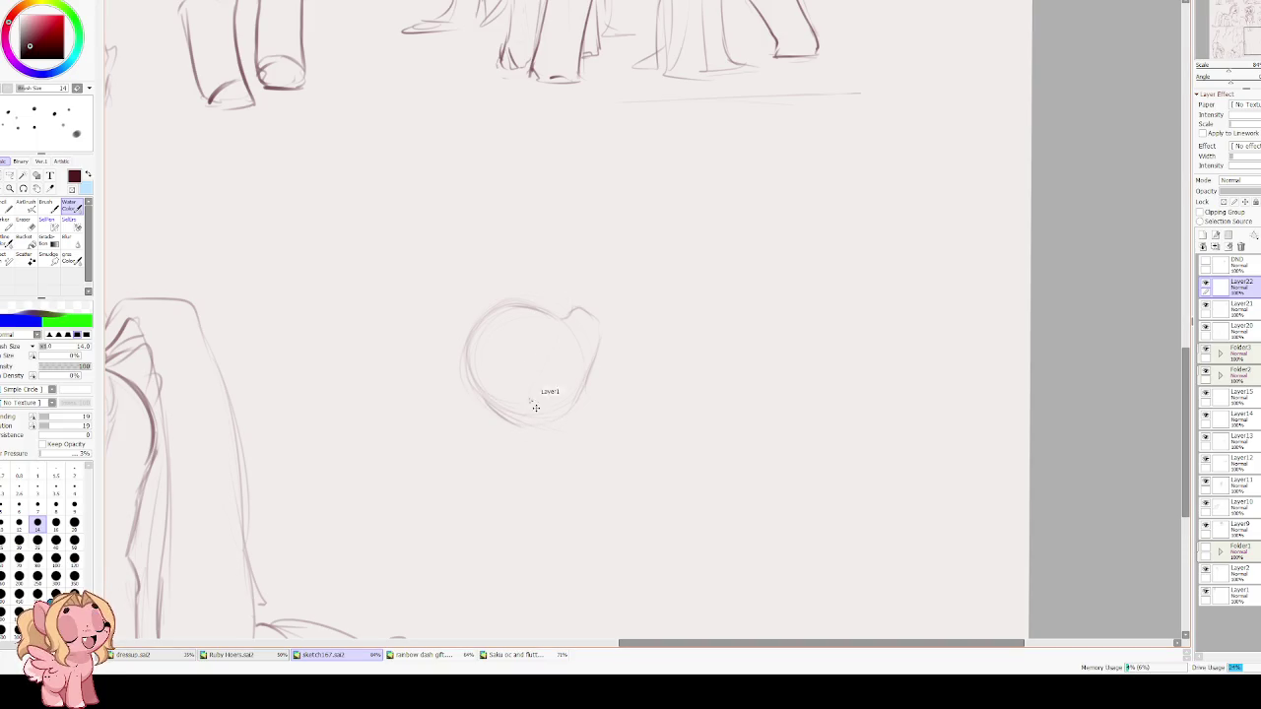
pyautogui.hotkey('ctrl', 't')
pyautogui.press('Return')
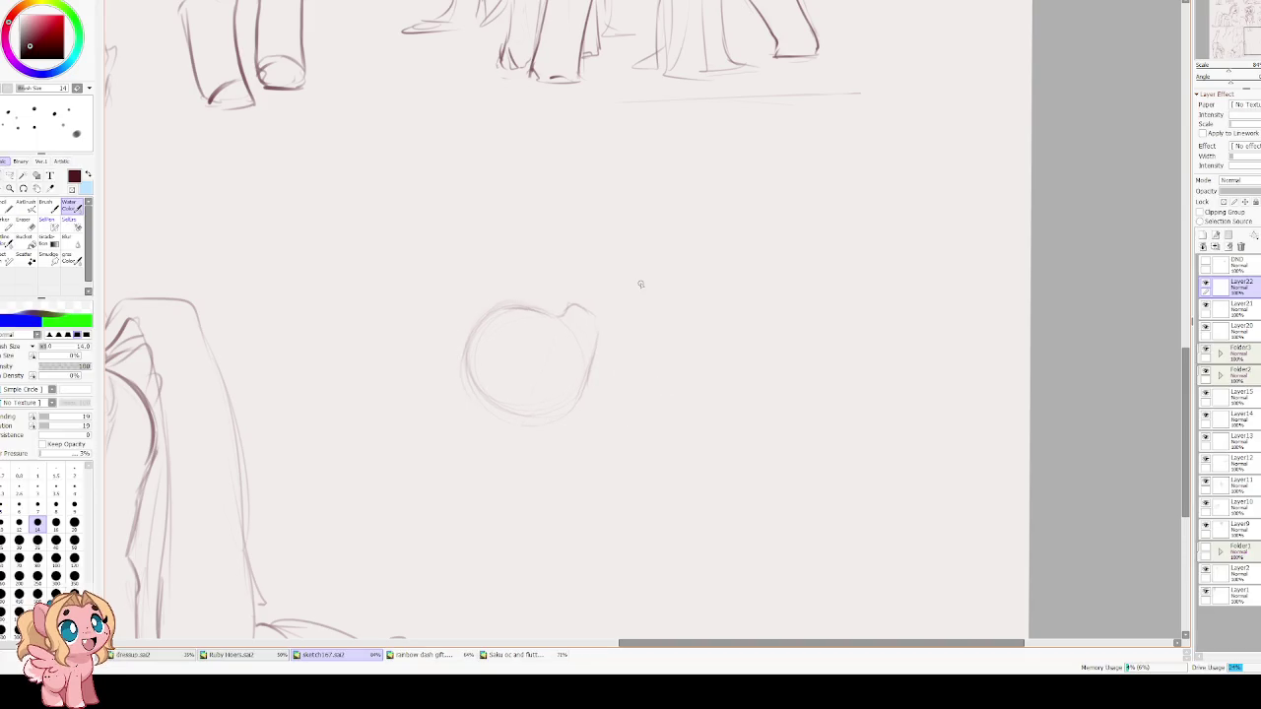
pyautogui.moveTo(569, 378)
pyautogui.mouseDown()
pyautogui.moveTo(525, 404)
pyautogui.moveTo(536, 404)
pyautogui.mouseUp()
pyautogui.hotkey('ctrl', 'z')
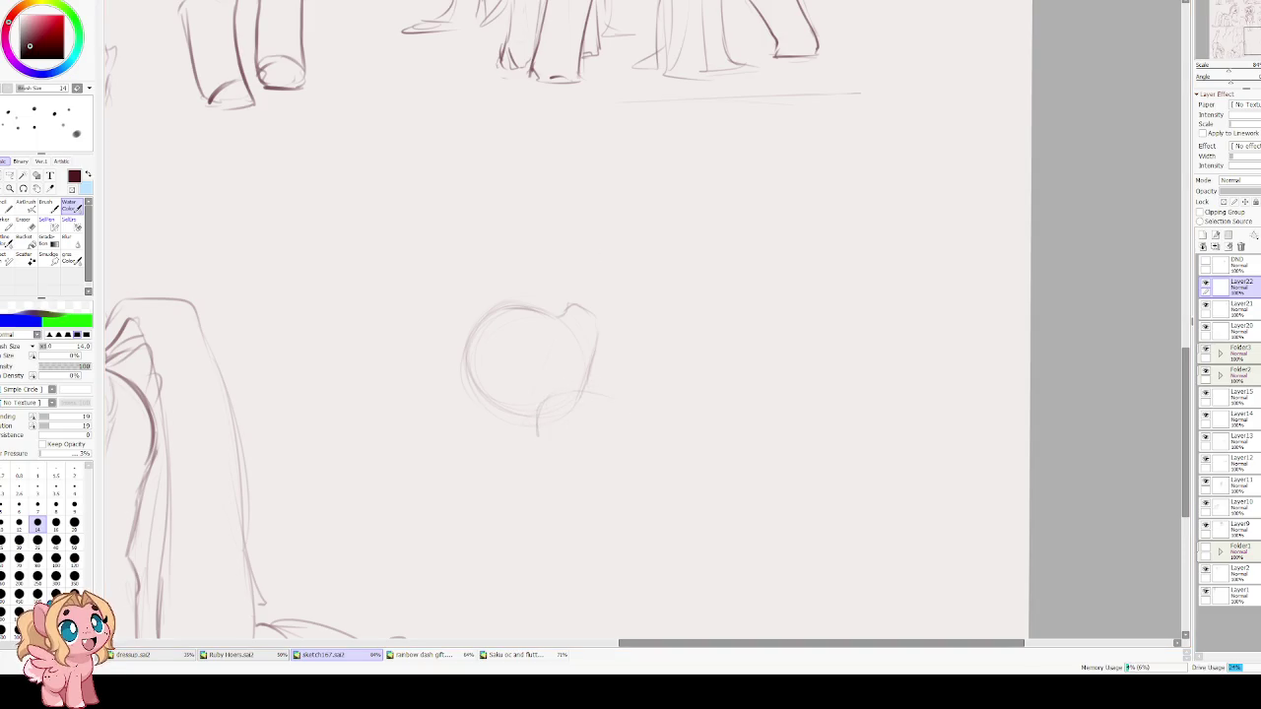
pyautogui.hotkey('ctrl', 'z')
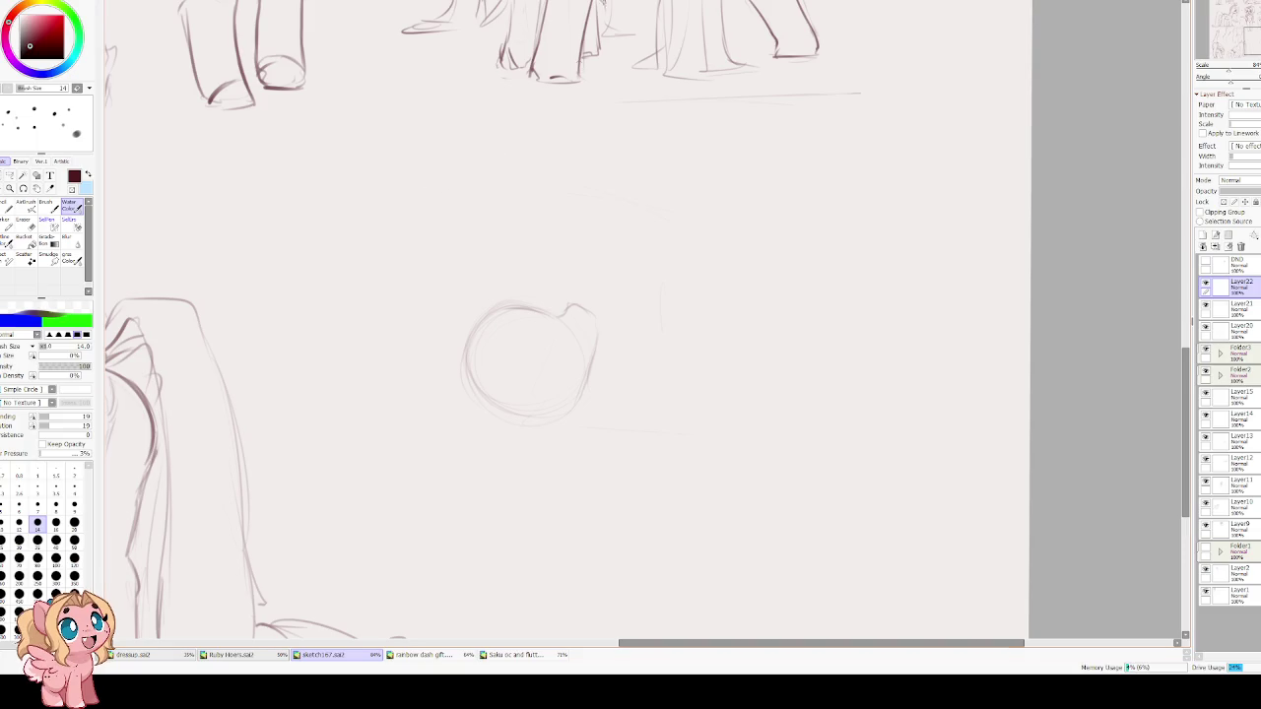
# Tilt the circle slightly and move it down and right, below the existing ponies.
pyautogui.moveTo(627, 286); pyautogui.dragTo(535, 258)
pyautogui.hotkey('ctrl', 't')
pyautogui.moveTo(734, 246); pyautogui.dragTo(760, 286)
pyautogui.moveTo(440, 168); pyautogui.dragTo(511, 316)
pyautogui.press('Return')
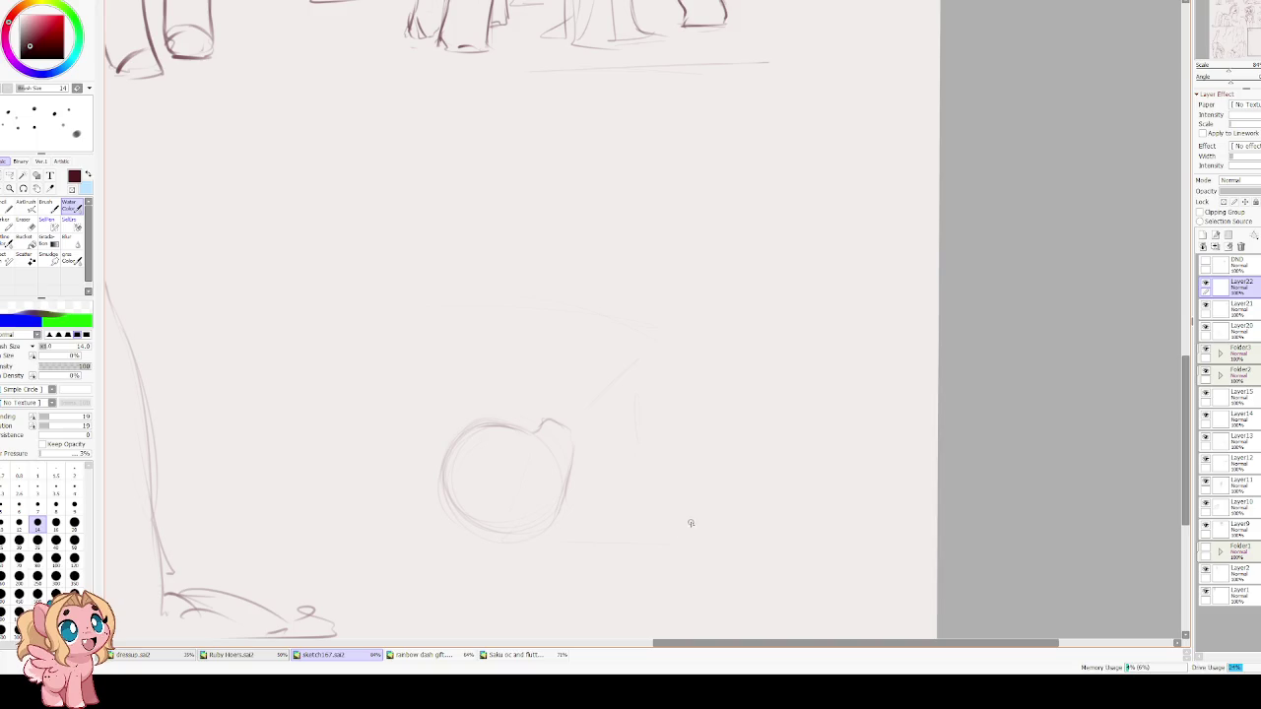
# Sketch a curved arc above the circle, extending left, and undo its down-left part.
pyautogui.moveTo(585, 269); pyautogui.dragTo(671, 291)
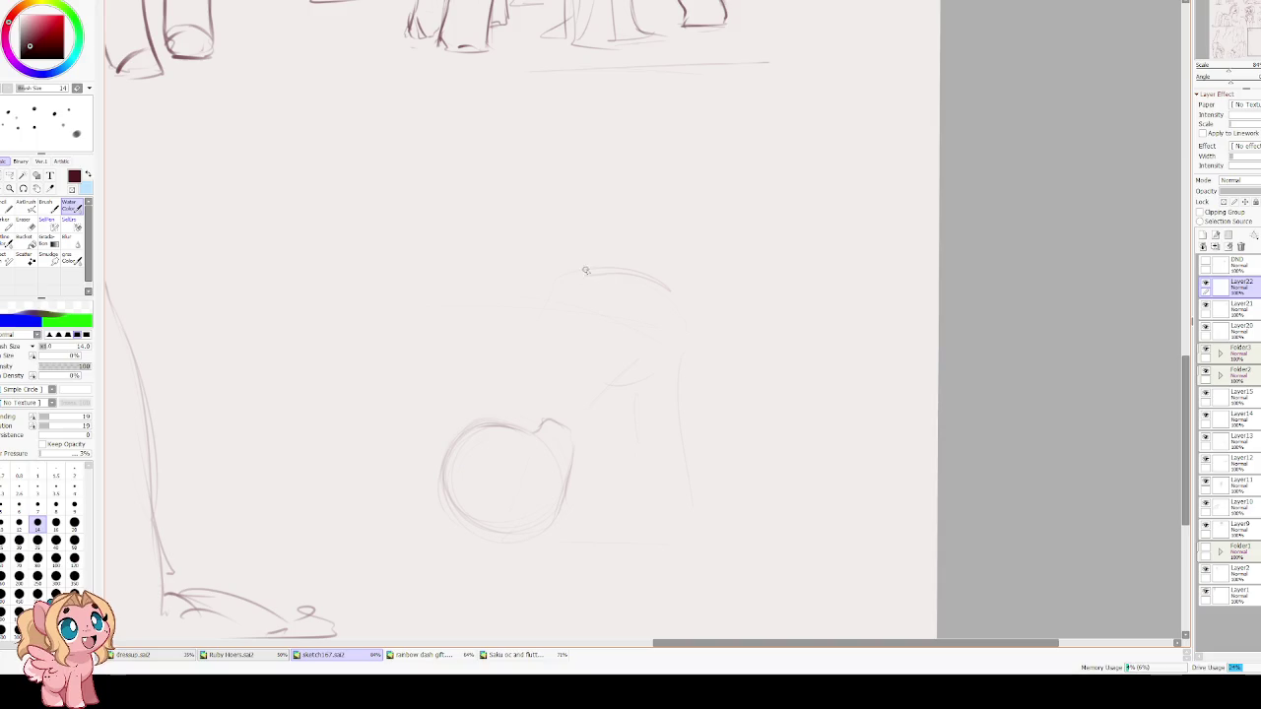
pyautogui.moveTo(591, 268); pyautogui.dragTo(550, 286)
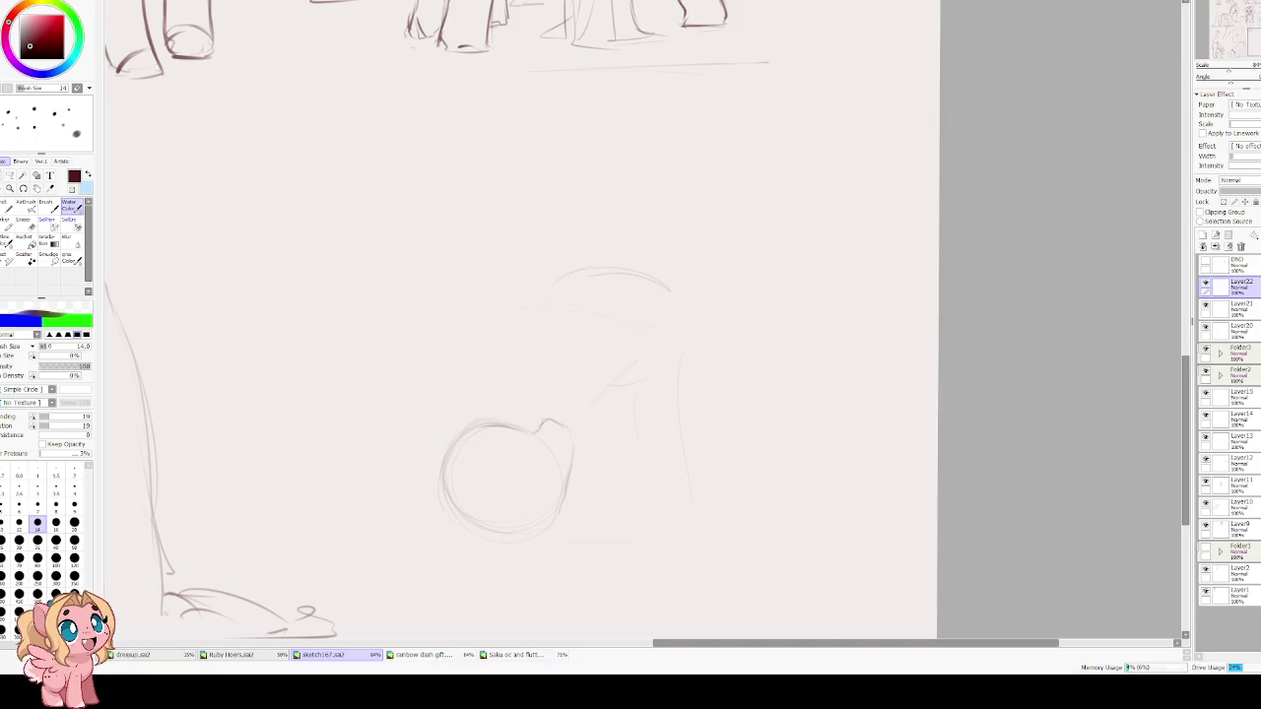
pyautogui.moveTo(576, 280); pyautogui.dragTo(460, 342)
pyautogui.hotkey('ctrl', 'z')
pyautogui.hotkey('ctrl', 'z')
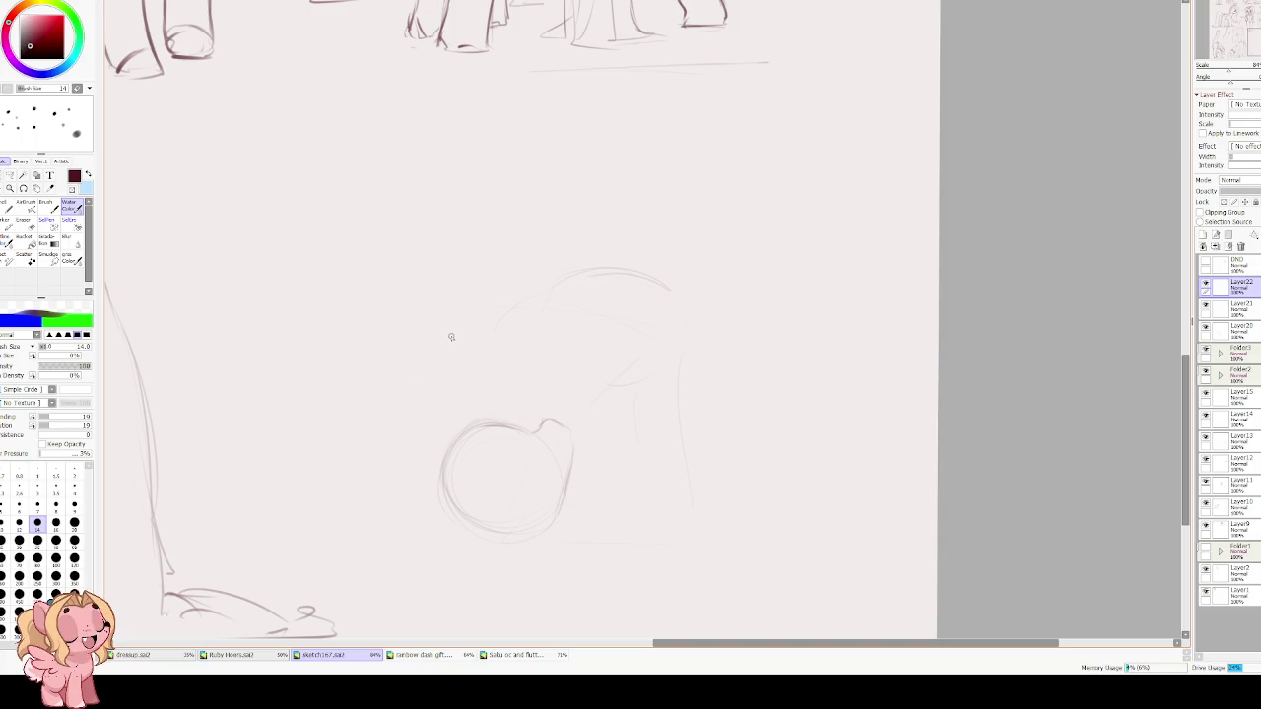
pyautogui.press('e')
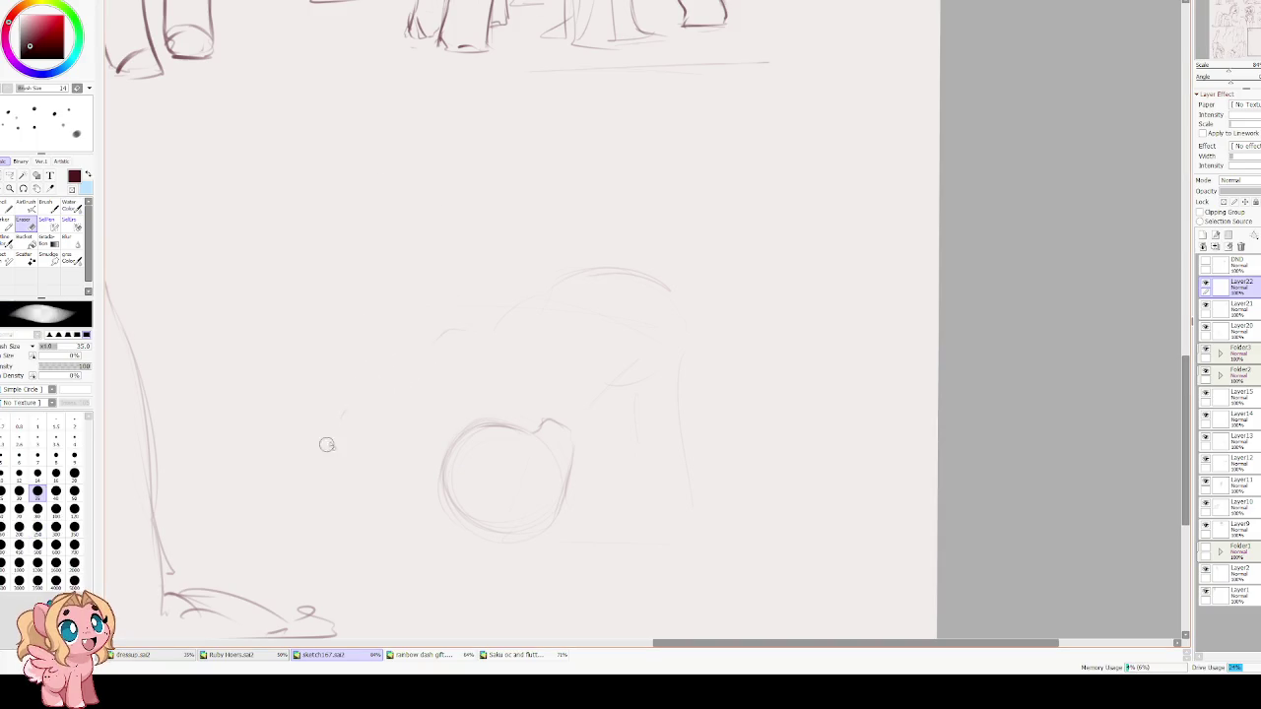
pyautogui.press('e')
# Sketch a curve at the left end and a darkened diagonal line rising right across the body.
pyautogui.moveTo(352, 395)
pyautogui.mouseDown()
pyautogui.moveTo(338, 421)
pyautogui.moveTo(375, 432)
pyautogui.mouseUp()
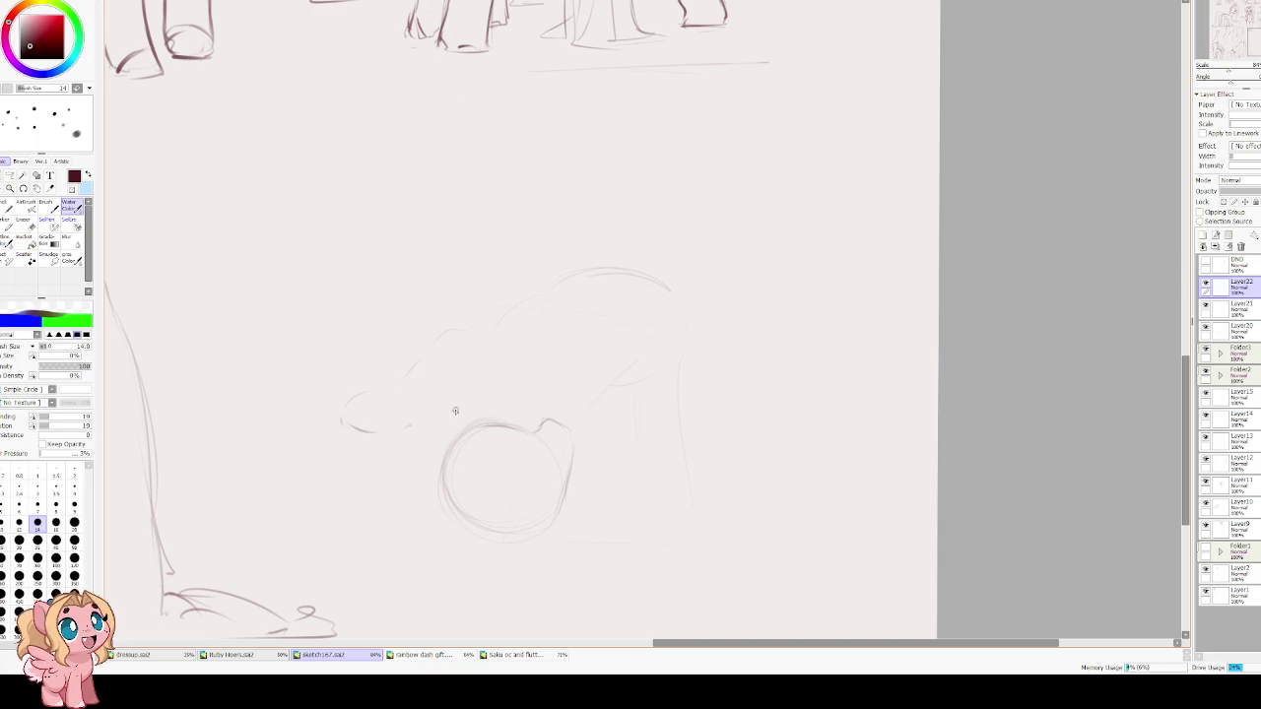
pyautogui.hotkey('ctrl', 'z')
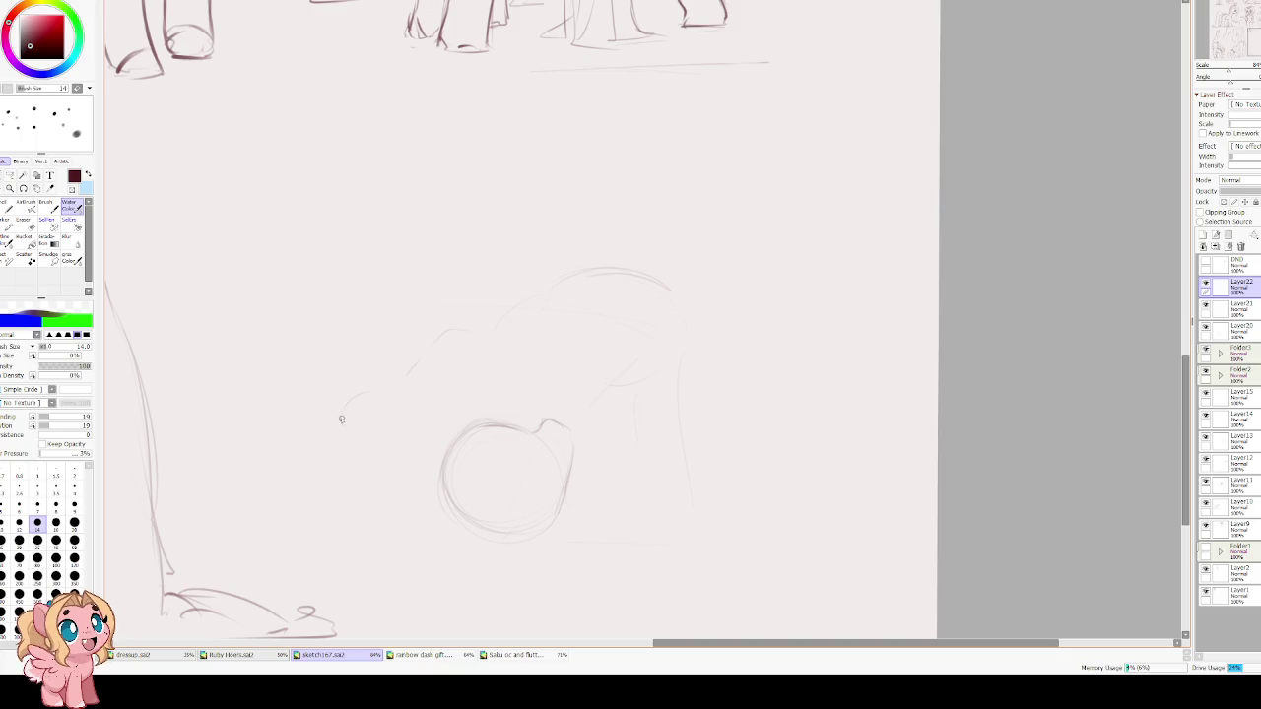
pyautogui.moveTo(384, 390); pyautogui.dragTo(342, 426)
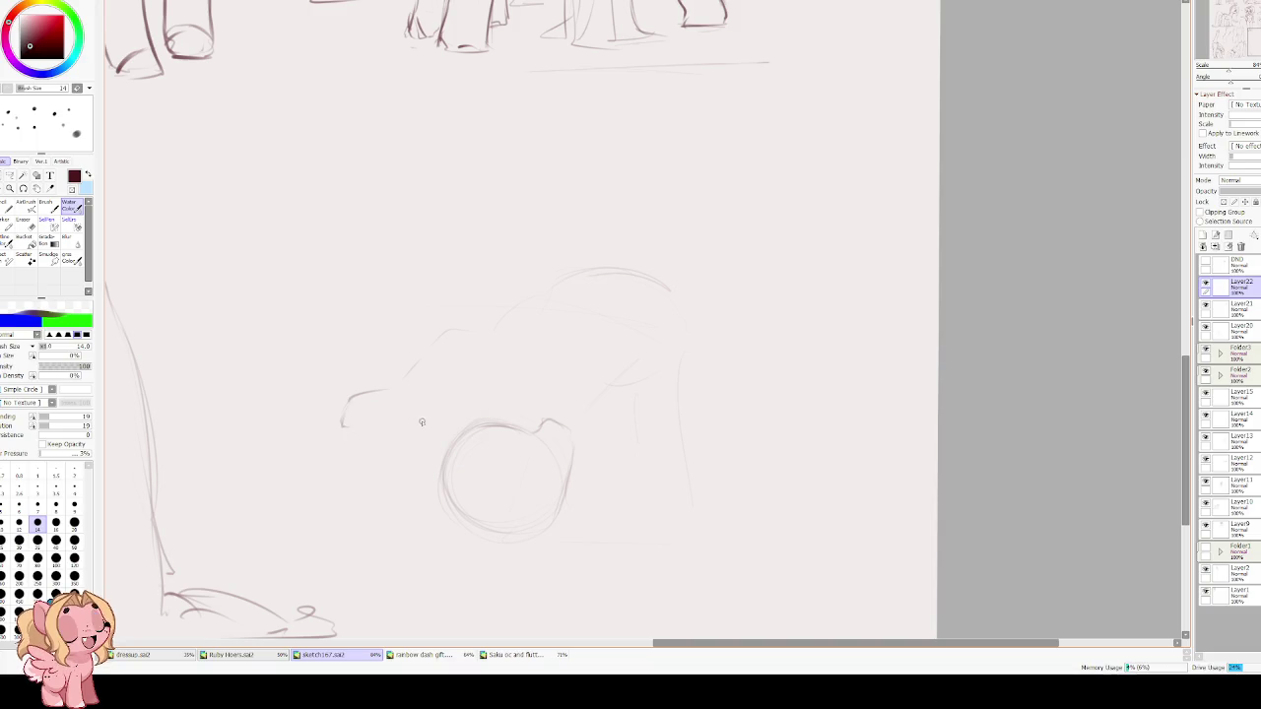
pyautogui.moveTo(342, 422)
pyautogui.mouseDown()
pyautogui.moveTo(390, 428)
pyautogui.moveTo(483, 380)
pyautogui.mouseUp()
pyautogui.hotkey('ctrl', 'z')
pyautogui.moveTo(406, 422); pyautogui.dragTo(575, 333)
pyautogui.moveTo(471, 334); pyautogui.dragTo(593, 265)
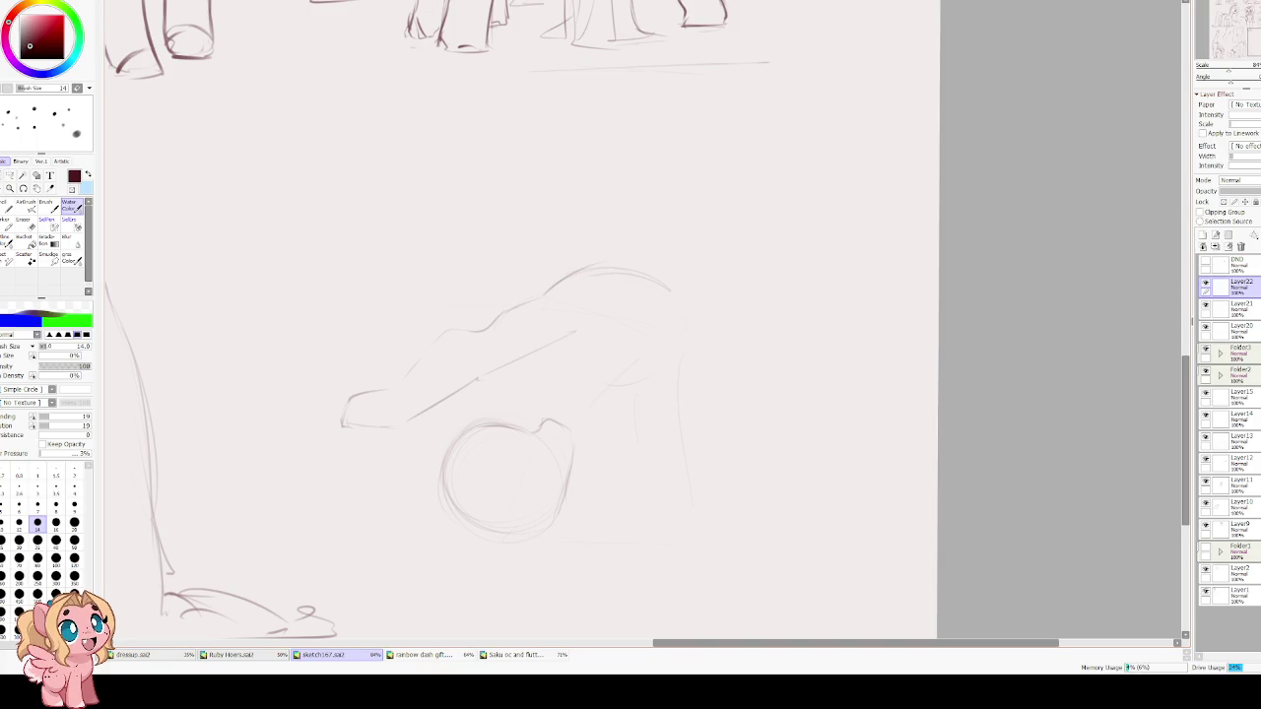
pyautogui.moveTo(480, 379); pyautogui.dragTo(558, 334)
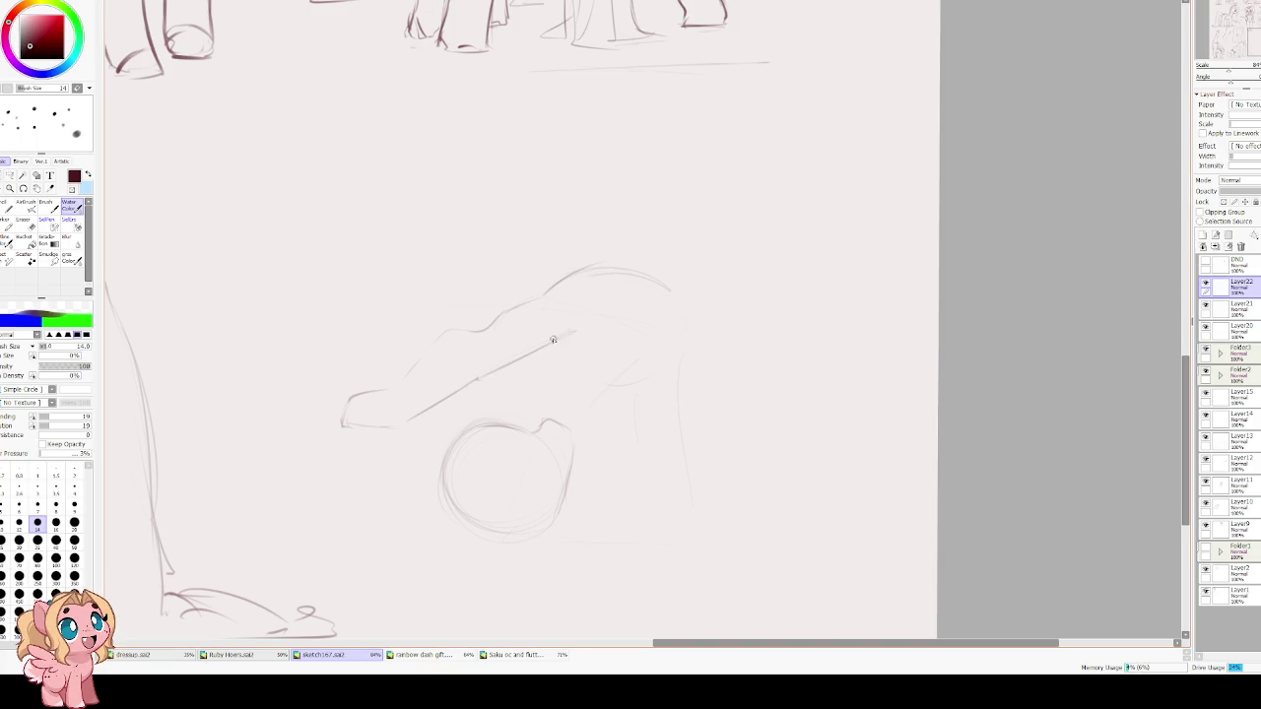
# Erase and redraw the upper arc, trim its right portion, and add a short curve at right.
pyautogui.press('e')
pyautogui.moveTo(678, 280)
pyautogui.mouseDown()
pyautogui.moveTo(660, 263)
pyautogui.moveTo(544, 292)
pyautogui.mouseUp()
pyautogui.press('c')
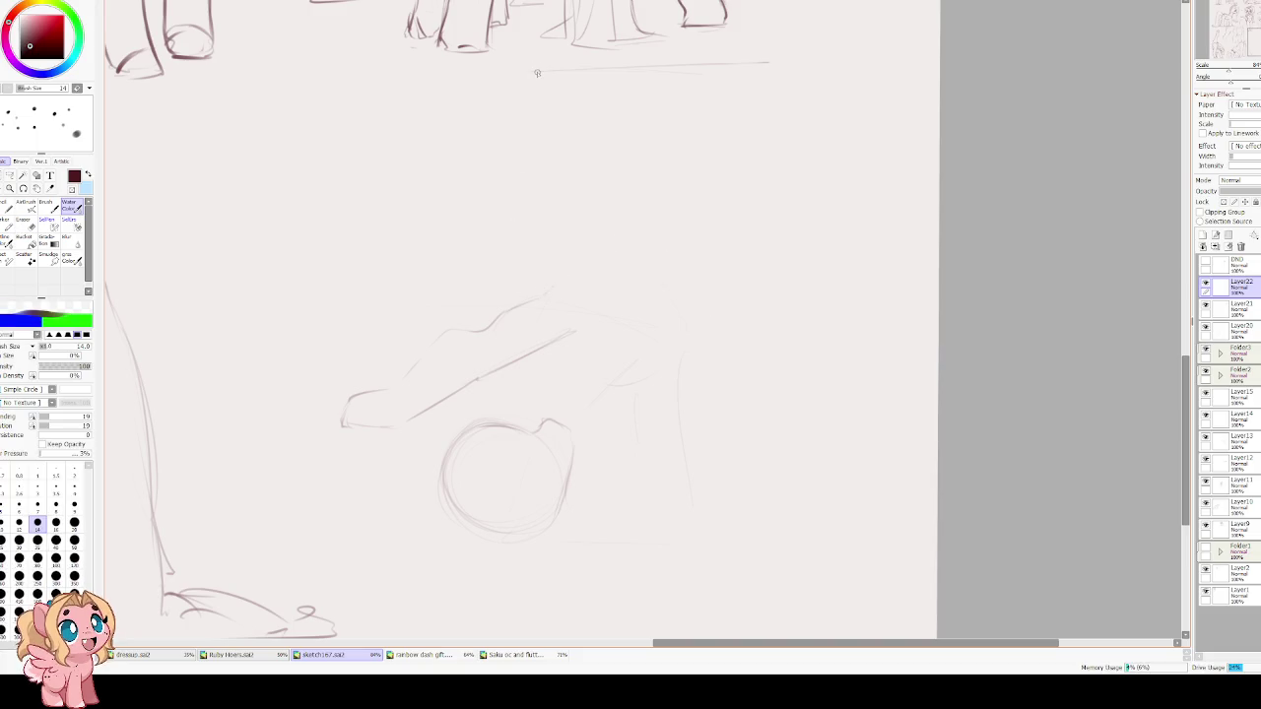
pyautogui.moveTo(554, 286)
pyautogui.mouseDown()
pyautogui.moveTo(598, 262)
pyautogui.moveTo(676, 288)
pyautogui.moveTo(598, 333)
pyautogui.mouseUp()
pyautogui.press('h')
pyautogui.press('h')
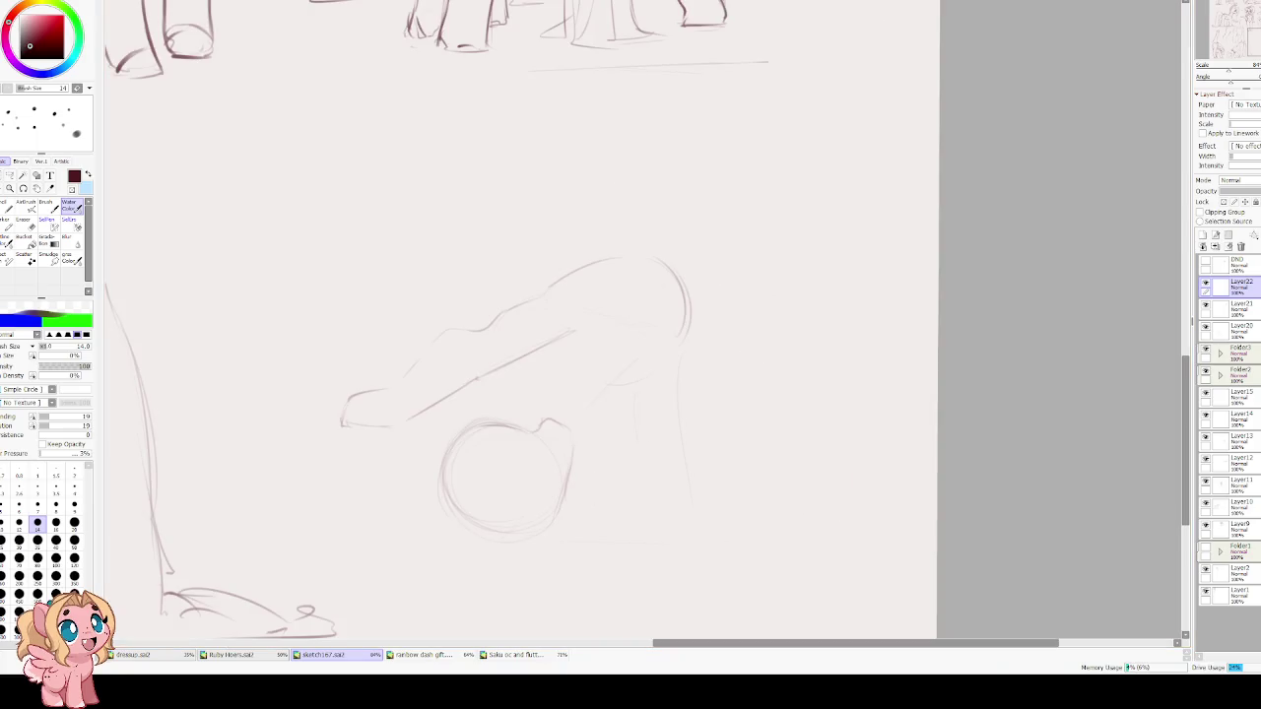
pyautogui.moveTo(675, 283); pyautogui.dragTo(571, 342)
pyautogui.moveTo(674, 325)
pyautogui.mouseDown()
pyautogui.moveTo(625, 268)
pyautogui.moveTo(550, 297)
pyautogui.moveTo(589, 273)
pyautogui.moveTo(666, 334)
pyautogui.moveTo(662, 319)
pyautogui.mouseUp()
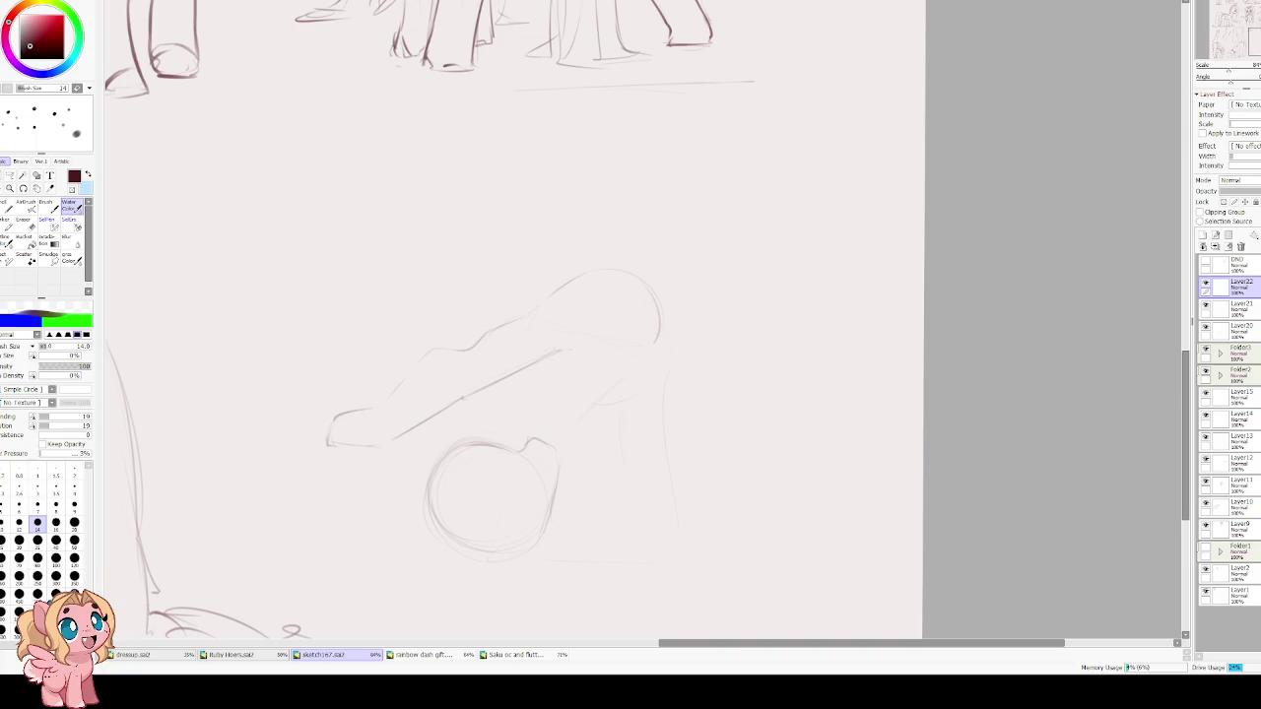
pyautogui.moveTo(580, 352)
pyautogui.mouseDown()
pyautogui.moveTo(588, 396)
pyautogui.moveTo(576, 334)
pyautogui.mouseUp()
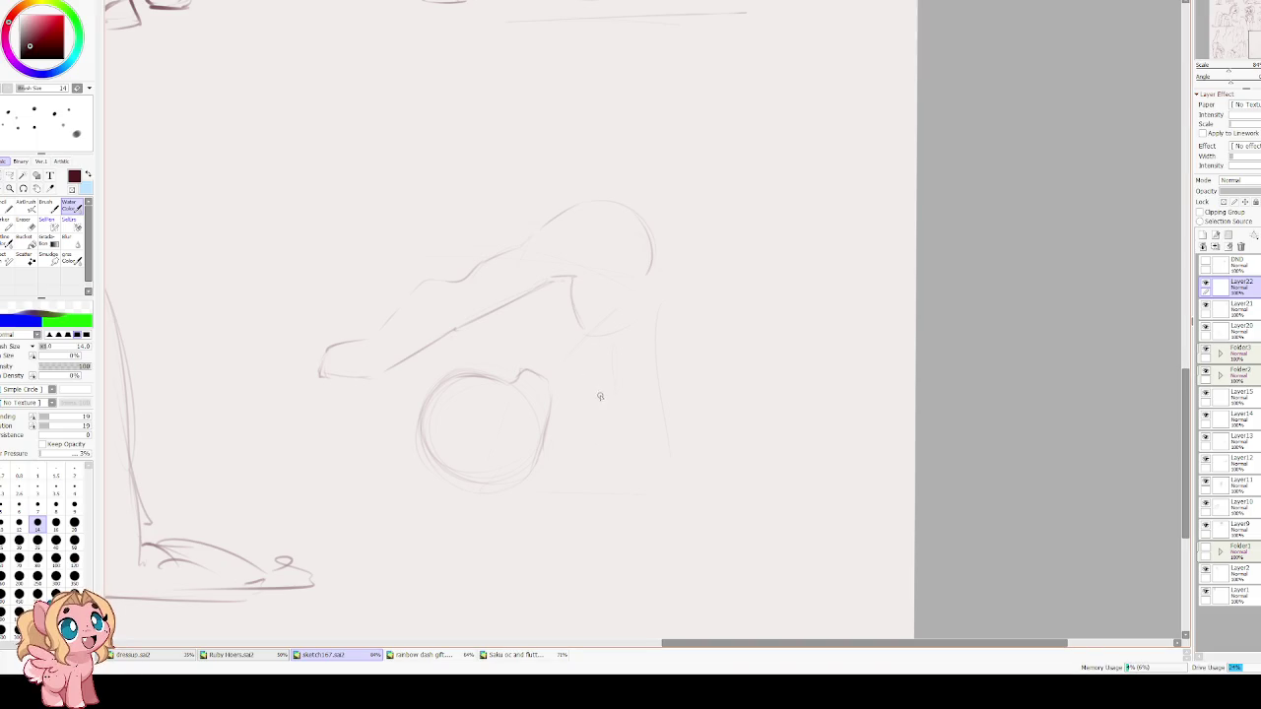
# Draw a long leg line down the right side plus horizontal ground strokes right of the head.
pyautogui.moveTo(551, 411); pyautogui.dragTo(581, 372)
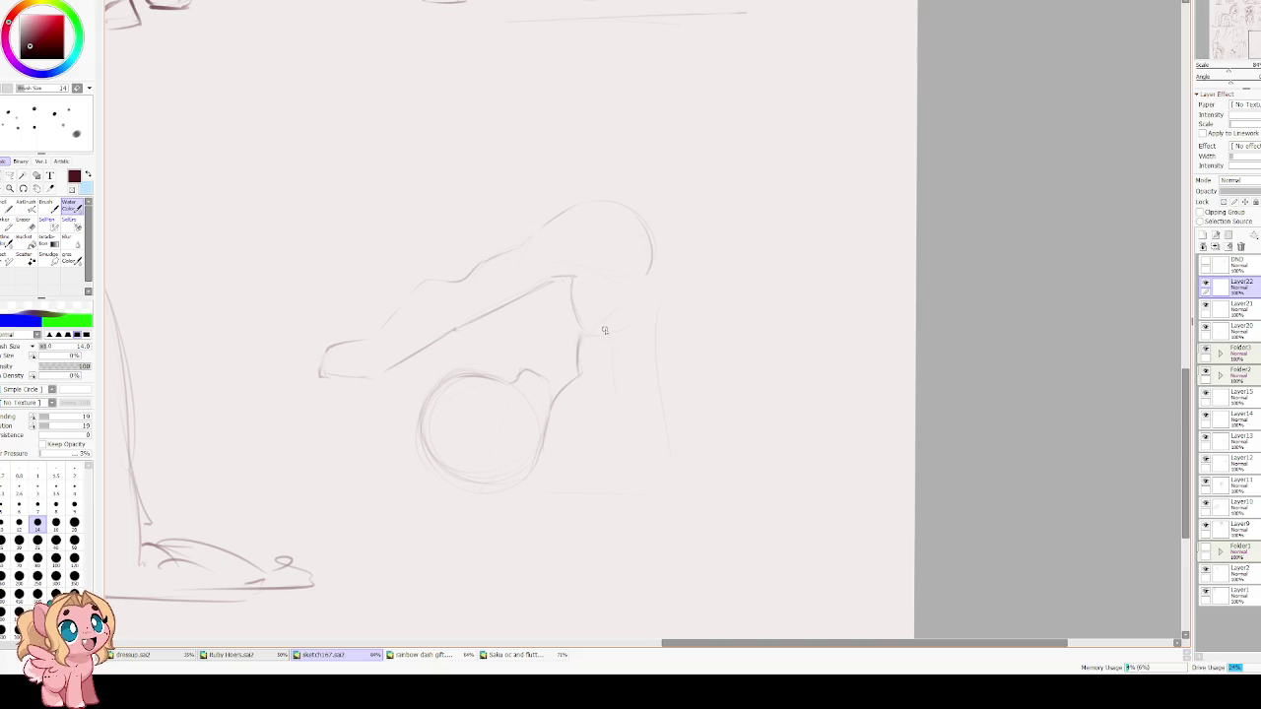
pyautogui.moveTo(646, 293)
pyautogui.mouseDown()
pyautogui.moveTo(675, 443)
pyautogui.moveTo(547, 481)
pyautogui.moveTo(606, 413)
pyautogui.mouseUp()
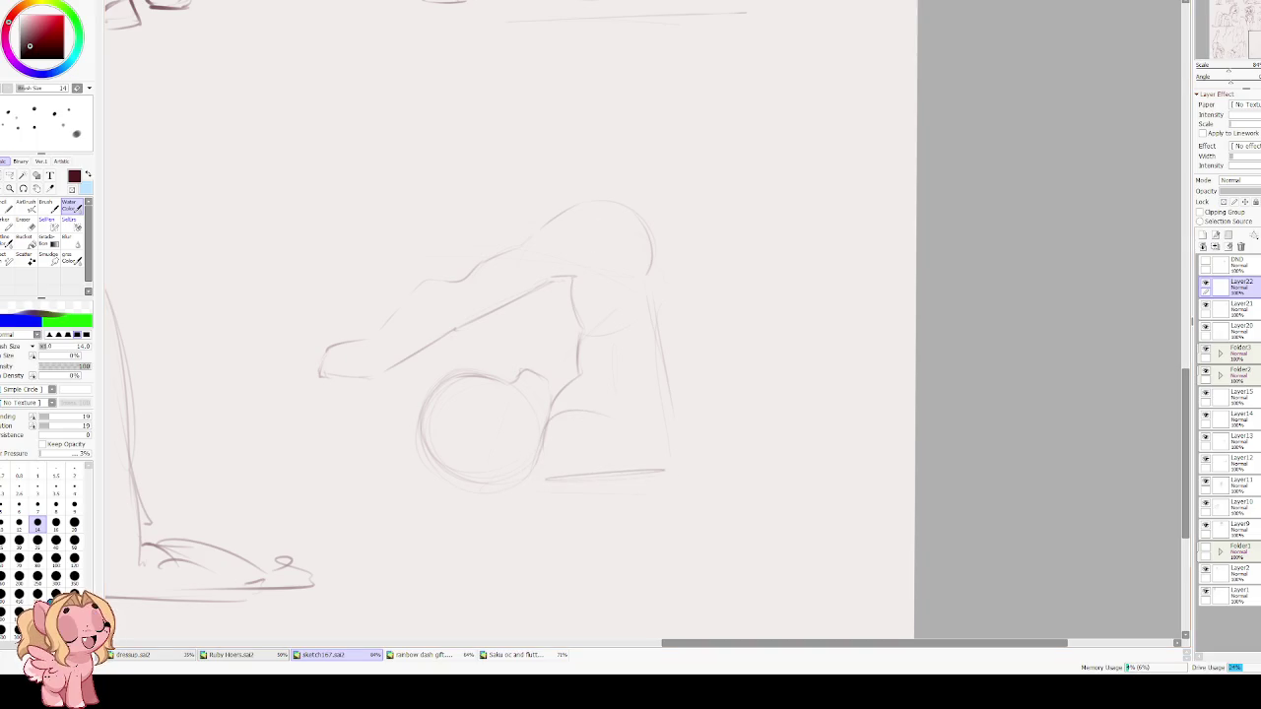
pyautogui.moveTo(626, 422); pyautogui.dragTo(701, 423)
pyautogui.moveTo(836, 471); pyautogui.dragTo(770, 483)
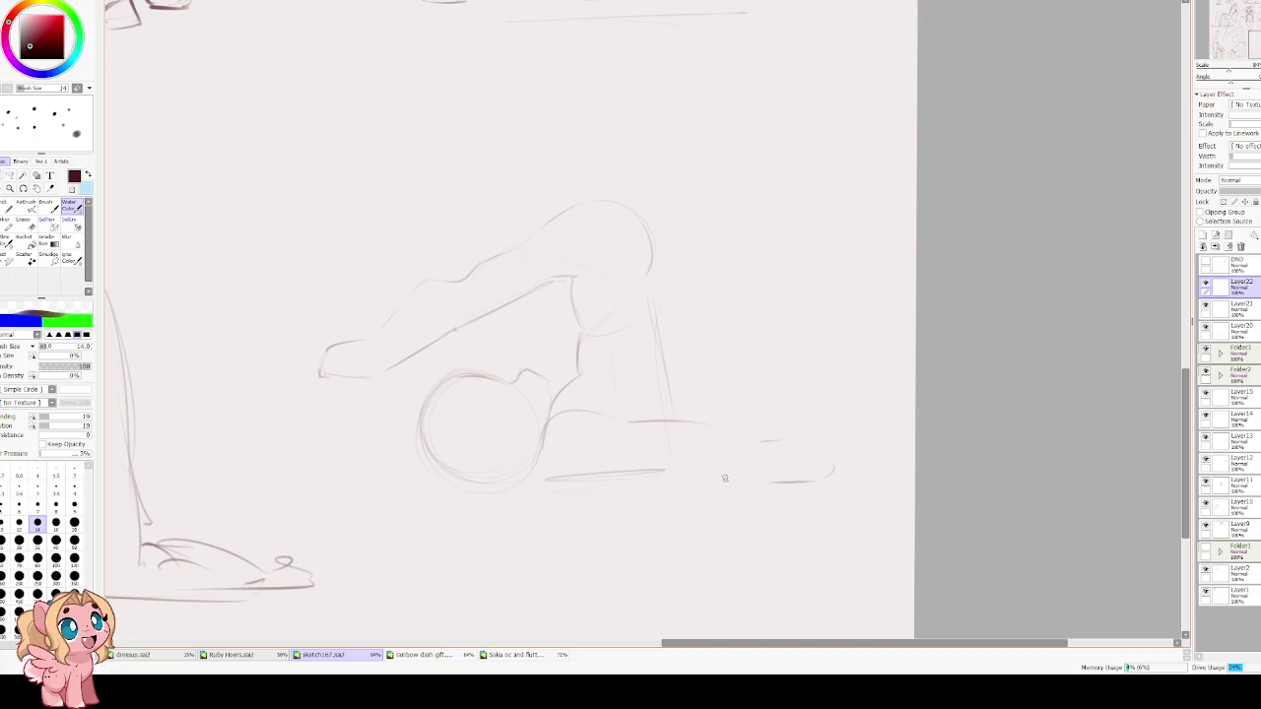
pyautogui.moveTo(690, 409); pyautogui.dragTo(806, 438)
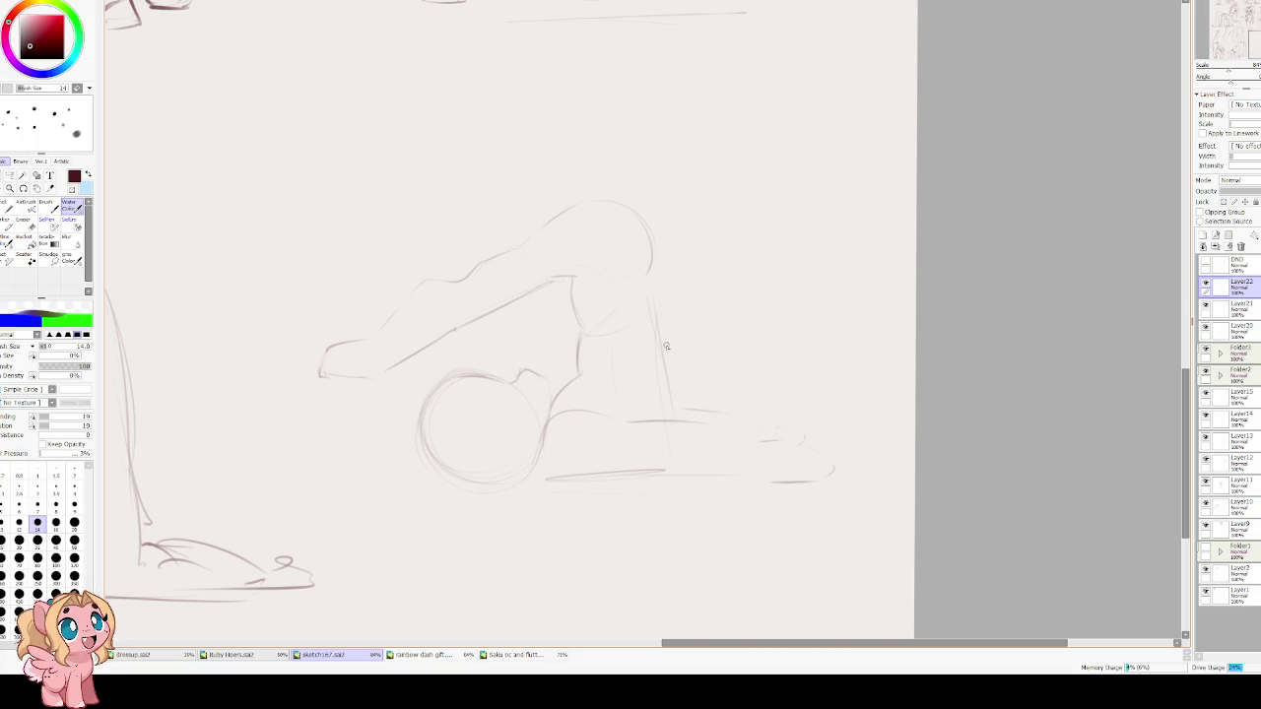
pyautogui.scroll(2, 621, 376)
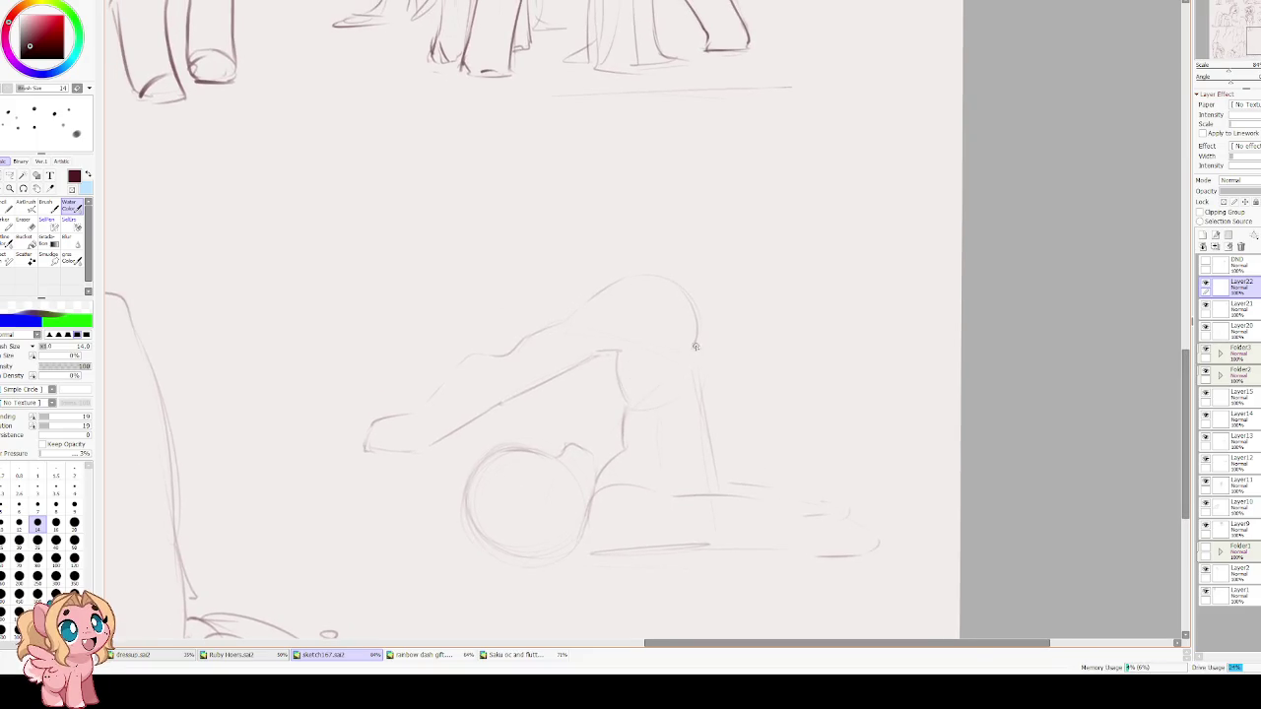
# Undo the stray right-side curve, then redraw and refine the leg outline on the right.
pyautogui.press('h')
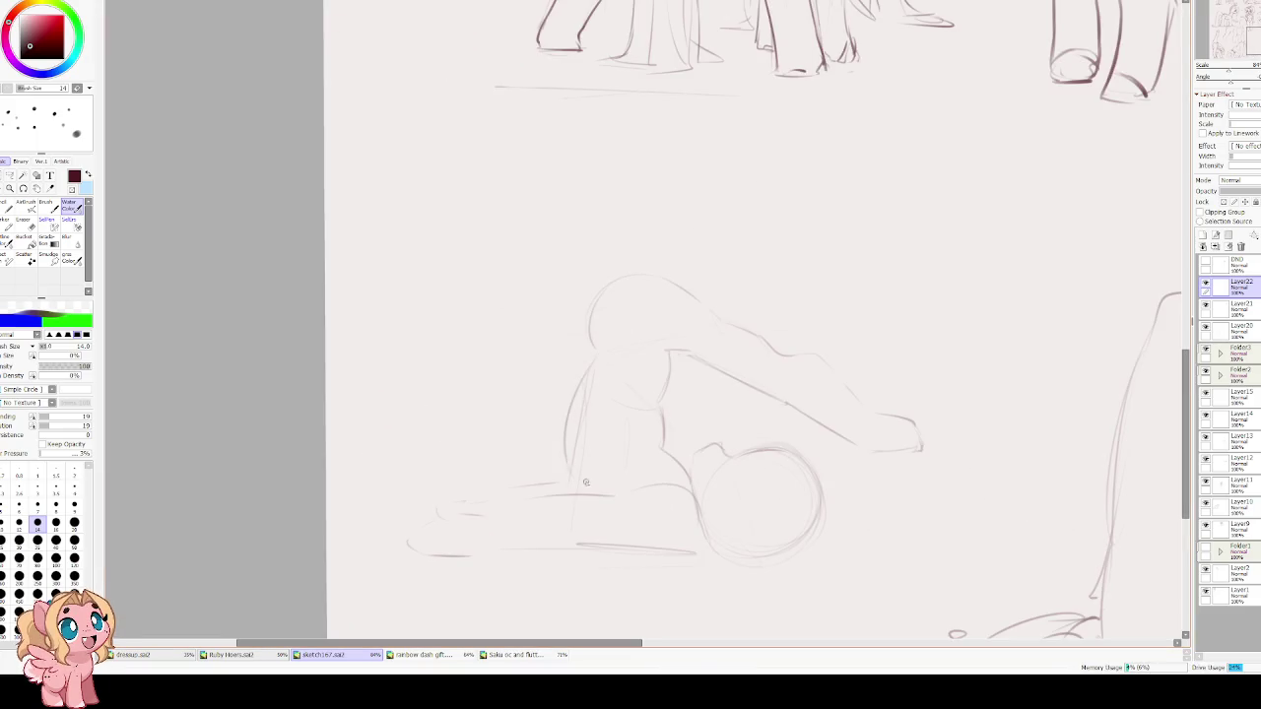
pyautogui.press('h')
pyautogui.hotkey('ctrl', 'z')
pyautogui.press('e')
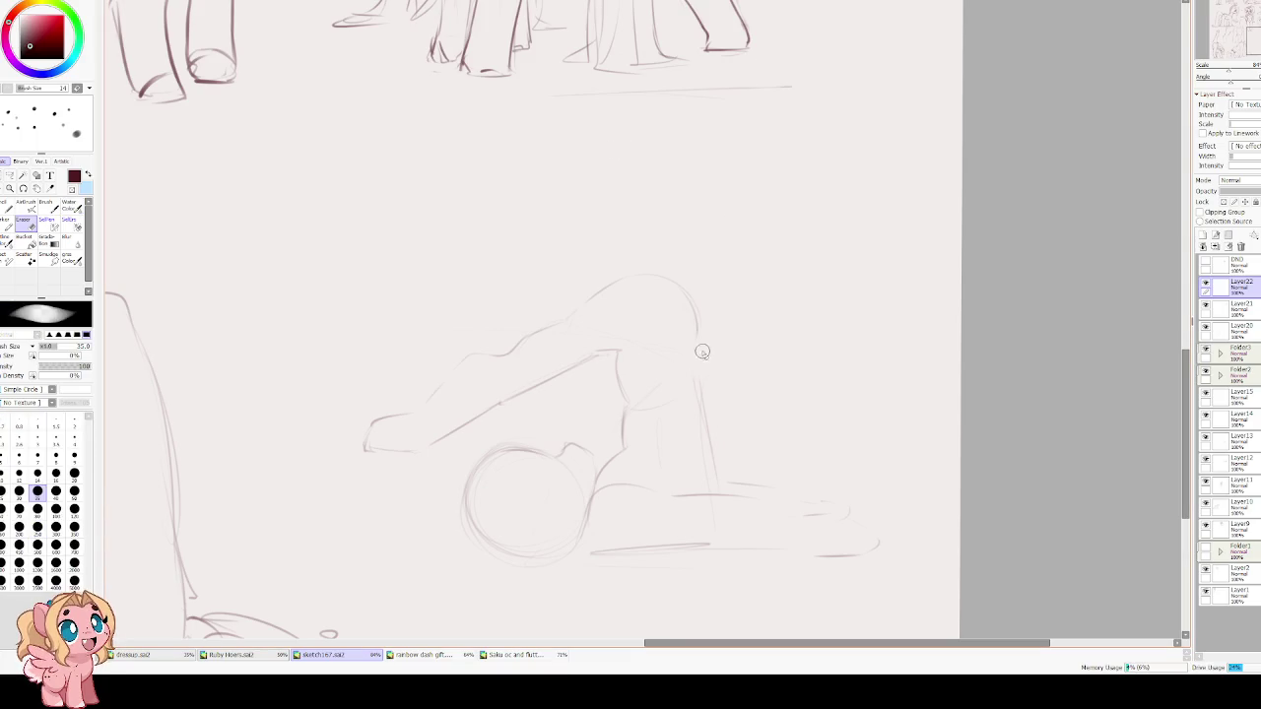
pyautogui.press('e')
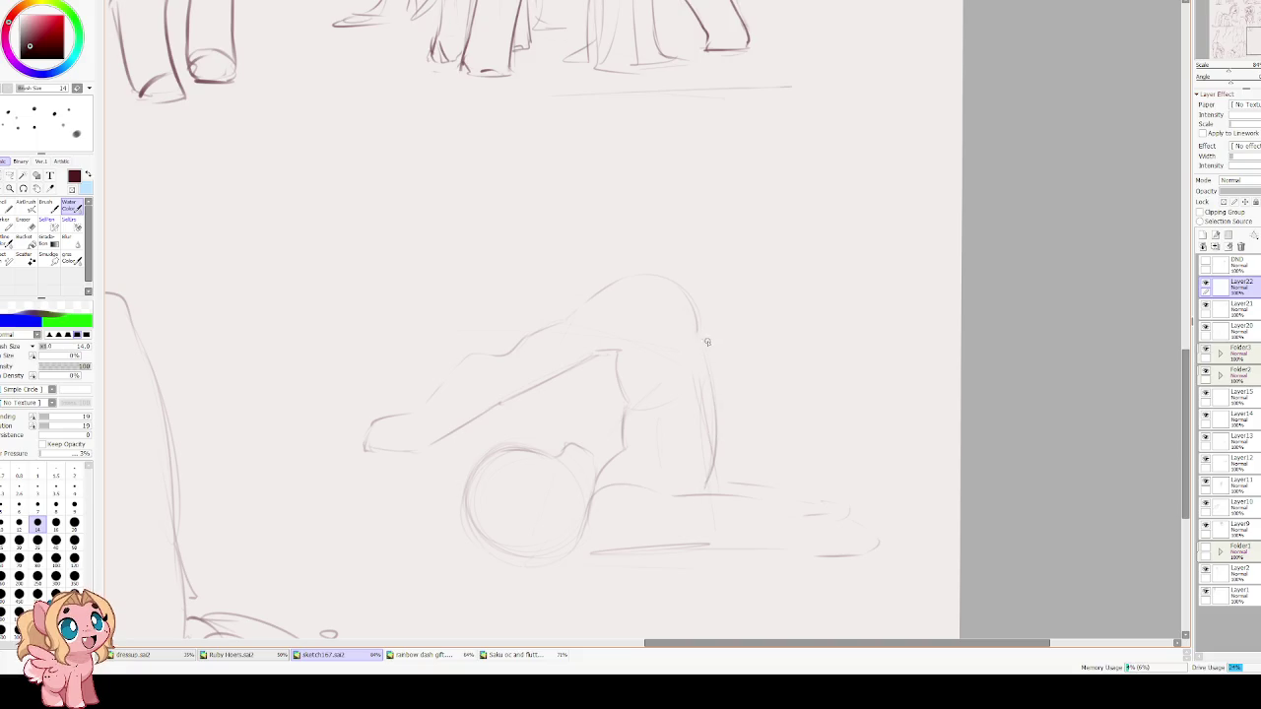
pyautogui.moveTo(727, 370); pyautogui.dragTo(720, 488)
pyautogui.moveTo(725, 424); pyautogui.dragTo(708, 487)
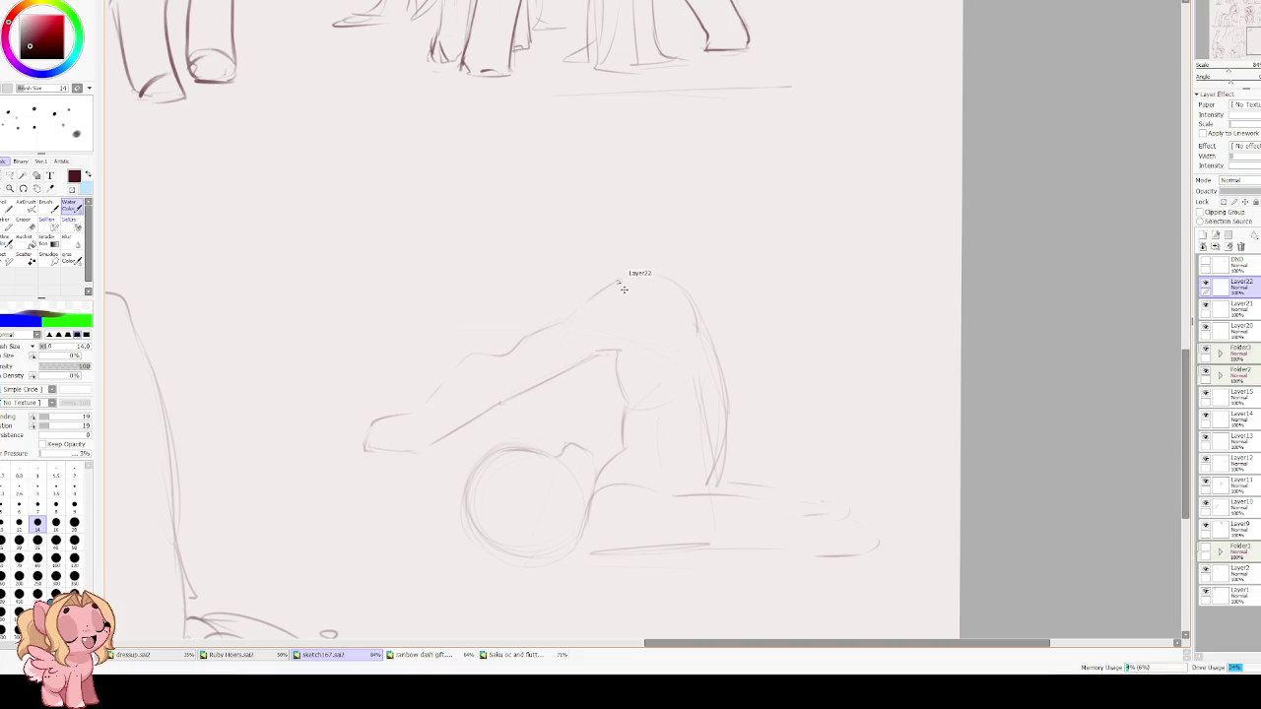
# Retrace the arc over the figure's top and extend the long line toward the head.
pyautogui.moveTo(569, 317)
pyautogui.mouseDown()
pyautogui.moveTo(655, 283)
pyautogui.moveTo(687, 287)
pyautogui.mouseUp()
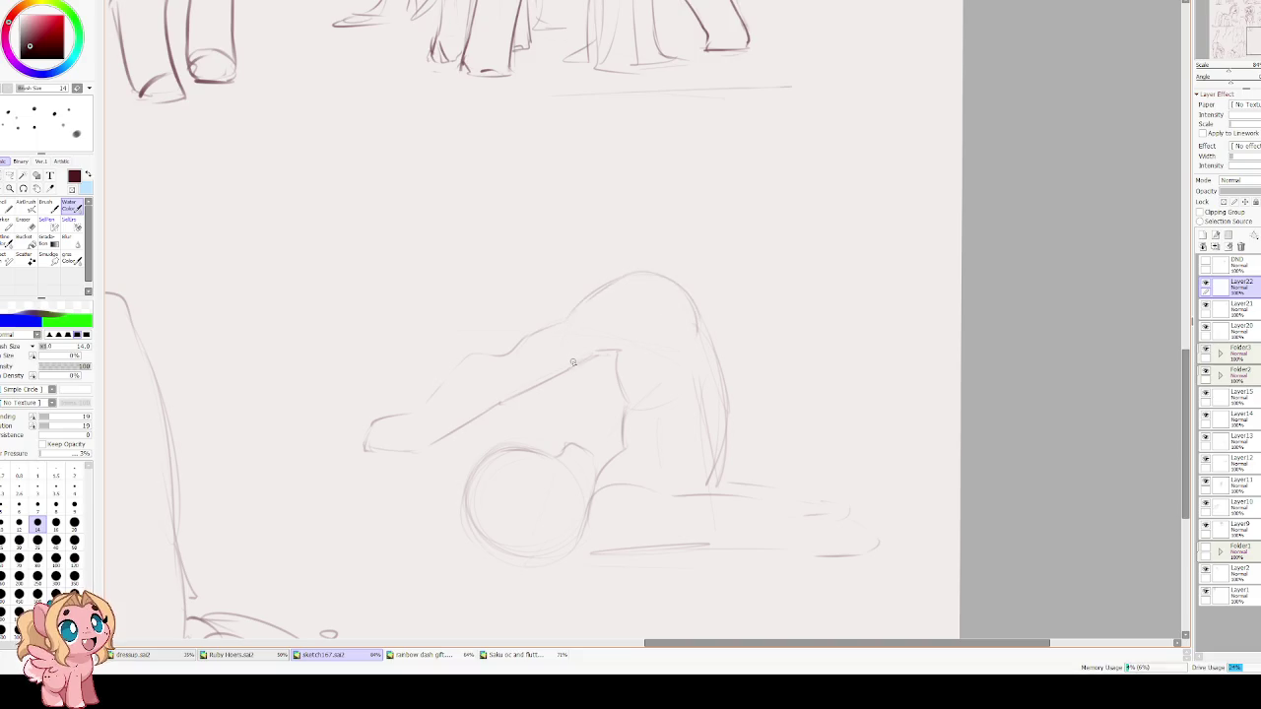
pyautogui.press('e')
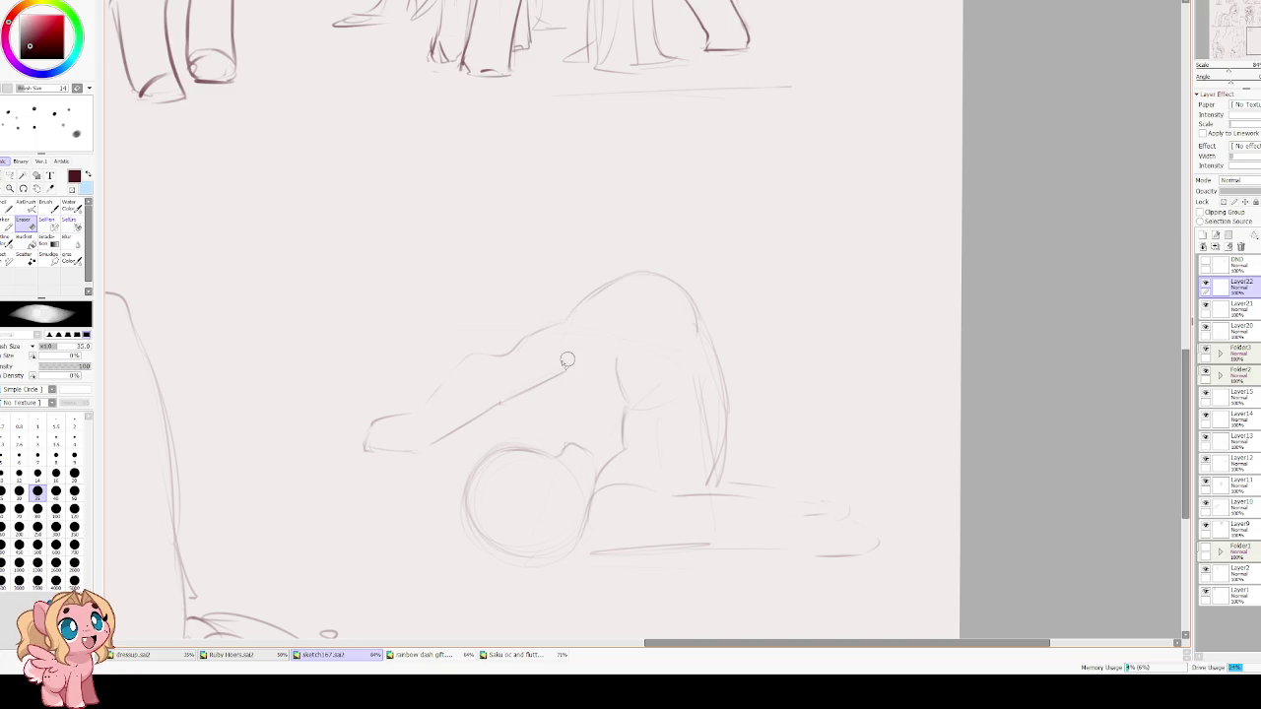
pyautogui.press('e')
pyautogui.hotkey('ctrl', 'z')
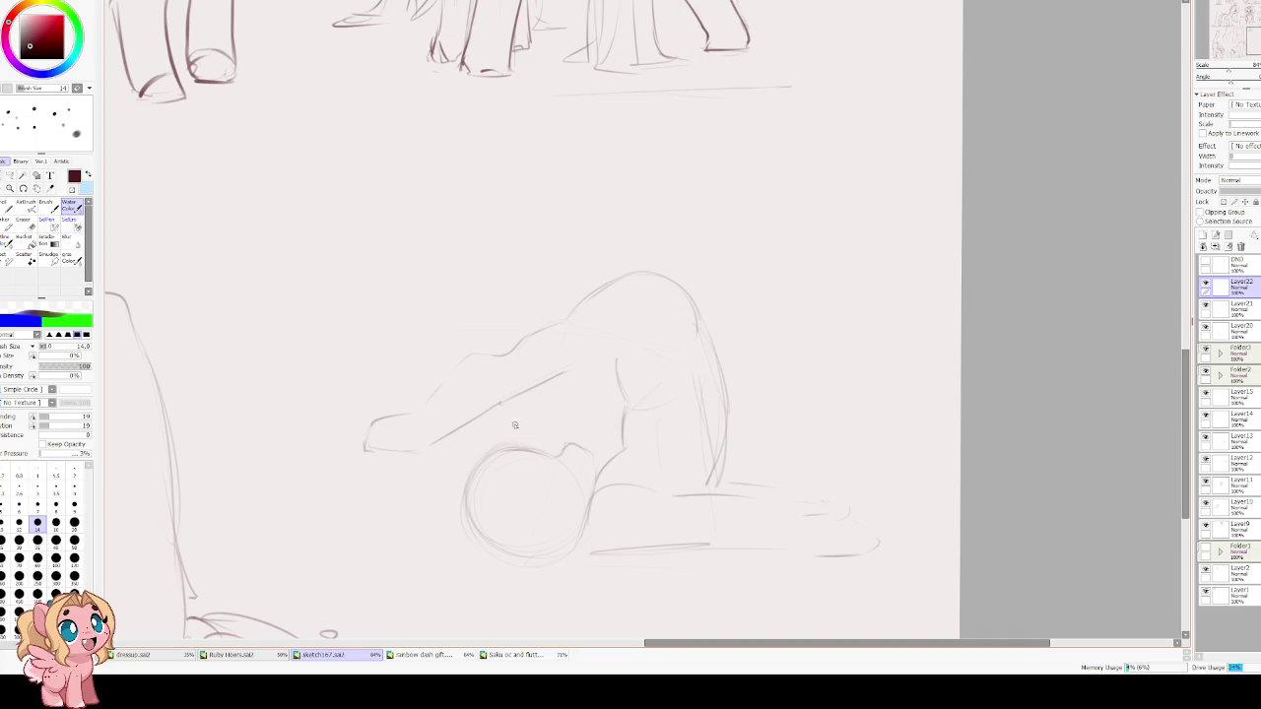
pyautogui.moveTo(562, 374); pyautogui.dragTo(646, 362)
# Sketch strokes along the top of the back and across the torso, checking it mirrored.
pyautogui.moveTo(617, 283); pyautogui.dragTo(542, 317)
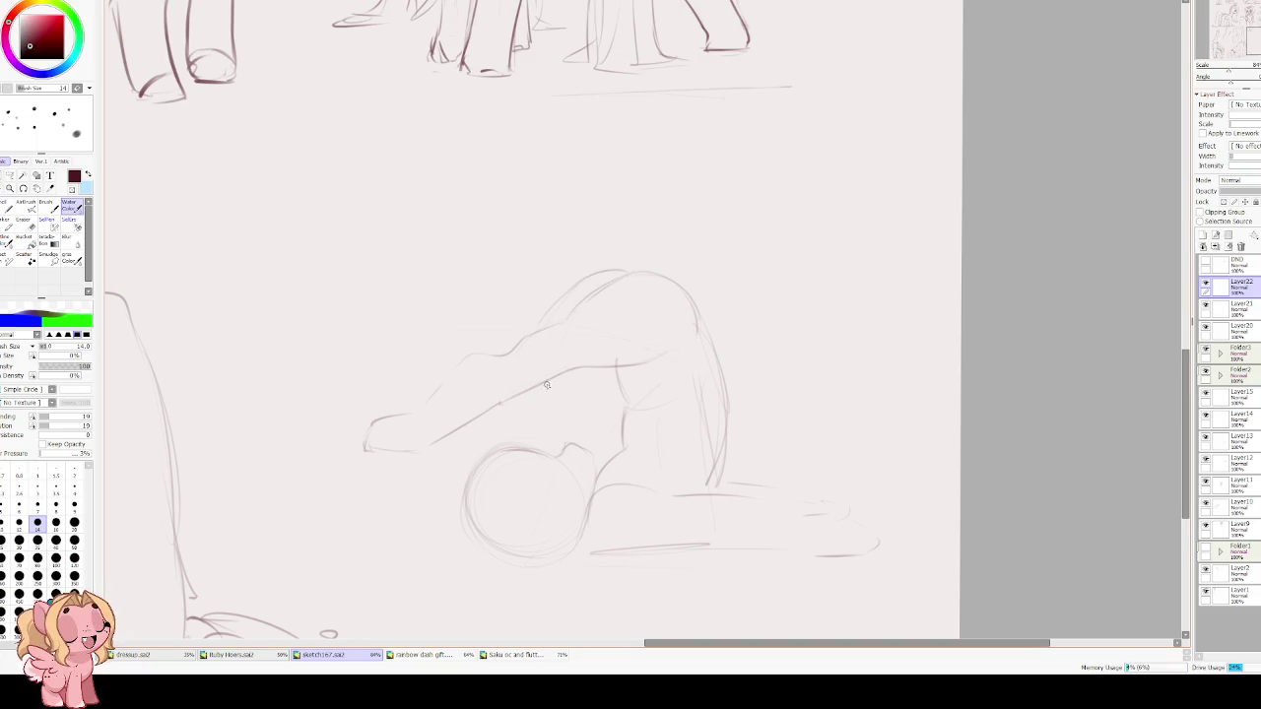
pyautogui.moveTo(469, 365)
pyautogui.mouseDown()
pyautogui.moveTo(512, 328)
pyautogui.moveTo(514, 345)
pyautogui.mouseUp()
pyautogui.moveTo(497, 402); pyautogui.dragTo(577, 368)
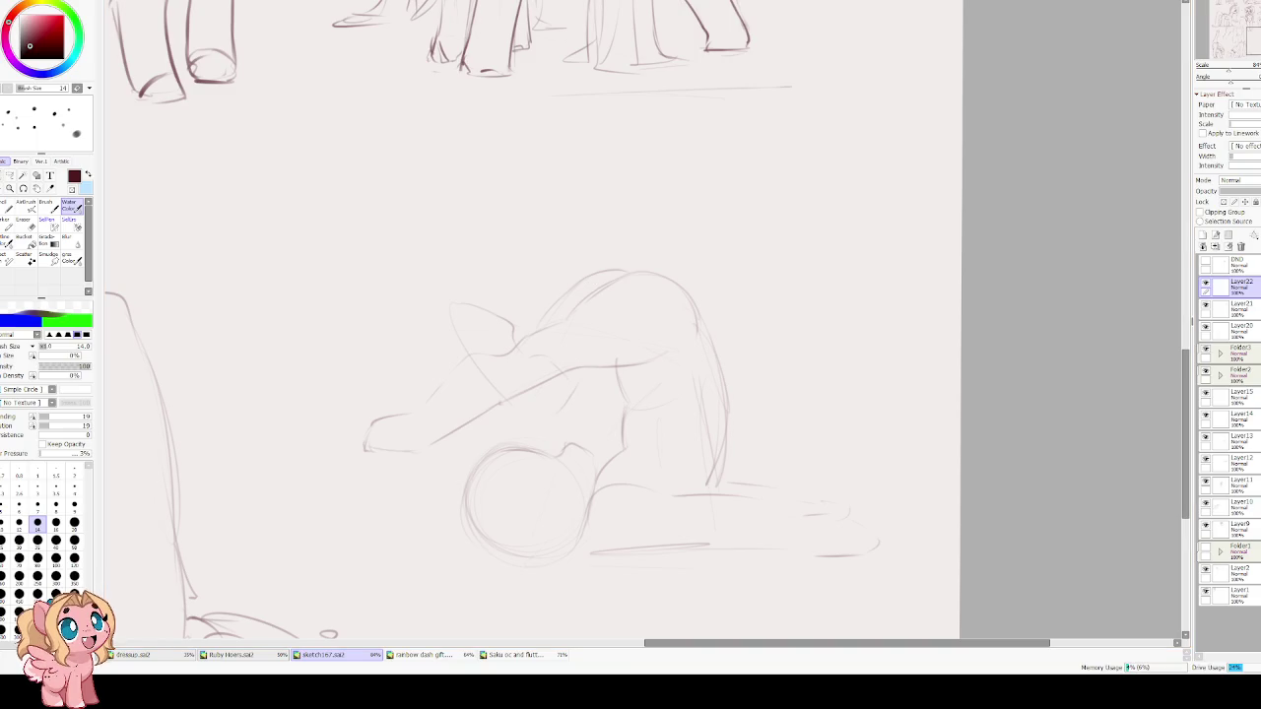
pyautogui.moveTo(555, 413); pyautogui.dragTo(598, 376)
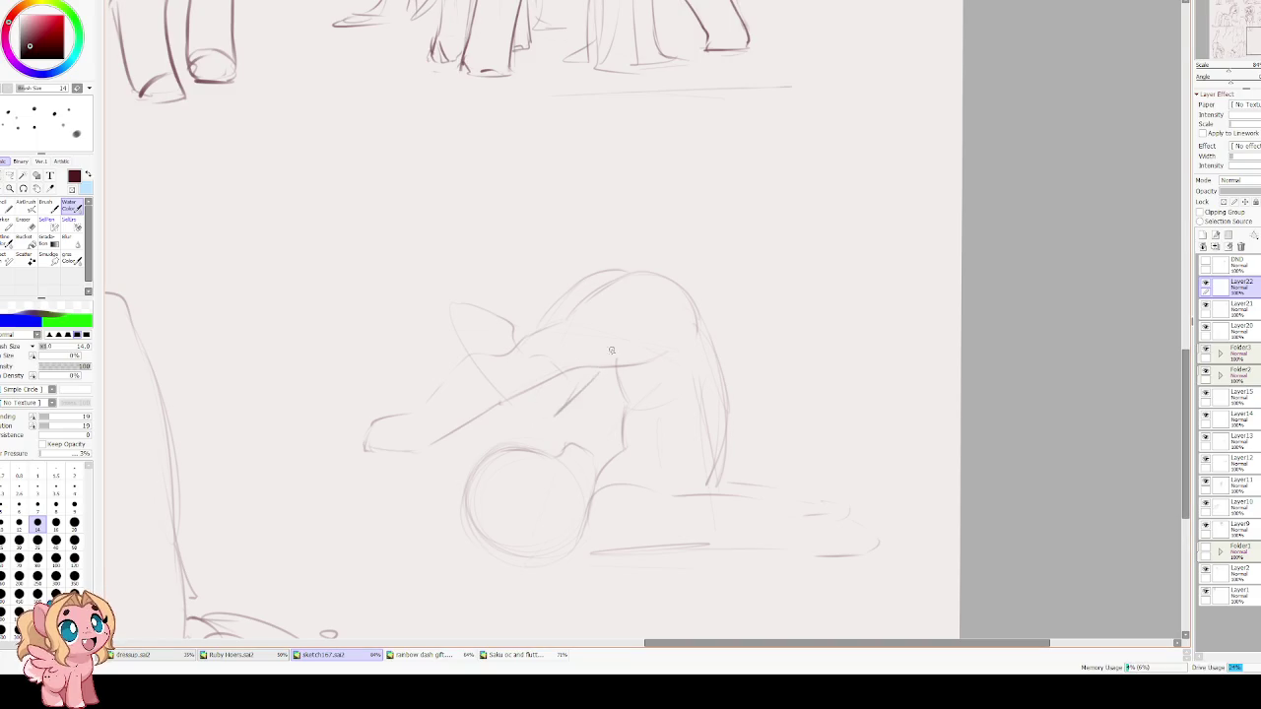
pyautogui.press('h')
pyautogui.press('h')
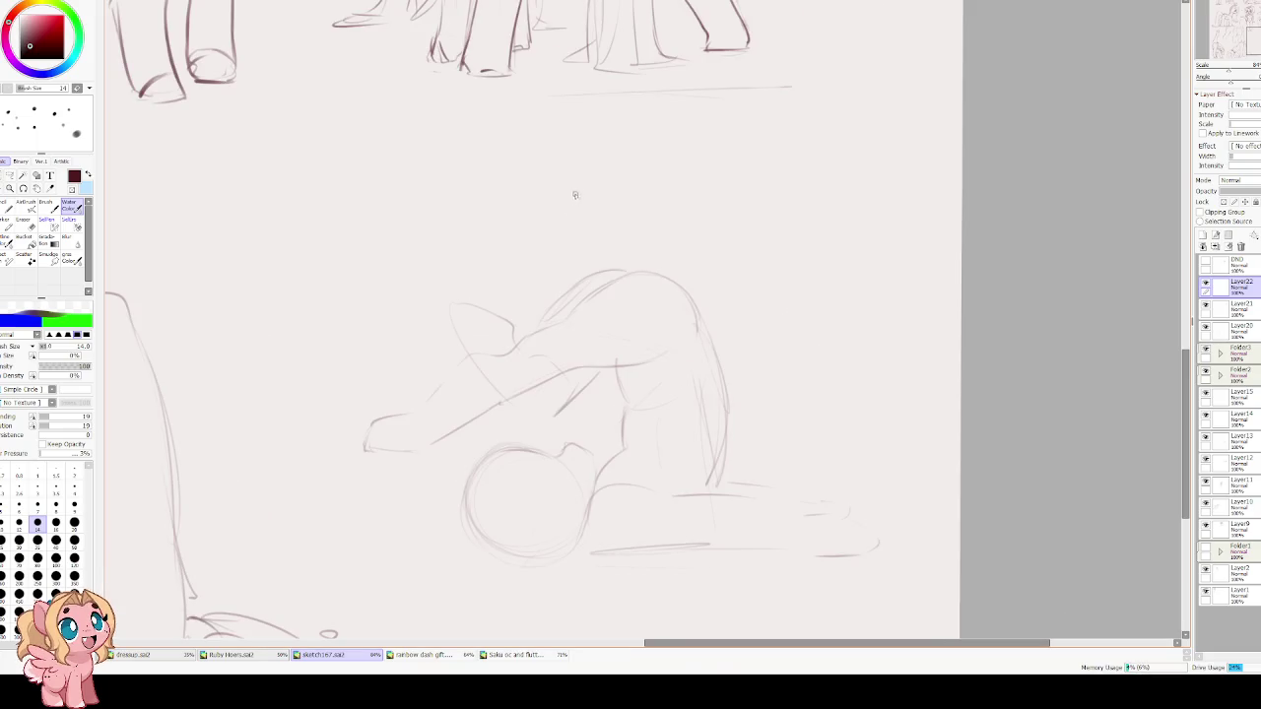
pyautogui.scroll(2, 485, 404)
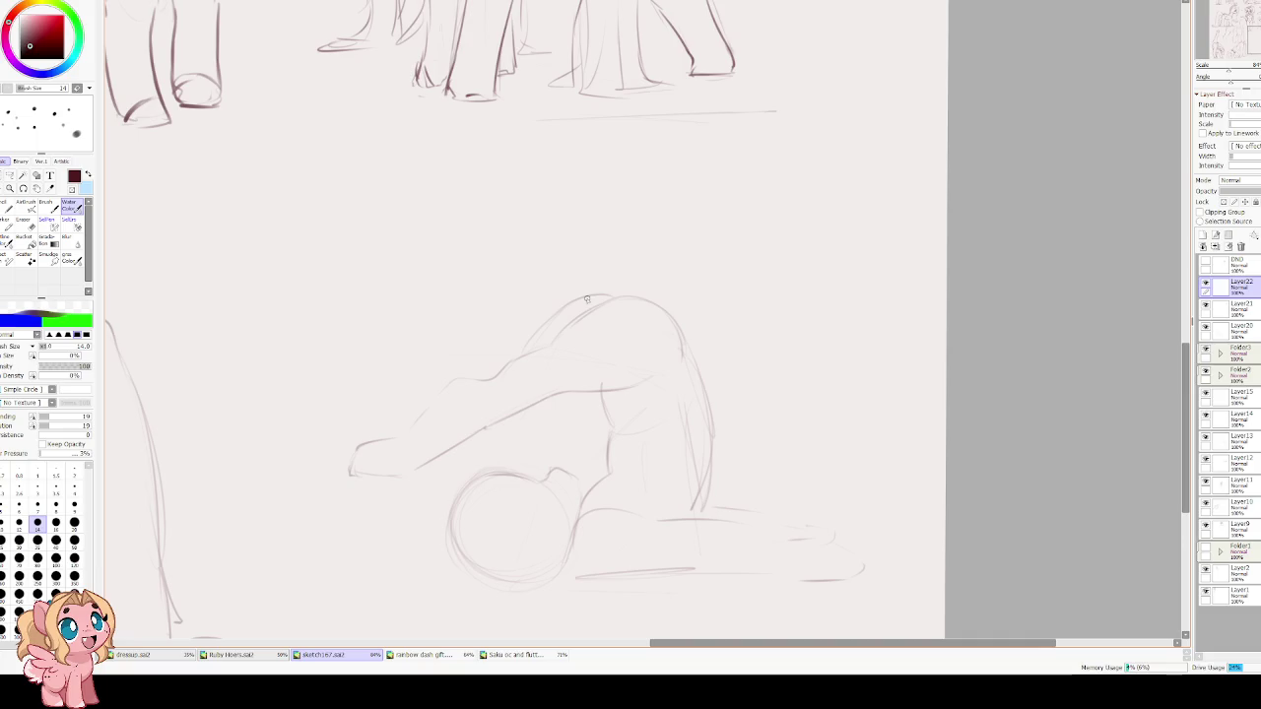
# Lighten the faint head lines, redraw the top head outline, and darken the body line.
pyautogui.press('e')
pyautogui.moveTo(555, 324); pyautogui.dragTo(528, 357)
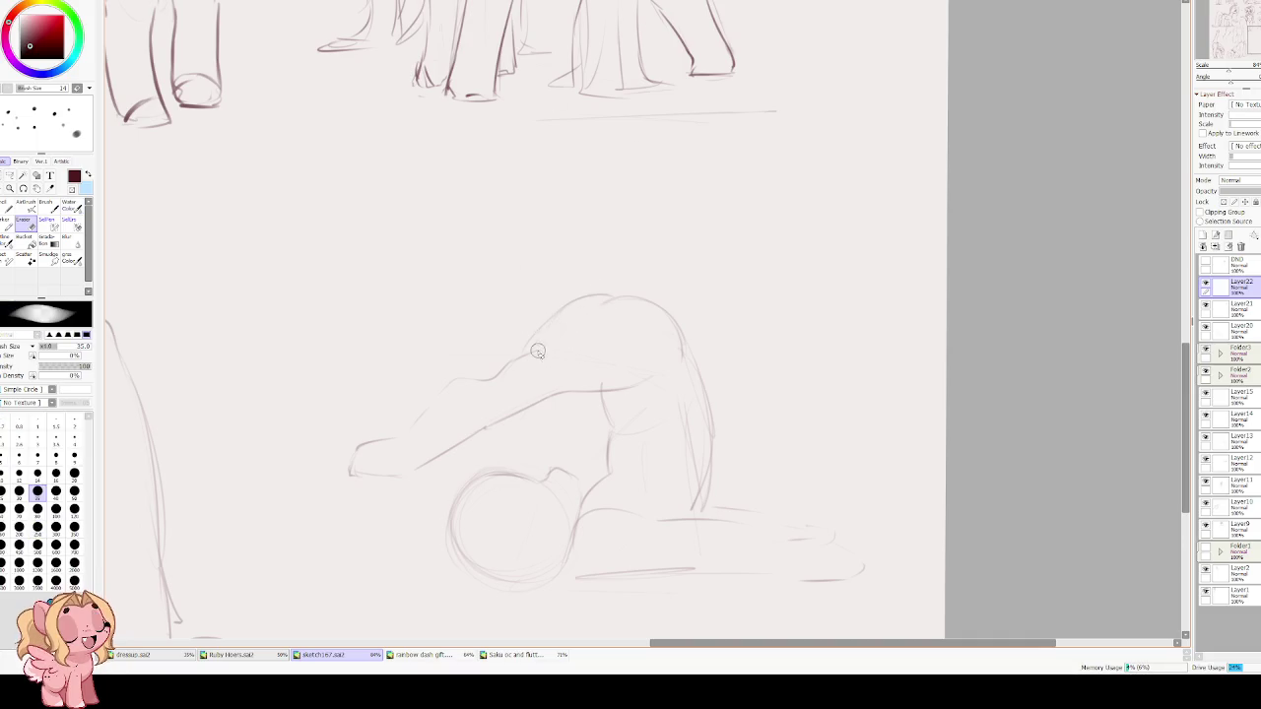
pyautogui.press('c')
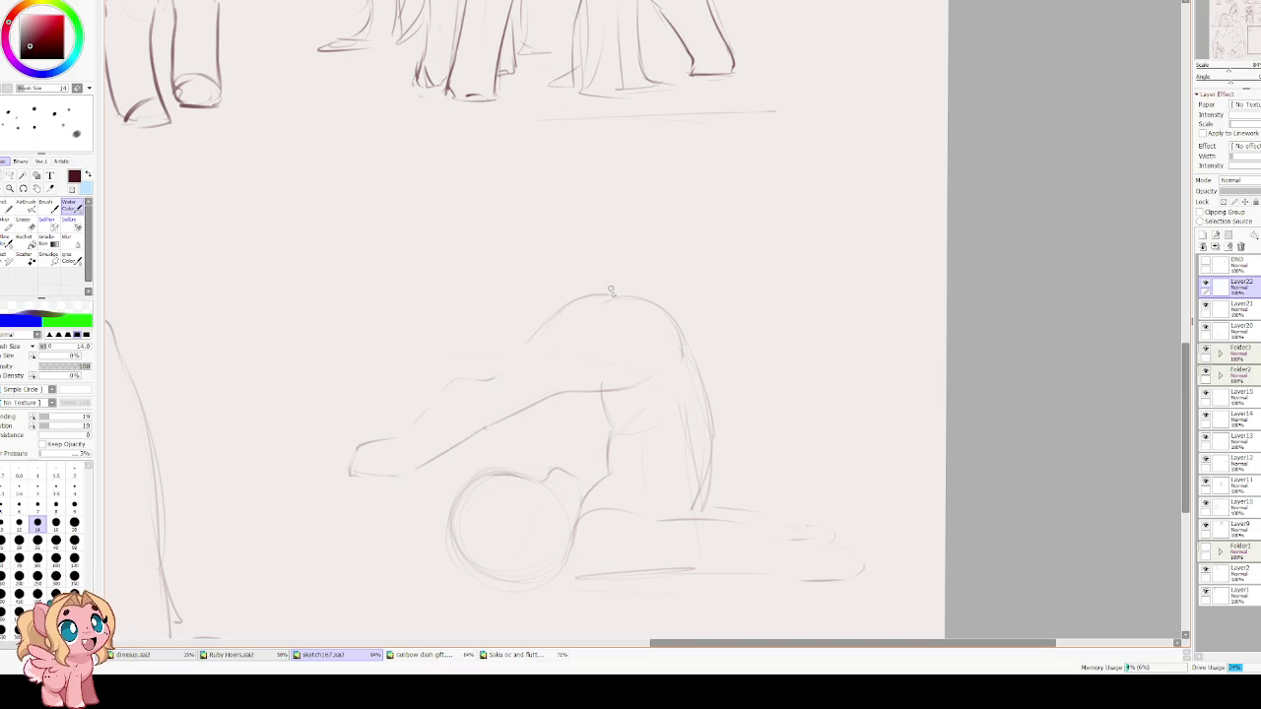
pyautogui.moveTo(631, 293); pyautogui.dragTo(567, 338)
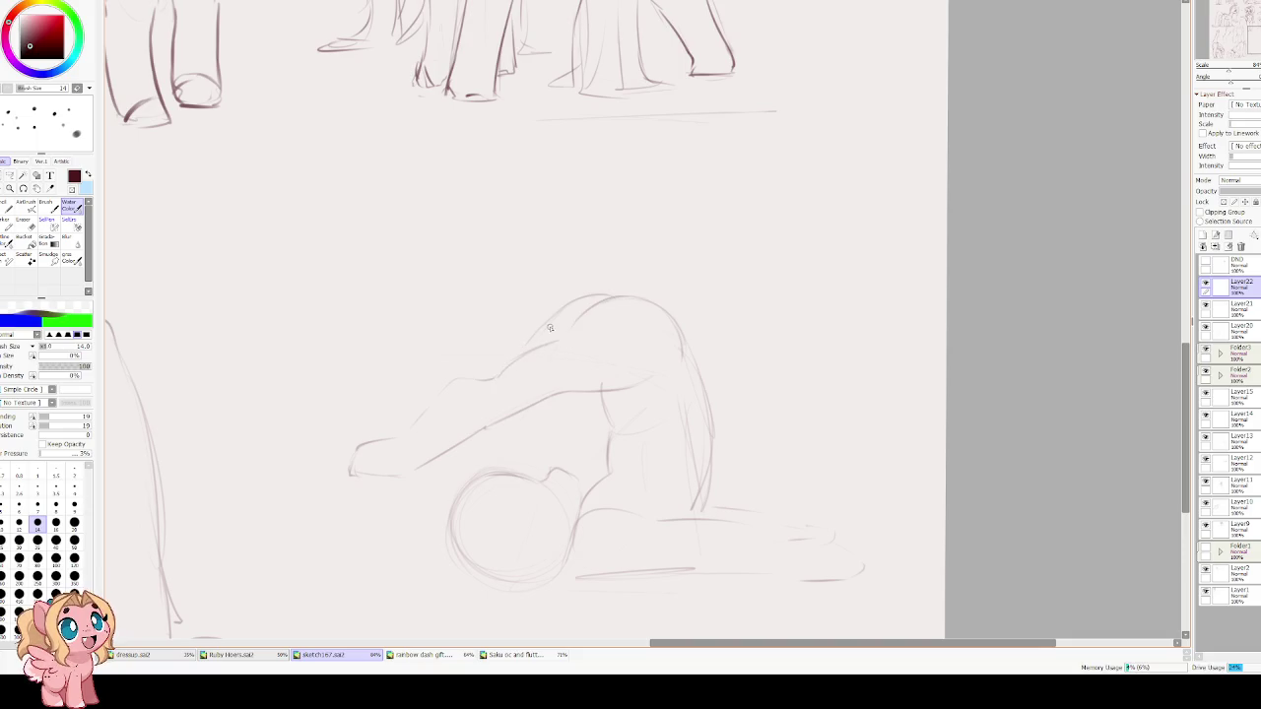
pyautogui.moveTo(531, 353); pyautogui.dragTo(608, 302)
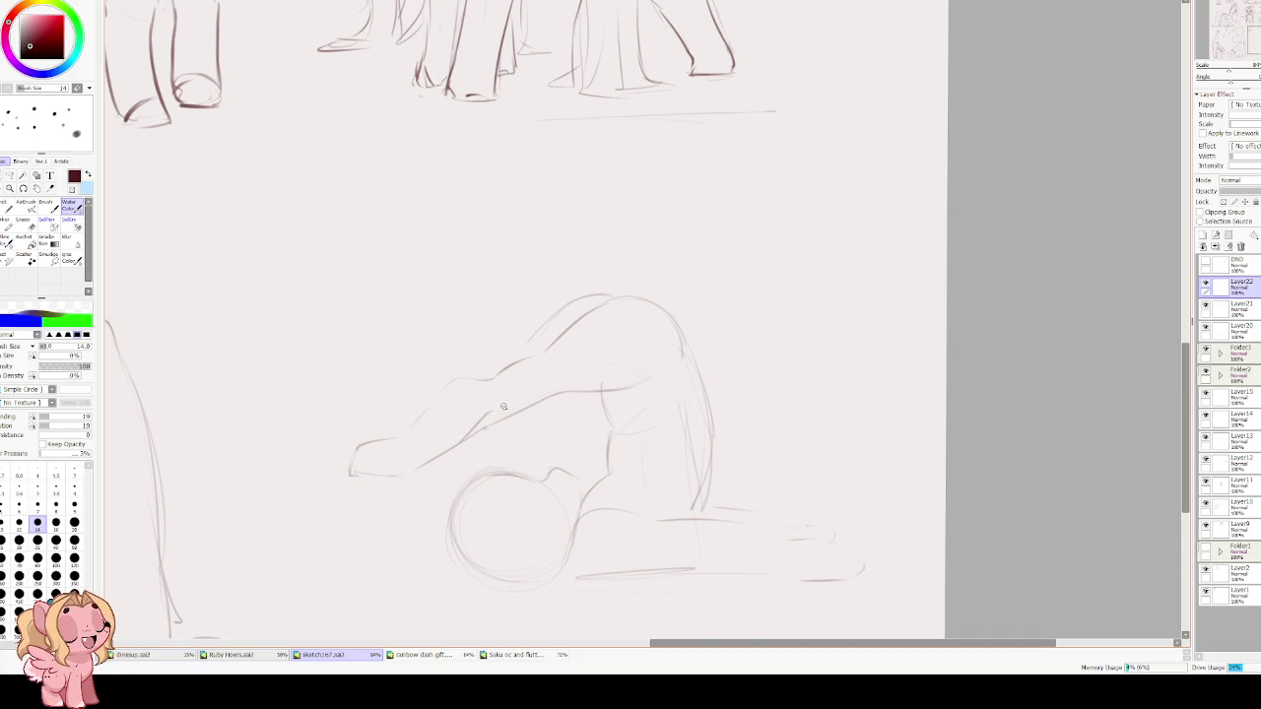
pyautogui.moveTo(543, 396)
pyautogui.mouseDown()
pyautogui.moveTo(415, 477)
pyautogui.moveTo(462, 427)
pyautogui.mouseUp()
pyautogui.press('e')
pyautogui.press('e')
# Erase the old foot and leg strokes with a size-120 eraser and redraw a longer leg line.
pyautogui.press('End')
pyautogui.press('End')
pyautogui.press('End')
pyautogui.press('End')
pyautogui.press('End')
pyautogui.press('End')
pyautogui.press('End')
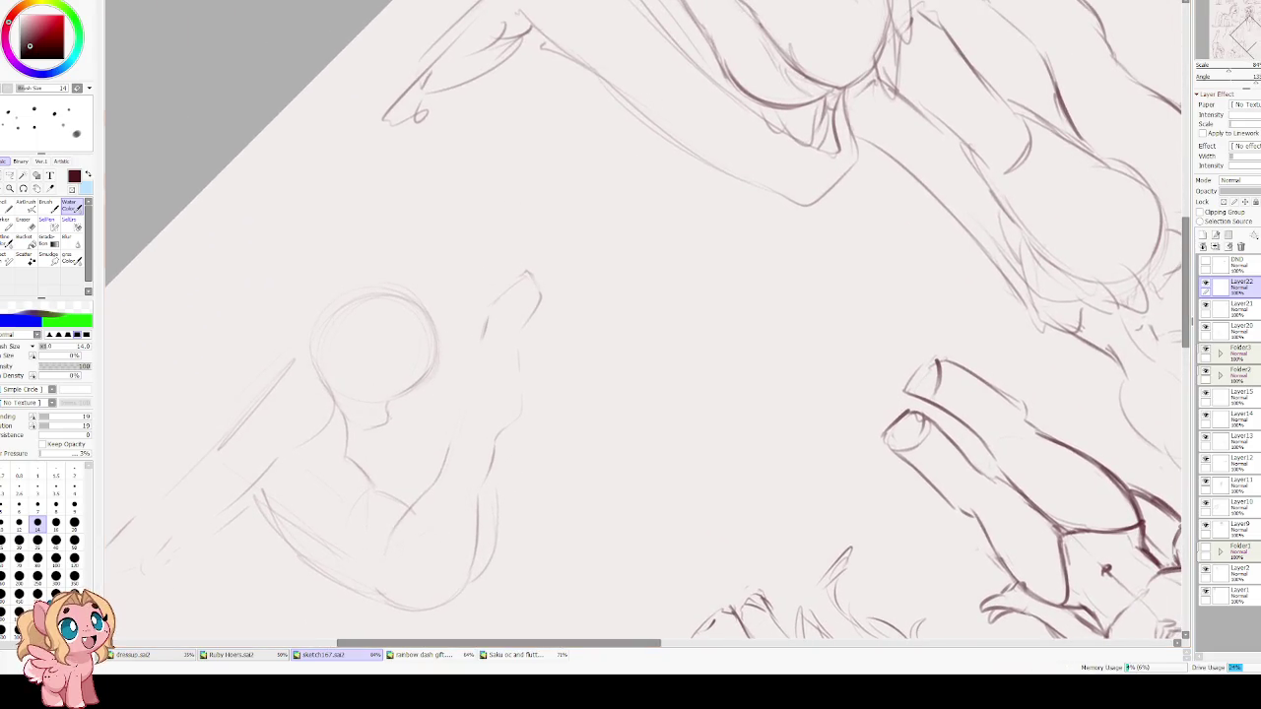
pyautogui.press('e')
pyautogui.press(']')
pyautogui.press(']')
pyautogui.press(']')
pyautogui.moveTo(537, 276)
pyautogui.mouseDown()
pyautogui.moveTo(493, 325)
pyautogui.moveTo(518, 300)
pyautogui.moveTo(517, 357)
pyautogui.moveTo(480, 375)
pyautogui.moveTo(453, 449)
pyautogui.mouseUp()
pyautogui.press('b')
pyautogui.hotkey('ctrl', 'z')
pyautogui.moveTo(480, 323); pyautogui.dragTo(436, 483)
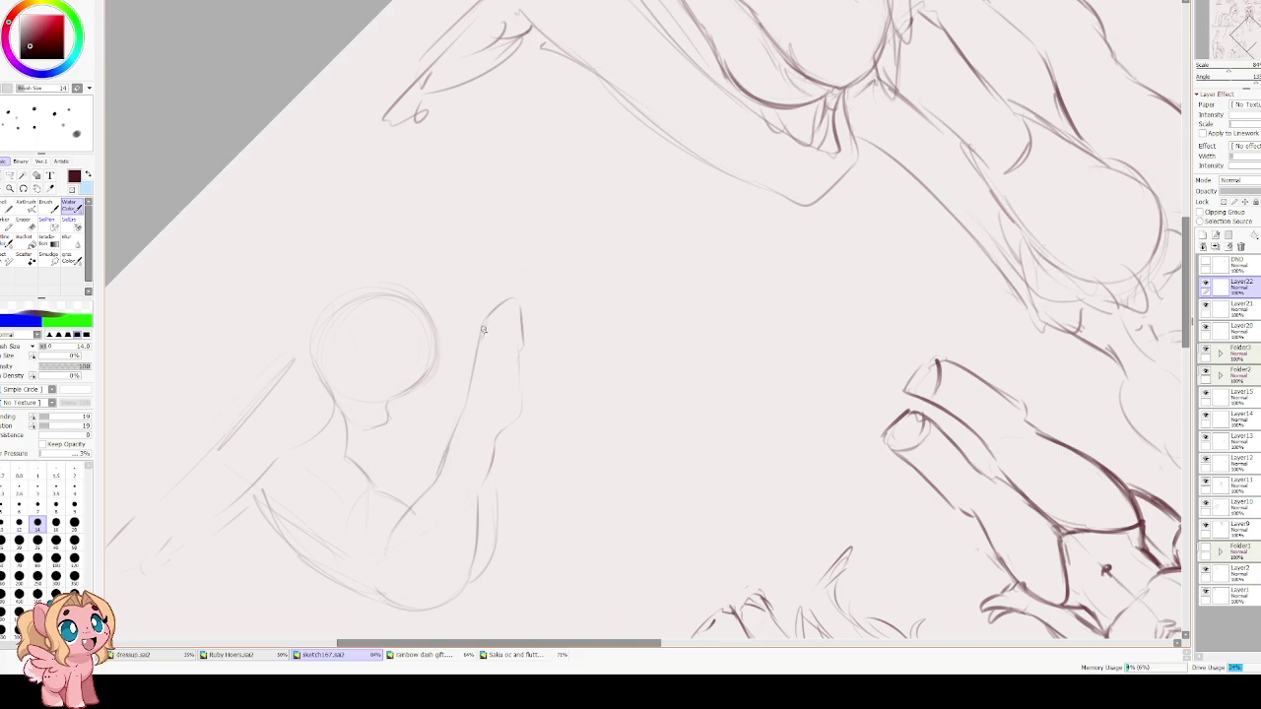
# Straighten the canvas rotation and extend the body arc leftward, checking it mirrored.
pyautogui.moveTo(439, 367); pyautogui.dragTo(611, 360)
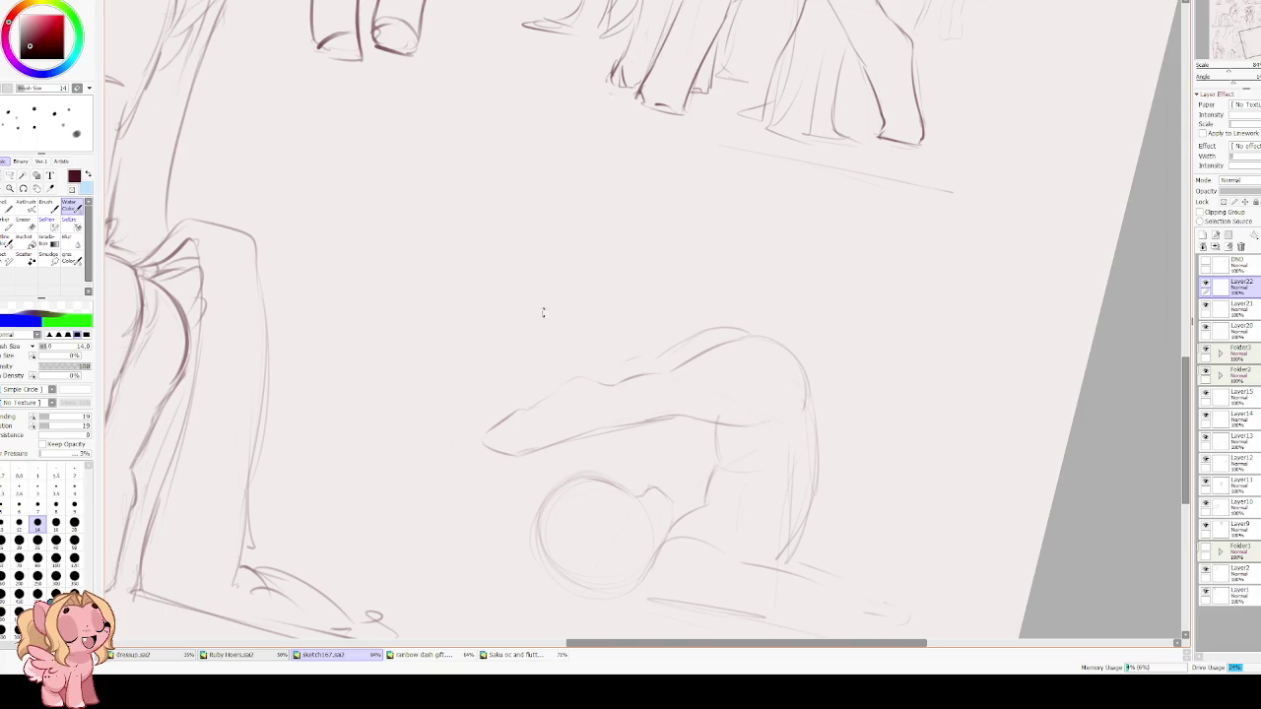
pyautogui.moveTo(549, 313); pyautogui.dragTo(522, 329)
pyautogui.moveTo(632, 341); pyautogui.dragTo(593, 343)
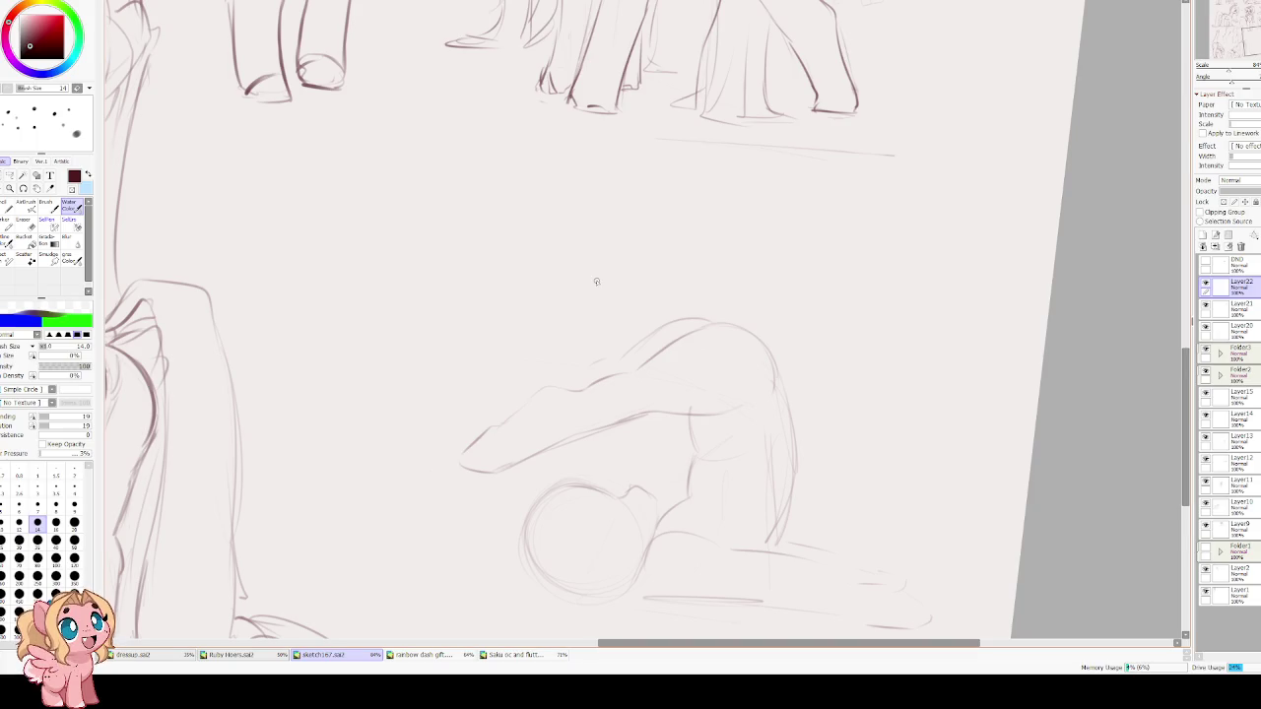
pyautogui.moveTo(569, 371)
pyautogui.mouseDown()
pyautogui.moveTo(535, 375)
pyautogui.moveTo(463, 438)
pyautogui.moveTo(461, 467)
pyautogui.mouseUp()
pyautogui.press('h')
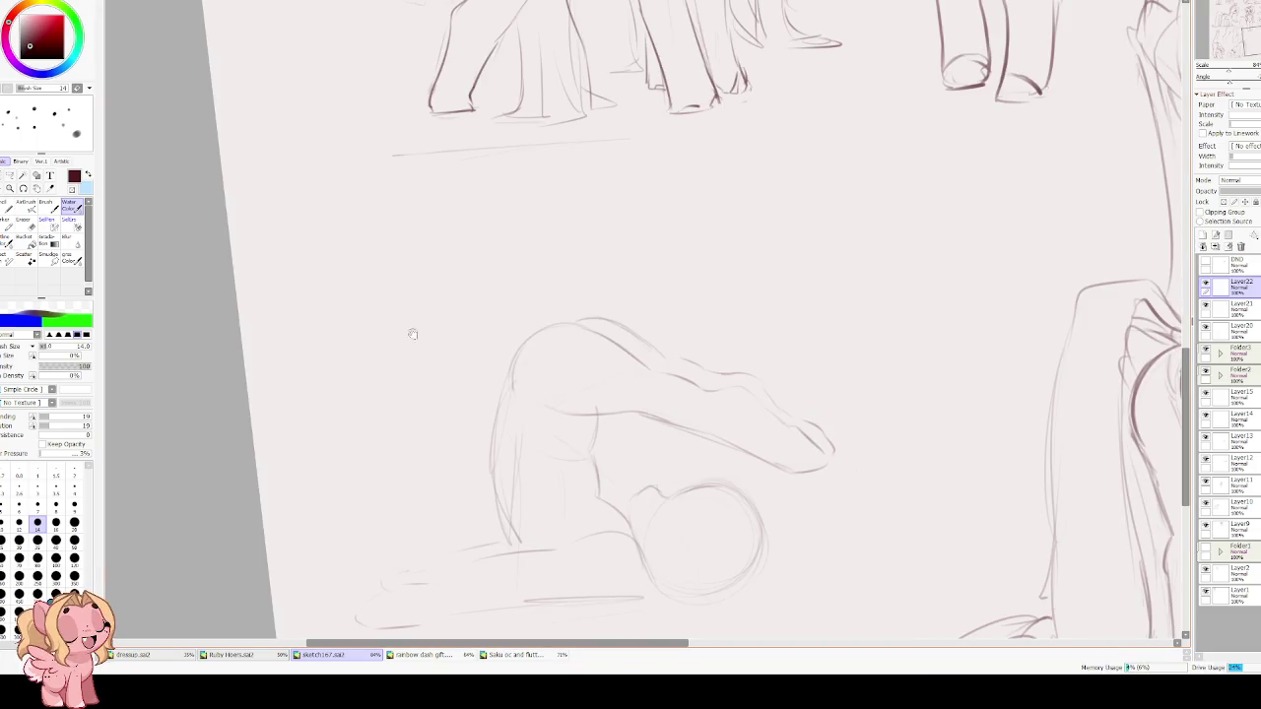
pyautogui.press('h')
pyautogui.moveTo(657, 429); pyautogui.dragTo(569, 371)
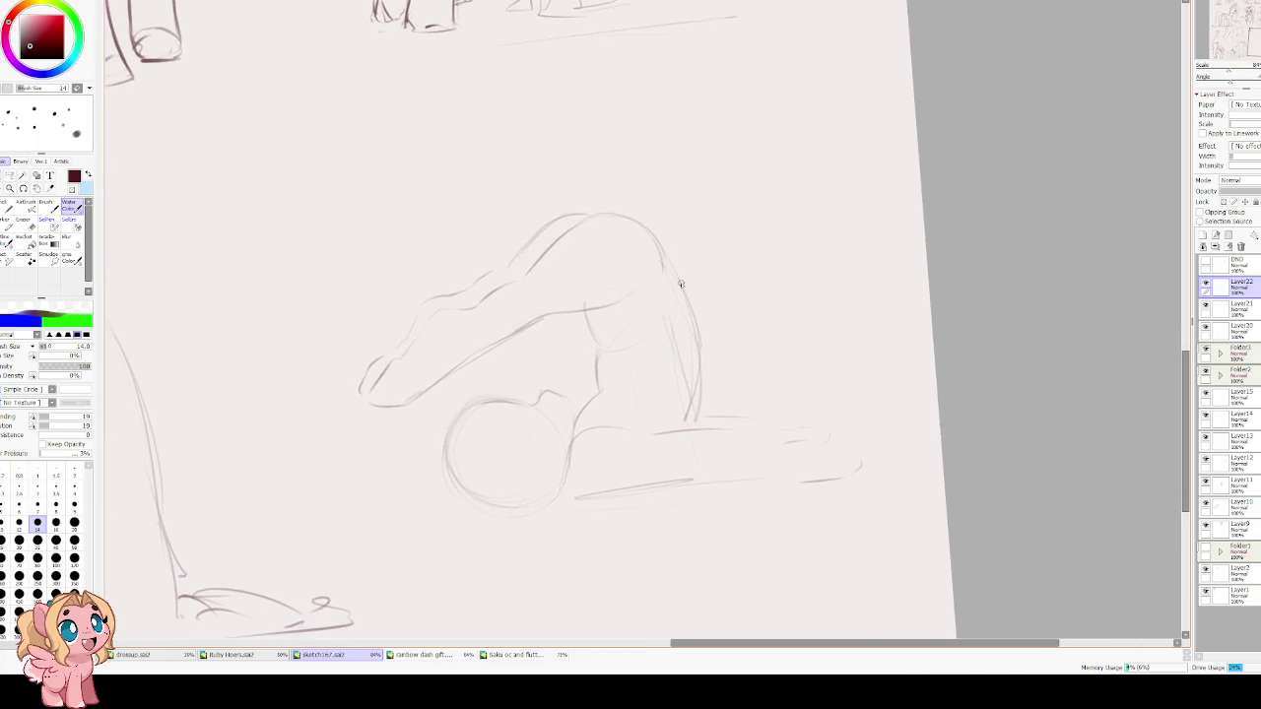
# Begin a freehand lasso selection around the pony's upper body.
pyautogui.press('e')
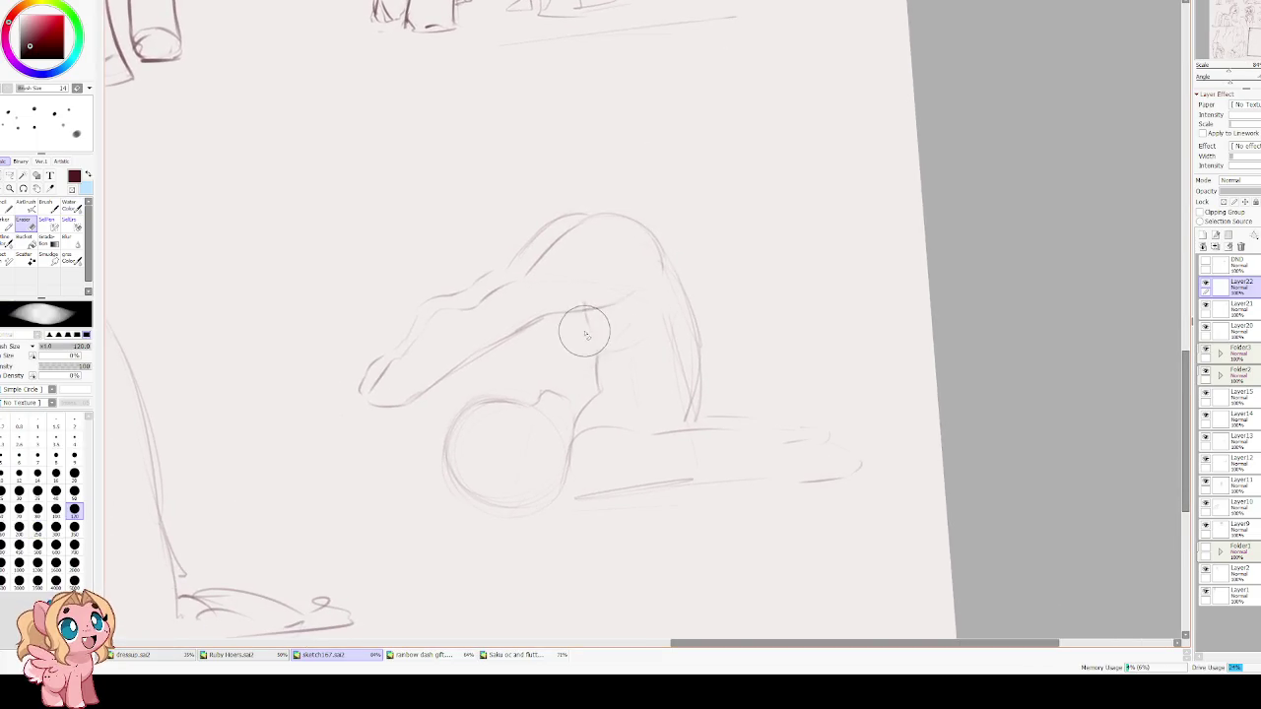
pyautogui.press('m')
pyautogui.moveTo(508, 172); pyautogui.dragTo(564, 371)
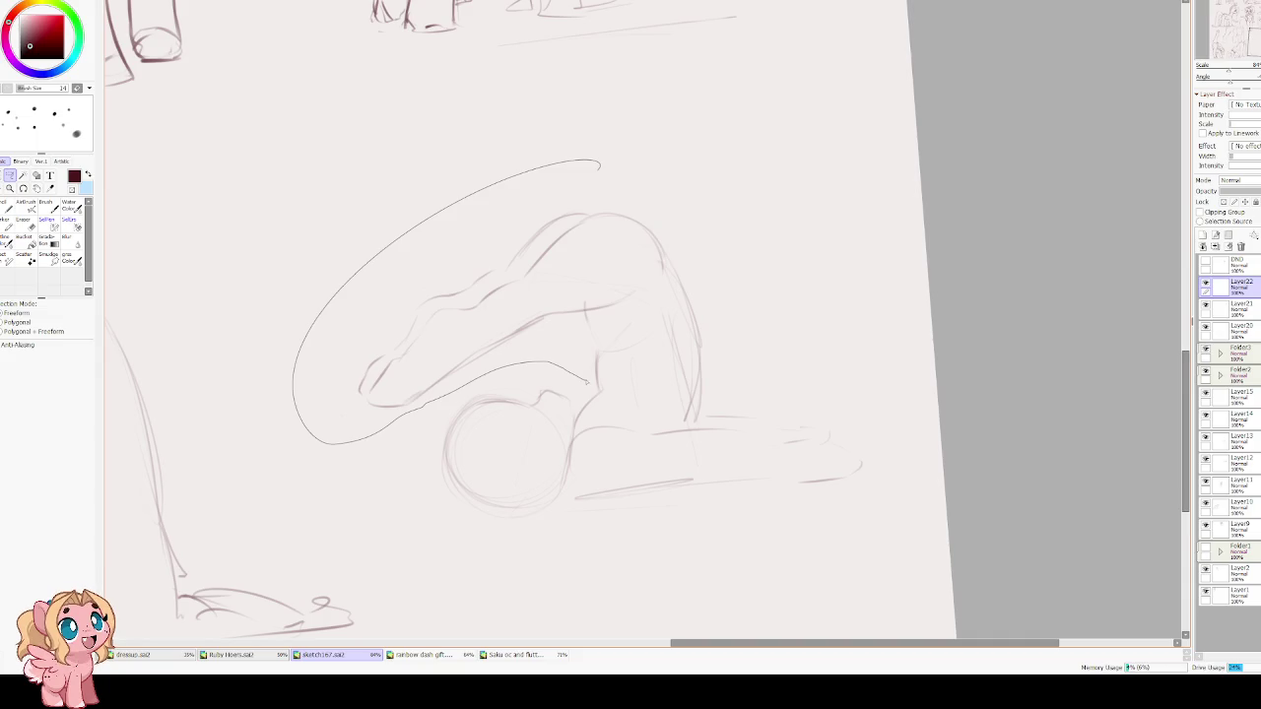
# Close the lasso around the upper body, shift and tilt it slightly, then deselect.
pyautogui.moveTo(575, 418); pyautogui.dragTo(624, 112)
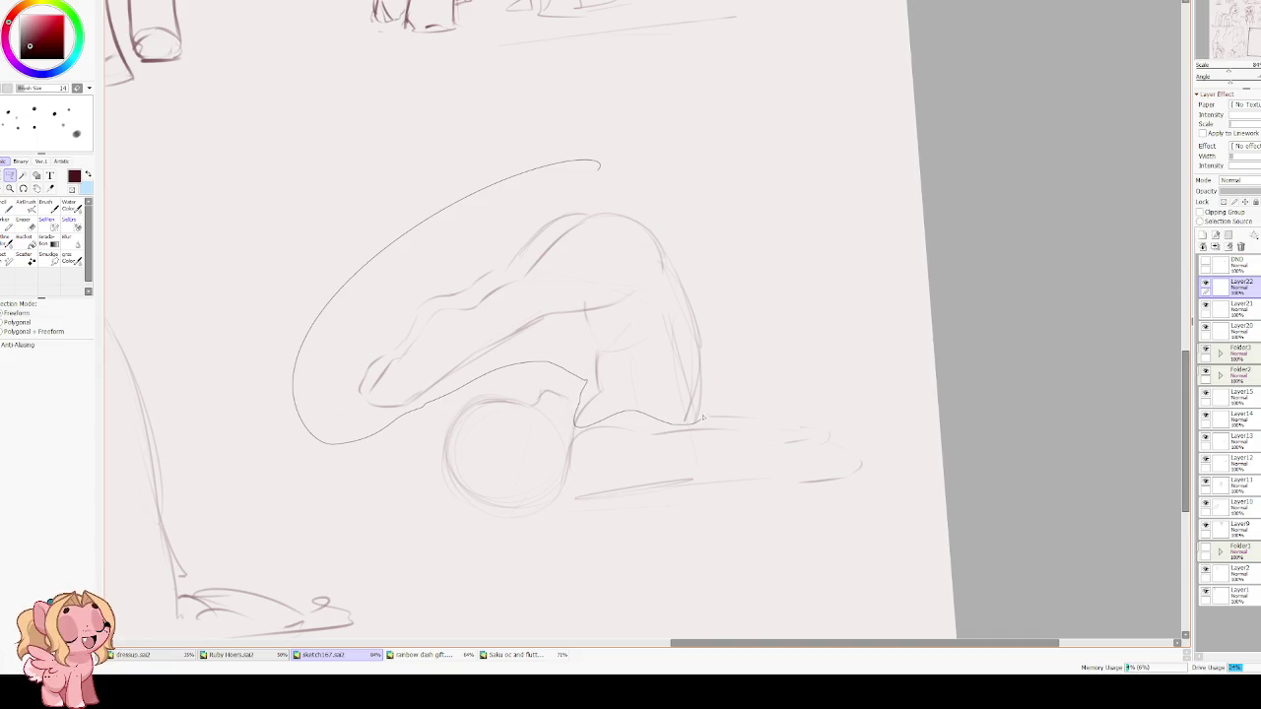
pyautogui.hotkey('ctrl', 't')
pyautogui.moveTo(659, 355); pyautogui.dragTo(648, 377)
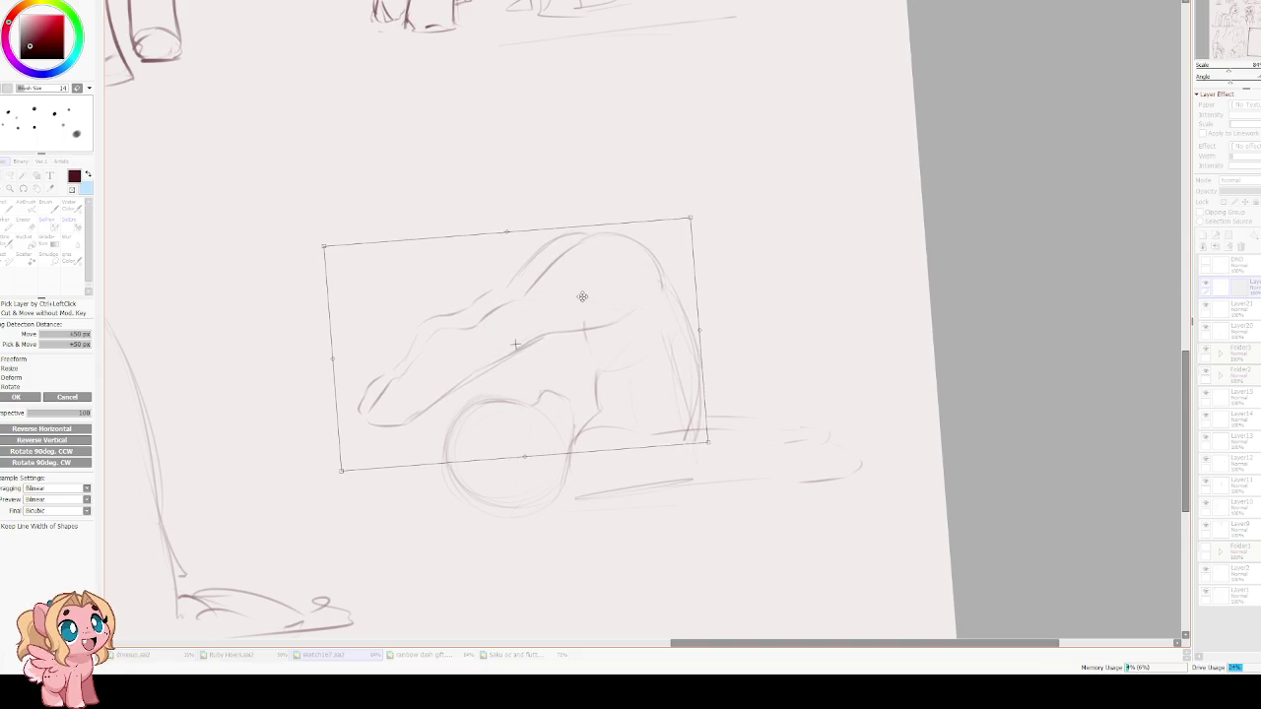
pyautogui.press('Return')
pyautogui.hotkey('ctrl', 'd')
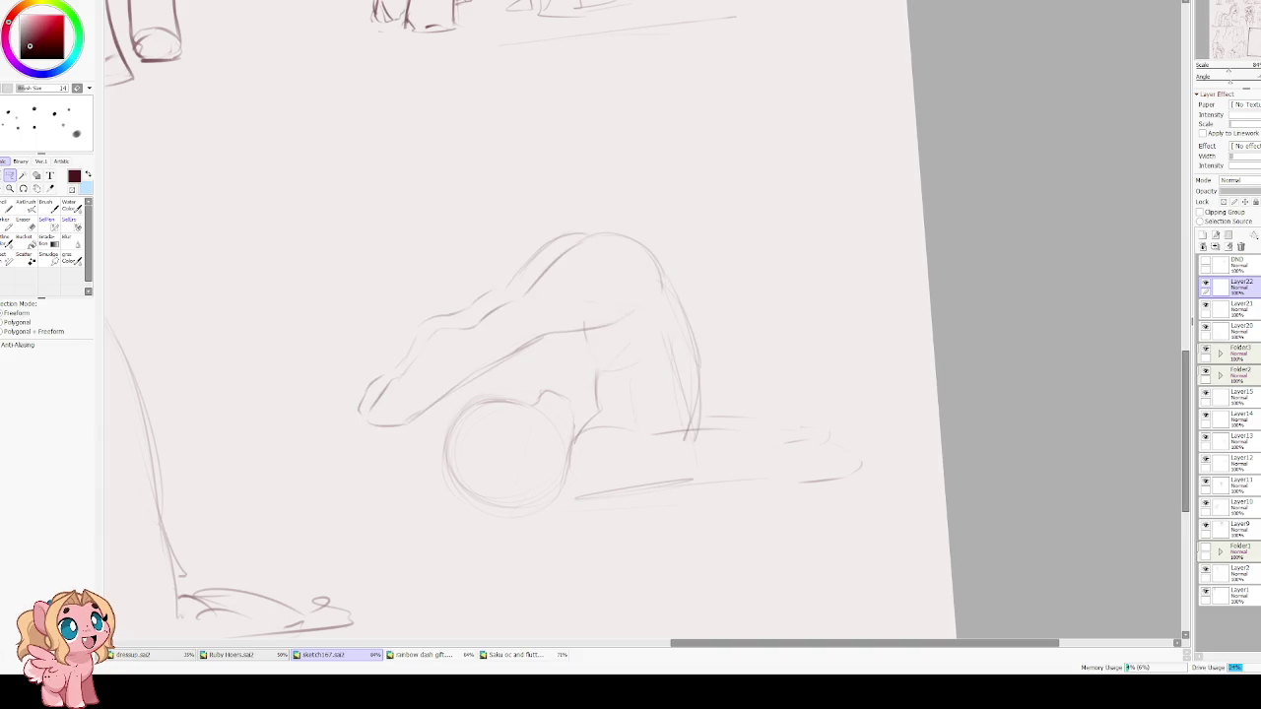
pyautogui.press('e')
pyautogui.press('[')
pyautogui.press('[')
pyautogui.press('[')
pyautogui.press('[')
pyautogui.press('[')
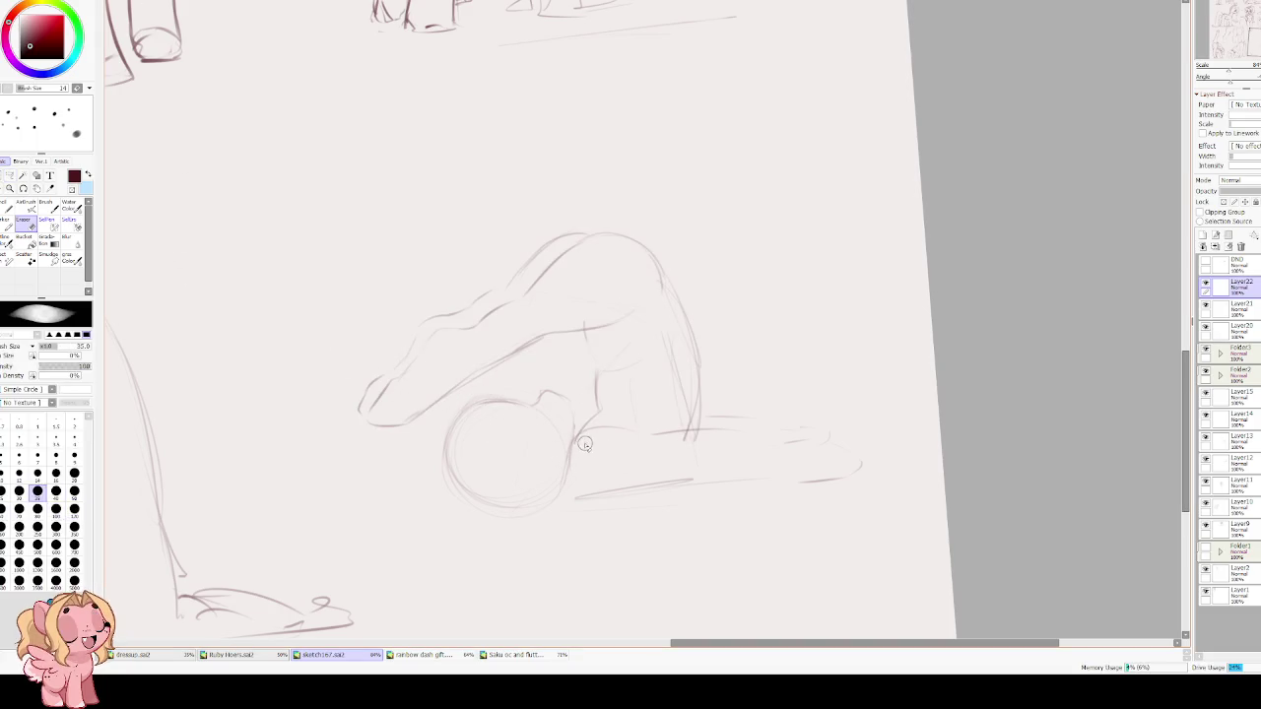
# Extend the floor line rightward and add short strokes along the pony's back line.
pyautogui.press('e')
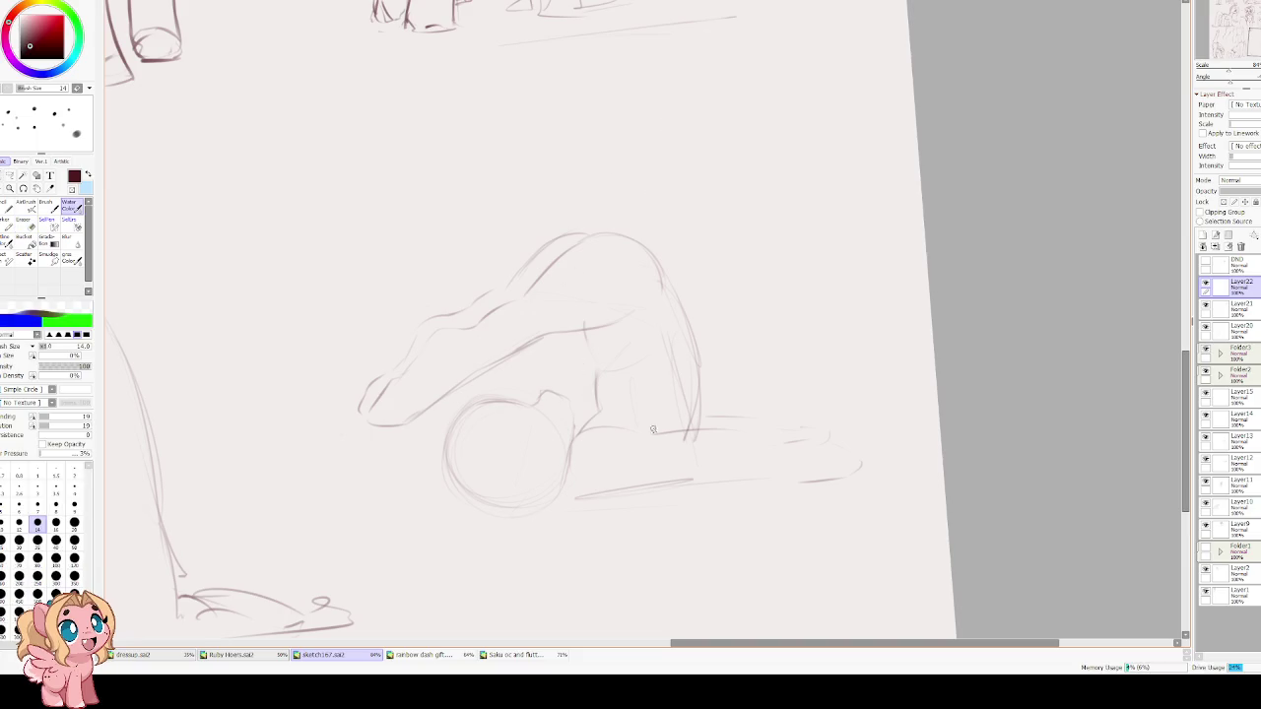
pyautogui.moveTo(779, 441)
pyautogui.mouseDown()
pyautogui.moveTo(824, 440)
pyautogui.moveTo(791, 479)
pyautogui.moveTo(559, 502)
pyautogui.mouseUp()
pyautogui.moveTo(582, 427)
pyautogui.mouseDown()
pyautogui.moveTo(599, 409)
pyautogui.moveTo(597, 348)
pyautogui.moveTo(581, 333)
pyautogui.moveTo(603, 451)
pyautogui.mouseUp()
pyautogui.press('h')
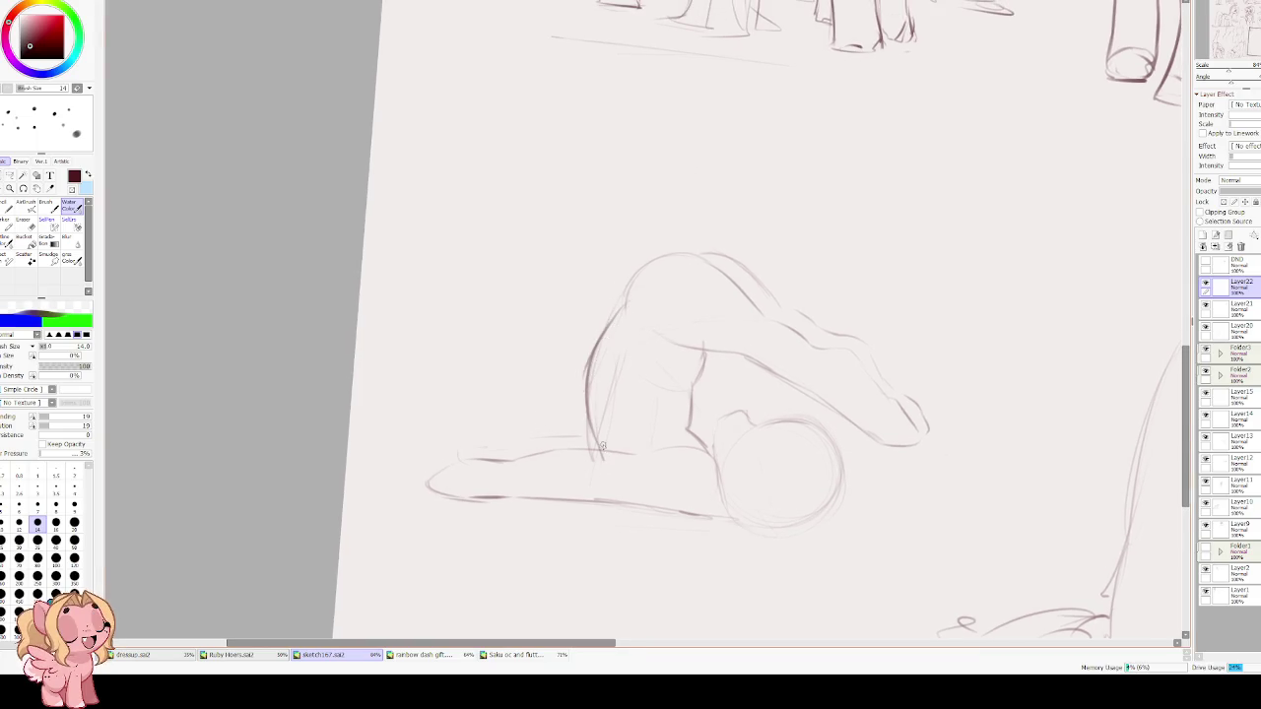
pyautogui.press('h')
pyautogui.moveTo(638, 377); pyautogui.dragTo(660, 373)
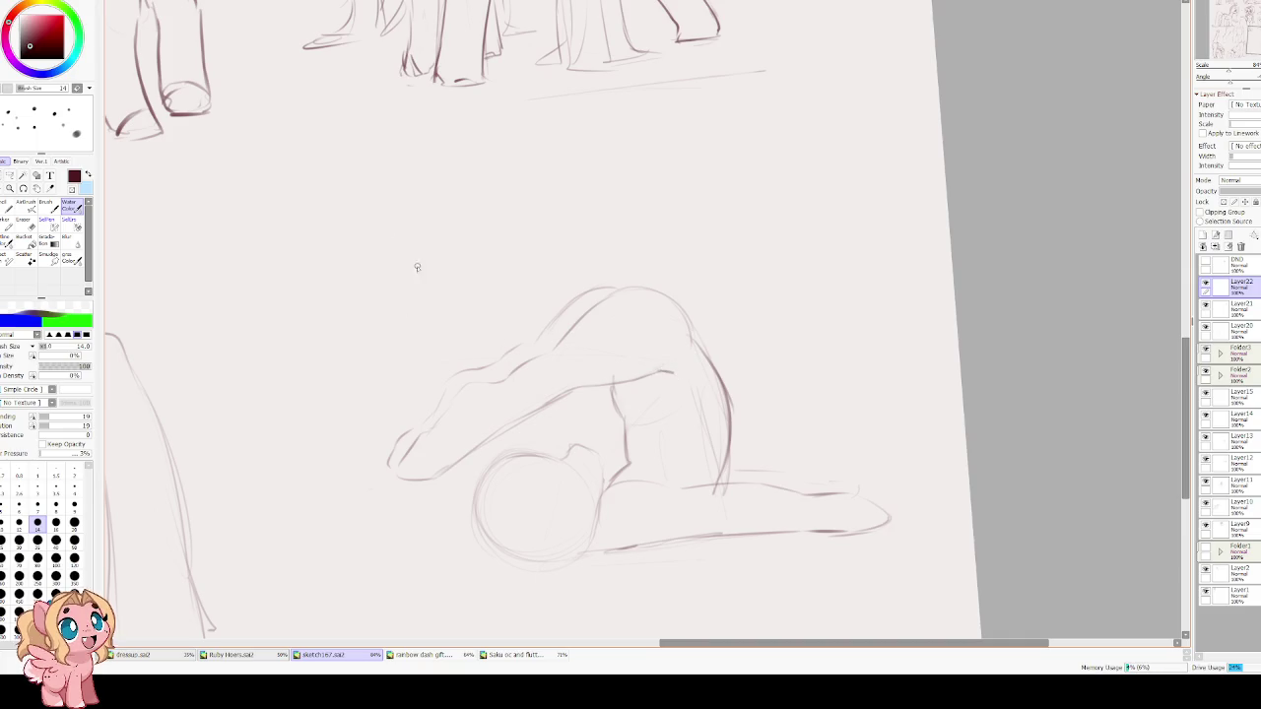
pyautogui.scroll(-3, 428, 323)
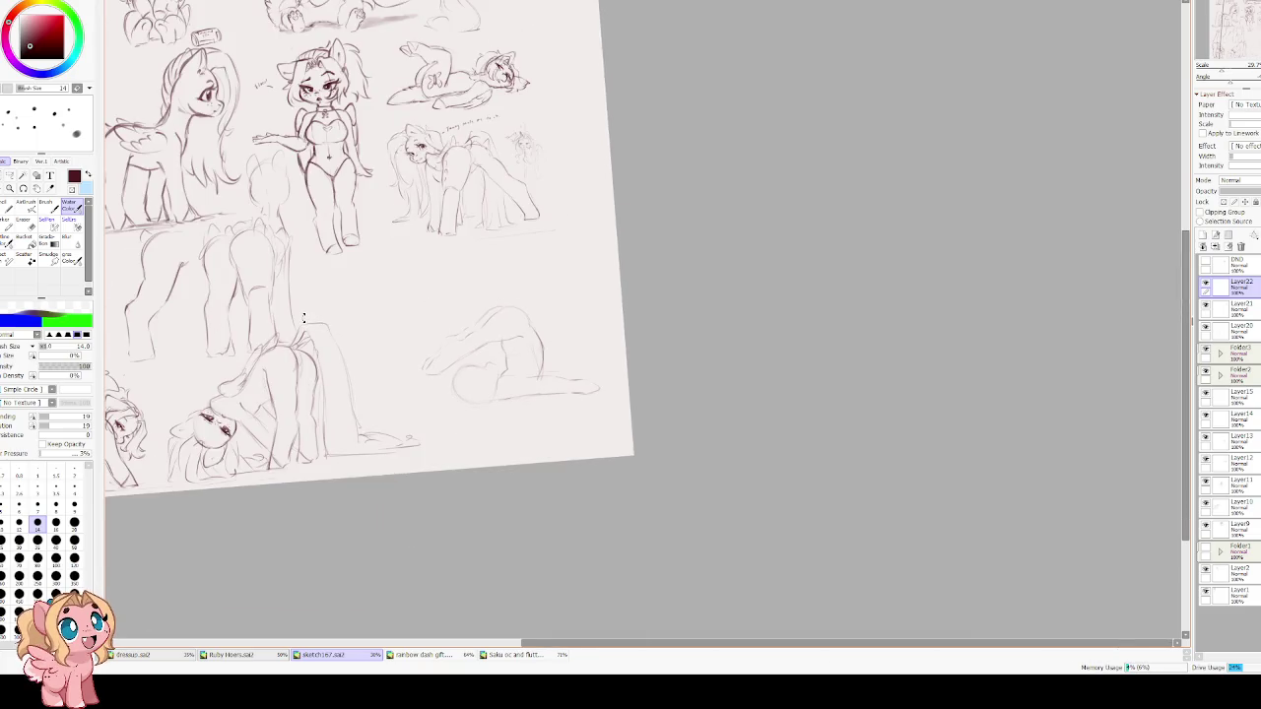
pyautogui.scroll(1, 403, 349)
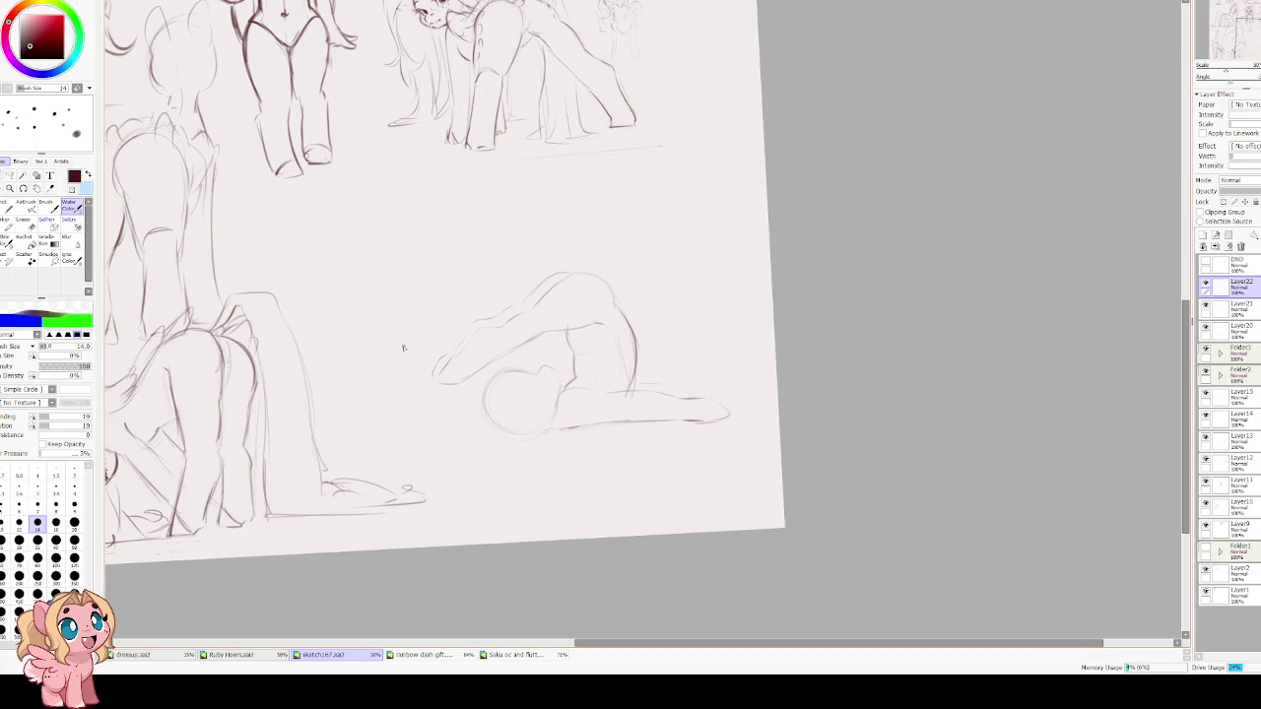
pyautogui.scroll(3, 483, 297)
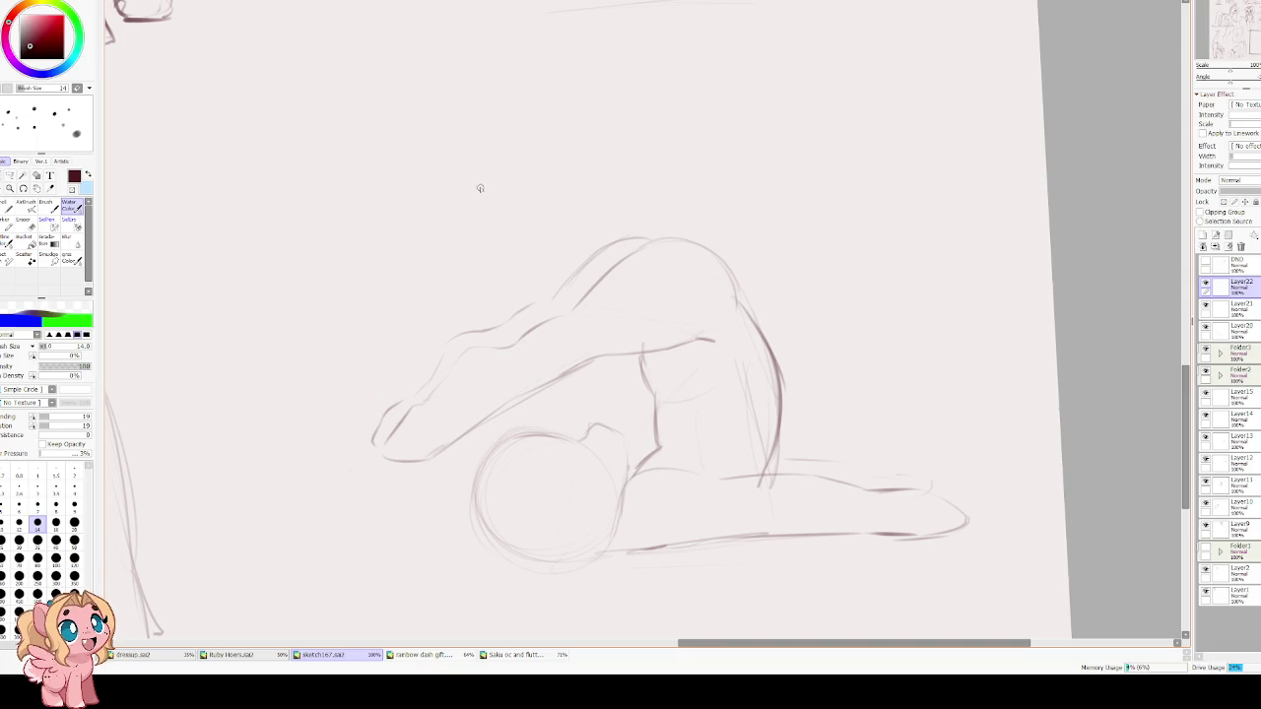
# Erase faint construction lines and retrace the head curve, undoing and lightening stray strokes.
pyautogui.press('e')
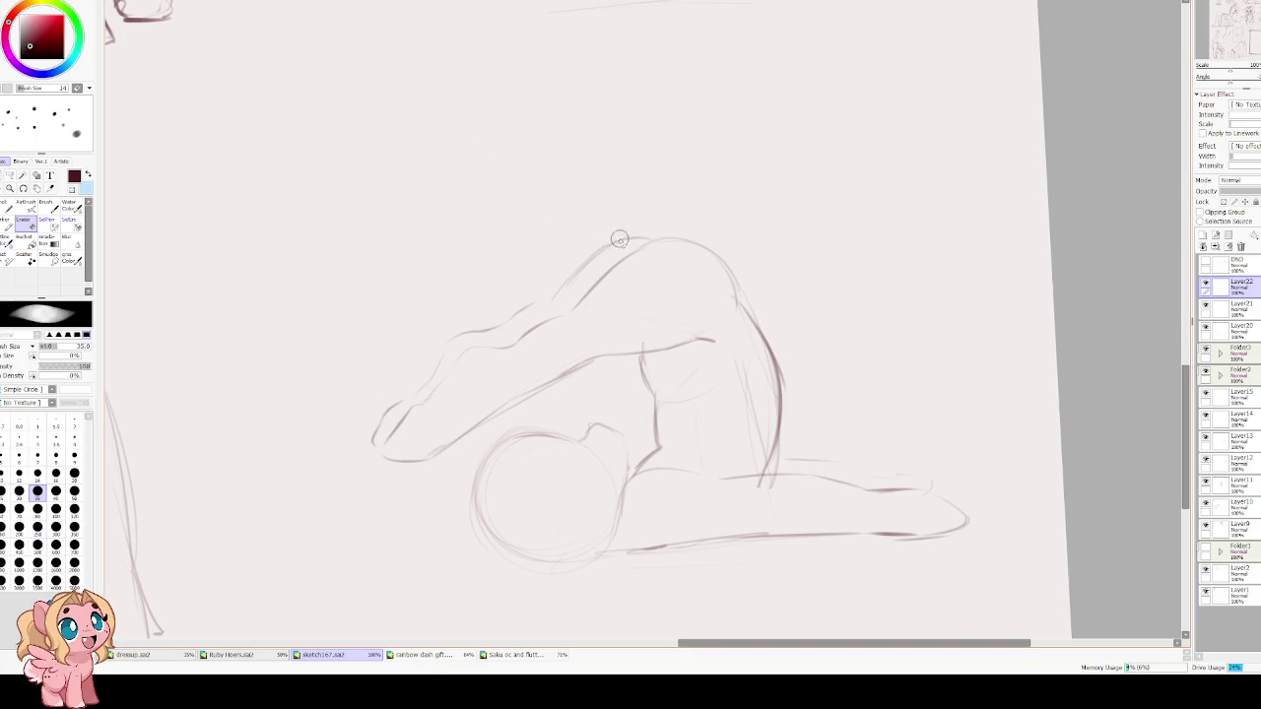
pyautogui.moveTo(606, 251)
pyautogui.mouseDown()
pyautogui.moveTo(456, 347)
pyautogui.moveTo(379, 434)
pyautogui.mouseUp()
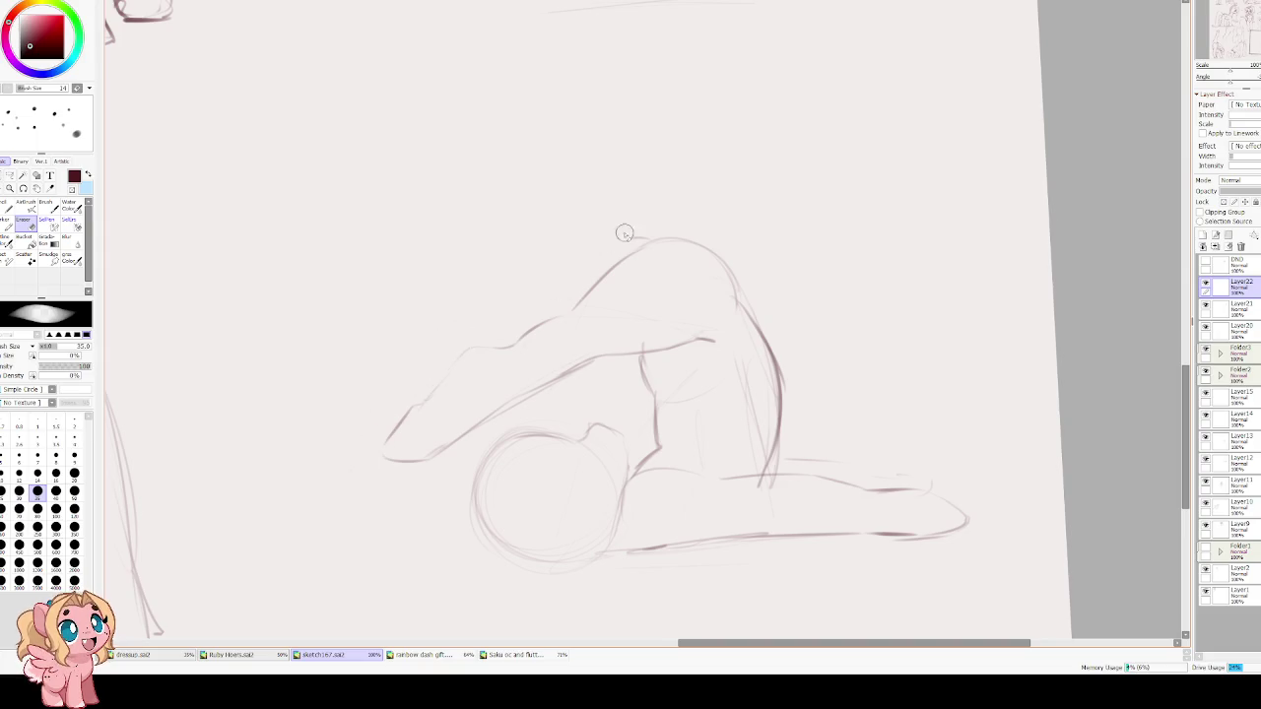
pyautogui.press('e')
pyautogui.moveTo(668, 238)
pyautogui.mouseDown()
pyautogui.moveTo(414, 339)
pyautogui.moveTo(371, 404)
pyautogui.mouseUp()
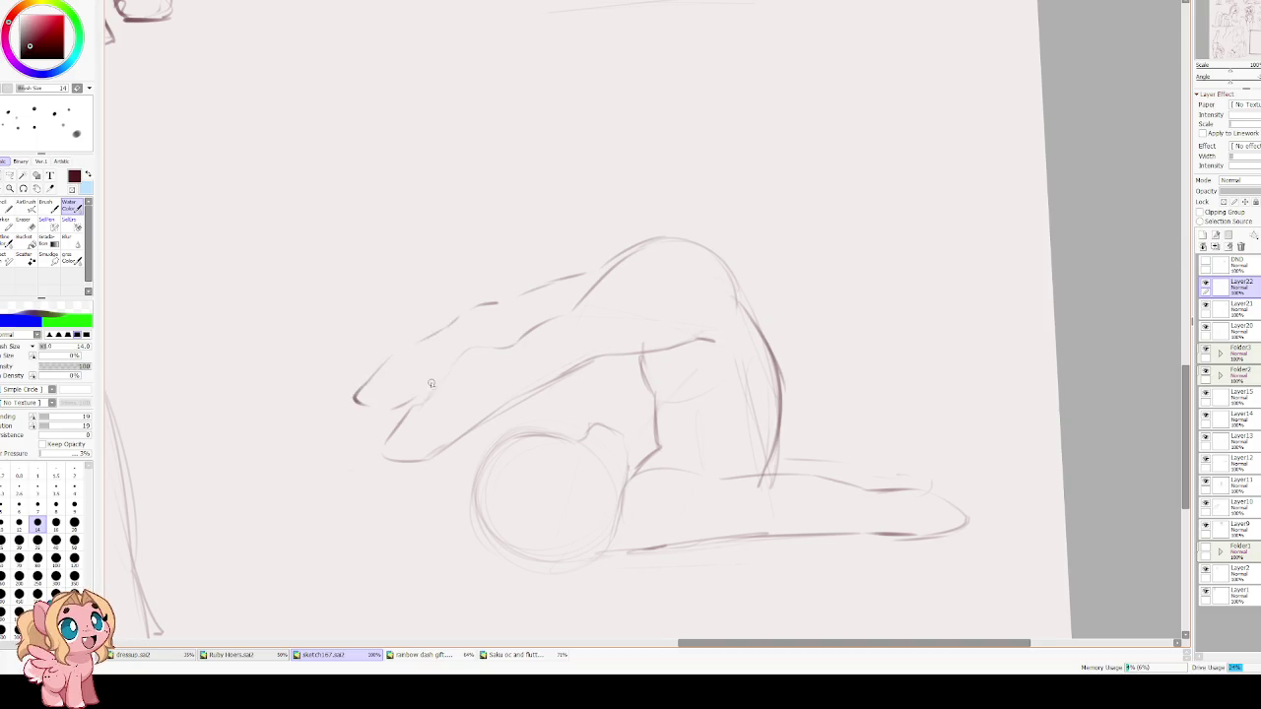
pyautogui.hotkey('ctrl', 'z')
pyautogui.hotkey('ctrl', 'z')
pyautogui.hotkey('ctrl', 'z')
pyautogui.moveTo(522, 292)
pyautogui.mouseDown()
pyautogui.moveTo(625, 257)
pyautogui.moveTo(586, 273)
pyautogui.mouseUp()
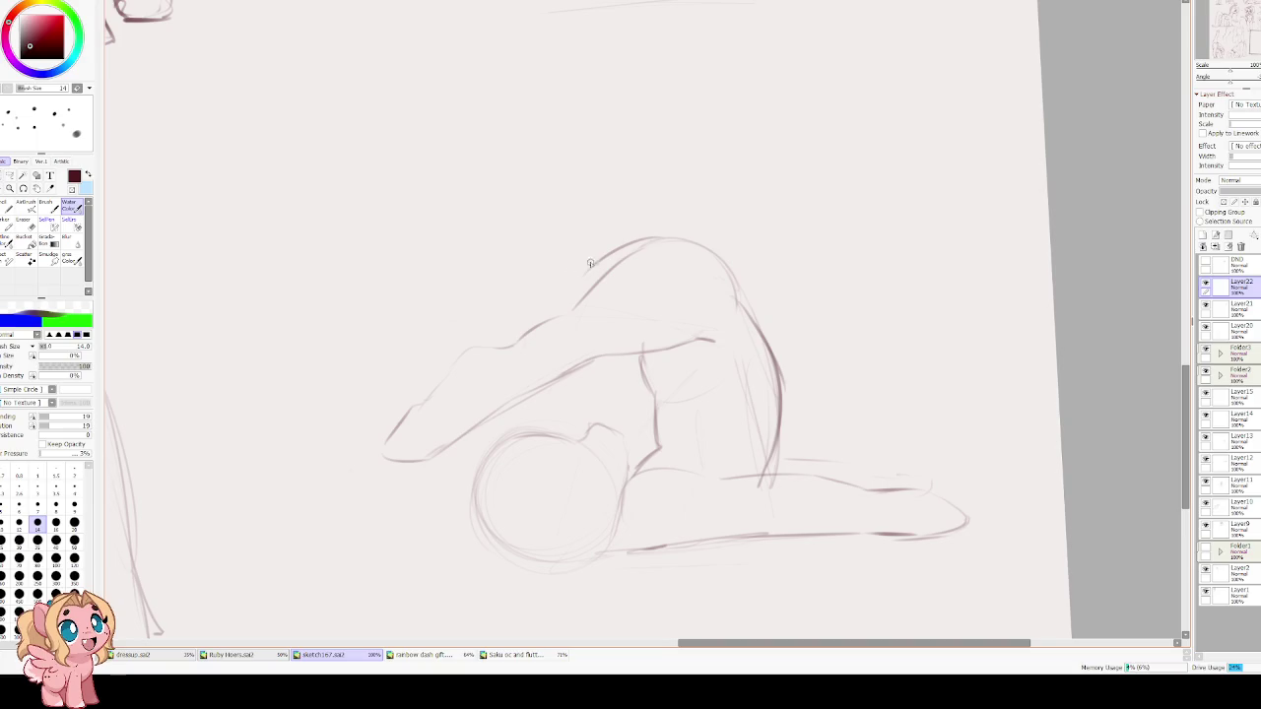
pyautogui.moveTo(611, 252)
pyautogui.mouseDown()
pyautogui.moveTo(660, 244)
pyautogui.moveTo(500, 335)
pyautogui.mouseUp()
pyautogui.hotkey('ctrl', 'z')
# Sketch neck and back strokes, darken the upper foreleg, and draw the lower forearm and tip.
pyautogui.moveTo(512, 341); pyautogui.dragTo(463, 345)
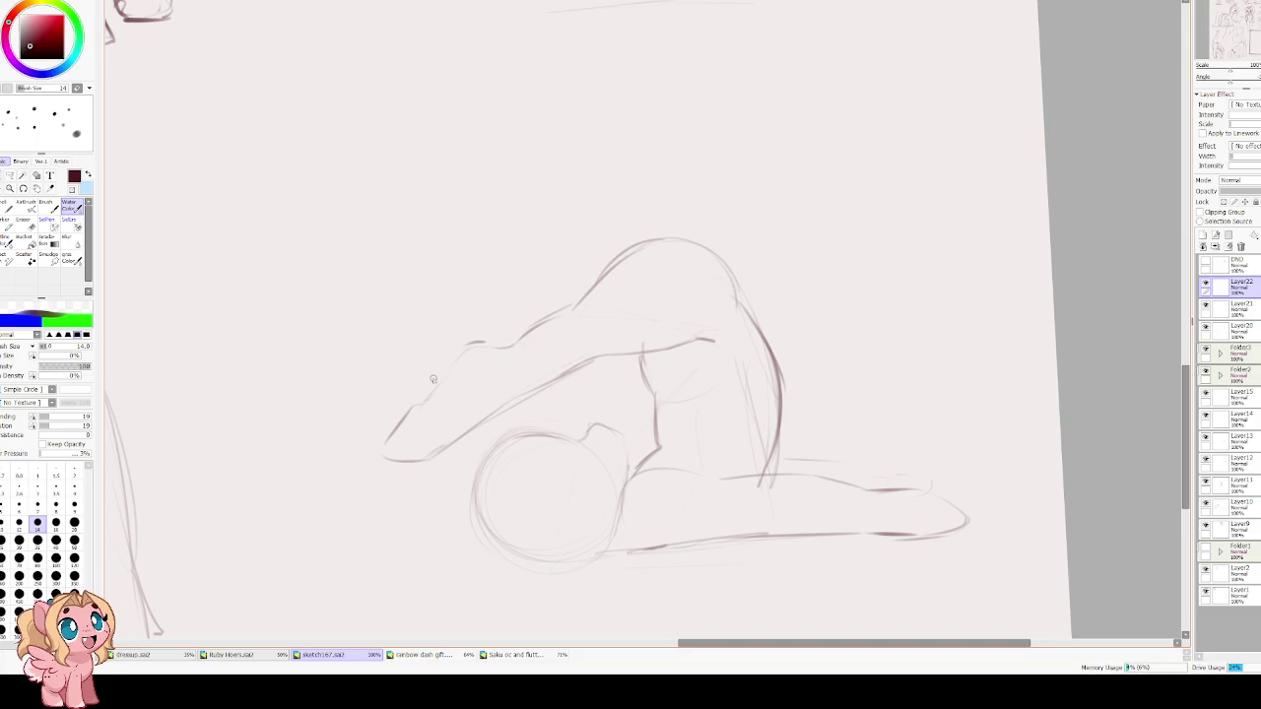
pyautogui.moveTo(384, 408); pyautogui.dragTo(380, 432)
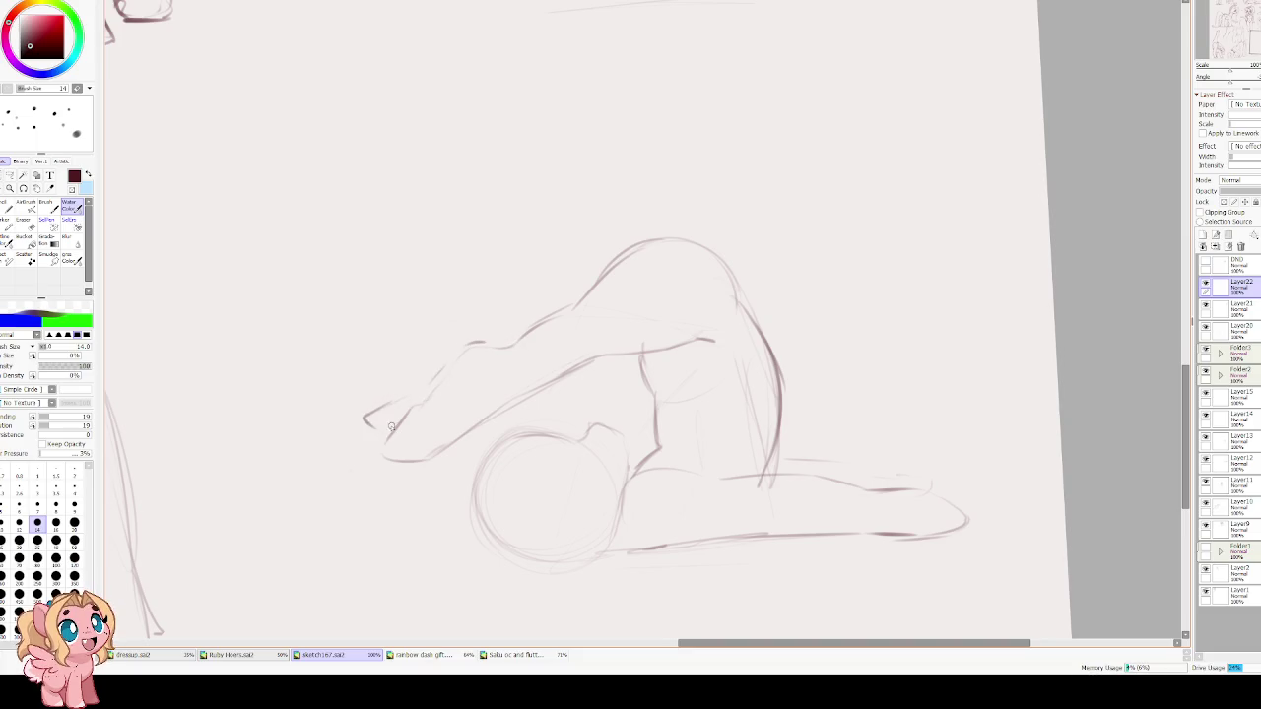
pyautogui.moveTo(552, 315); pyautogui.dragTo(589, 280)
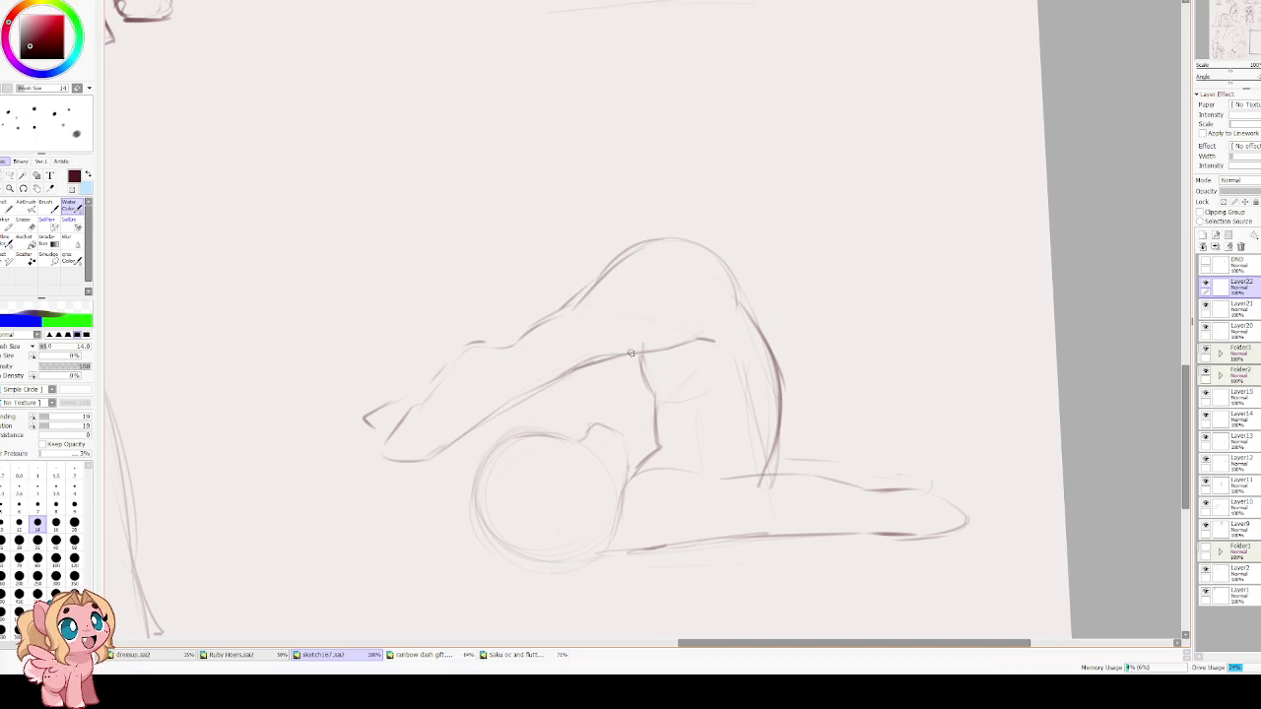
pyautogui.moveTo(557, 374); pyautogui.dragTo(656, 351)
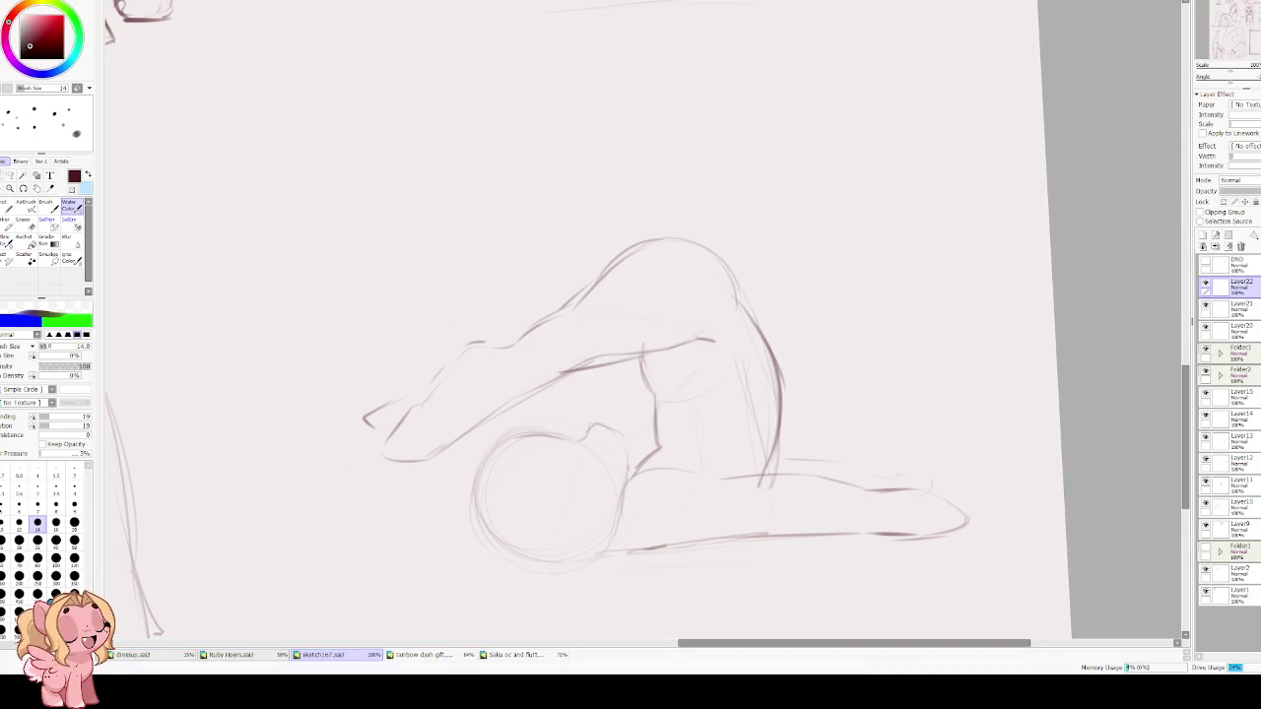
pyautogui.press('Delete')
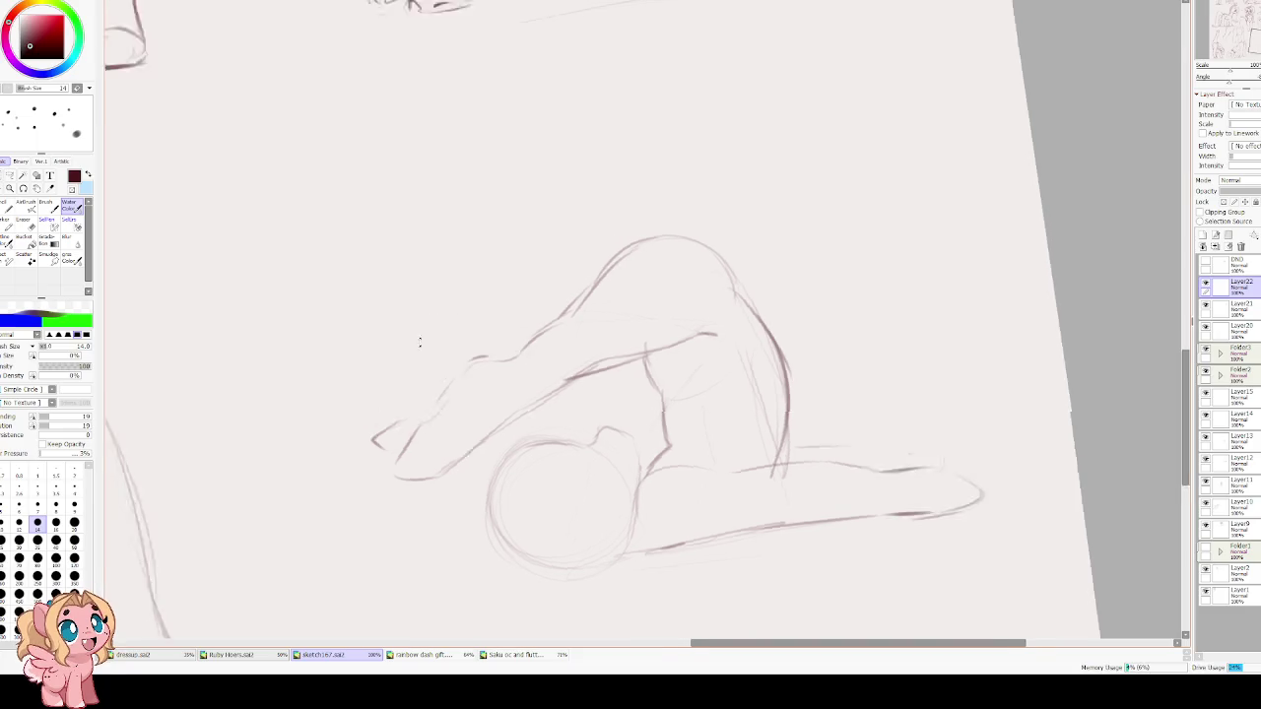
pyautogui.moveTo(477, 471); pyautogui.dragTo(520, 424)
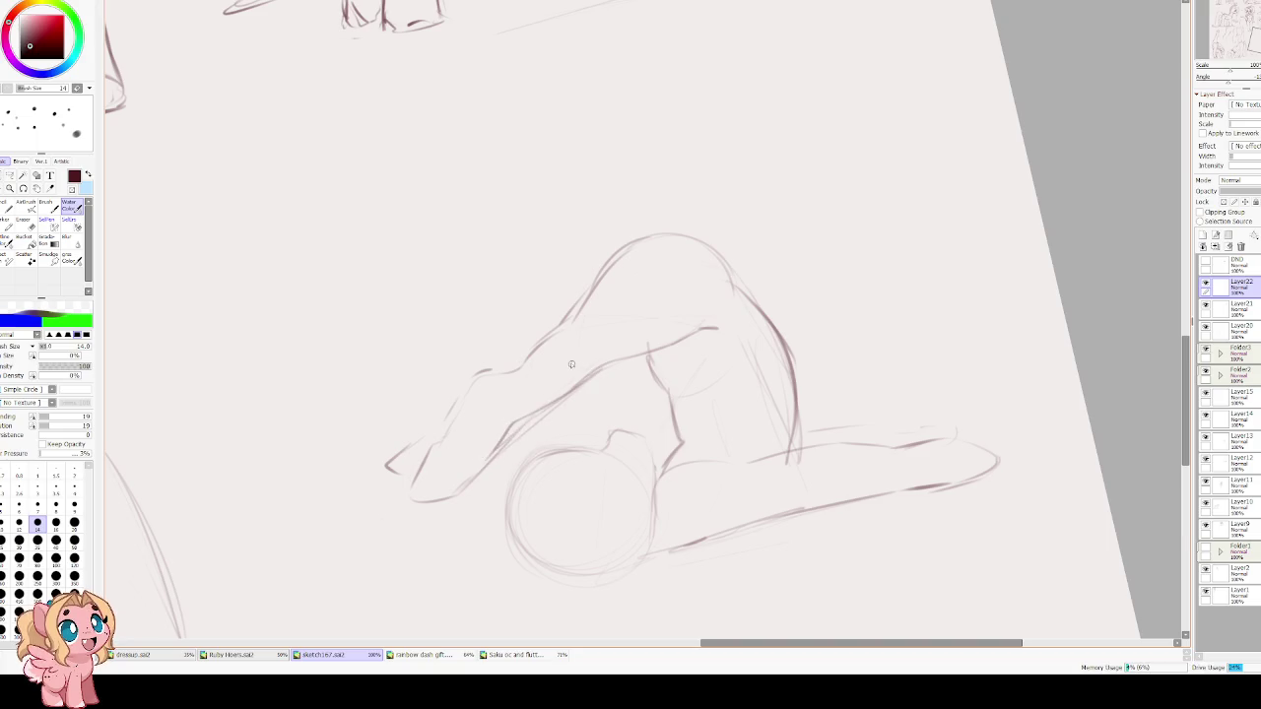
pyautogui.press('End')
pyautogui.moveTo(367, 417); pyautogui.dragTo(384, 429)
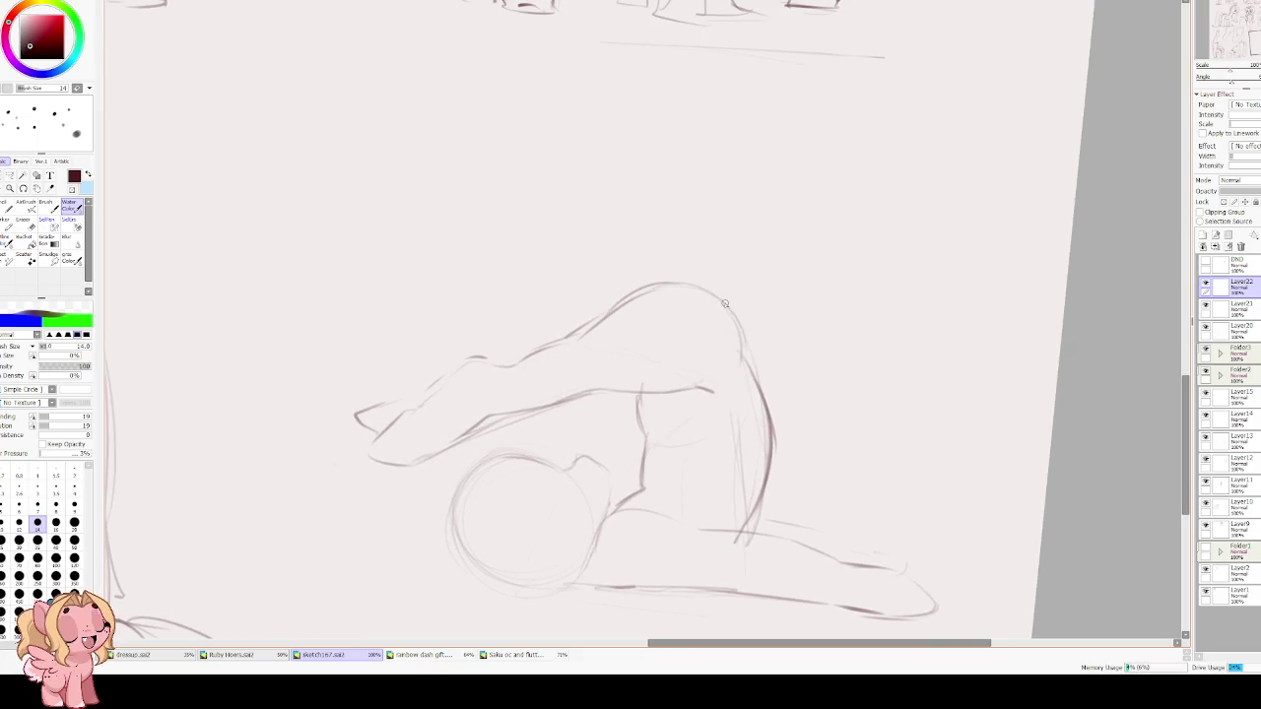
# Mirror the view and erase the left head contour stroke.
pyautogui.press('Insert')
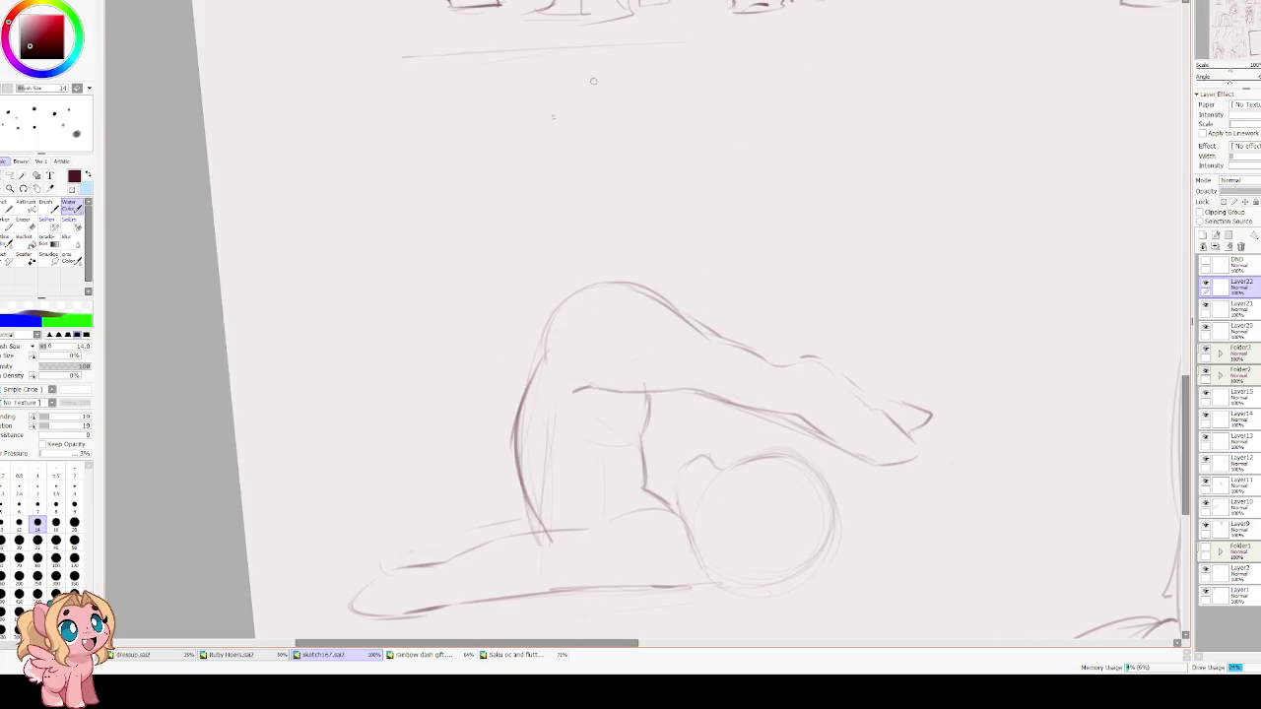
pyautogui.press('e')
pyautogui.moveTo(547, 335); pyautogui.dragTo(527, 389)
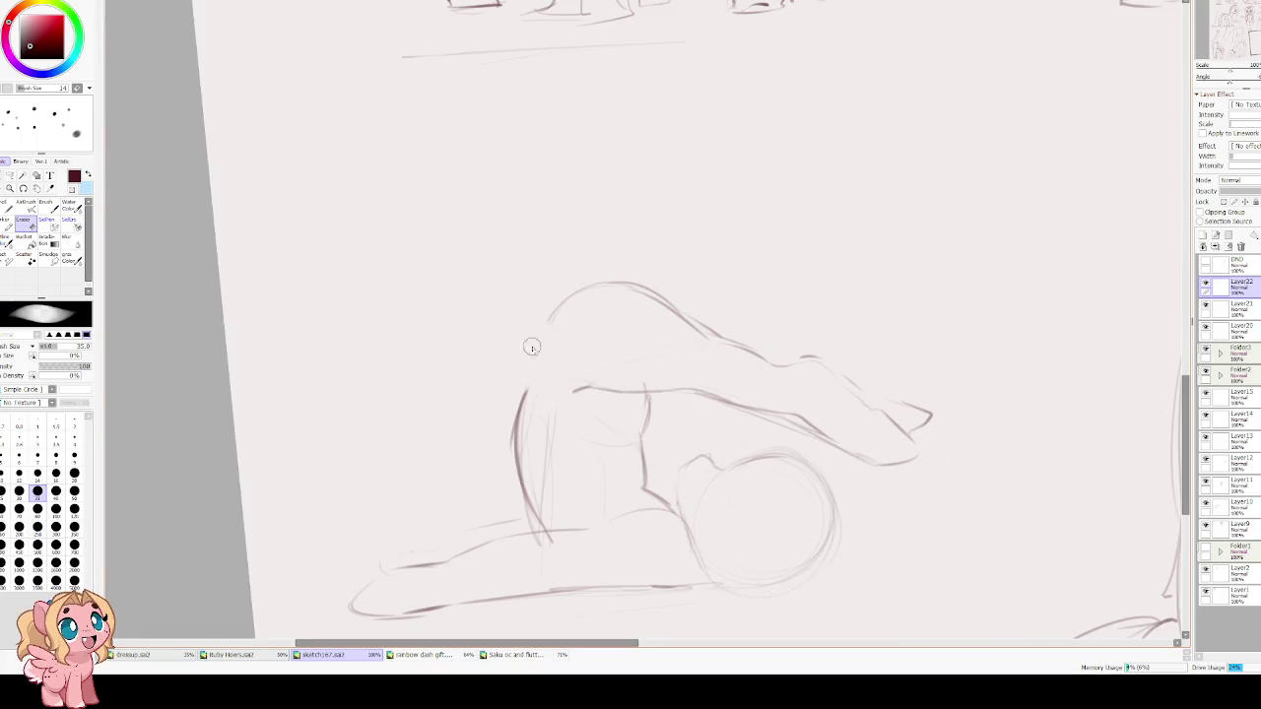
# Redraw the left head contour down toward the chest, erasing the vertical strokes below the head.
pyautogui.press('c')
pyautogui.moveTo(587, 286); pyautogui.dragTo(529, 377)
pyautogui.hotkey('ctrl', 'z')
pyautogui.moveTo(588, 286); pyautogui.dragTo(522, 404)
pyautogui.moveTo(548, 337); pyautogui.dragTo(520, 408)
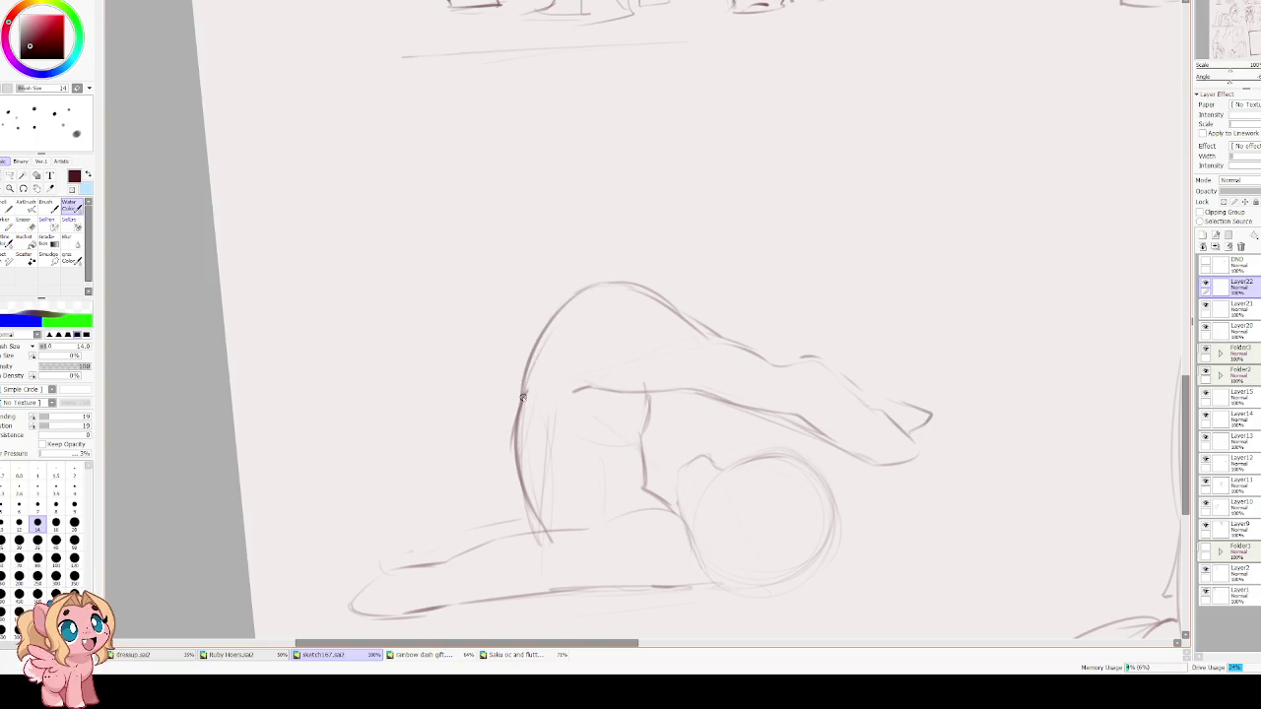
pyautogui.hotkey('ctrl', 'z')
pyautogui.hotkey('ctrl', 'z')
pyautogui.press('e')
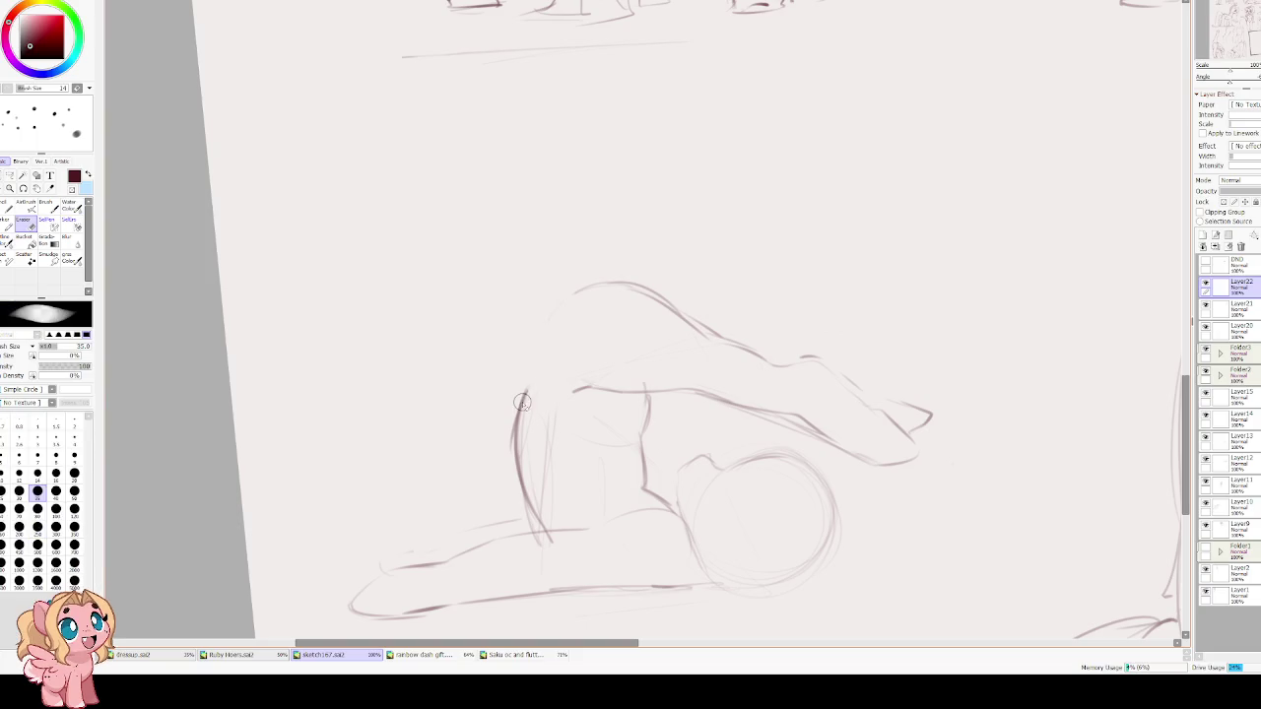
pyautogui.moveTo(522, 389); pyautogui.dragTo(507, 503)
pyautogui.press('c')
pyautogui.moveTo(591, 286)
pyautogui.mouseDown()
pyautogui.moveTo(553, 308)
pyautogui.moveTo(522, 395)
pyautogui.moveTo(548, 485)
pyautogui.mouseUp()
# Redraw the head's right contour lightly, extend the lower curve, and erase part of the back contour.
pyautogui.press('Insert')
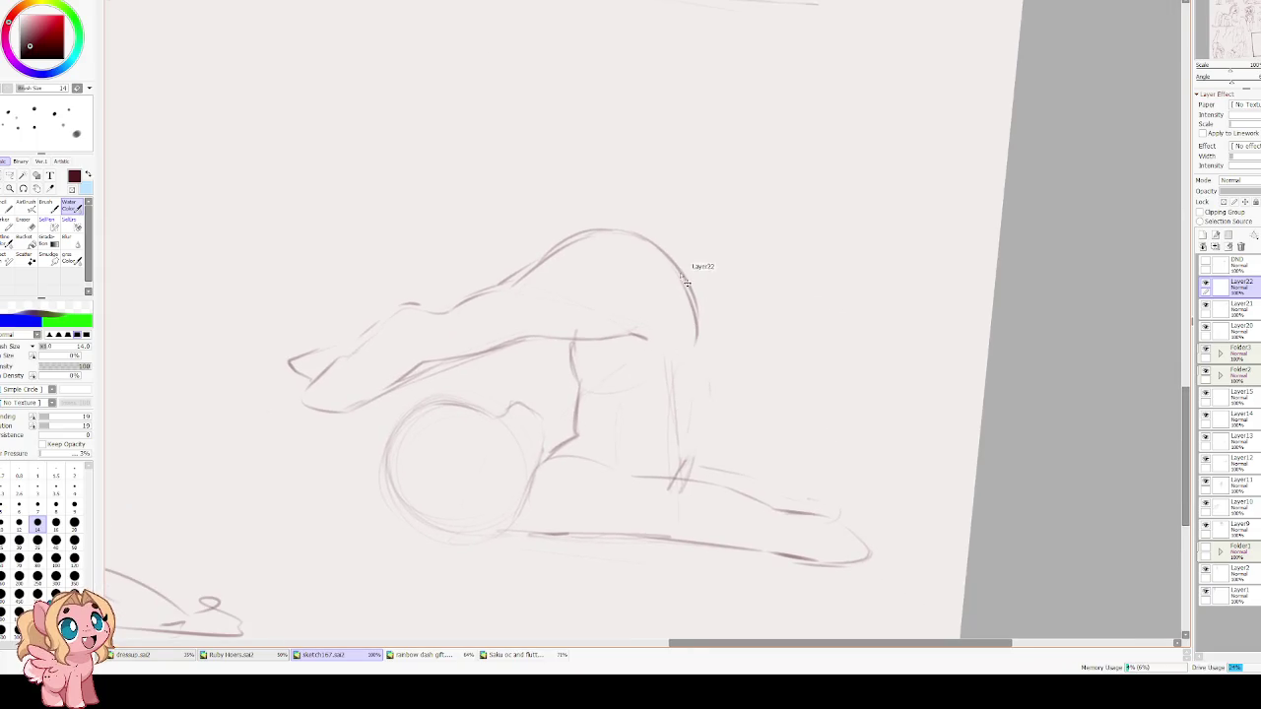
pyautogui.moveTo(673, 263)
pyautogui.mouseDown()
pyautogui.moveTo(696, 316)
pyautogui.moveTo(672, 395)
pyautogui.moveTo(674, 483)
pyautogui.mouseUp()
pyautogui.hotkey('ctrl', 'z')
pyautogui.hotkey('ctrl', 'z')
pyautogui.moveTo(692, 365); pyautogui.dragTo(680, 433)
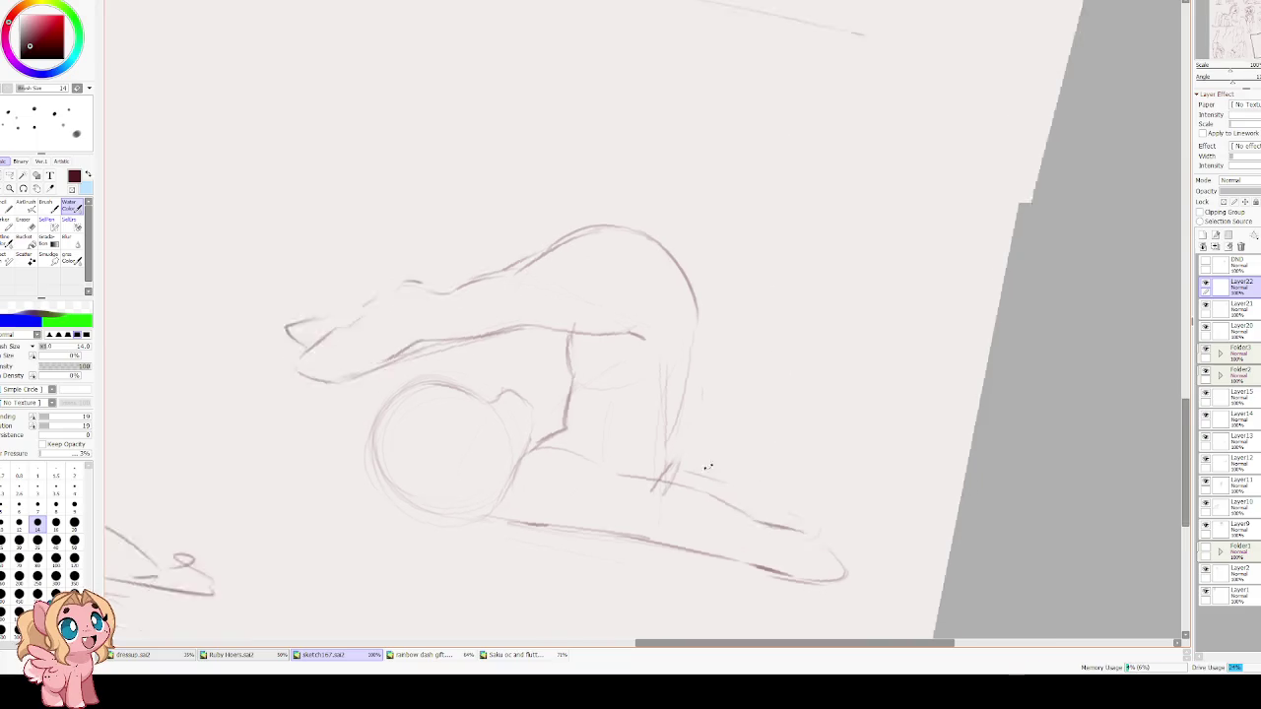
pyautogui.press('End')
pyautogui.press('End')
pyautogui.press('End')
pyautogui.press('End')
pyautogui.press('End')
pyautogui.press('End')
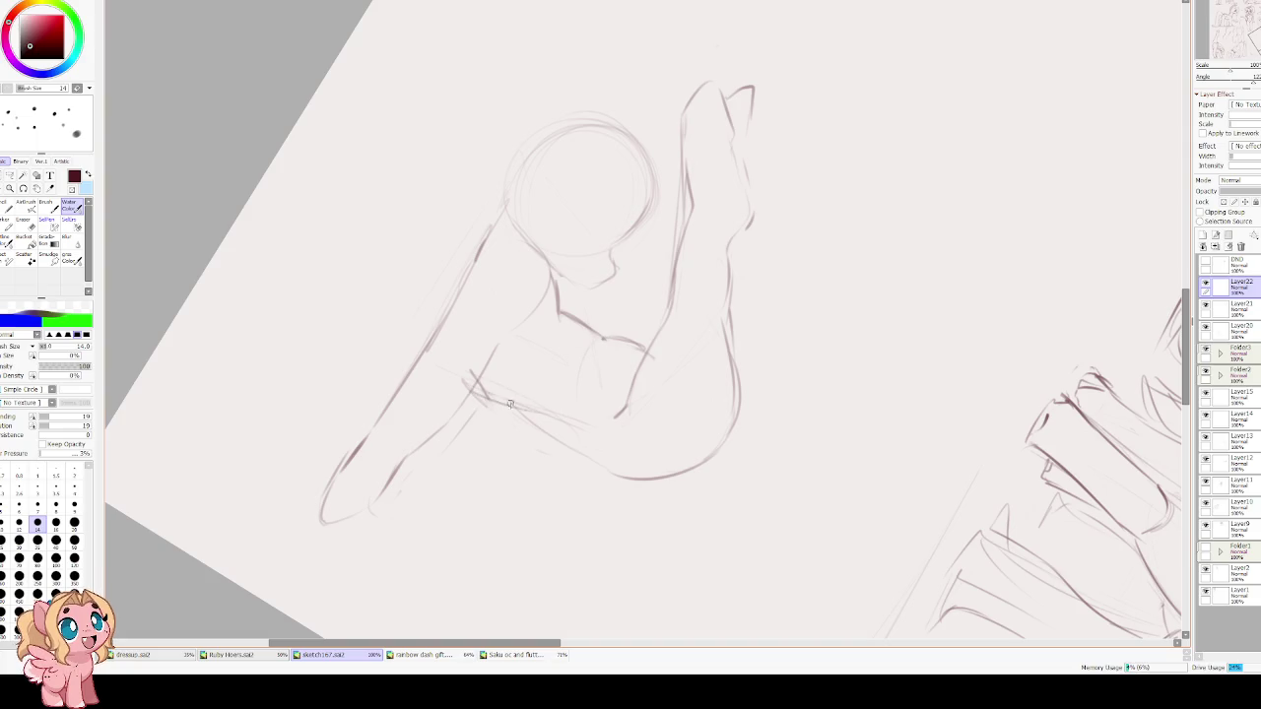
pyautogui.moveTo(619, 474); pyautogui.dragTo(581, 448)
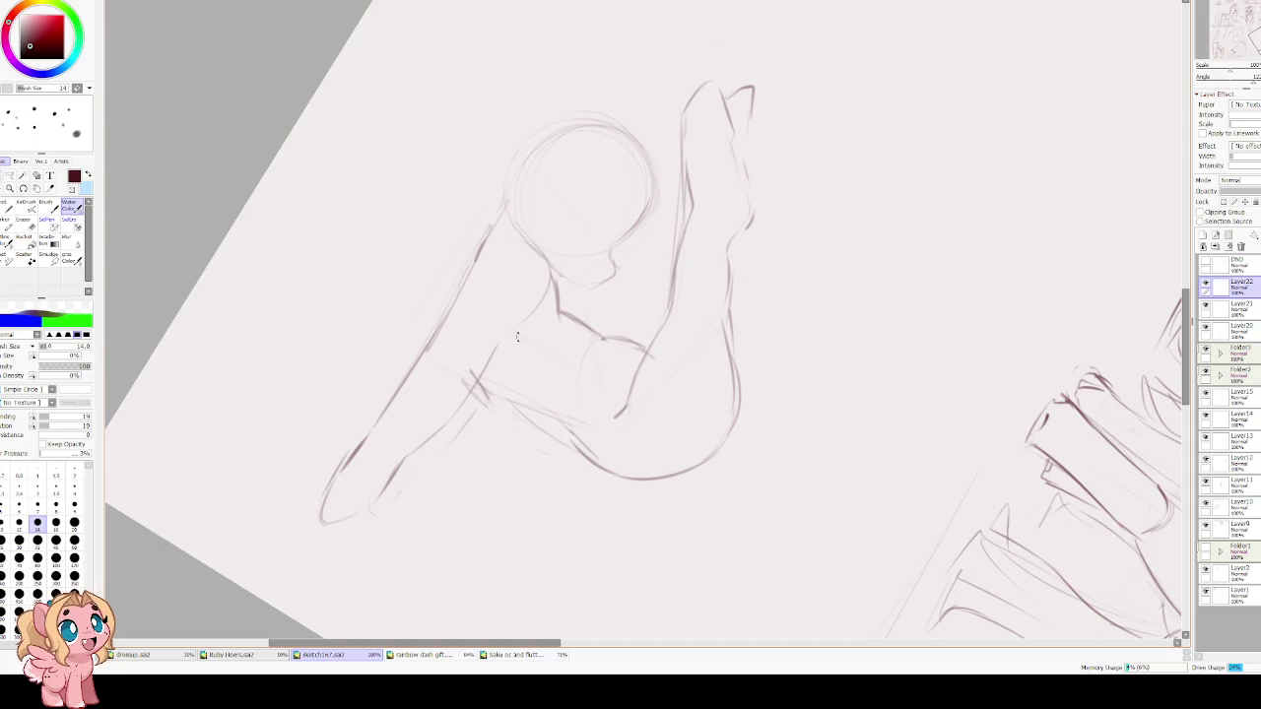
pyautogui.press('Delete')
pyautogui.moveTo(793, 252)
pyautogui.mouseDown()
pyautogui.moveTo(798, 325)
pyautogui.moveTo(767, 246)
pyautogui.moveTo(794, 311)
pyautogui.moveTo(767, 356)
pyautogui.moveTo(770, 445)
pyautogui.mouseUp()
# Draw a line down the back to the leg, then mirror the view and retrace the circle's upper-left arc.
pyautogui.moveTo(770, 367); pyautogui.dragTo(763, 438)
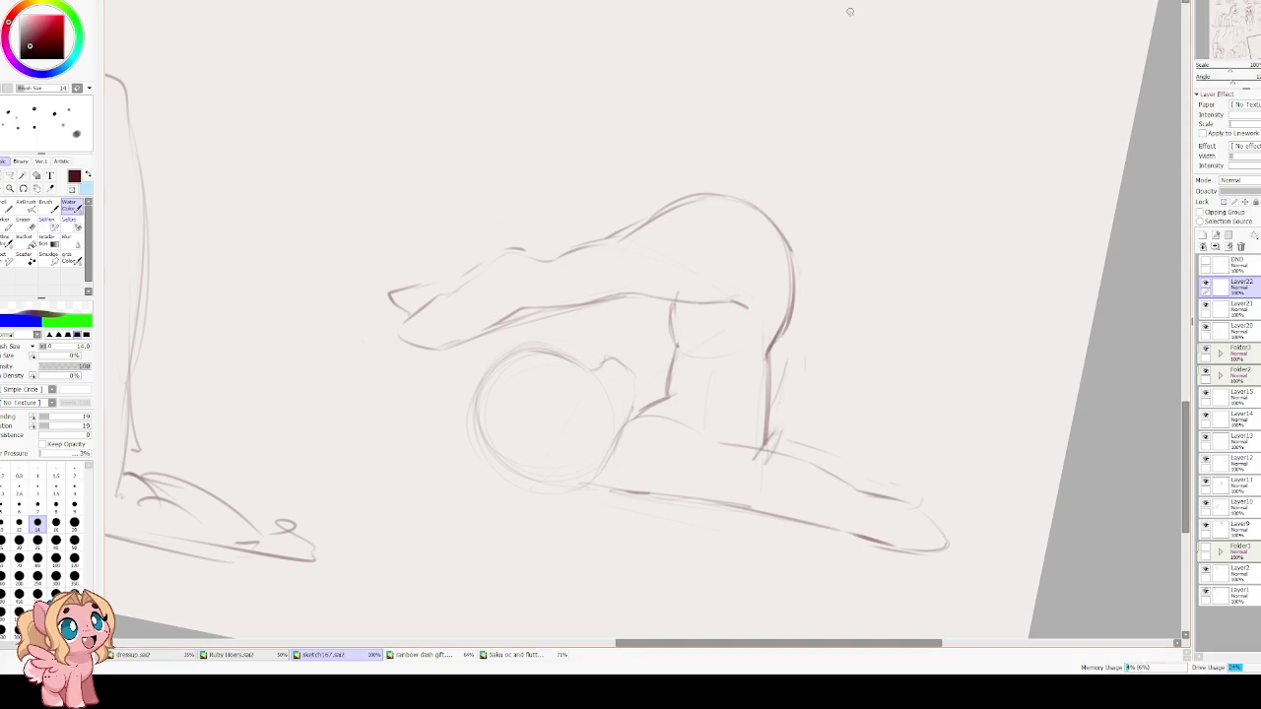
pyautogui.moveTo(634, 417); pyautogui.dragTo(680, 479)
pyautogui.press('h')
pyautogui.press('h')
pyautogui.moveTo(510, 333); pyautogui.dragTo(458, 379)
pyautogui.hotkey('ctrl', 'z')
pyautogui.moveTo(503, 331)
pyautogui.mouseDown()
pyautogui.moveTo(459, 414)
pyautogui.moveTo(557, 358)
pyautogui.moveTo(455, 368)
pyautogui.moveTo(452, 426)
pyautogui.moveTo(498, 457)
pyautogui.mouseUp()
pyautogui.hotkey('ctrl', 'z')
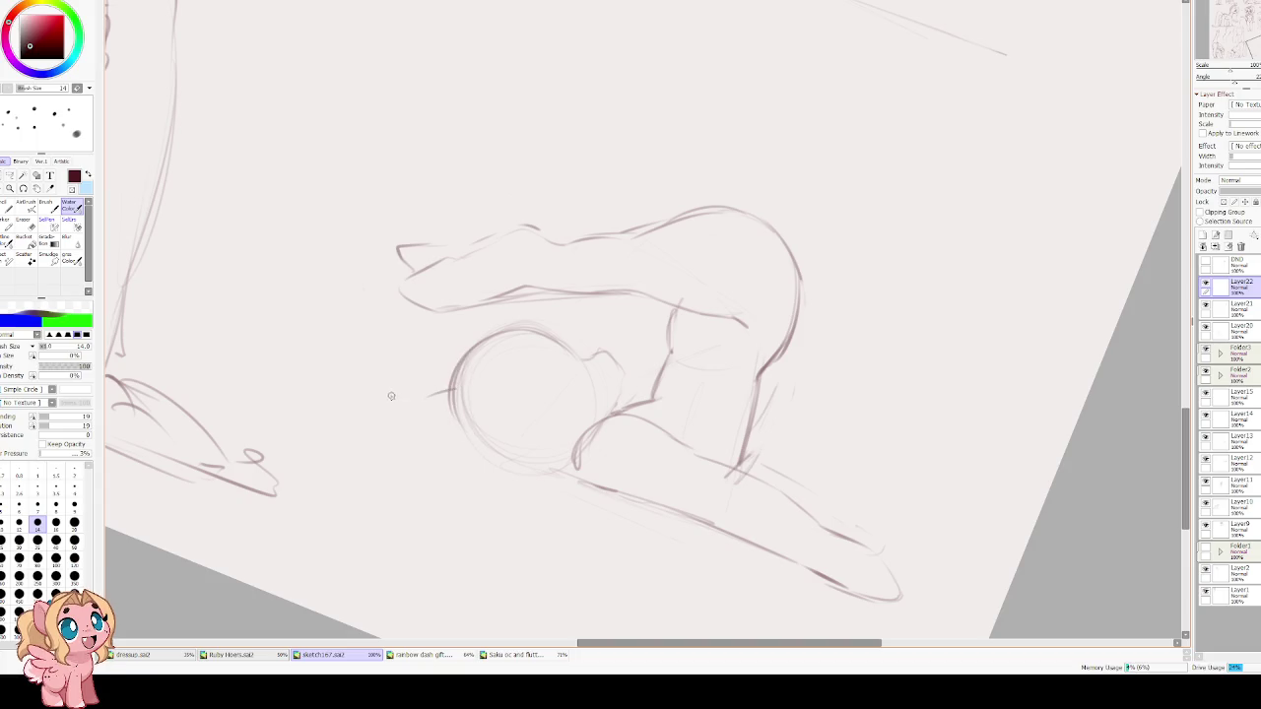
# Reset the canvas rotation and draw a ground line from the circle's lower left.
pyautogui.press('Home')
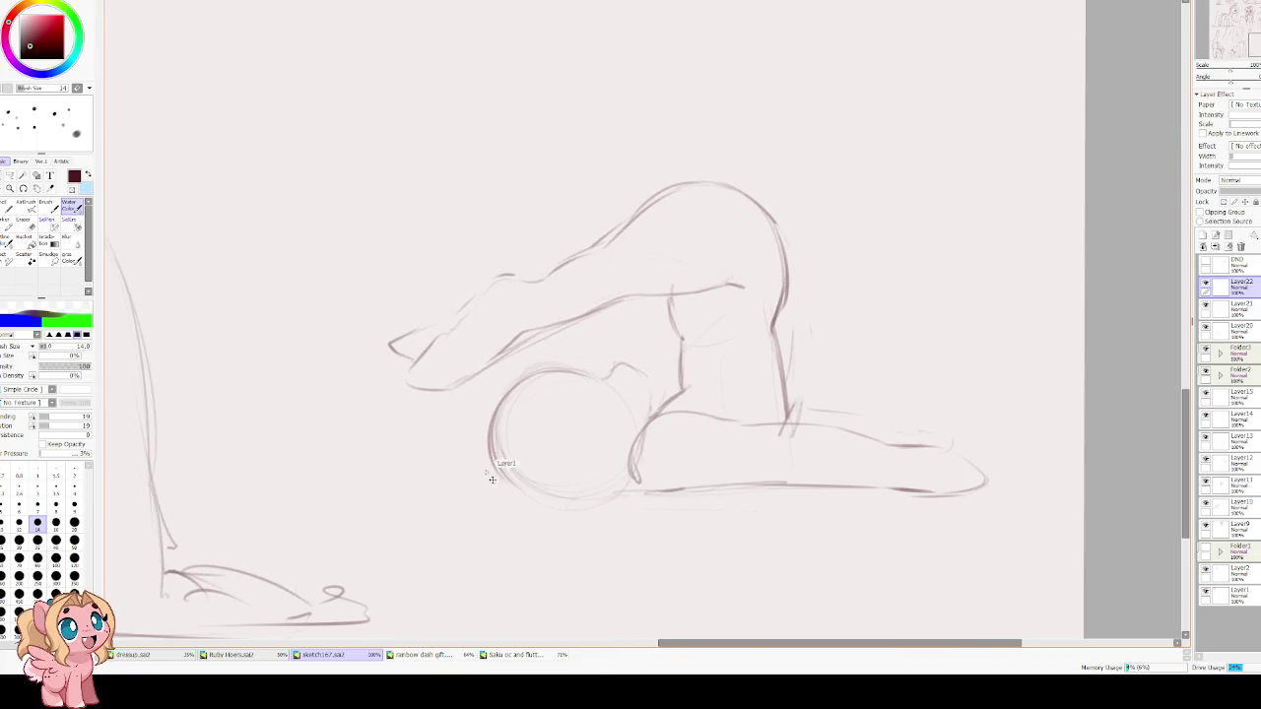
pyautogui.moveTo(470, 470)
pyautogui.mouseDown()
pyautogui.moveTo(515, 507)
pyautogui.moveTo(577, 499)
pyautogui.mouseUp()
pyautogui.moveTo(487, 454); pyautogui.dragTo(434, 490)
pyautogui.moveTo(539, 169); pyautogui.dragTo(452, 155)
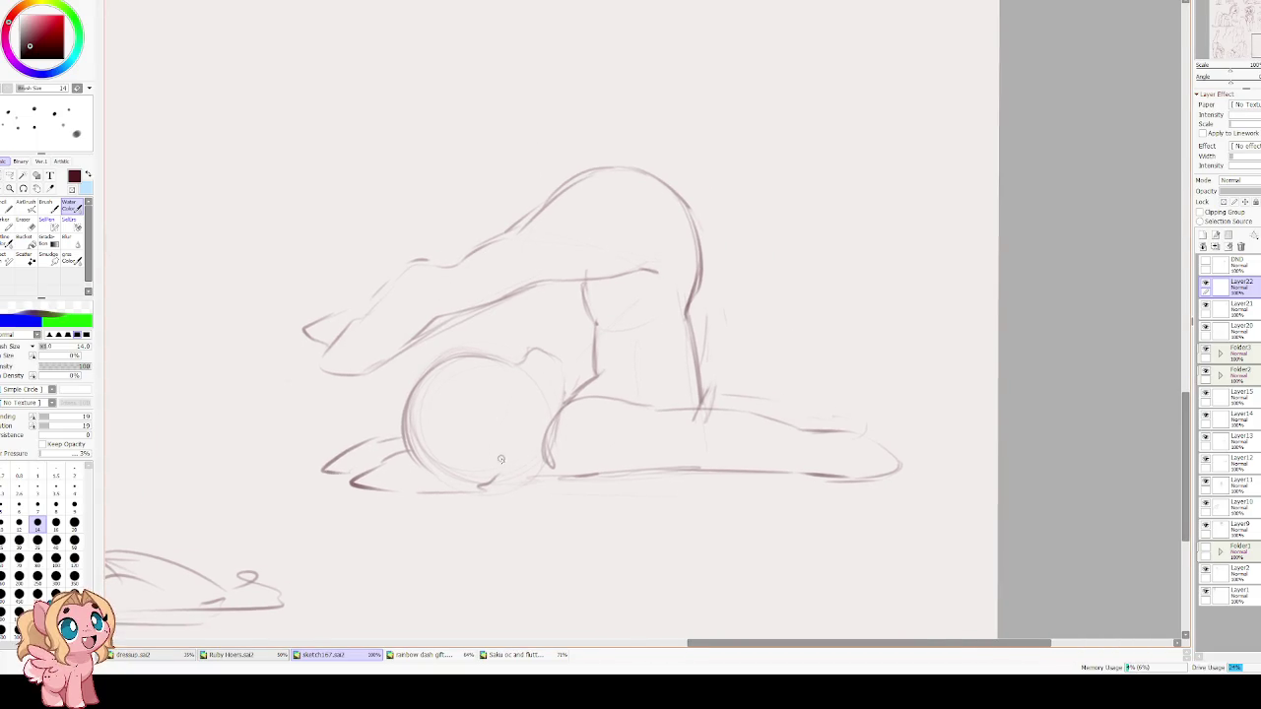
pyautogui.moveTo(484, 484); pyautogui.dragTo(554, 473)
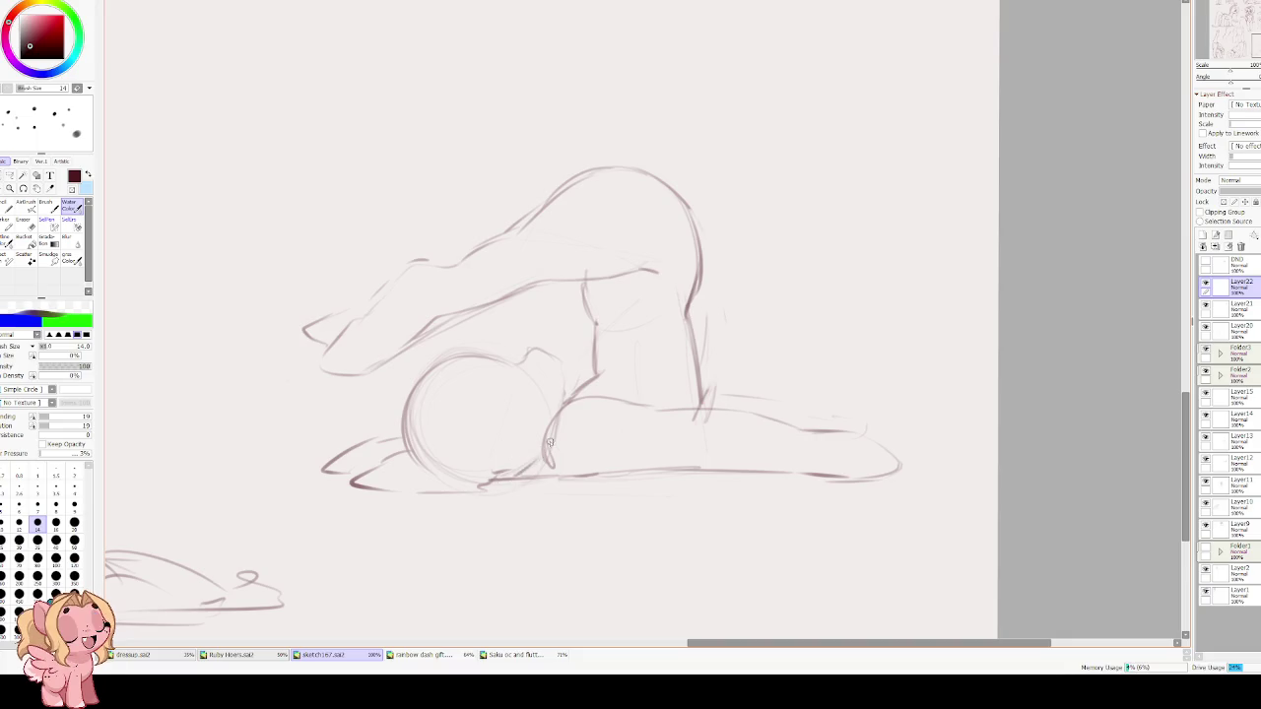
pyautogui.moveTo(694, 389); pyautogui.dragTo(607, 433)
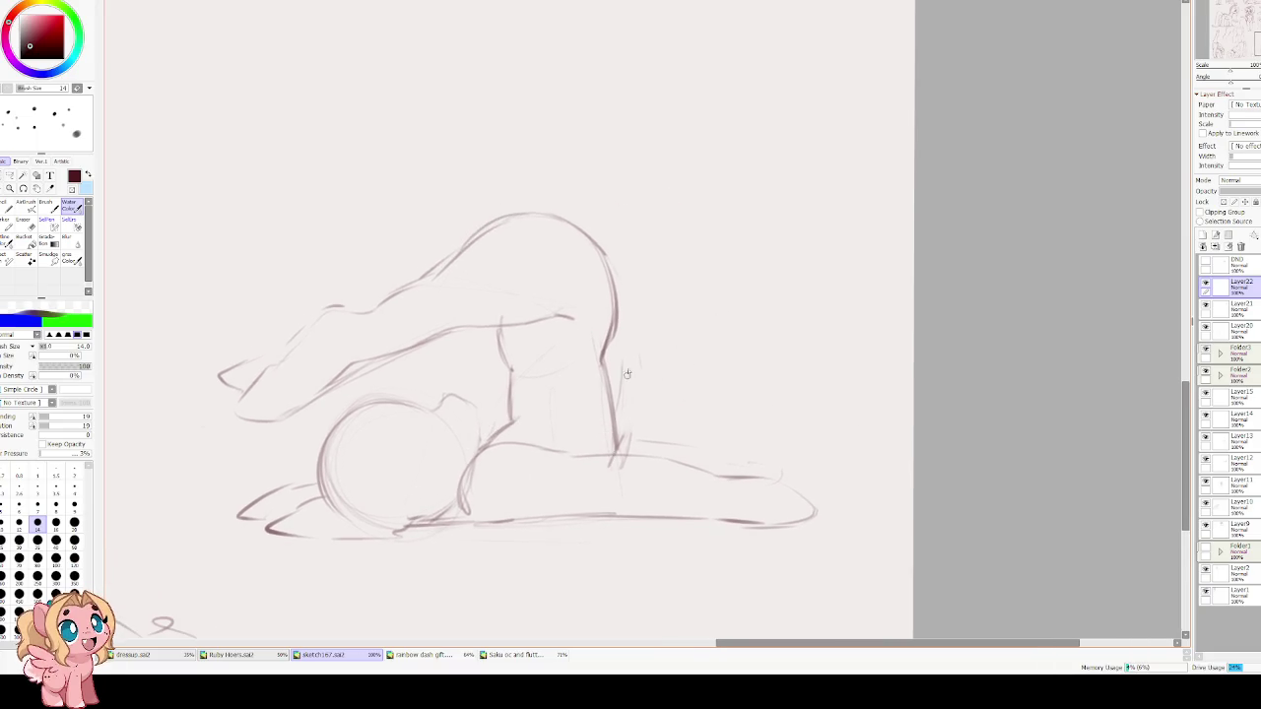
# Extend the foreleg line to the right and add a shoulder stroke, undoing two trial strokes.
pyautogui.press('e')
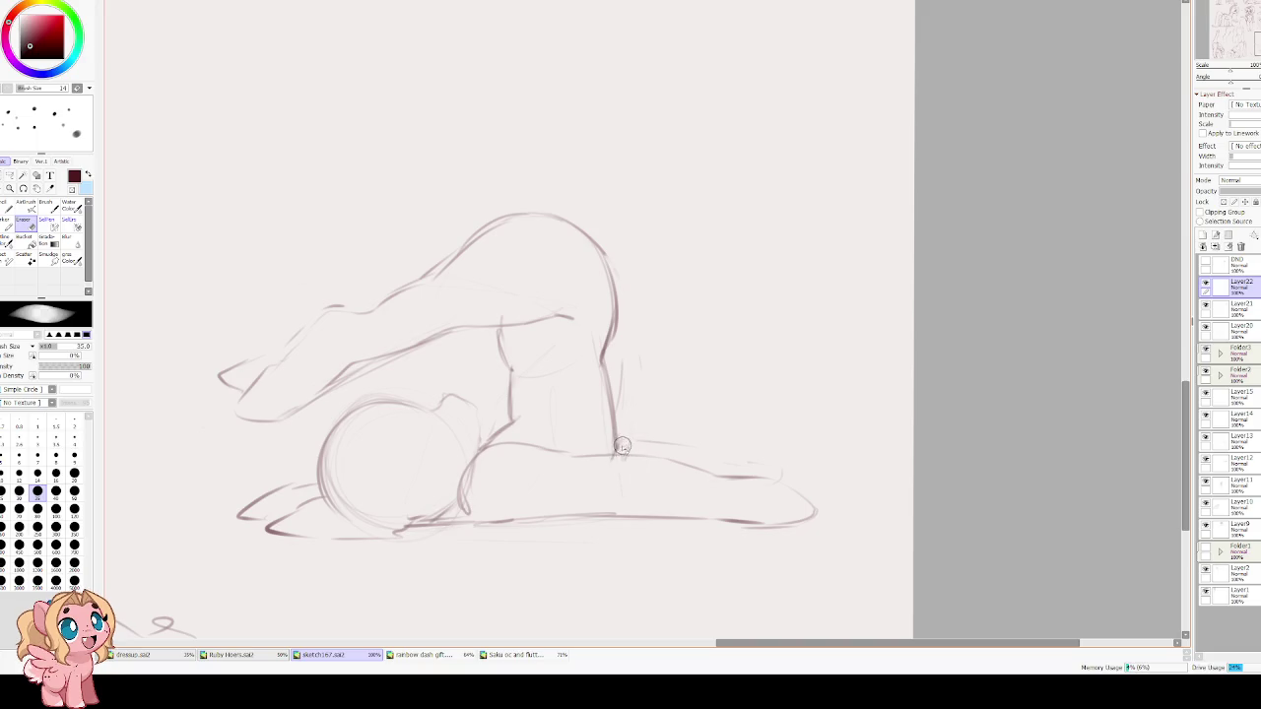
pyautogui.press('v')
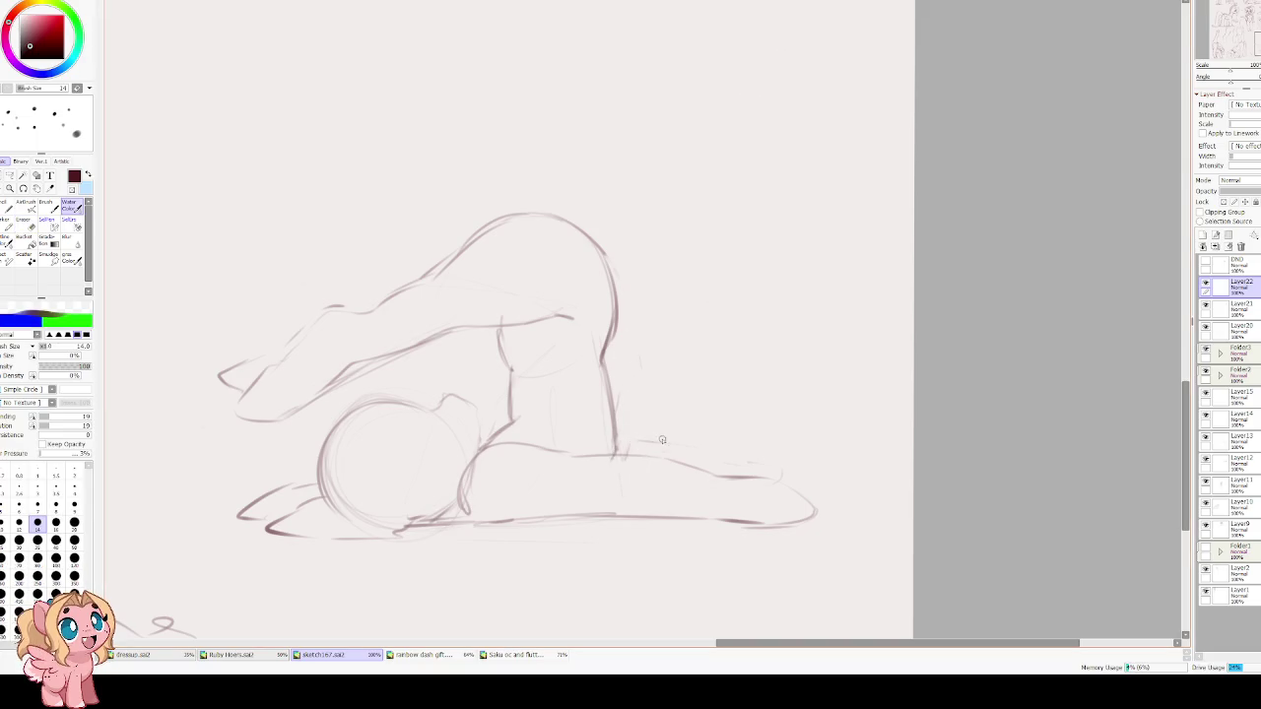
pyautogui.moveTo(613, 440); pyautogui.dragTo(789, 476)
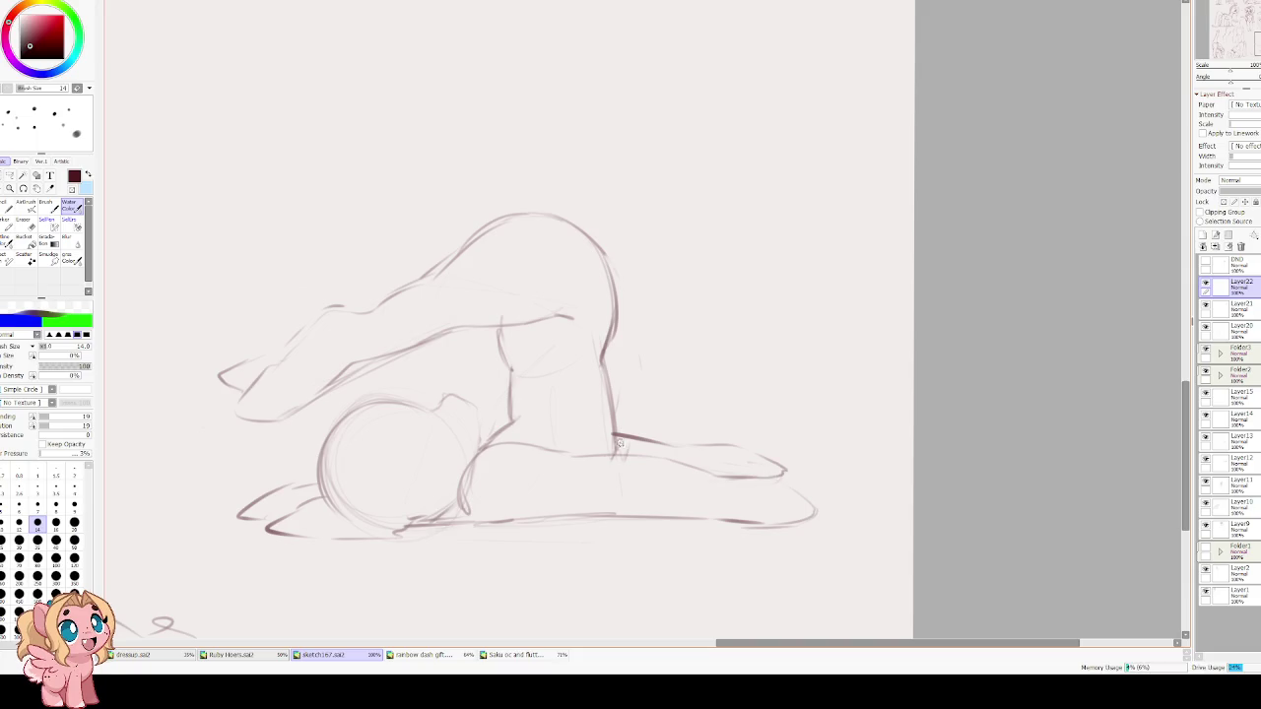
pyautogui.moveTo(570, 364); pyautogui.dragTo(556, 424)
pyautogui.moveTo(493, 385); pyautogui.dragTo(504, 400)
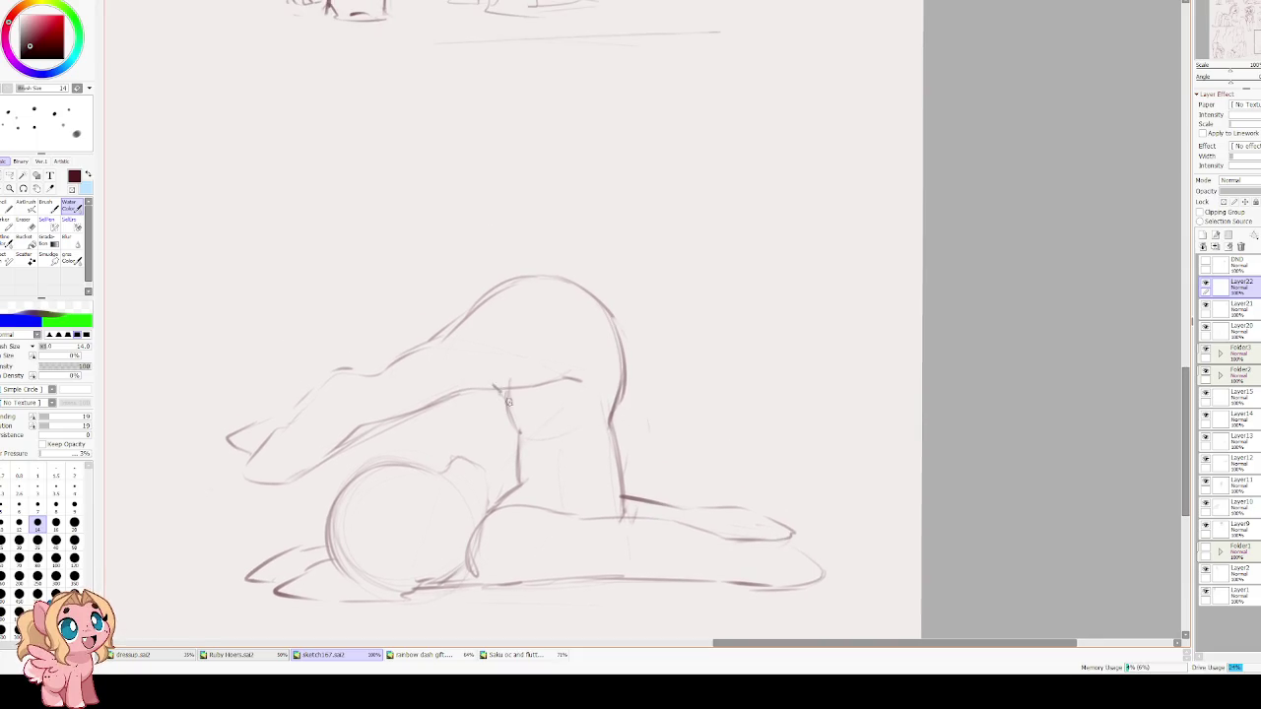
pyautogui.moveTo(624, 270); pyautogui.dragTo(680, 388)
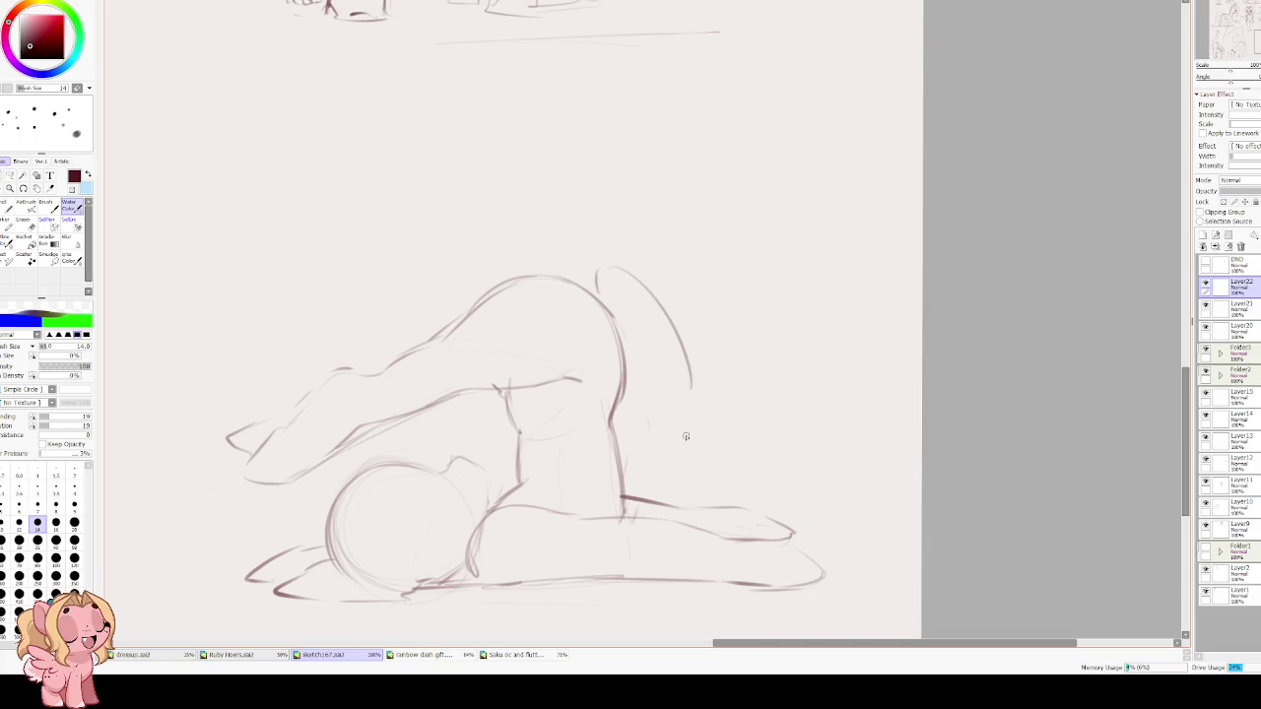
pyautogui.hotkey('ctrl', 'z')
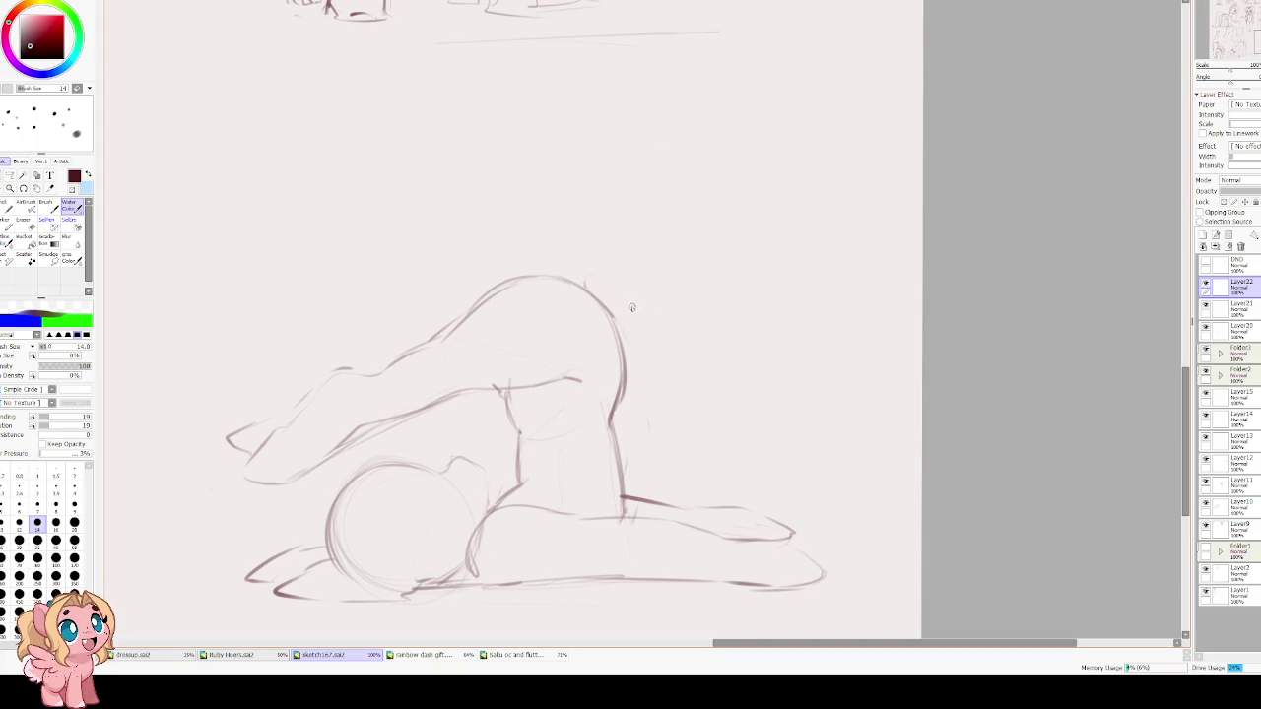
pyautogui.moveTo(652, 313); pyautogui.dragTo(657, 481)
pyautogui.hotkey('ctrl', 'z')
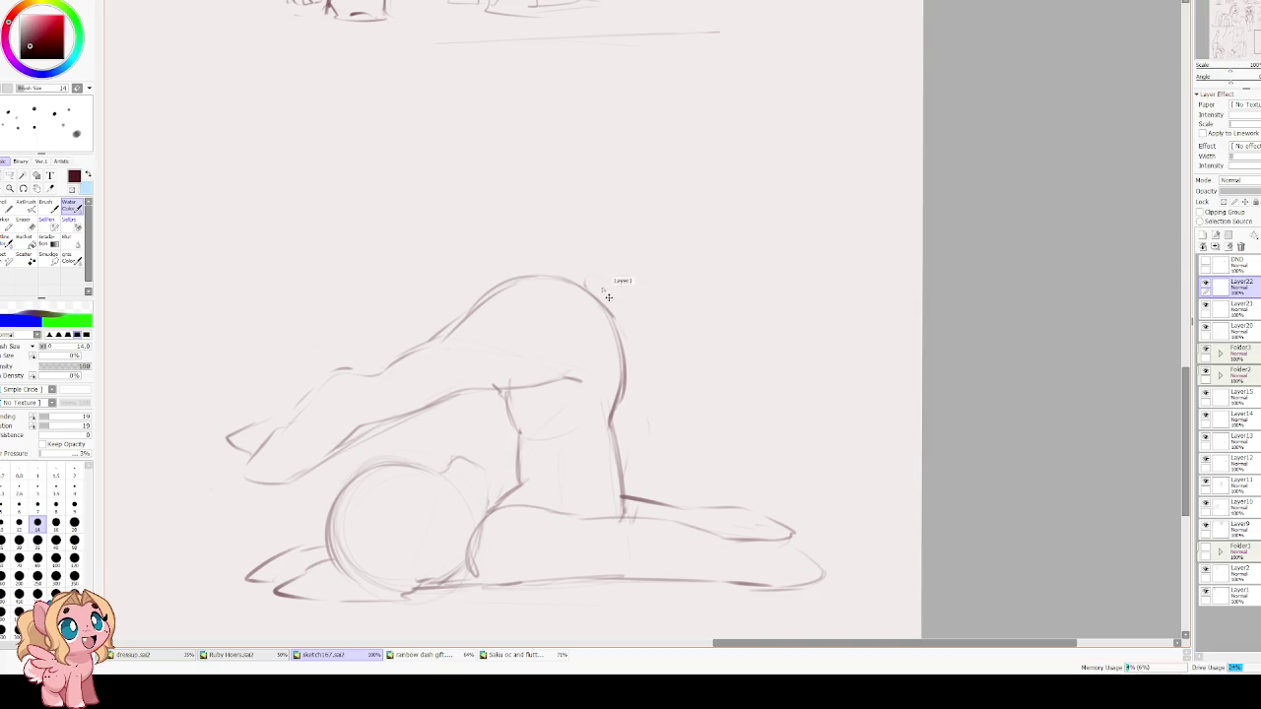
# Sketch a small tuft atop the figure and a long line down its side, then zoom out.
pyautogui.moveTo(584, 289); pyautogui.dragTo(613, 274)
pyautogui.moveTo(642, 333); pyautogui.dragTo(640, 478)
pyautogui.moveTo(644, 408); pyautogui.dragTo(647, 452)
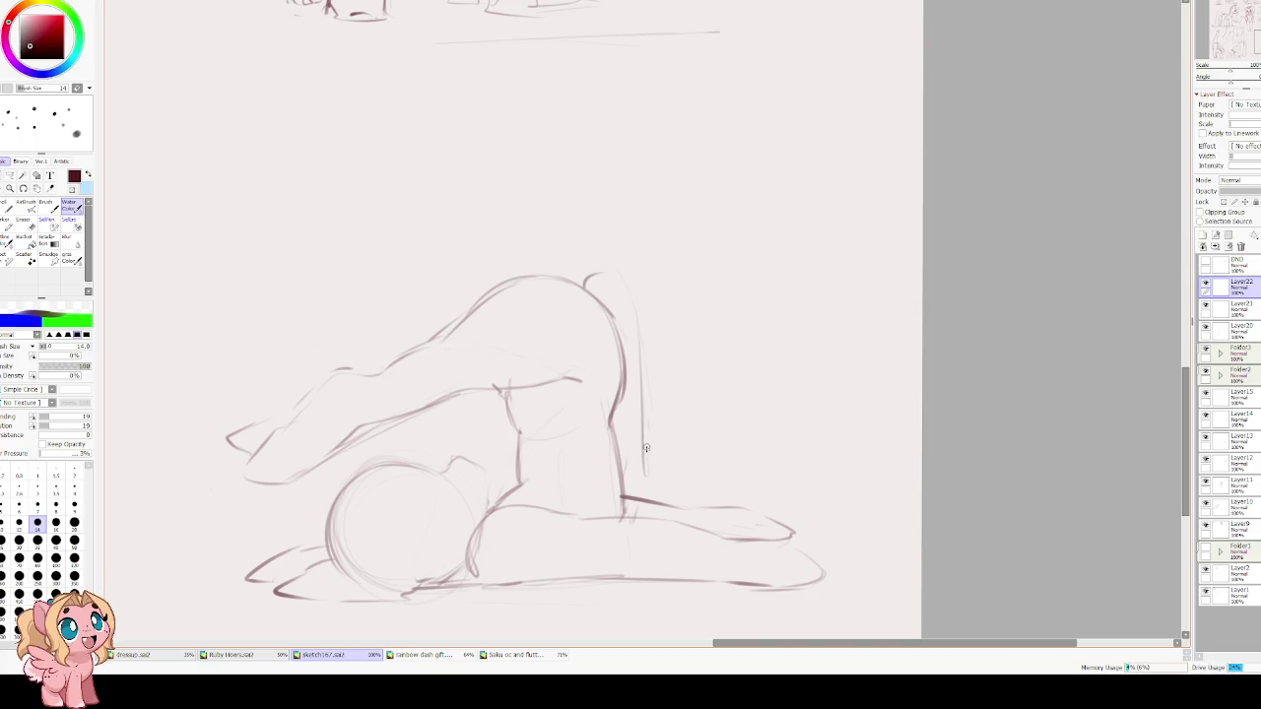
pyautogui.moveTo(568, 272); pyautogui.dragTo(597, 270)
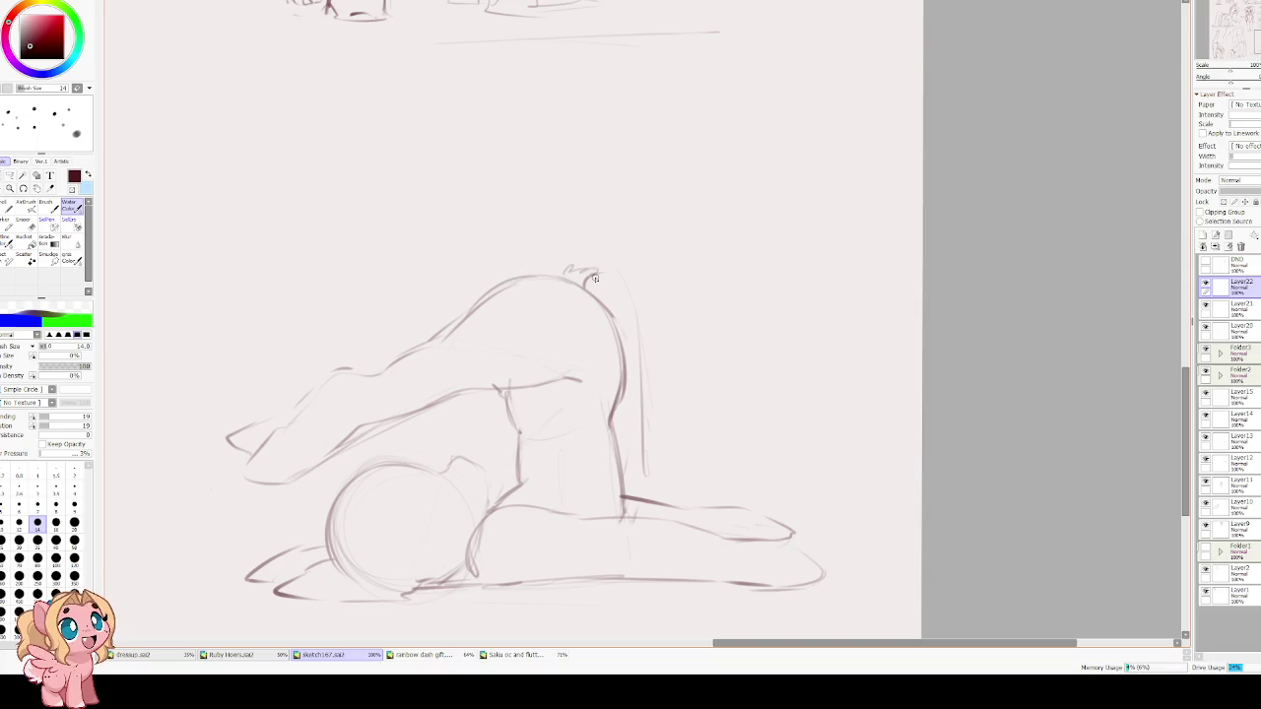
pyautogui.moveTo(584, 272)
pyautogui.mouseDown()
pyautogui.moveTo(619, 258)
pyautogui.moveTo(583, 273)
pyautogui.moveTo(595, 263)
pyautogui.mouseUp()
pyautogui.hotkey('ctrl', 'z')
pyautogui.hotkey('ctrl', 'z')
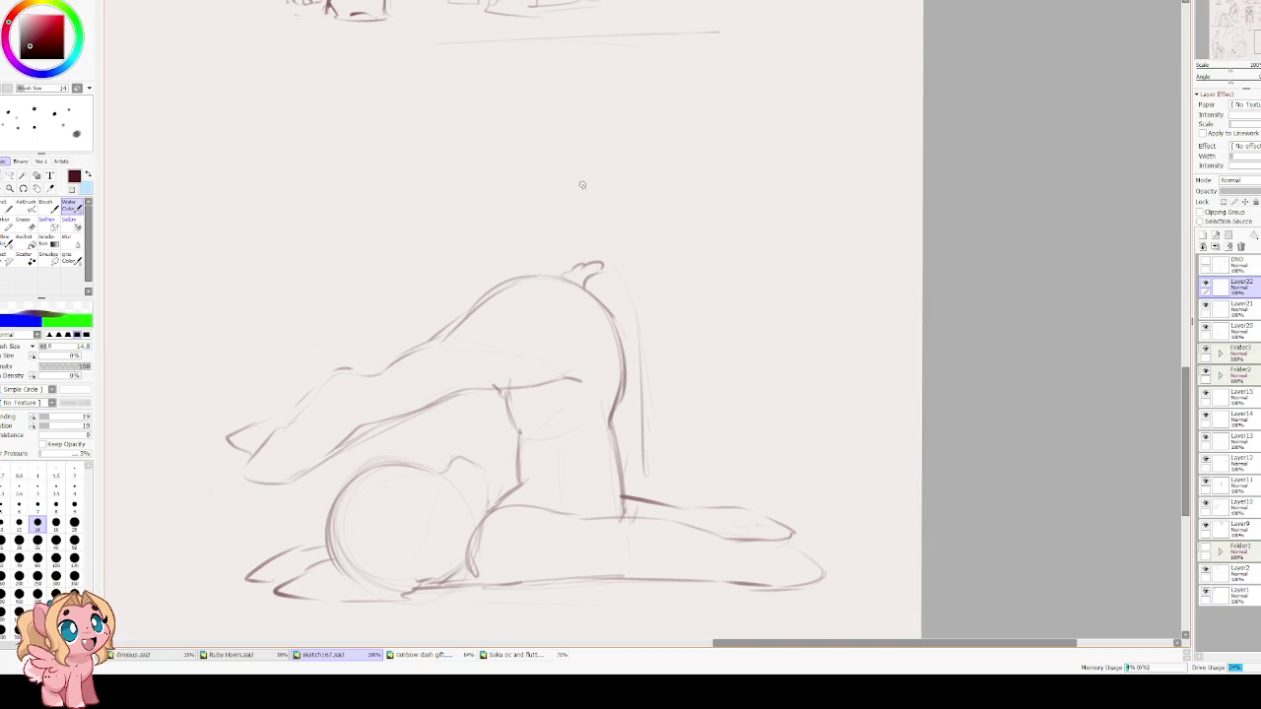
pyautogui.scroll(-1, 621, 204)
pyautogui.moveTo(533, 205); pyautogui.dragTo(715, 224)
pyautogui.scroll(-2, 716, 223)
pyautogui.scroll(1, 711, 224)
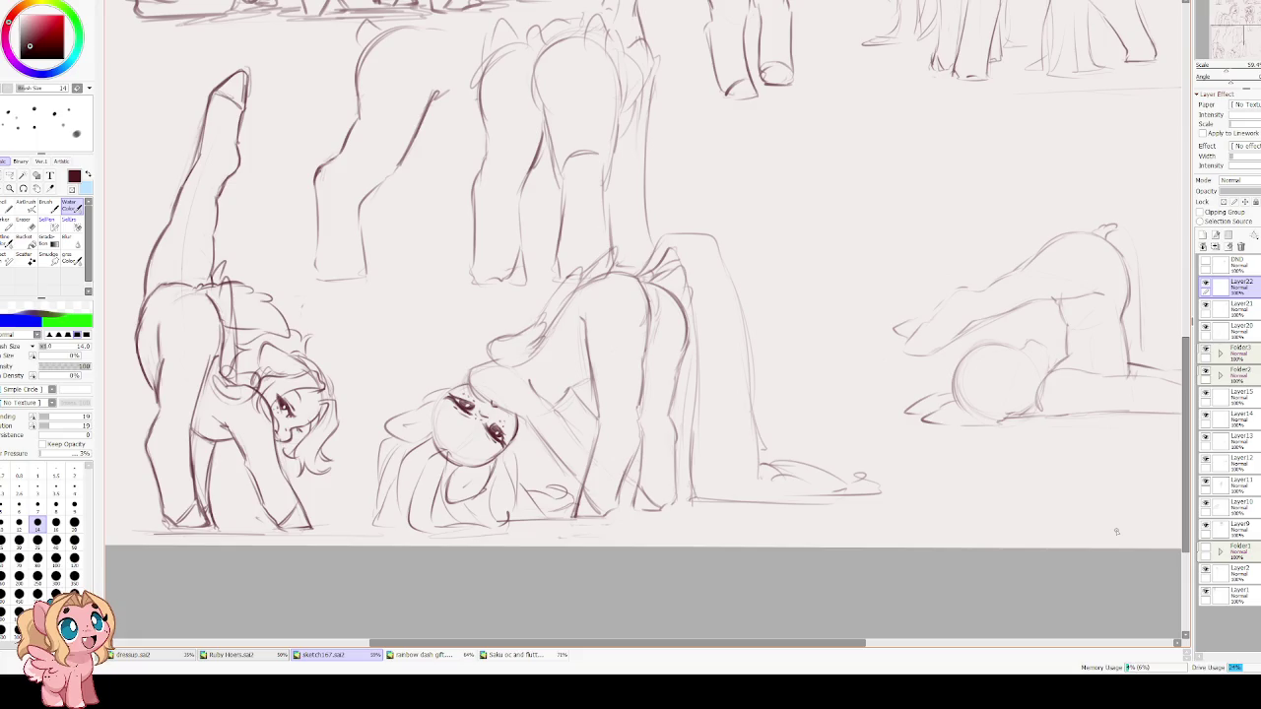
pyautogui.scroll(-1, 691, 312)
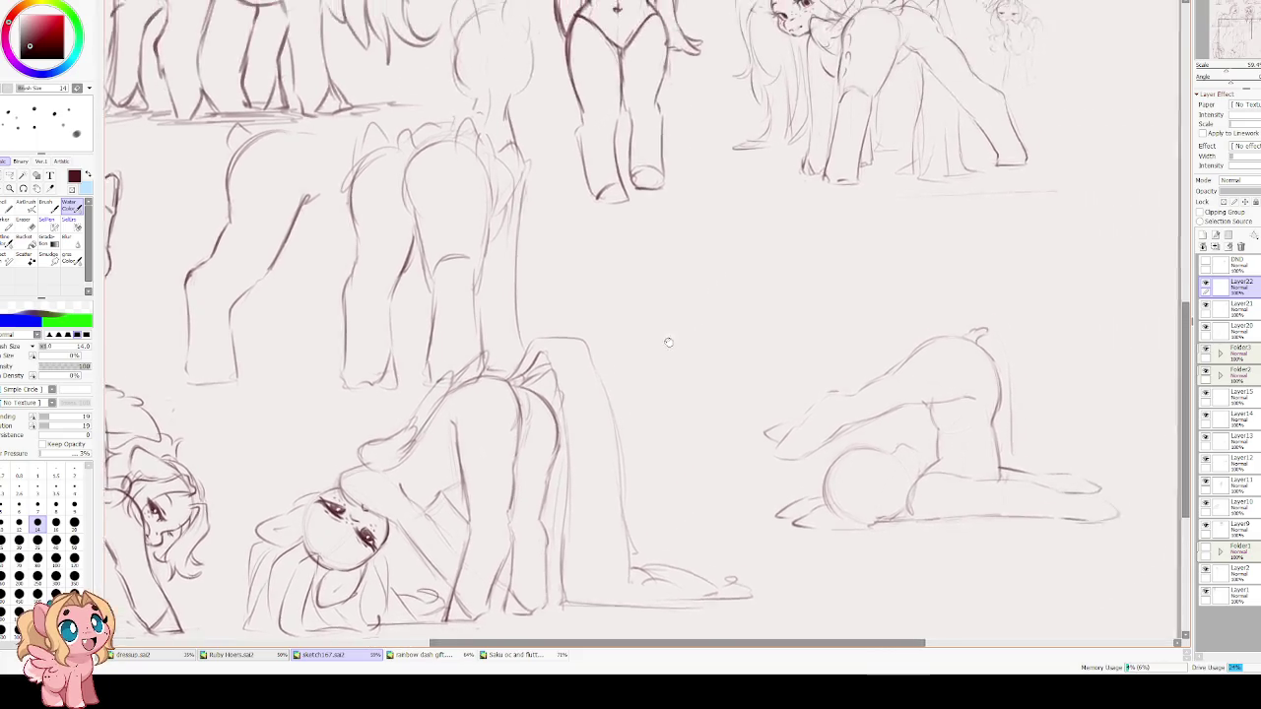
pyautogui.scroll(2, 676, 332)
pyautogui.moveTo(676, 332); pyautogui.dragTo(616, 406)
pyautogui.scroll(-2, 653, 330)
pyautogui.moveTo(653, 330); pyautogui.dragTo(716, 414)
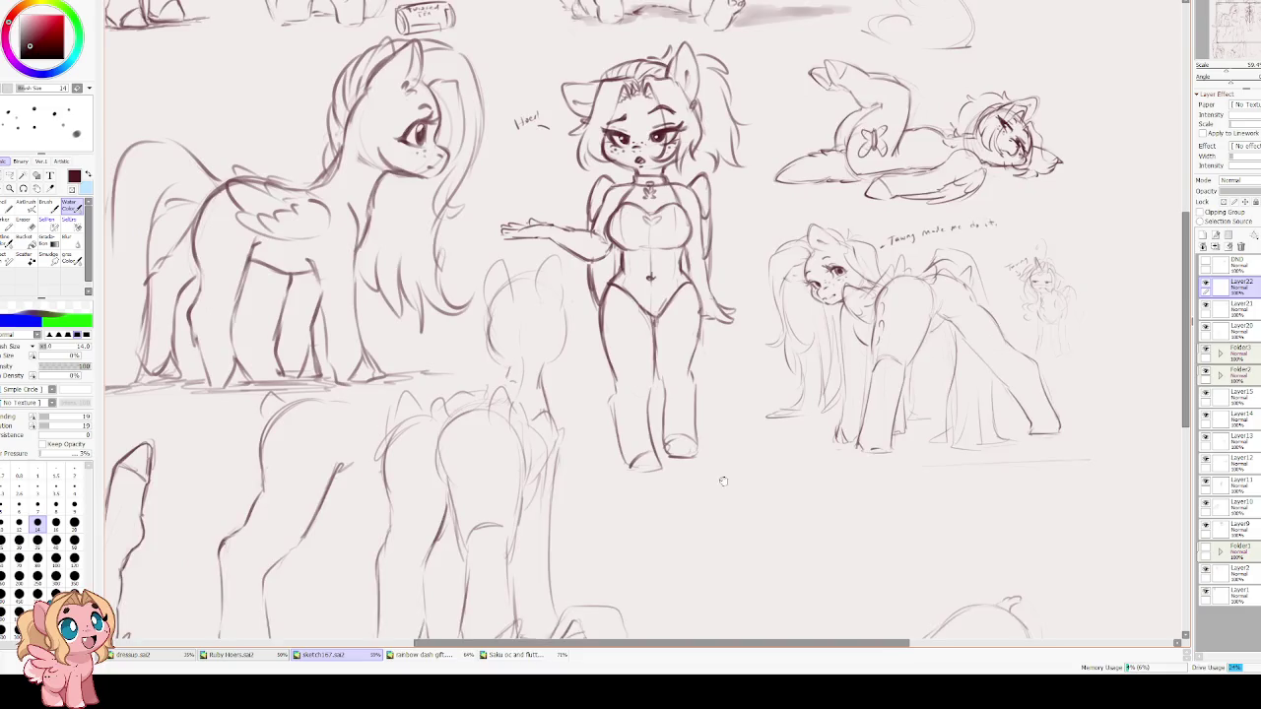
pyautogui.moveTo(646, 263)
pyautogui.mouseDown()
pyautogui.moveTo(662, 388)
pyautogui.moveTo(647, 133)
pyautogui.moveTo(573, 88)
pyautogui.mouseUp()
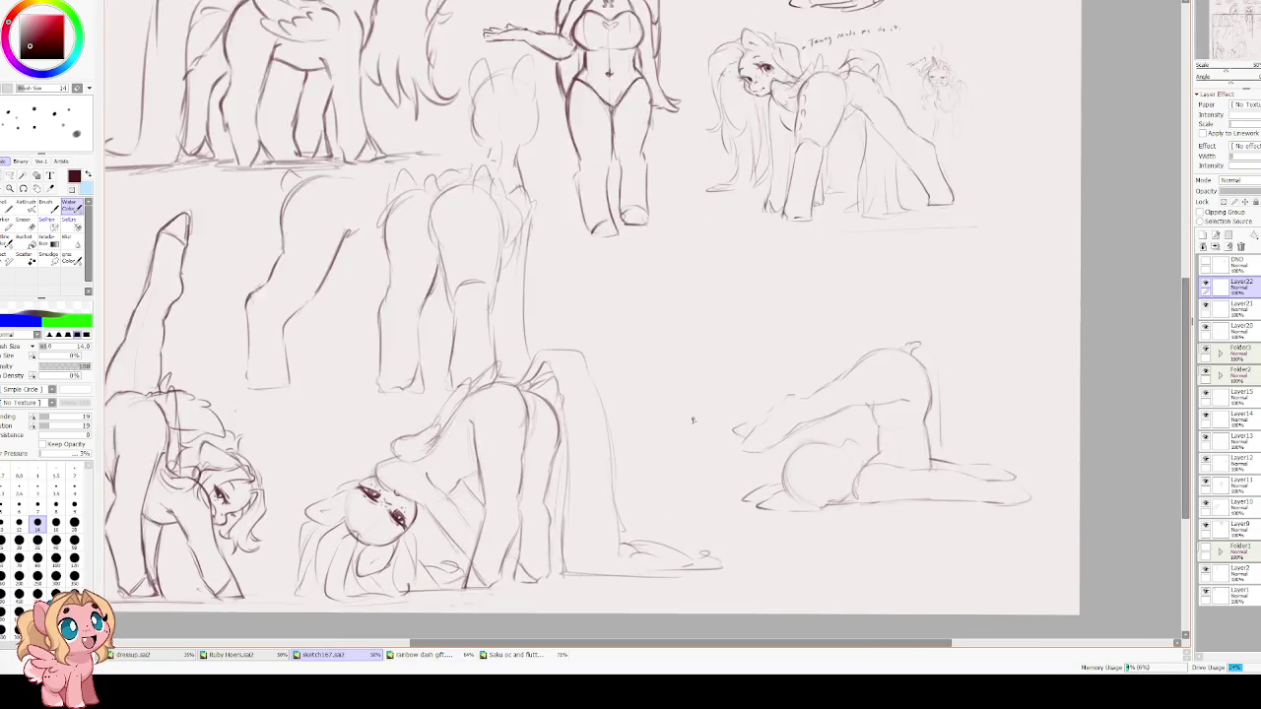
pyautogui.scroll(2, 692, 422)
pyautogui.moveTo(606, 375)
pyautogui.mouseDown()
pyautogui.moveTo(586, 401)
pyautogui.moveTo(581, 449)
pyautogui.moveTo(620, 547)
pyautogui.mouseUp()
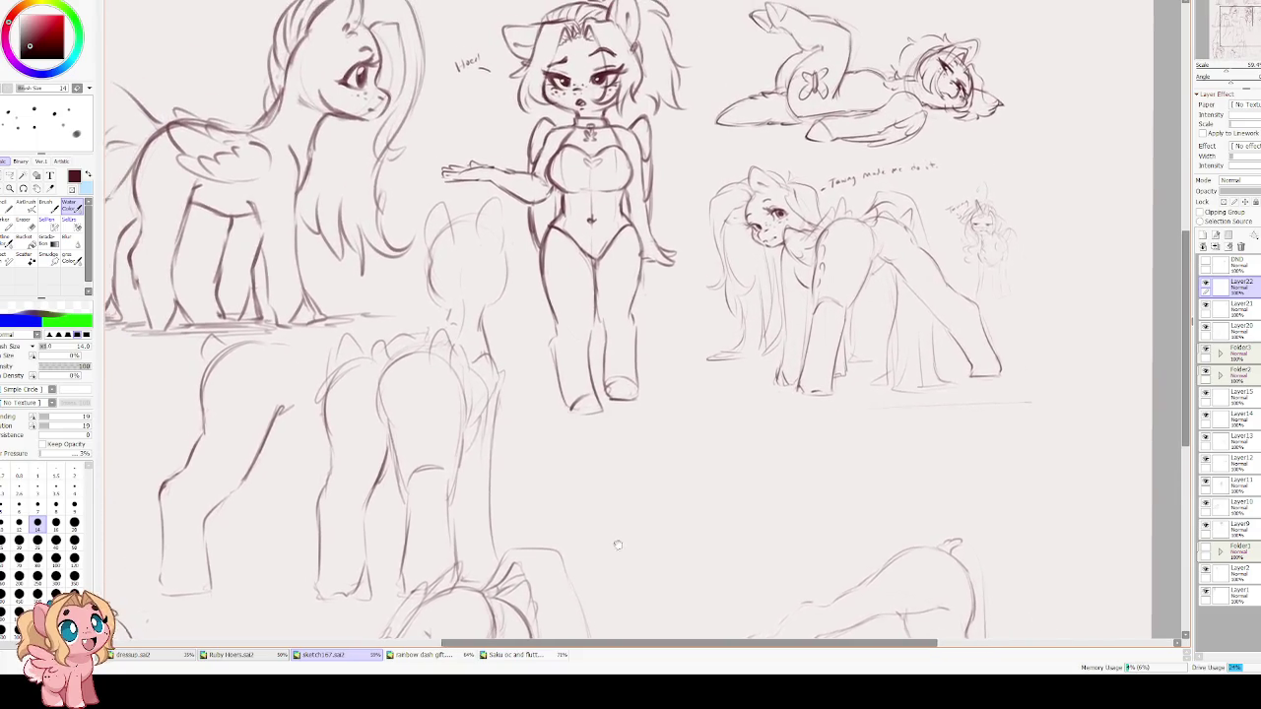
pyautogui.moveTo(589, 268); pyautogui.dragTo(563, 337)
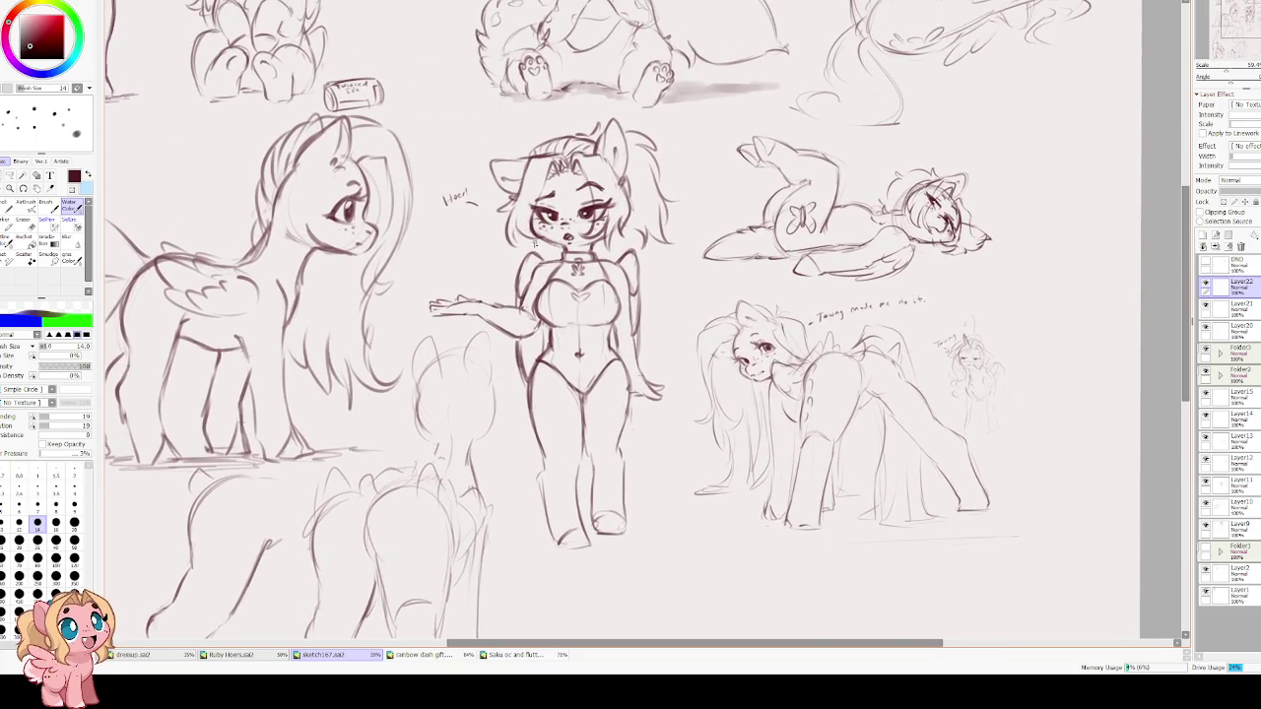
pyautogui.scroll(-1, 634, 312)
pyautogui.moveTo(554, 199); pyautogui.dragTo(591, 235)
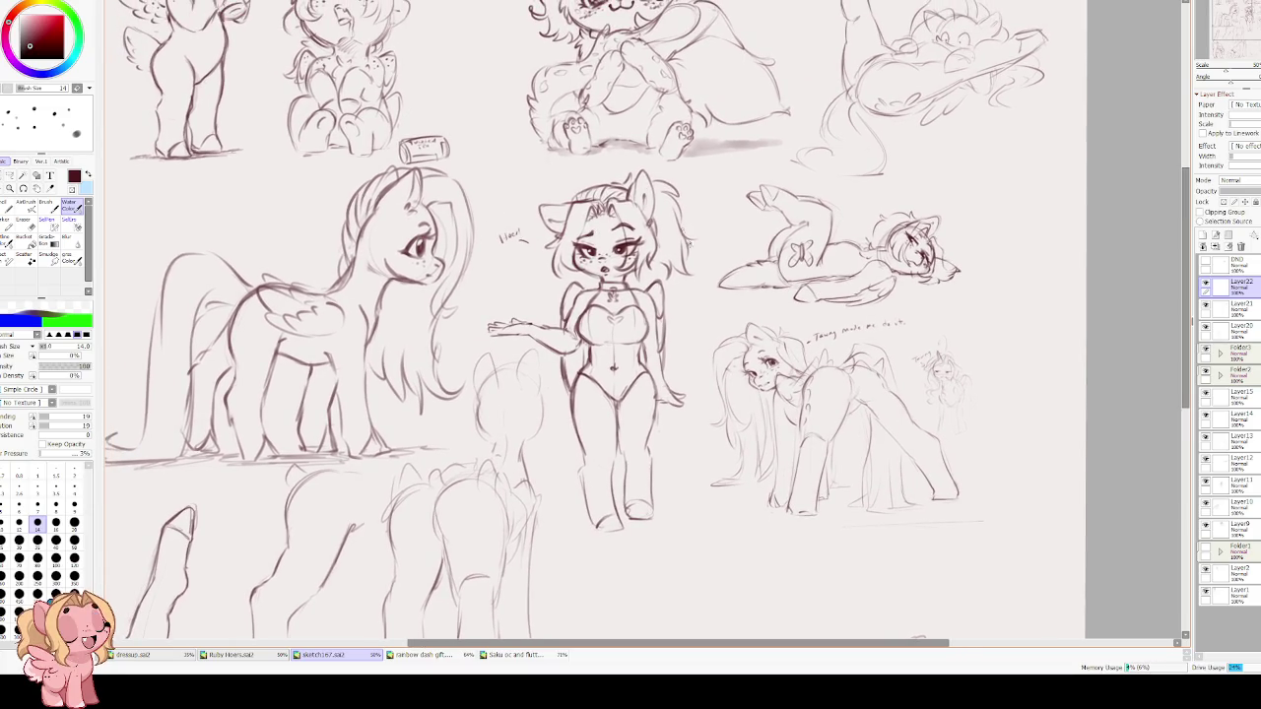
pyautogui.moveTo(658, 341); pyautogui.dragTo(582, 405)
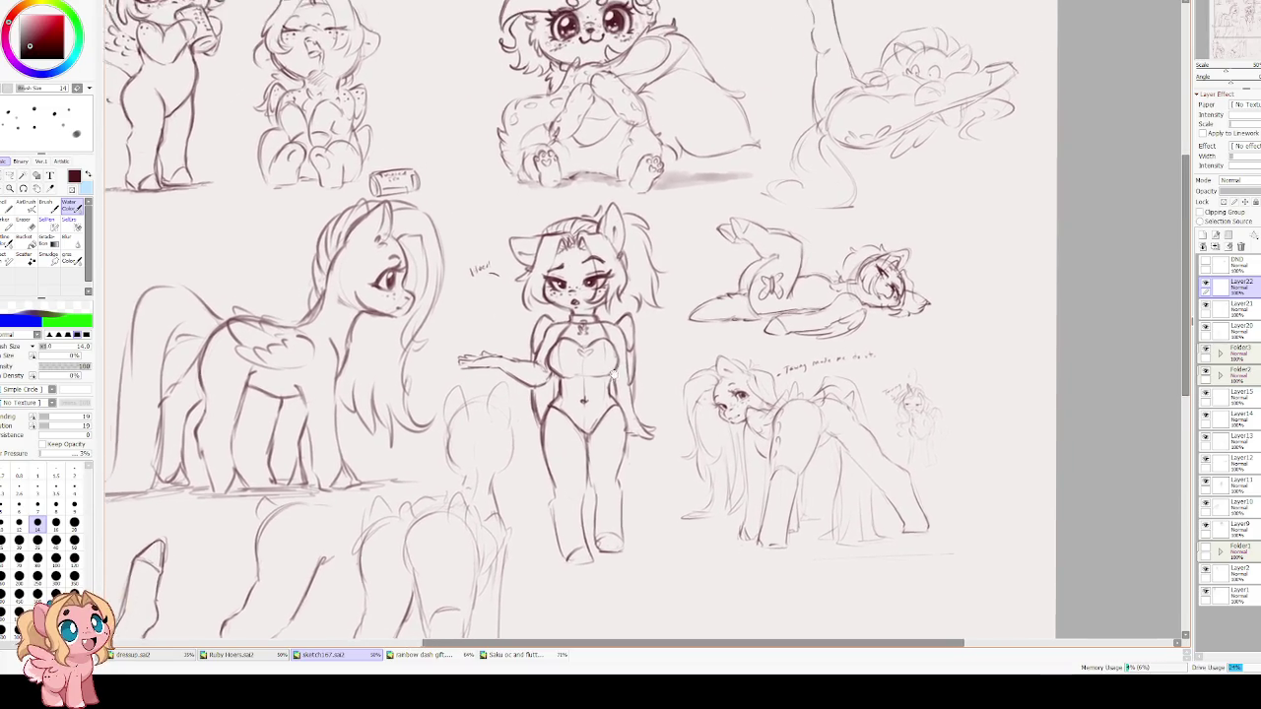
pyautogui.moveTo(597, 485)
pyautogui.mouseDown()
pyautogui.moveTo(611, 337)
pyautogui.moveTo(660, 278)
pyautogui.mouseUp()
pyautogui.moveTo(682, 488); pyautogui.dragTo(618, 327)
pyautogui.scroll(1, 709, 261)
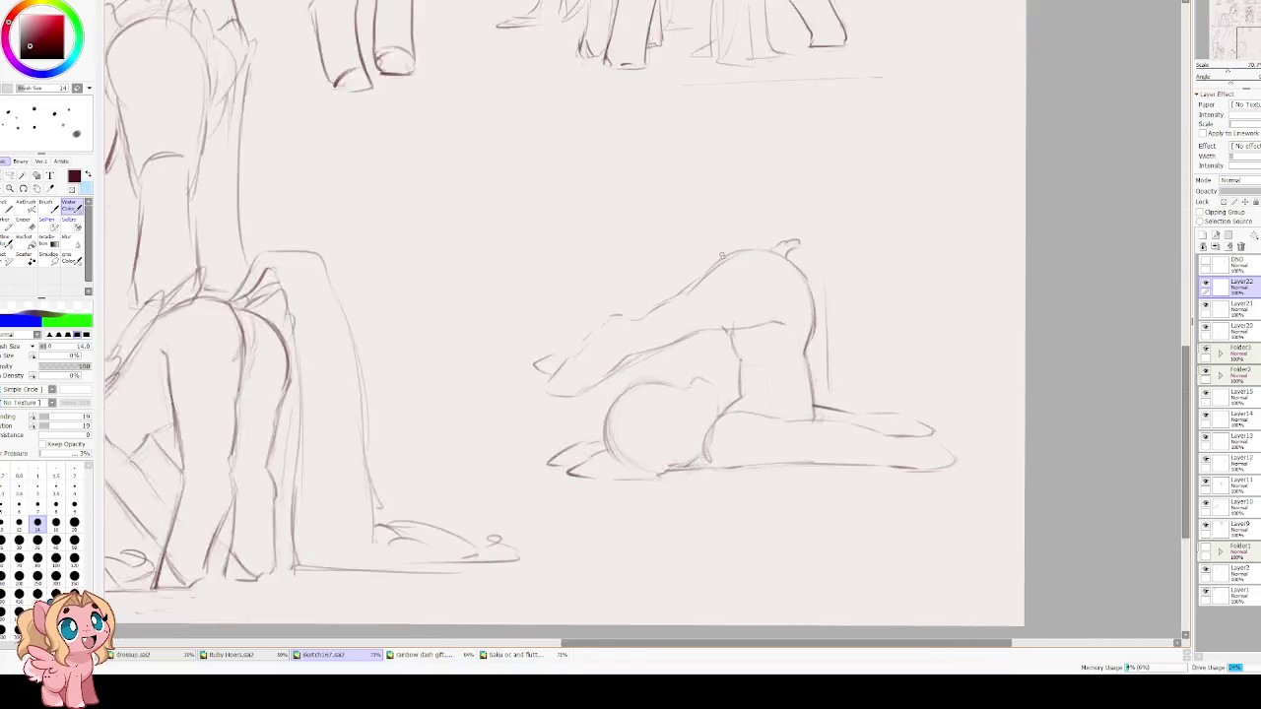
# Mirror-check the sketch and draw long hair strands draping down the right side.
pyautogui.scroll(1, 708, 262)
pyautogui.press('h')
pyautogui.press('h')
pyautogui.hscroll(3, 701, 254)
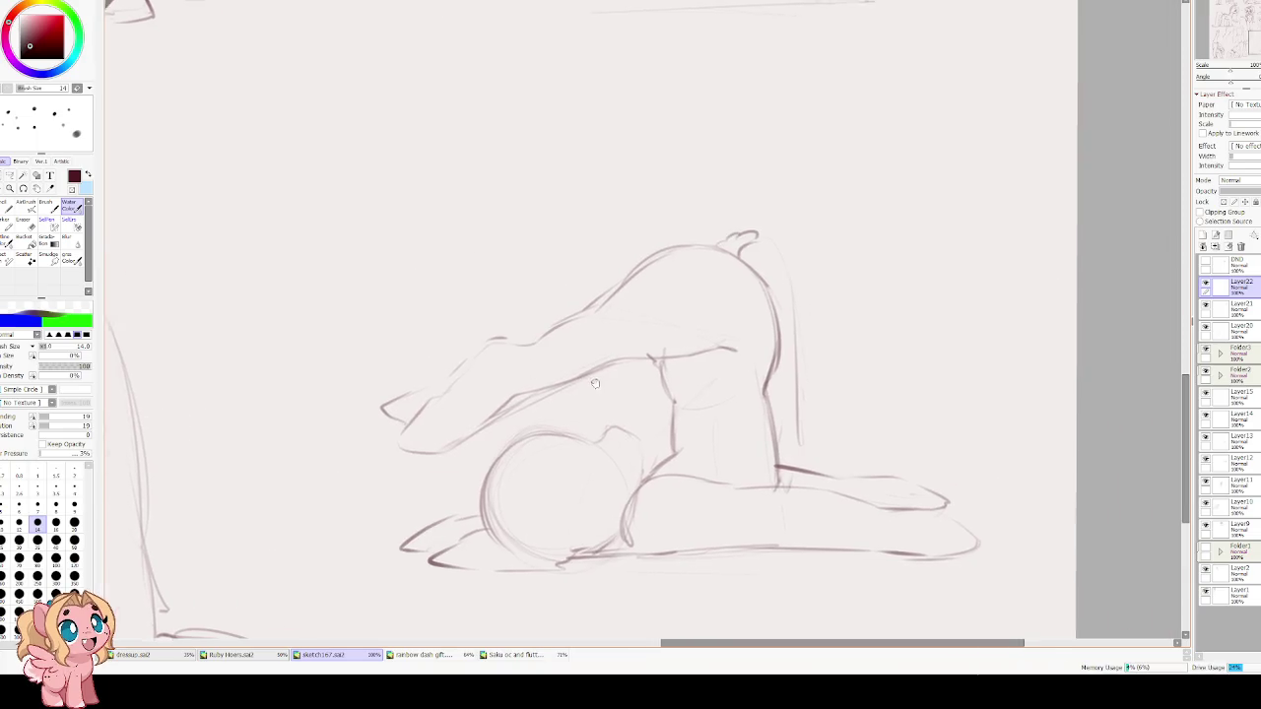
pyautogui.moveTo(670, 239)
pyautogui.mouseDown()
pyautogui.moveTo(702, 258)
pyautogui.moveTo(711, 488)
pyautogui.moveTo(768, 354)
pyautogui.mouseUp()
pyautogui.moveTo(695, 236); pyautogui.dragTo(759, 323)
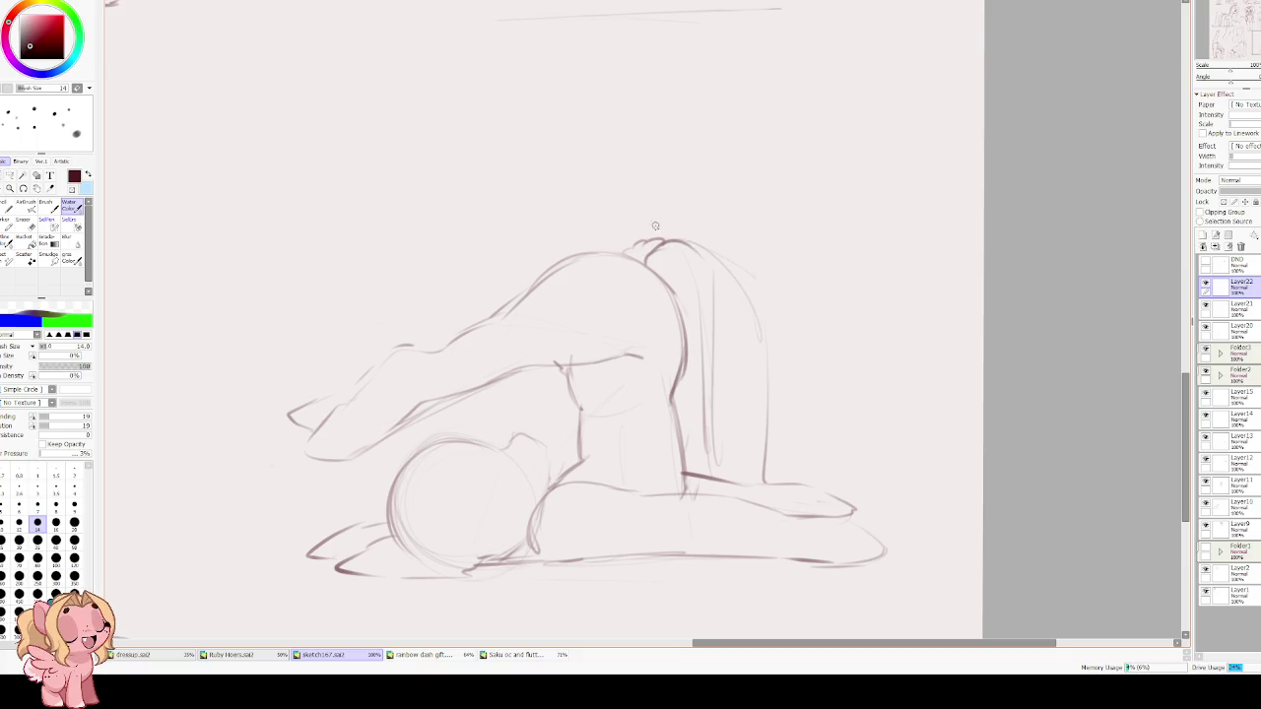
pyautogui.moveTo(629, 244); pyautogui.dragTo(690, 240)
pyautogui.moveTo(698, 293); pyautogui.dragTo(695, 452)
pyautogui.moveTo(703, 385); pyautogui.dragTo(690, 463)
# Shape the hoof at the outstretched leg's end and refine the mane's right edge.
pyautogui.moveTo(764, 331)
pyautogui.mouseDown()
pyautogui.moveTo(774, 462)
pyautogui.moveTo(875, 504)
pyautogui.moveTo(967, 499)
pyautogui.moveTo(867, 516)
pyautogui.mouseUp()
pyautogui.moveTo(917, 473)
pyautogui.mouseDown()
pyautogui.moveTo(951, 497)
pyautogui.moveTo(840, 516)
pyautogui.mouseUp()
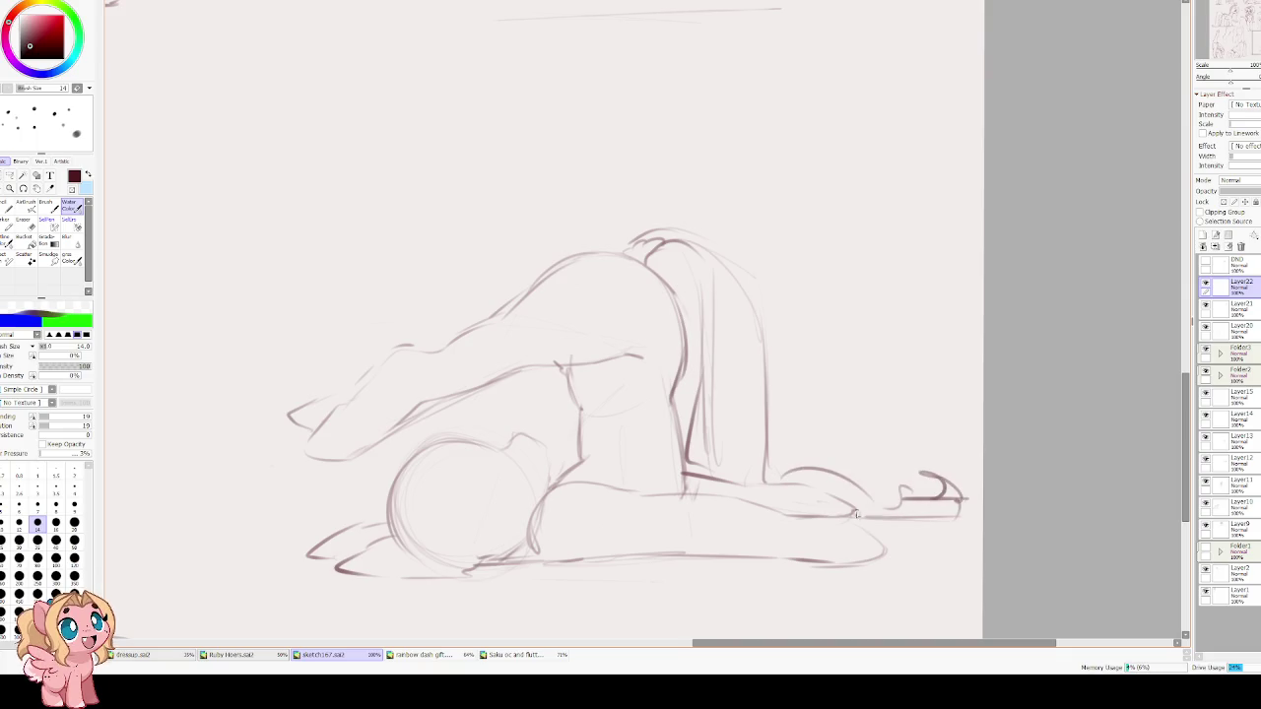
pyautogui.scroll(1, 789, 246)
pyautogui.moveTo(689, 274)
pyautogui.mouseDown()
pyautogui.moveTo(725, 319)
pyautogui.moveTo(733, 440)
pyautogui.mouseUp()
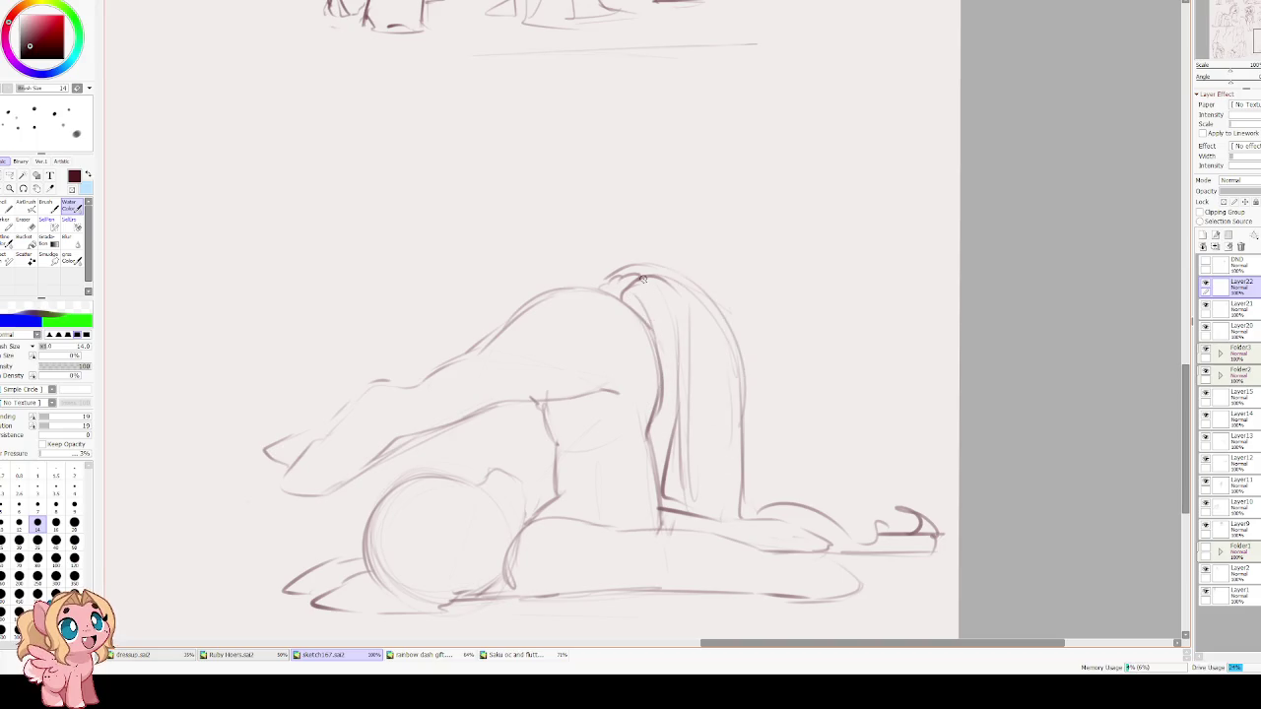
pyautogui.moveTo(609, 266); pyautogui.dragTo(637, 253)
pyautogui.press('h')
pyautogui.press('h')
pyautogui.scroll(-1, 551, 279)
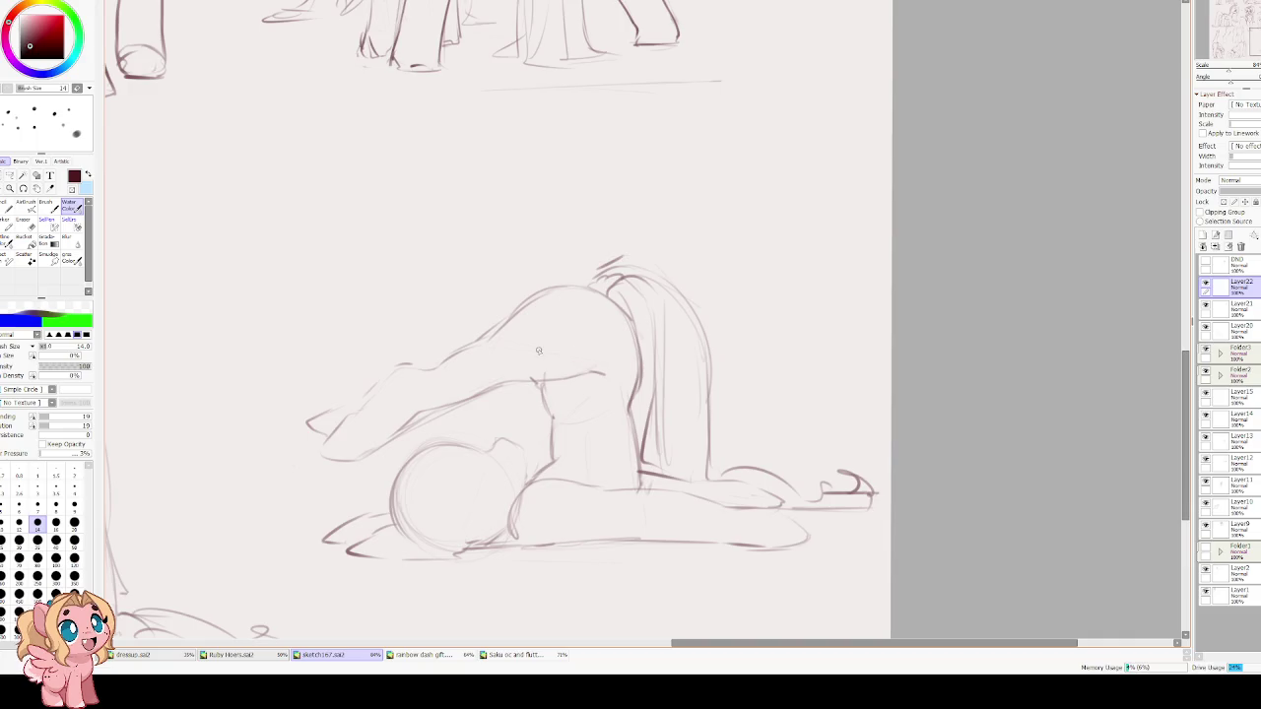
pyautogui.scroll(-3, 540, 351)
pyautogui.moveTo(414, 266); pyautogui.dragTo(735, 337)
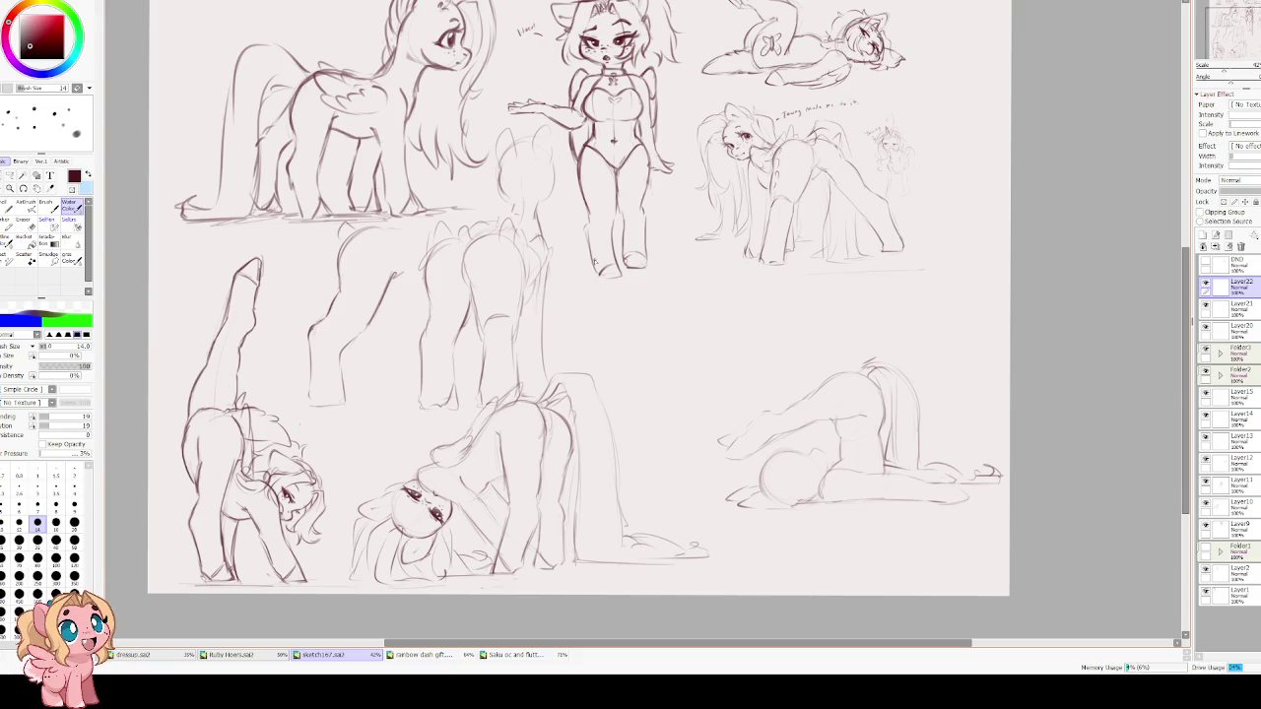
# Zoom around the sheet, sketching faint strokes beside the can-drinking pony, then undo them.
pyautogui.scroll(3, 621, 396)
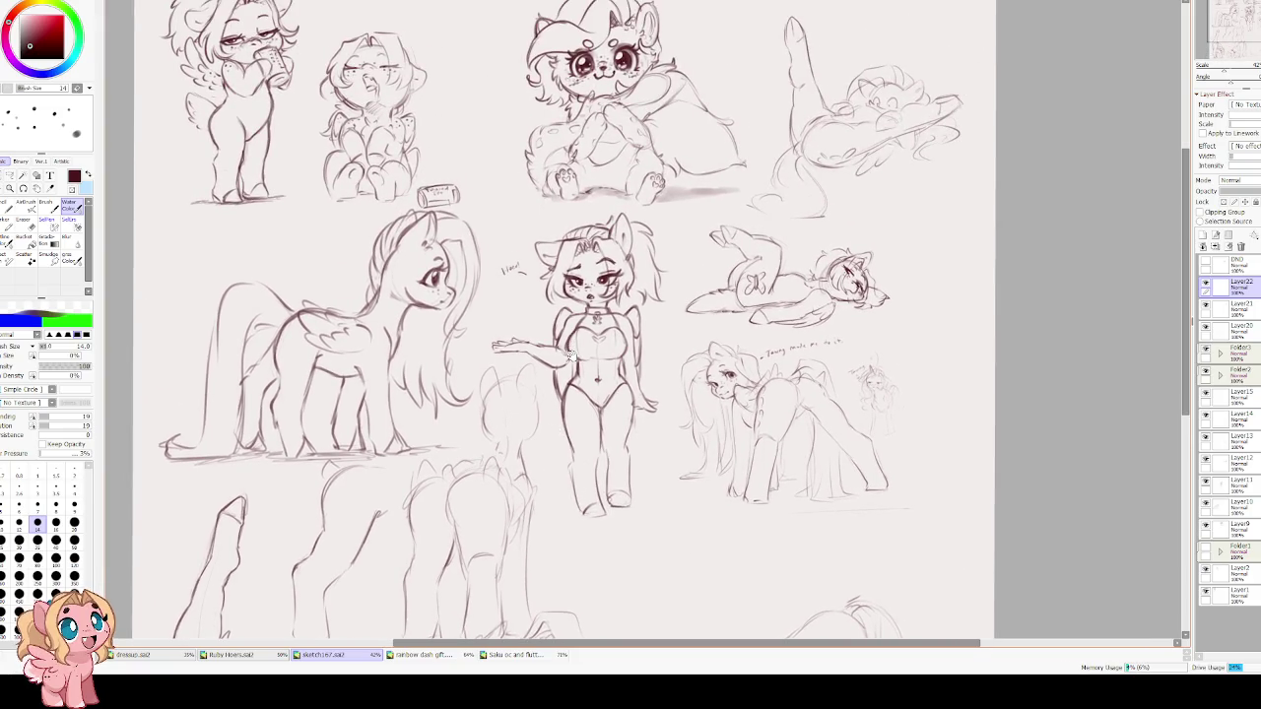
pyautogui.scroll(-1, 368, 188)
pyautogui.scroll(3, 369, 187)
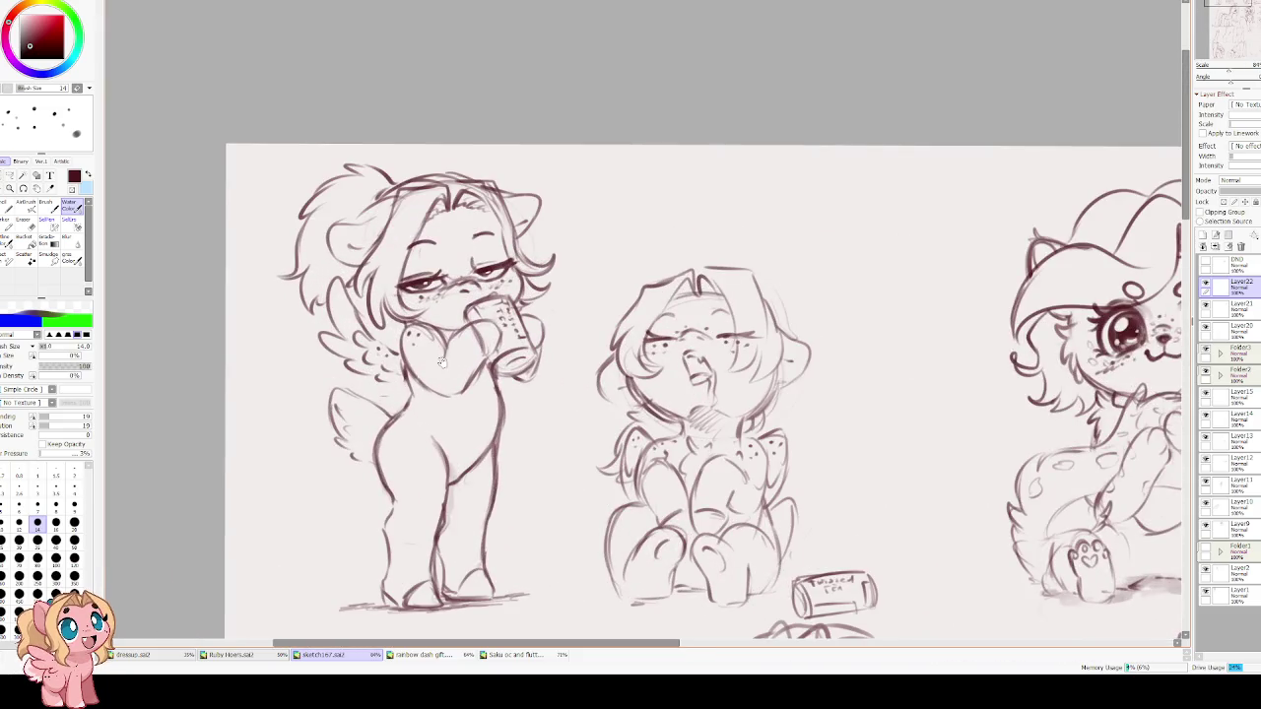
pyautogui.scroll(-2, 456, 303)
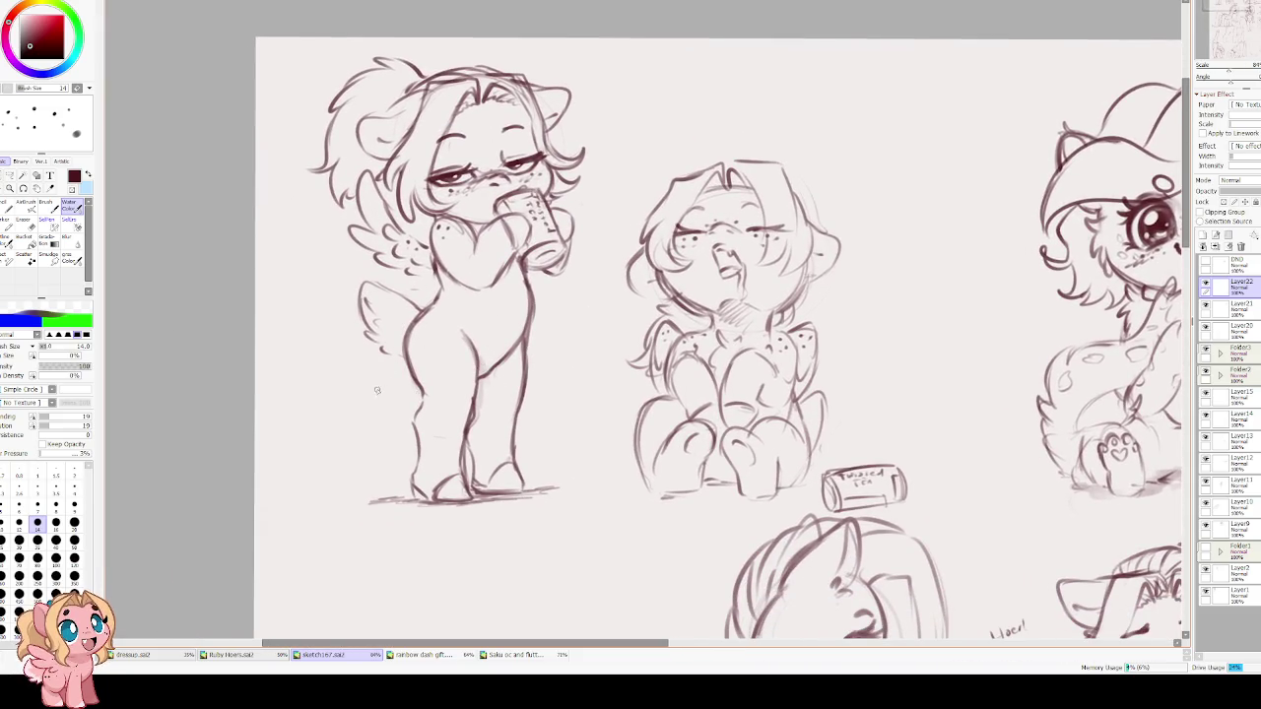
pyautogui.scroll(-2, 376, 388)
pyautogui.moveTo(329, 507); pyautogui.dragTo(329, 440)
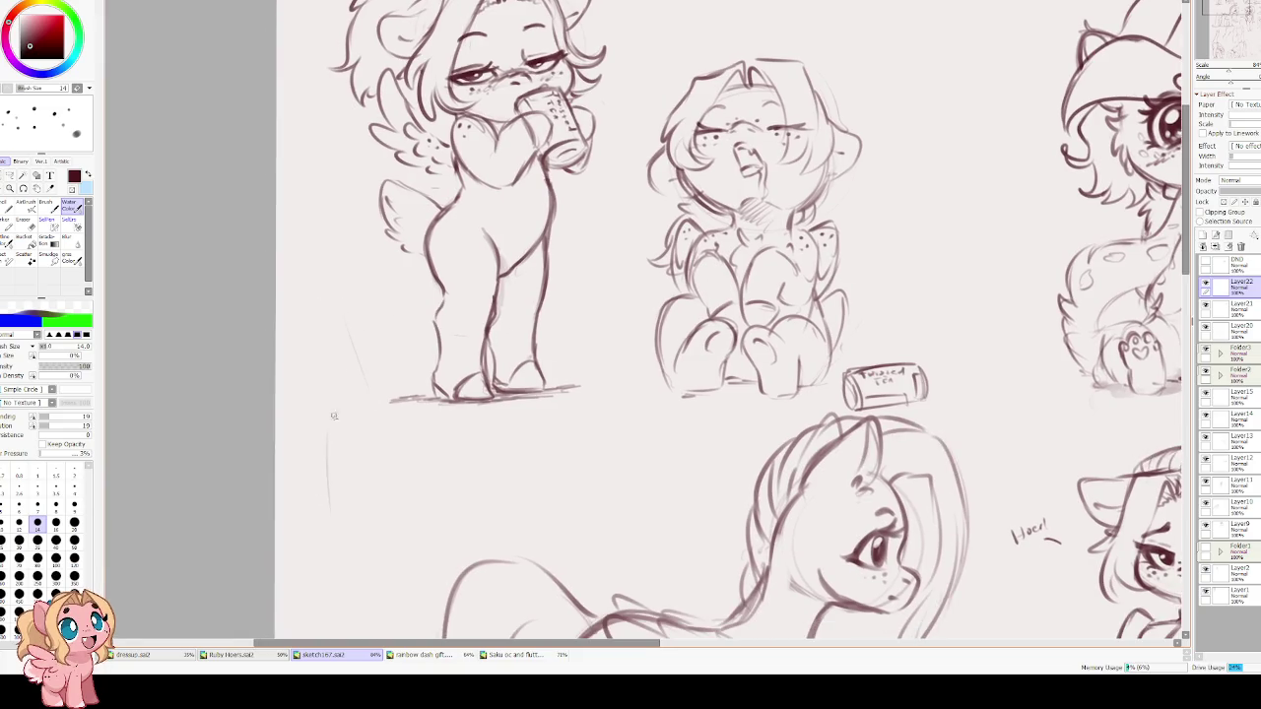
pyautogui.moveTo(358, 301)
pyautogui.mouseDown()
pyautogui.moveTo(381, 409)
pyautogui.moveTo(356, 503)
pyautogui.moveTo(381, 564)
pyautogui.moveTo(311, 505)
pyautogui.moveTo(299, 446)
pyautogui.moveTo(315, 360)
pyautogui.mouseUp()
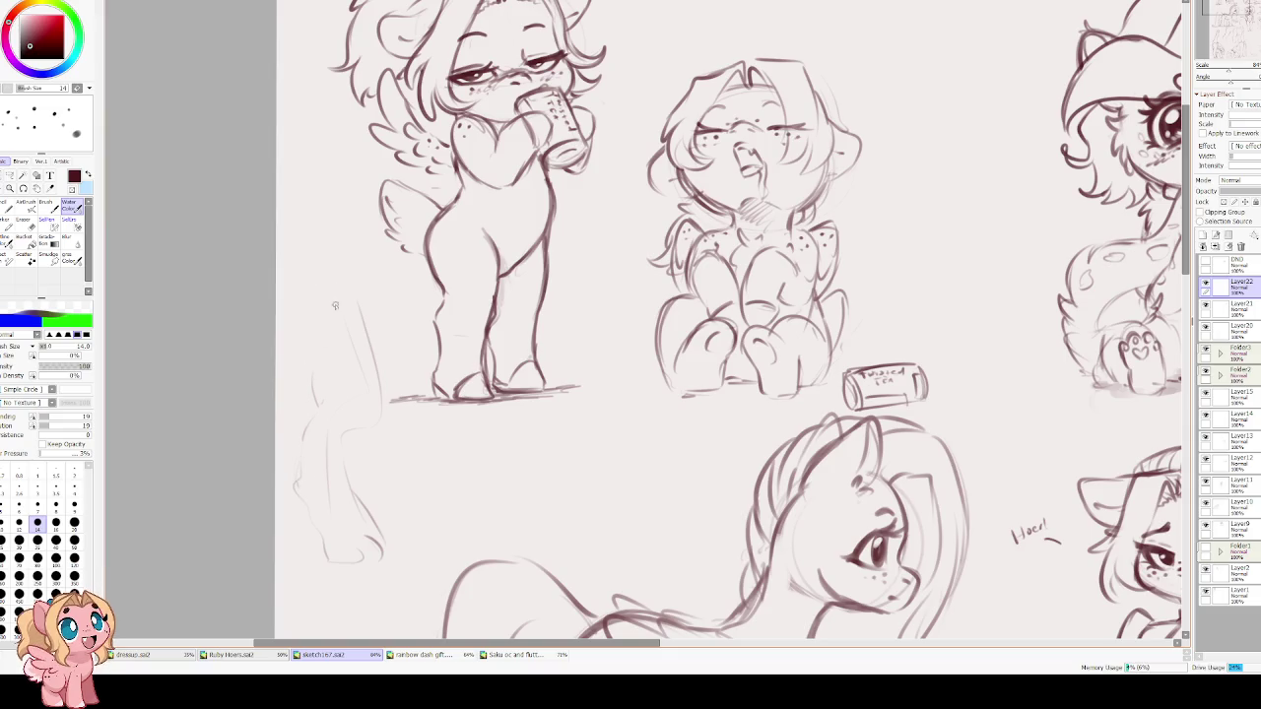
pyautogui.hotkey('ctrl', 'z')
pyautogui.hotkey('ctrl', 'z')
pyautogui.hotkey('ctrl', 'z')
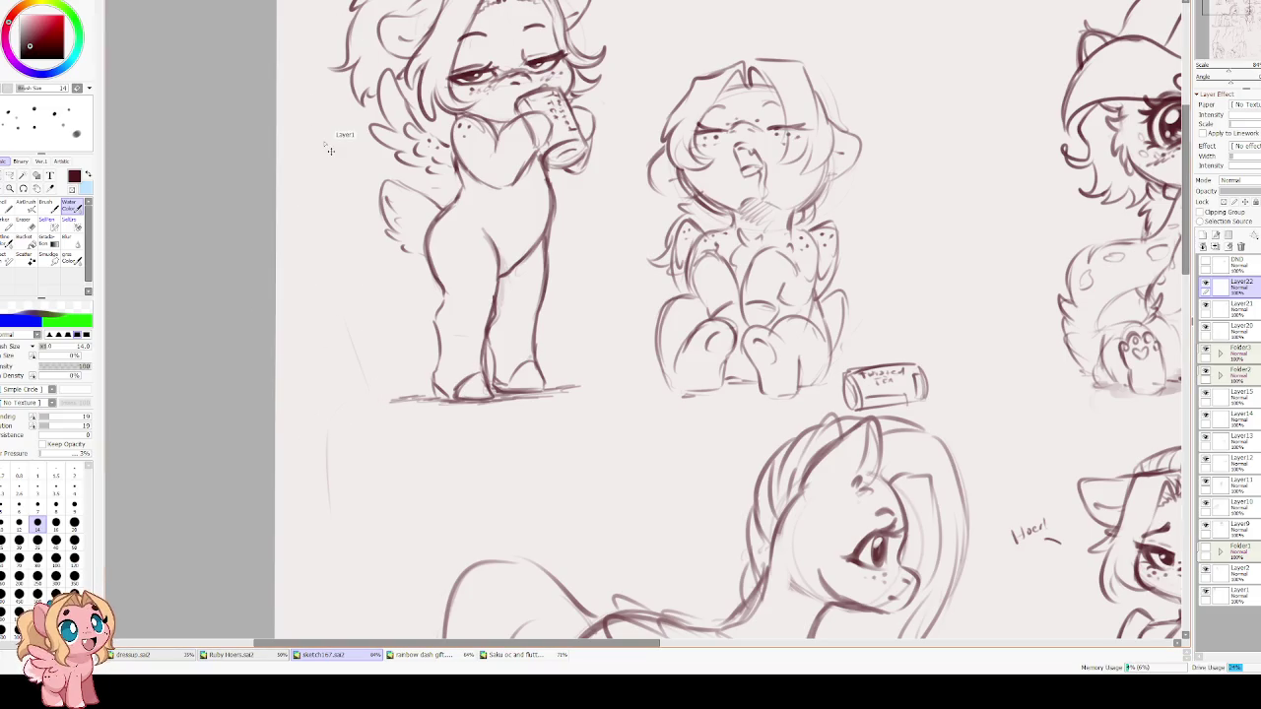
# Switch to the rainbow dash gift document.
pyautogui.scroll(-3, 231, 123)
pyautogui.scroll(1, 289, 266)
pyautogui.scroll(1, 289, 266)
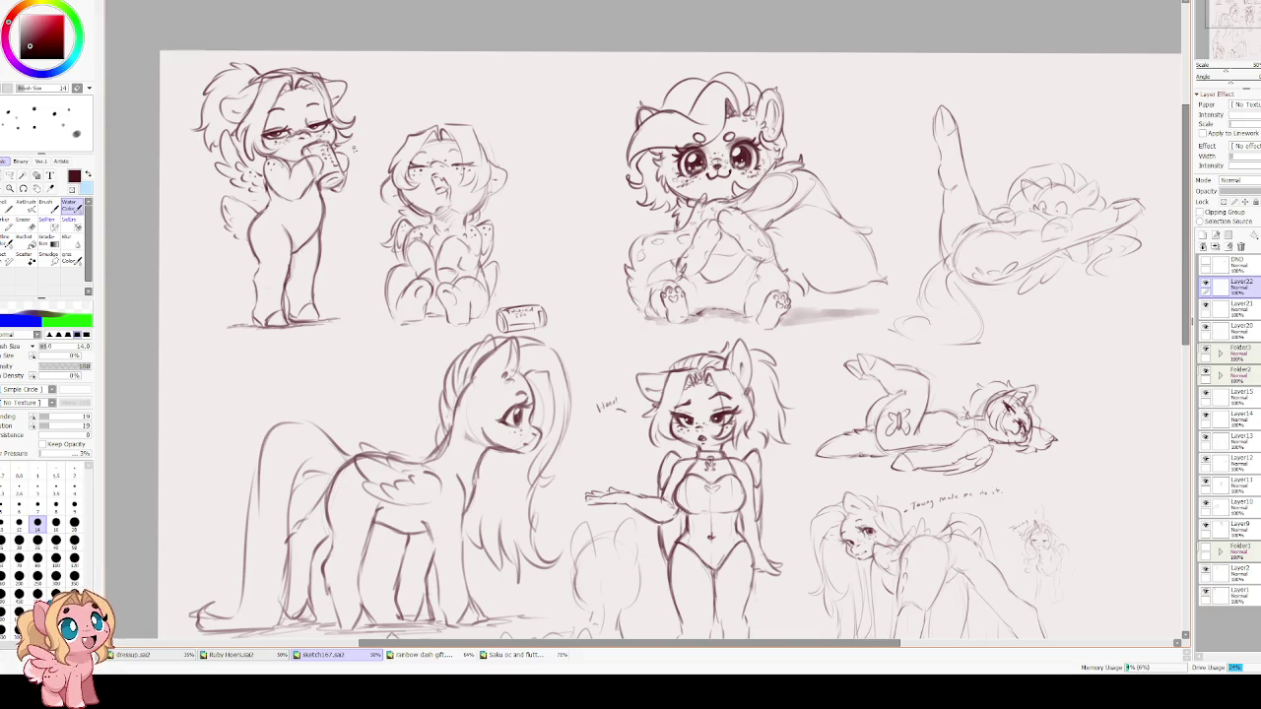
pyautogui.scroll(1, 146, 165)
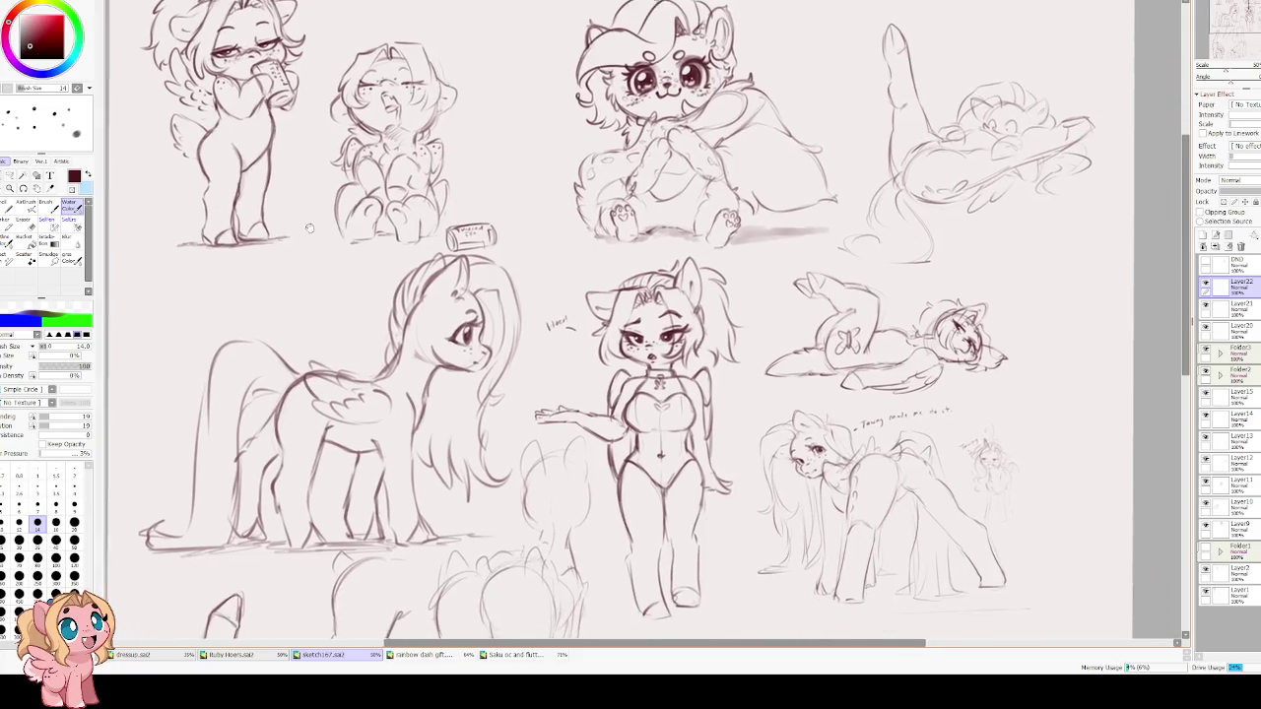
pyautogui.click(426, 657)
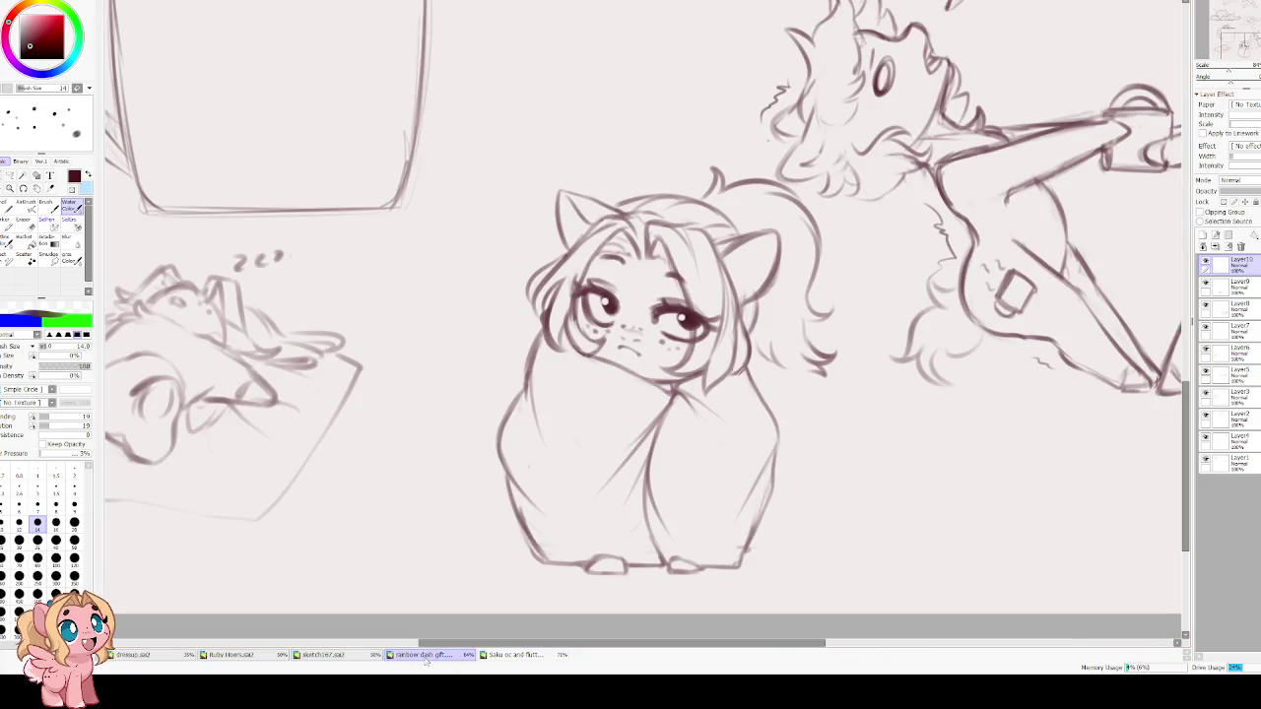
# Browse the open pink pony, sketch sheet and blue pony documents.
pyautogui.scroll(-2, 474, 489)
pyautogui.scroll(5, 475, 461)
pyautogui.scroll(2, 474, 461)
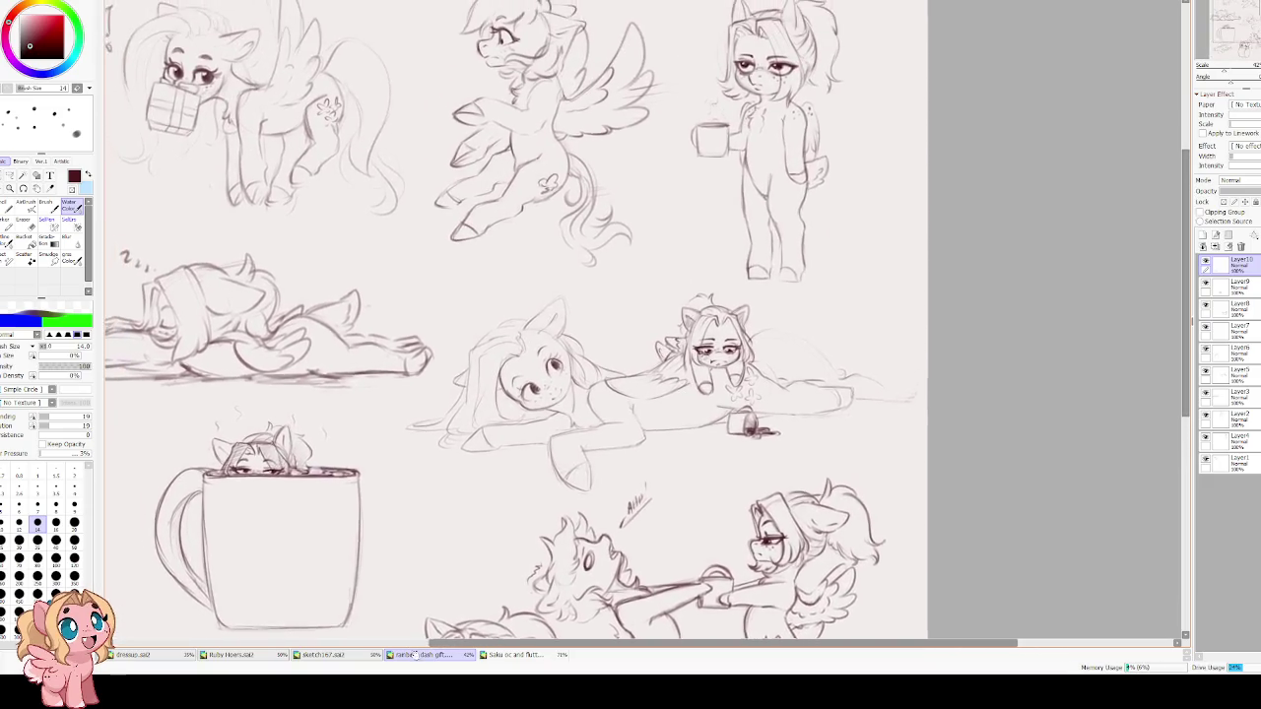
pyautogui.scroll(-1, 483, 592)
pyautogui.scroll(1, 588, 290)
pyautogui.scroll(-1, 588, 291)
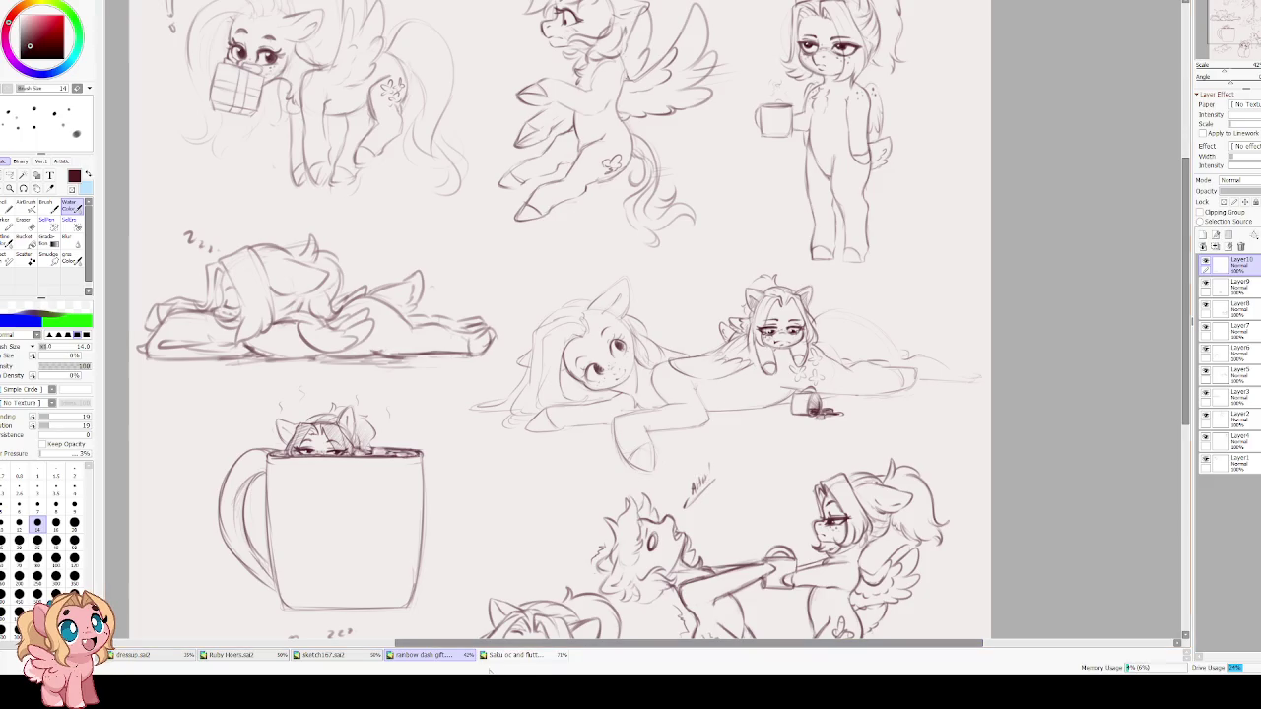
pyautogui.click(515, 656)
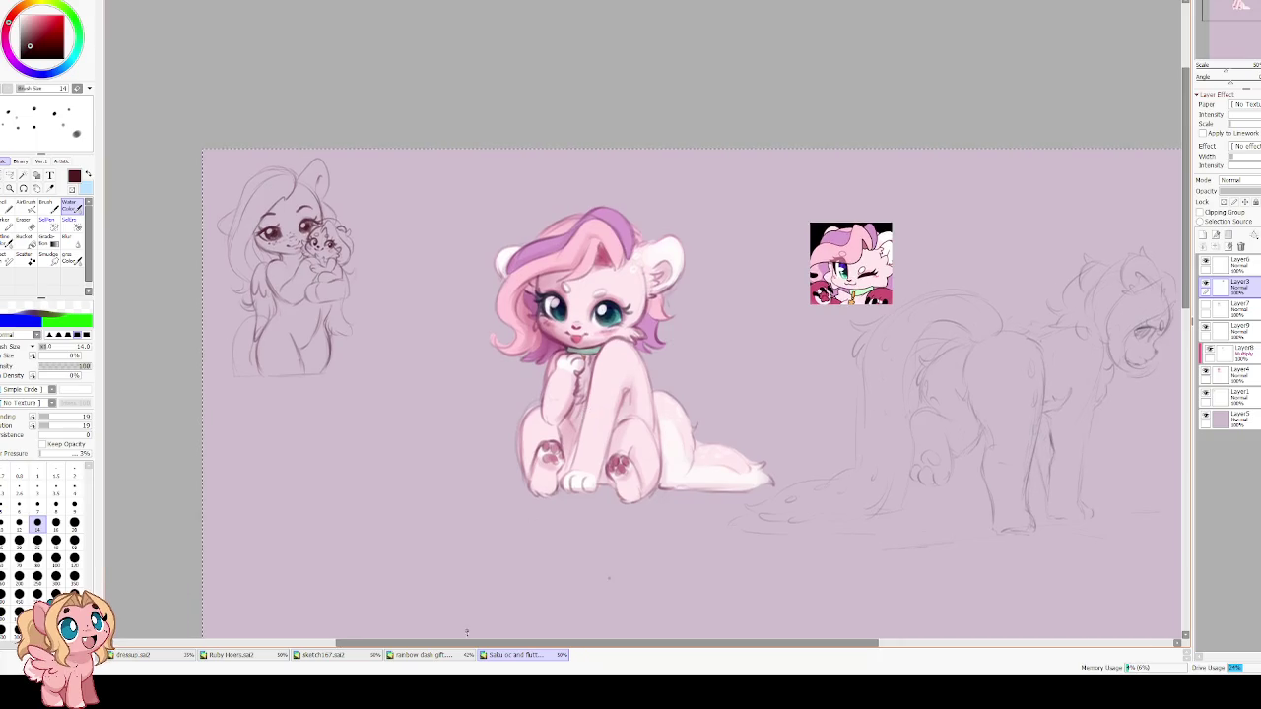
pyautogui.click(295, 656)
pyautogui.click(260, 659)
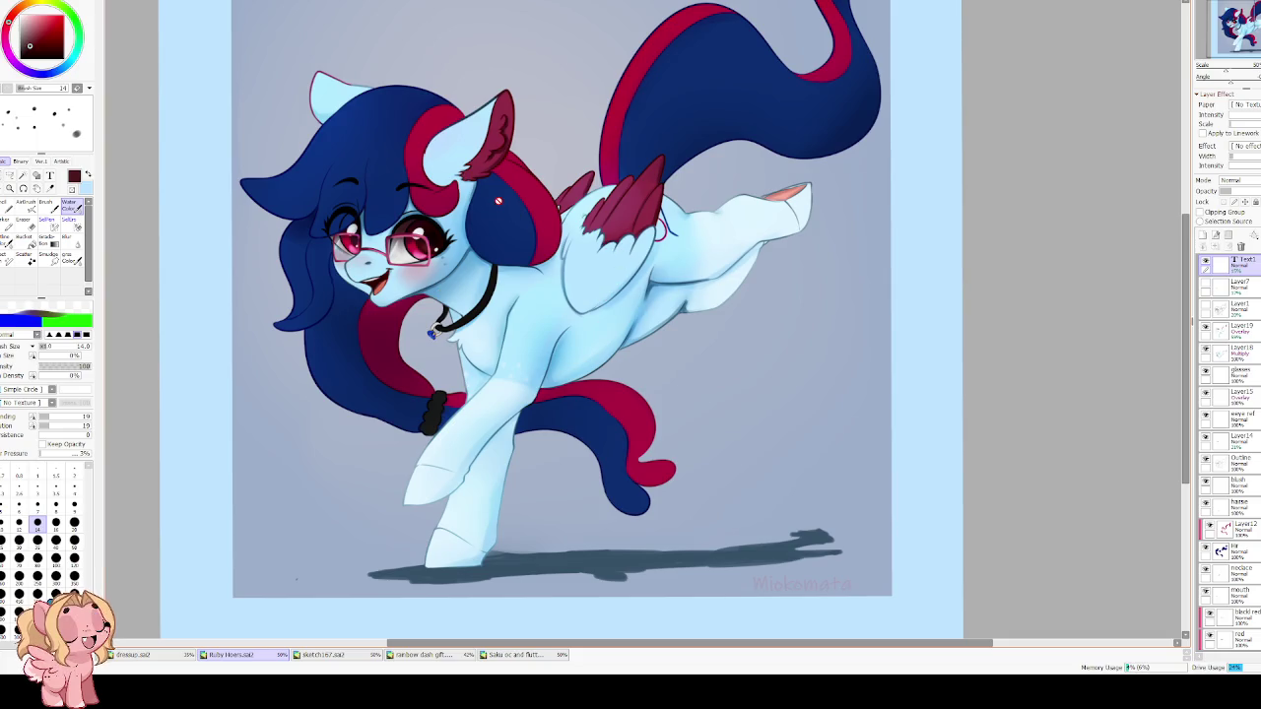
pyautogui.scroll(2, 522, 217)
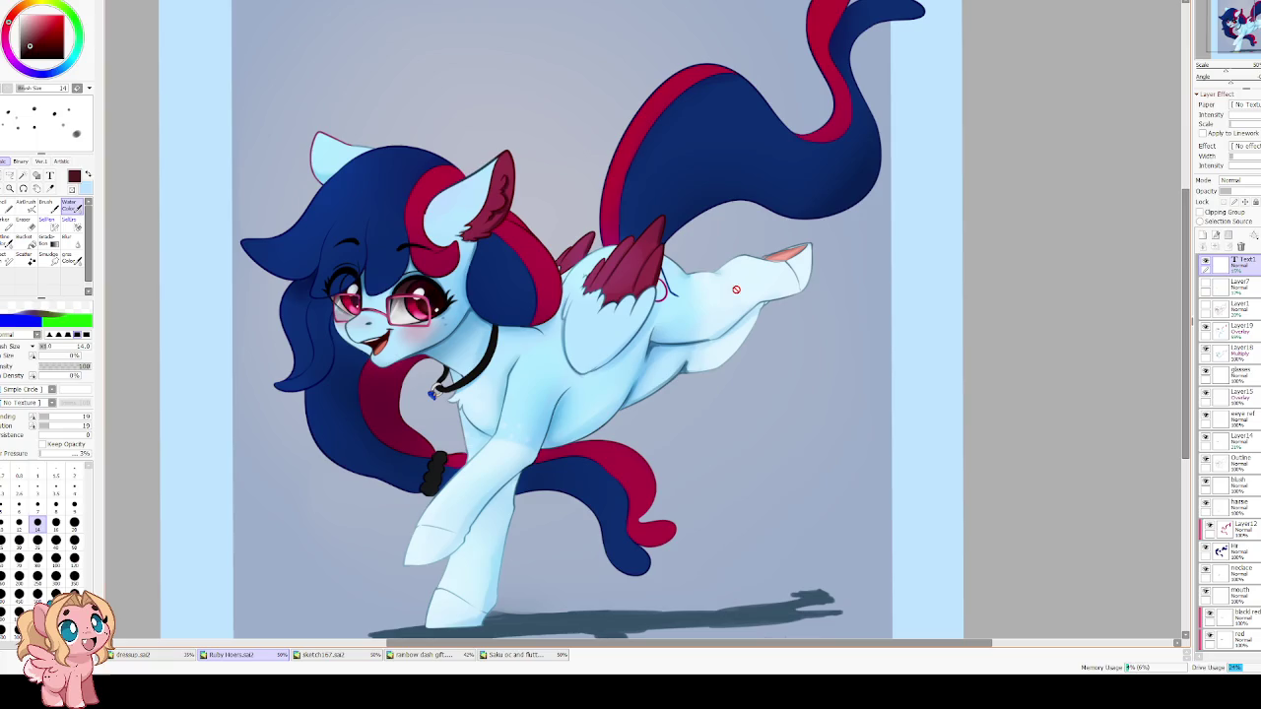
# Close the dressup sketch file with Ctrl+W.
pyautogui.click(166, 657)
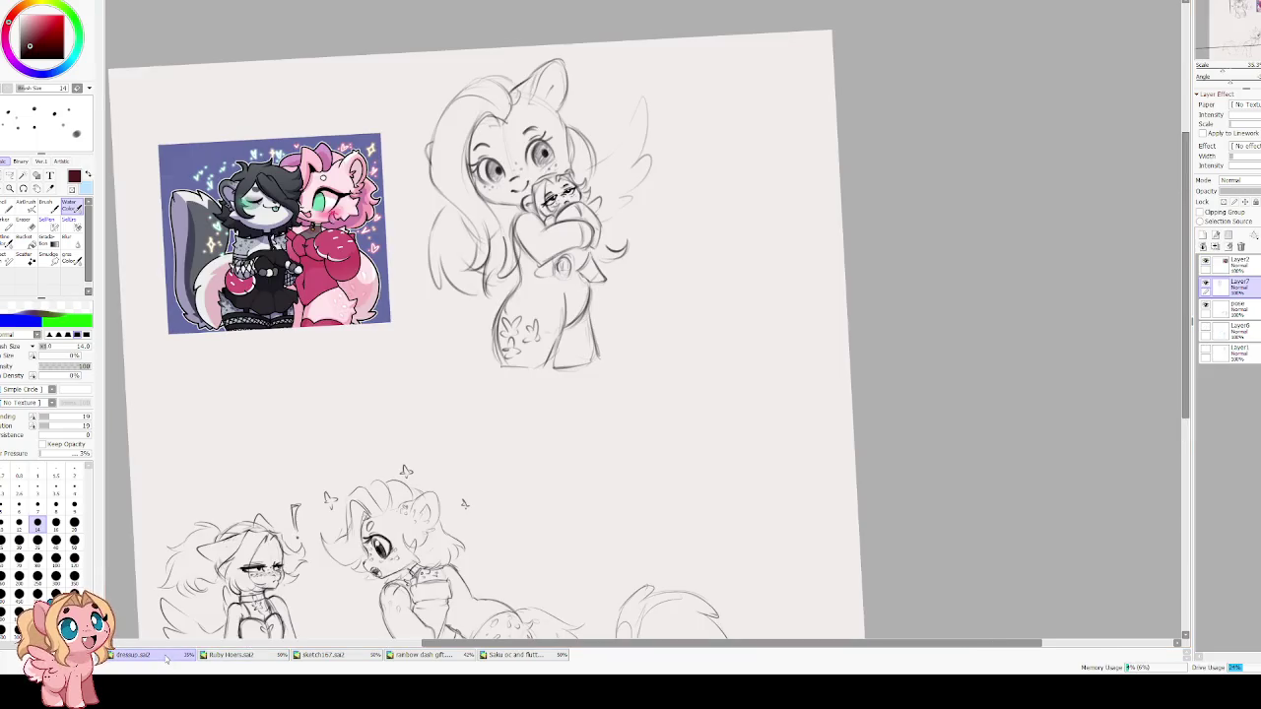
pyautogui.scroll(-1, 404, 483)
pyautogui.scroll(-2, 405, 466)
pyautogui.moveTo(406, 468); pyautogui.dragTo(506, 446)
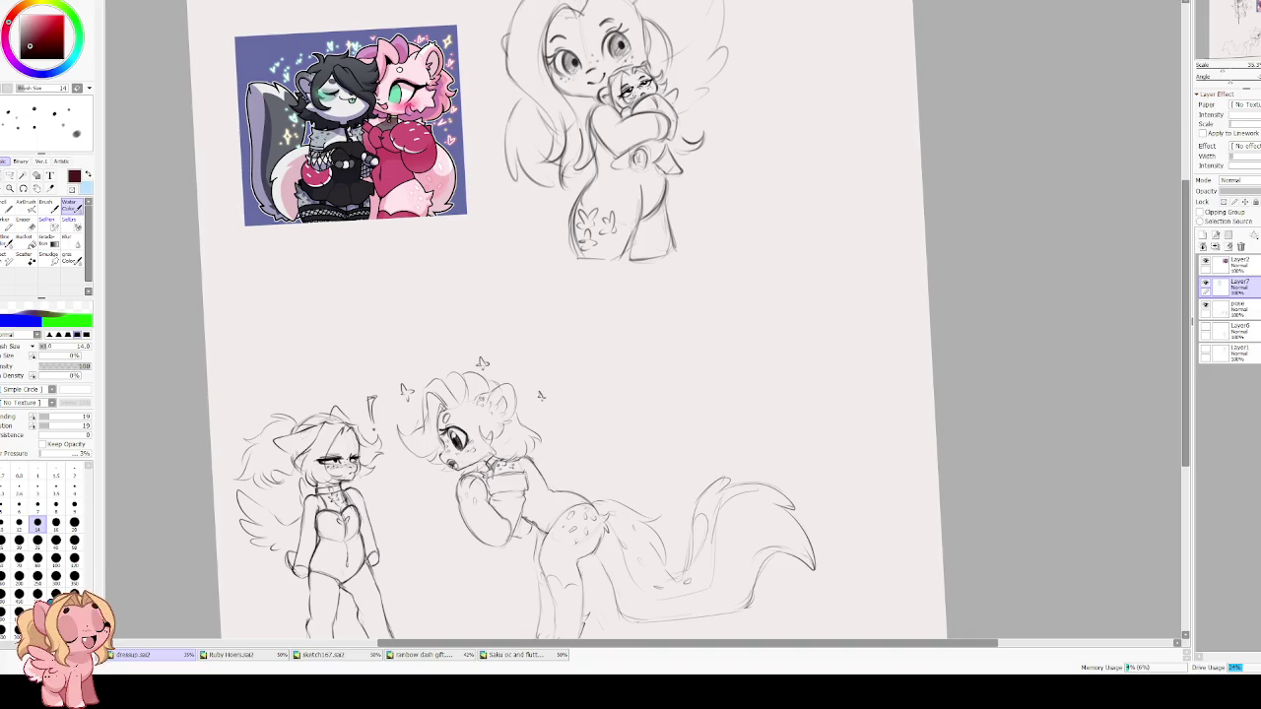
pyautogui.hotkey('ctrl', 'w')
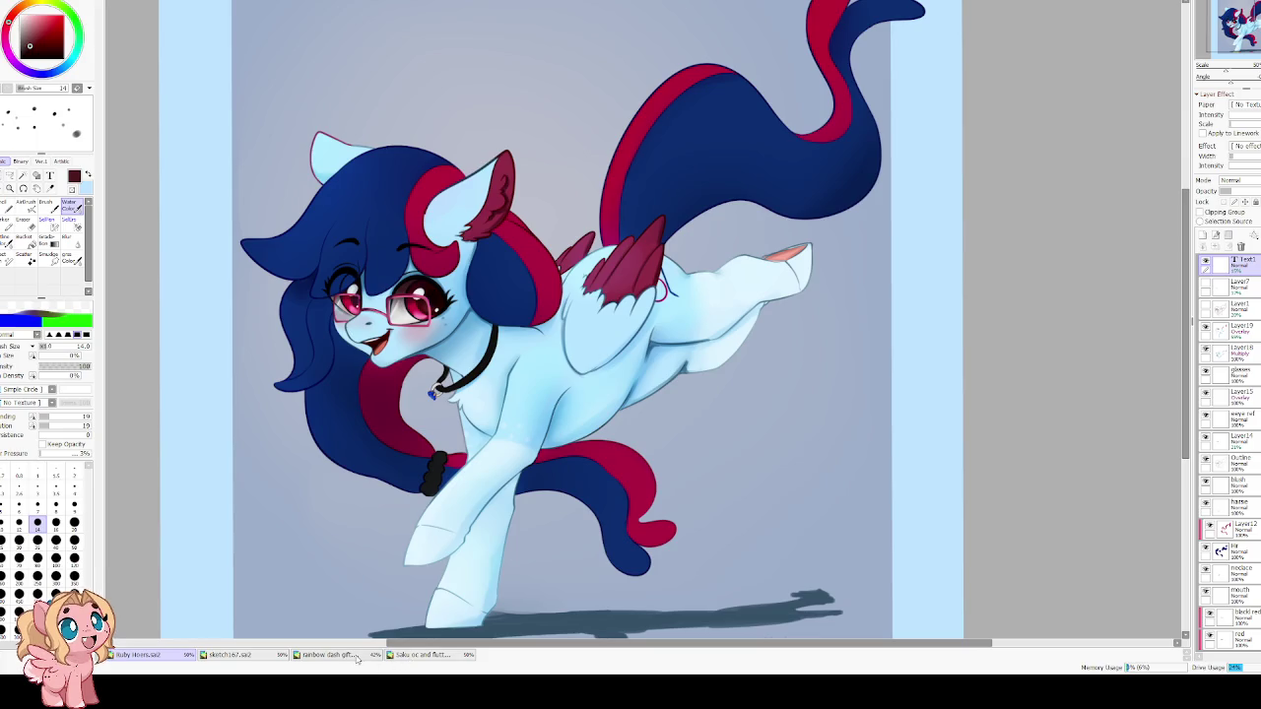
# Return to the sketch167.sai2 sheet, framing the reclining pony sketch.
pyautogui.click(412, 657)
pyautogui.click(371, 658)
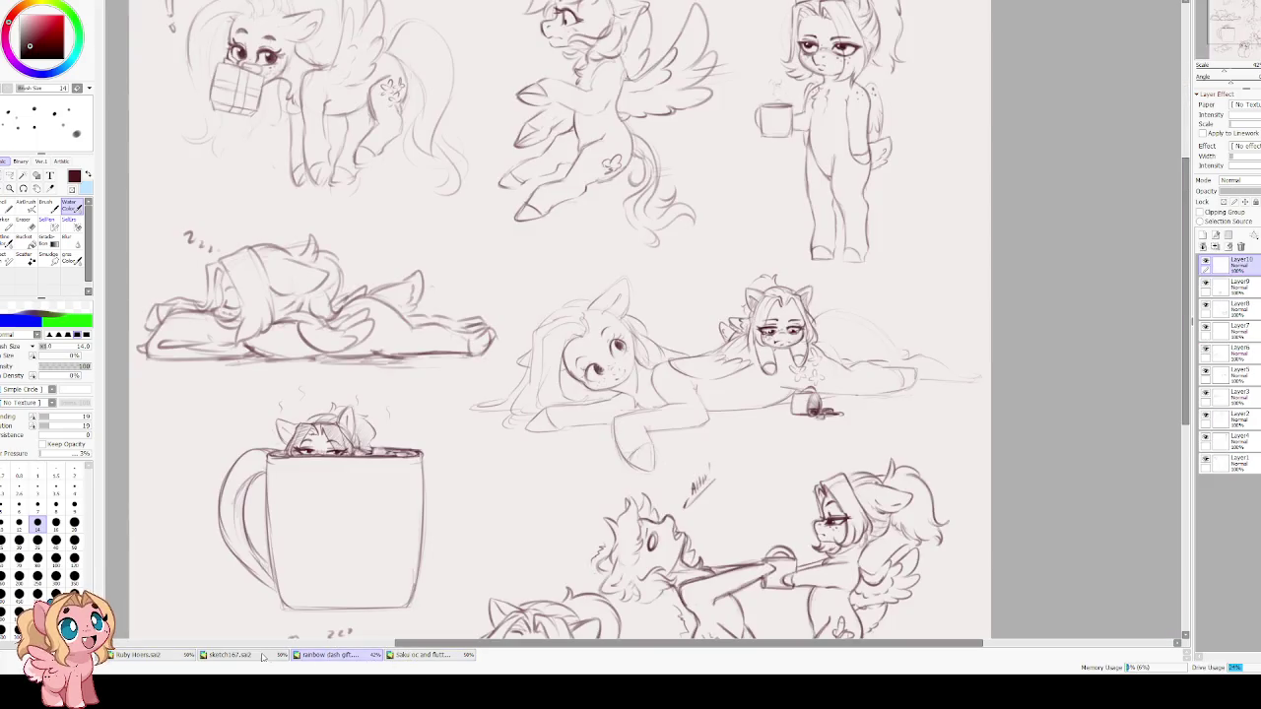
pyautogui.click(261, 660)
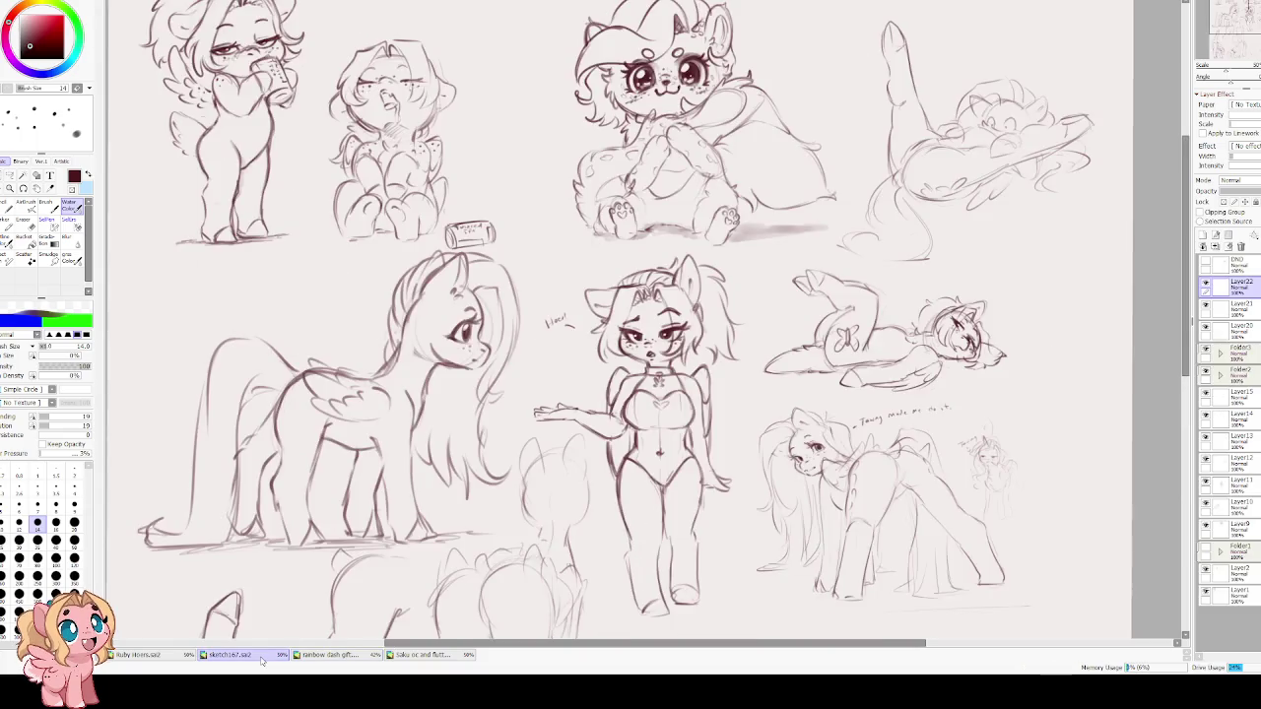
pyautogui.moveTo(729, 513)
pyautogui.mouseDown()
pyautogui.moveTo(659, 445)
pyautogui.moveTo(638, 375)
pyautogui.mouseUp()
pyautogui.scroll(1, 659, 444)
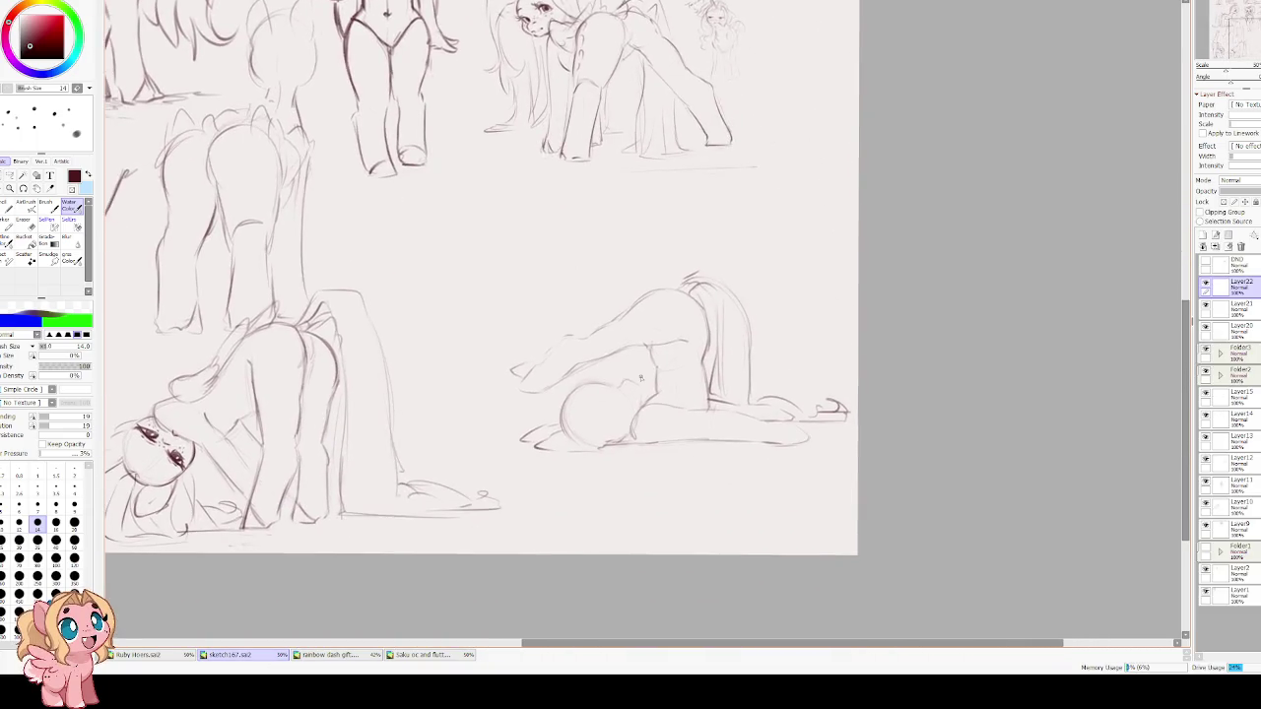
# Draw a sleepy half-closed eye inside the head circle on Layer22.
pyautogui.scroll(2, 637, 374)
pyautogui.moveTo(554, 426); pyautogui.dragTo(540, 471)
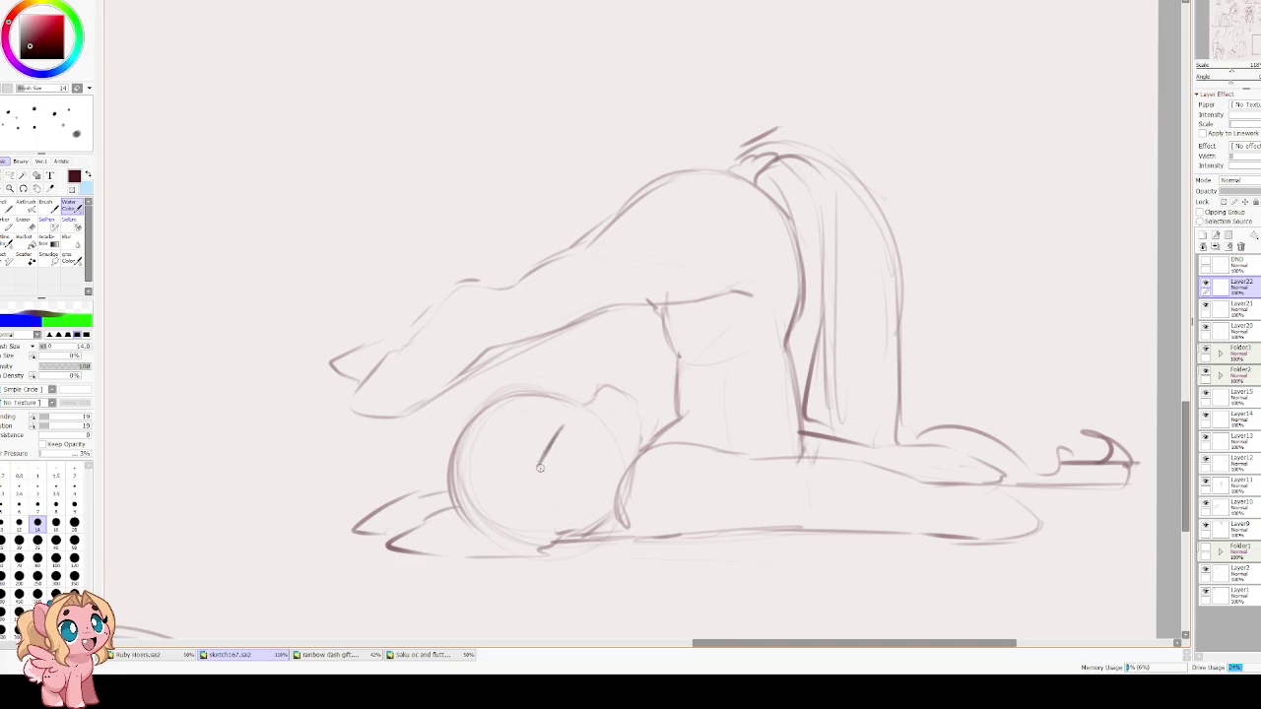
pyautogui.hotkey('ctrl', 'z')
pyautogui.hotkey('ctrl', 'z')
pyautogui.press('End')
pyautogui.press('End')
pyautogui.moveTo(493, 378); pyautogui.dragTo(498, 416)
pyautogui.moveTo(489, 358)
pyautogui.mouseDown()
pyautogui.moveTo(520, 374)
pyautogui.moveTo(483, 419)
pyautogui.moveTo(522, 372)
pyautogui.mouseUp()
pyautogui.moveTo(487, 384); pyautogui.dragTo(482, 411)
pyautogui.moveTo(495, 363); pyautogui.dragTo(511, 394)
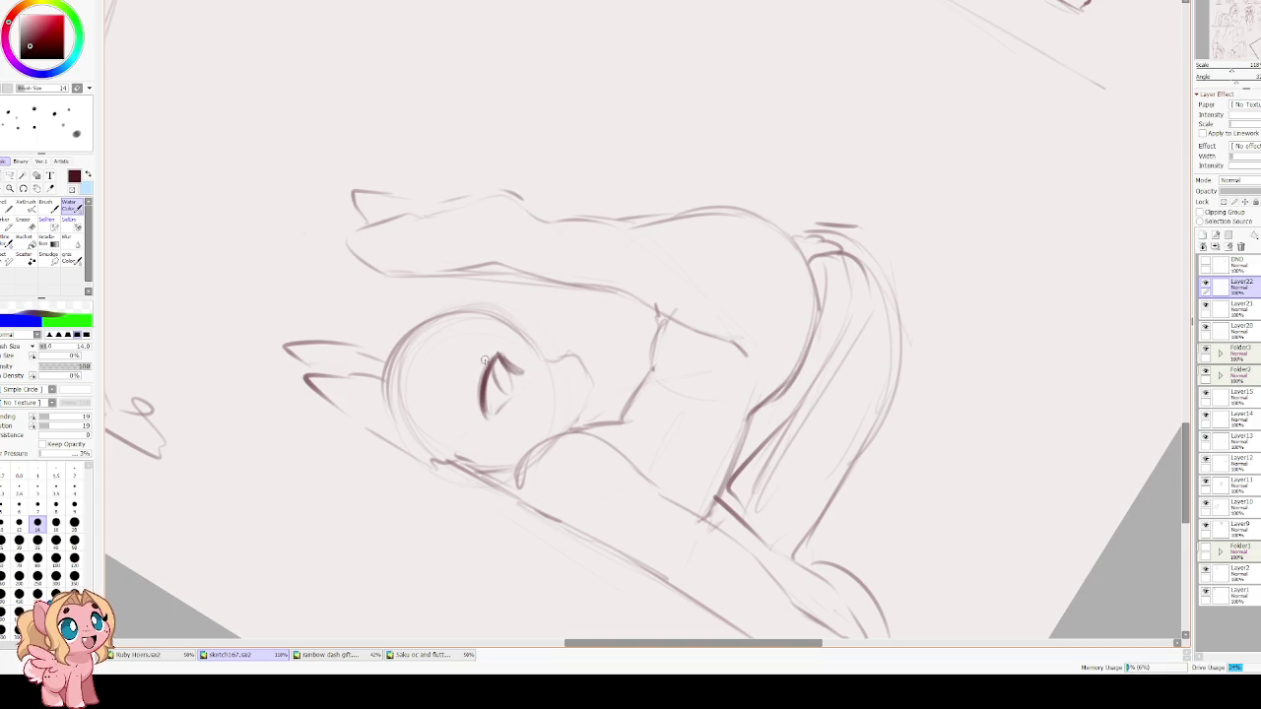
pyautogui.moveTo(493, 380)
pyautogui.mouseDown()
pyautogui.moveTo(516, 392)
pyautogui.moveTo(496, 361)
pyautogui.moveTo(507, 354)
pyautogui.moveTo(470, 357)
pyautogui.mouseUp()
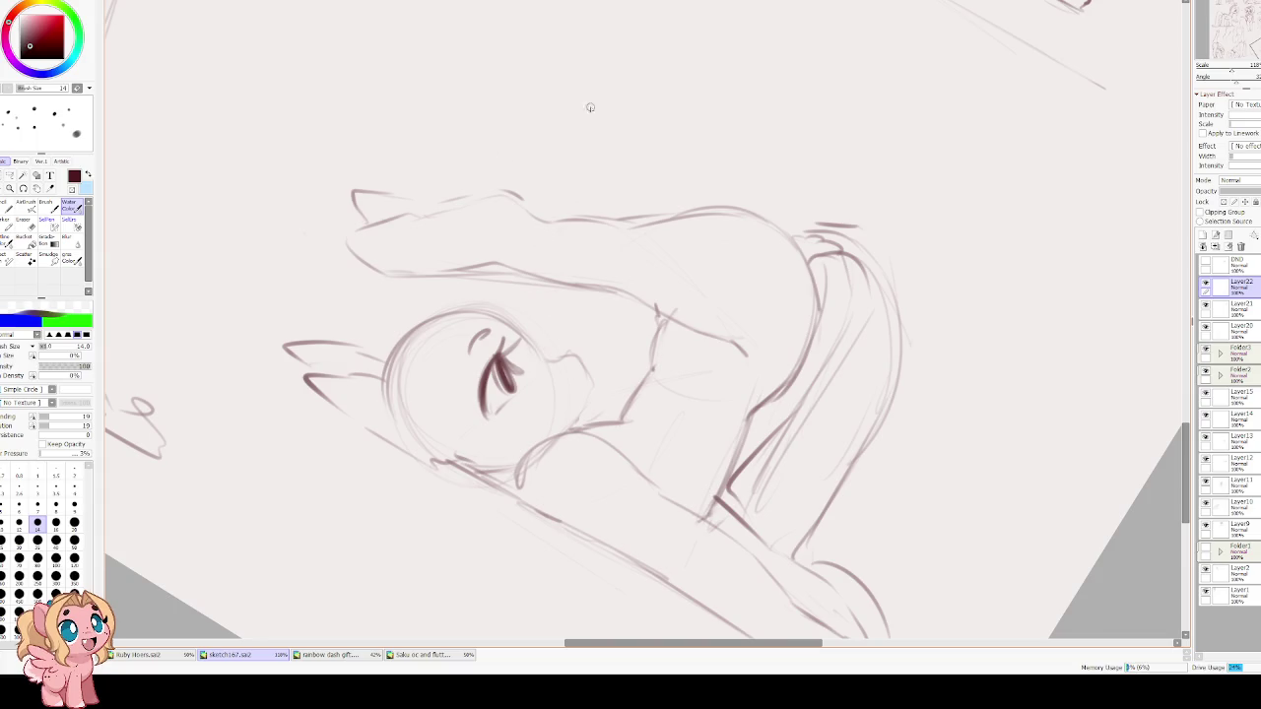
# Sketch the muzzle curve and darken the head's top arc.
pyautogui.press('End')
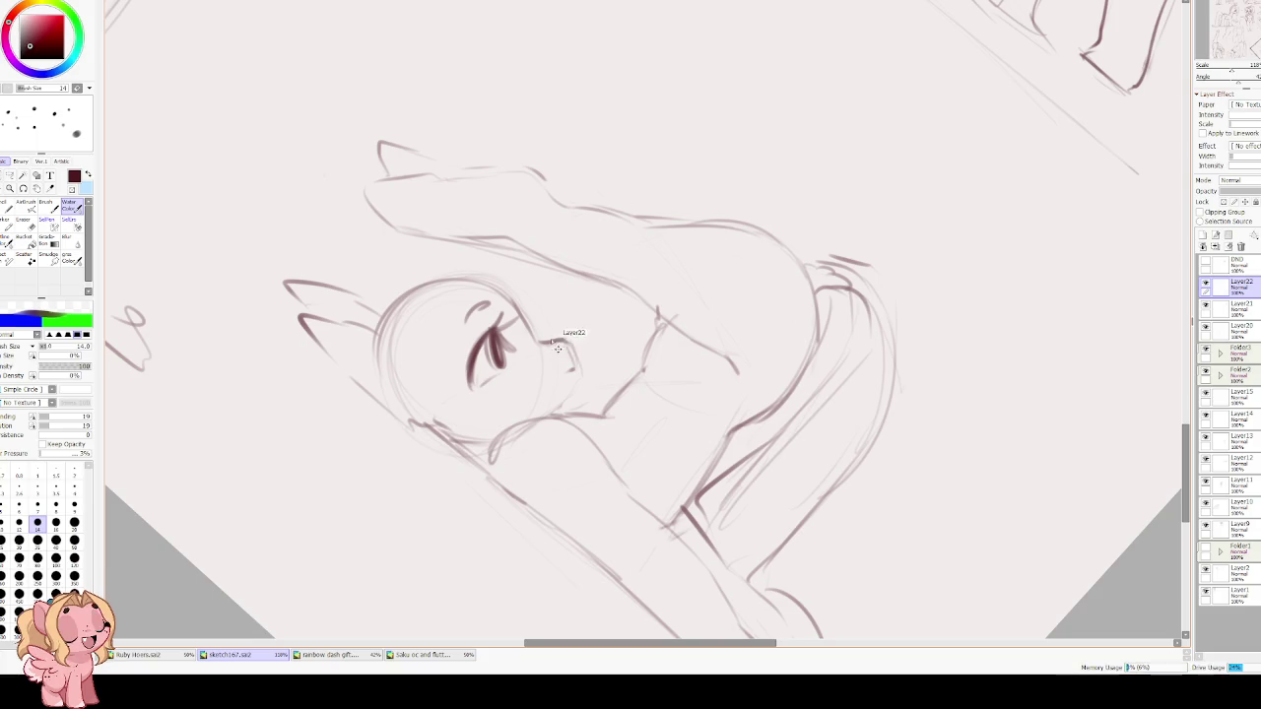
pyautogui.moveTo(538, 345)
pyautogui.mouseDown()
pyautogui.moveTo(571, 371)
pyautogui.moveTo(571, 400)
pyautogui.moveTo(449, 427)
pyautogui.mouseUp()
pyautogui.press('Delete')
pyautogui.press('Delete')
pyautogui.moveTo(501, 377); pyautogui.dragTo(431, 469)
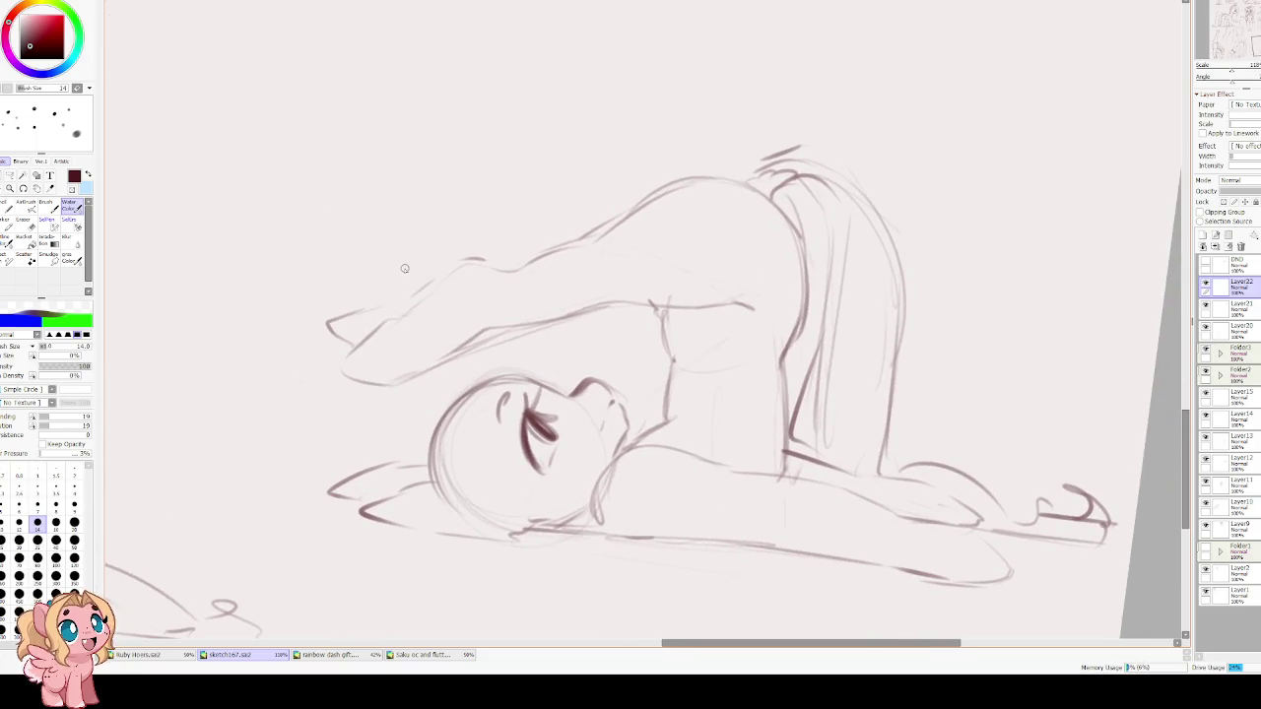
pyautogui.scroll(-3, 459, 282)
pyautogui.scroll(1, 443, 343)
pyautogui.scroll(1, 443, 343)
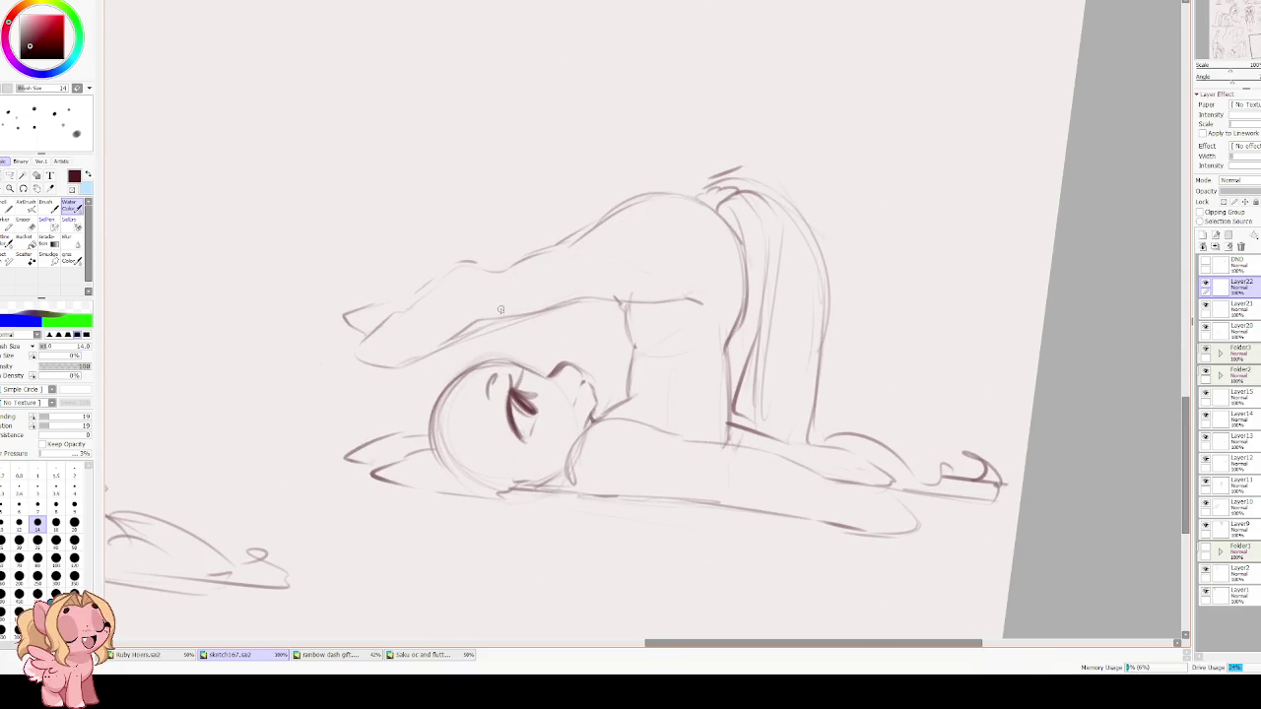
pyautogui.scroll(-1, 503, 313)
pyautogui.press('End')
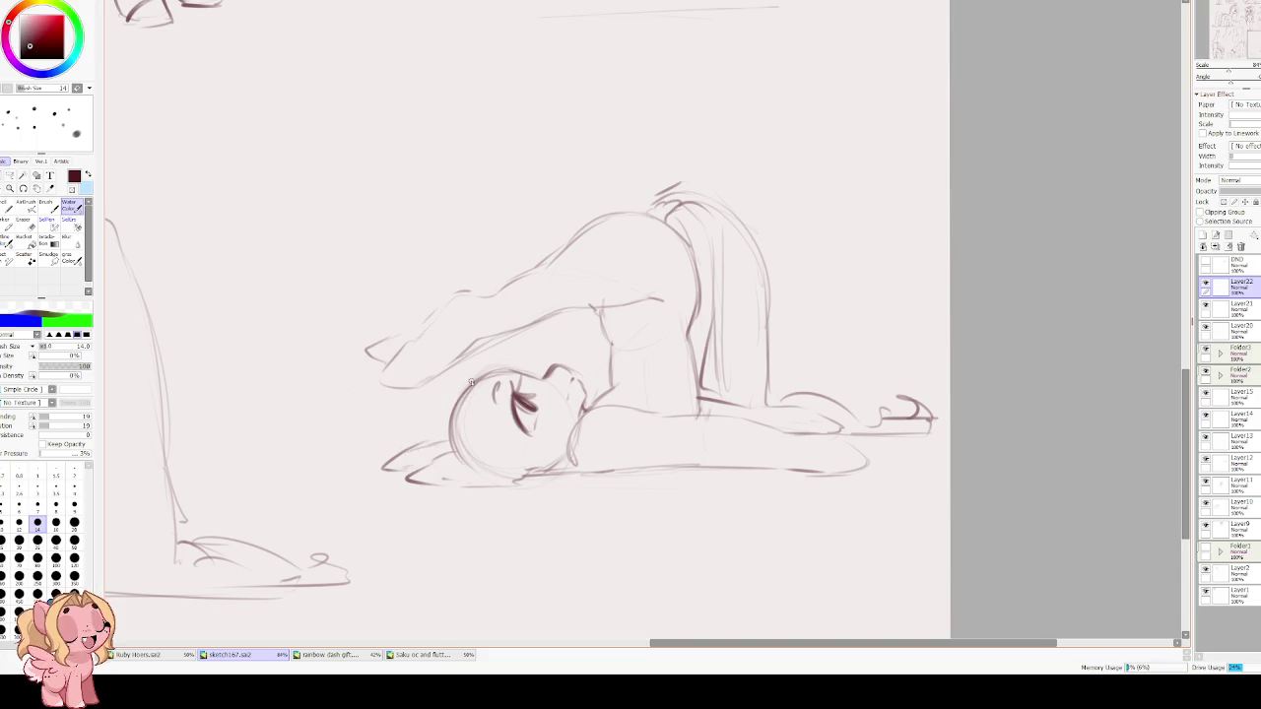
pyautogui.moveTo(541, 45); pyautogui.dragTo(414, 387)
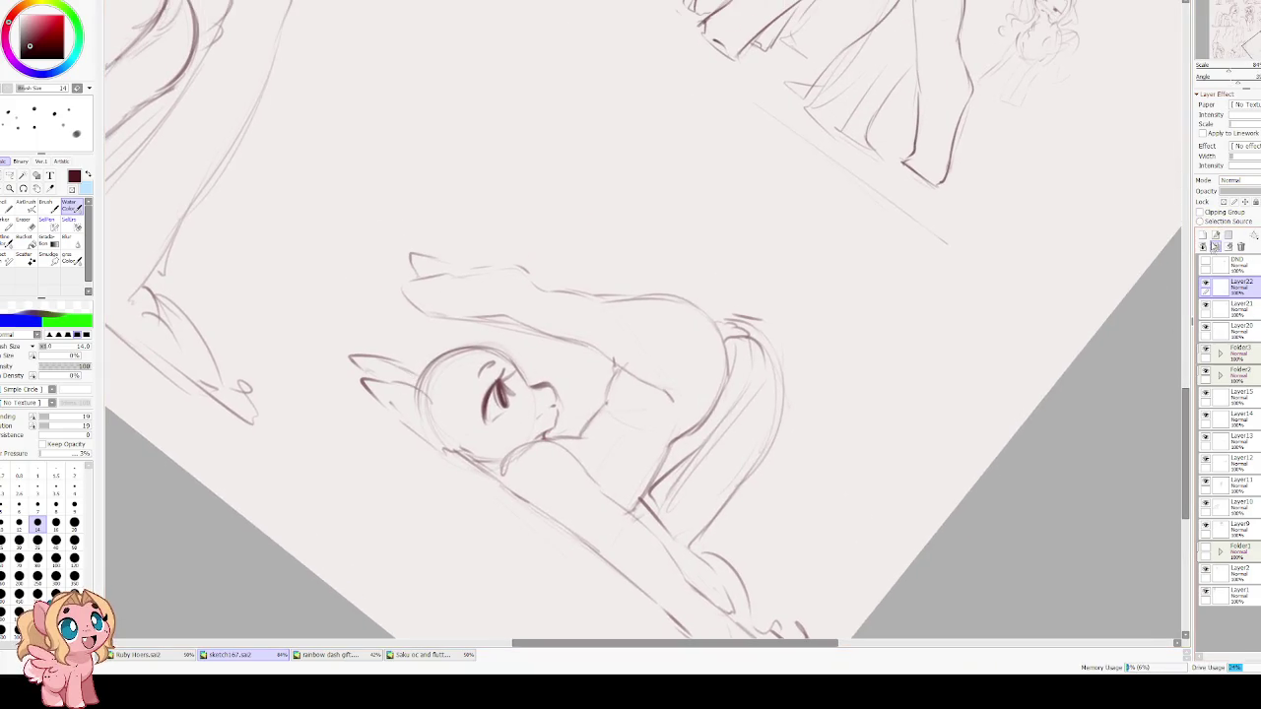
# Add Layer23 and sketch hair arching over the top of the head.
pyautogui.click(1203, 234)
pyautogui.moveTo(494, 347)
pyautogui.mouseDown()
pyautogui.moveTo(528, 371)
pyautogui.moveTo(447, 329)
pyautogui.moveTo(532, 365)
pyautogui.mouseUp()
pyautogui.moveTo(533, 385); pyautogui.dragTo(537, 392)
pyautogui.moveTo(428, 362); pyautogui.dragTo(442, 337)
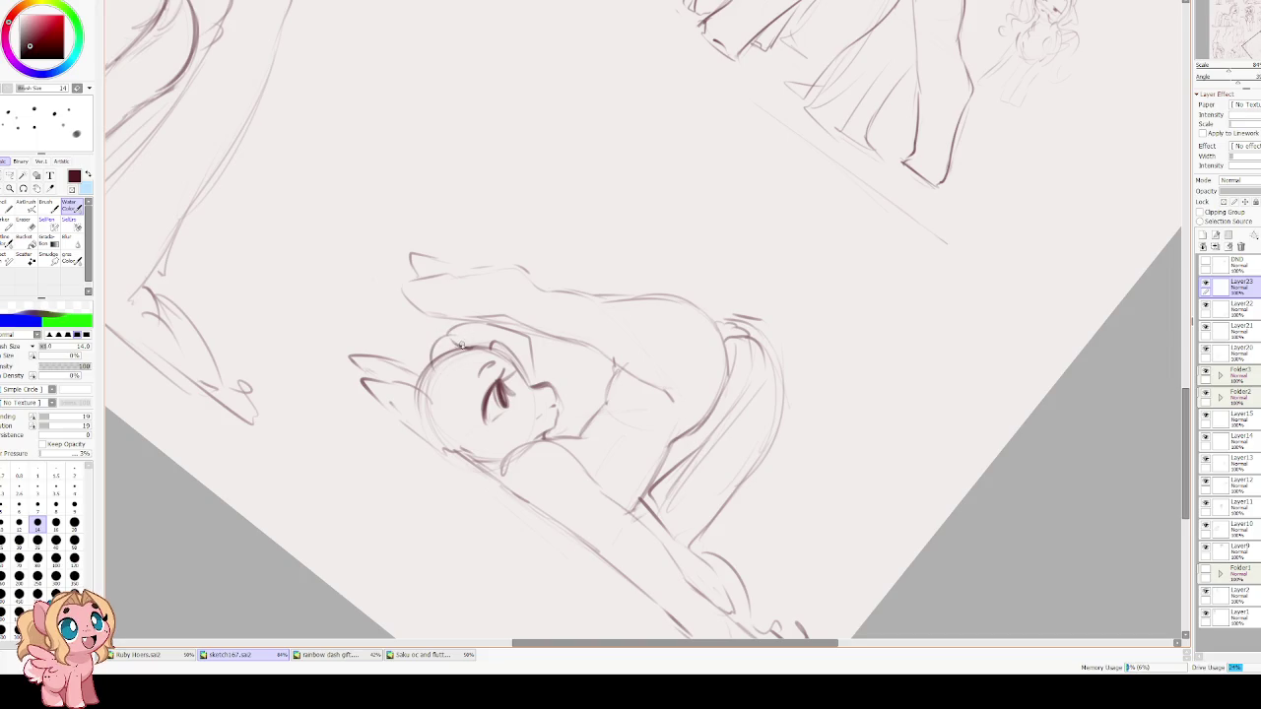
pyautogui.press('Delete')
pyautogui.moveTo(489, 388)
pyautogui.mouseDown()
pyautogui.moveTo(537, 375)
pyautogui.moveTo(502, 366)
pyautogui.mouseUp()
pyautogui.moveTo(501, 367)
pyautogui.mouseDown()
pyautogui.moveTo(543, 370)
pyautogui.moveTo(531, 368)
pyautogui.moveTo(554, 392)
pyautogui.mouseUp()
# Draw a hair line beside the face and refine the head and hair outline.
pyautogui.moveTo(595, 440); pyautogui.dragTo(578, 384)
pyautogui.moveTo(503, 351)
pyautogui.mouseDown()
pyautogui.moveTo(458, 384)
pyautogui.moveTo(469, 399)
pyautogui.mouseUp()
pyautogui.moveTo(461, 357)
pyautogui.mouseDown()
pyautogui.moveTo(440, 437)
pyautogui.moveTo(337, 413)
pyautogui.mouseUp()
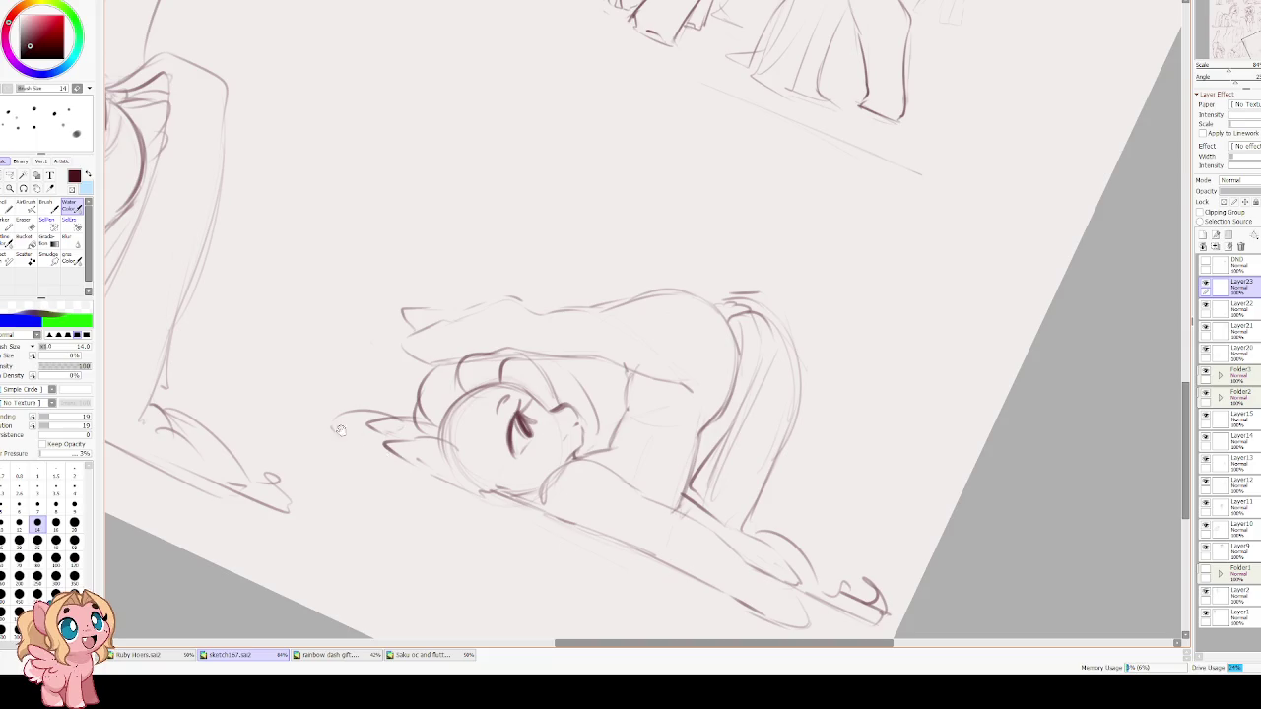
pyautogui.press('Delete')
pyautogui.moveTo(505, 475)
pyautogui.mouseDown()
pyautogui.moveTo(670, 500)
pyautogui.moveTo(516, 498)
pyautogui.moveTo(592, 471)
pyautogui.moveTo(633, 483)
pyautogui.moveTo(667, 473)
pyautogui.moveTo(573, 500)
pyautogui.moveTo(505, 498)
pyautogui.moveTo(496, 456)
pyautogui.mouseUp()
pyautogui.hotkey('ctrl', 'z')
pyautogui.hotkey('ctrl', 'z')
pyautogui.hotkey('ctrl', 'z')
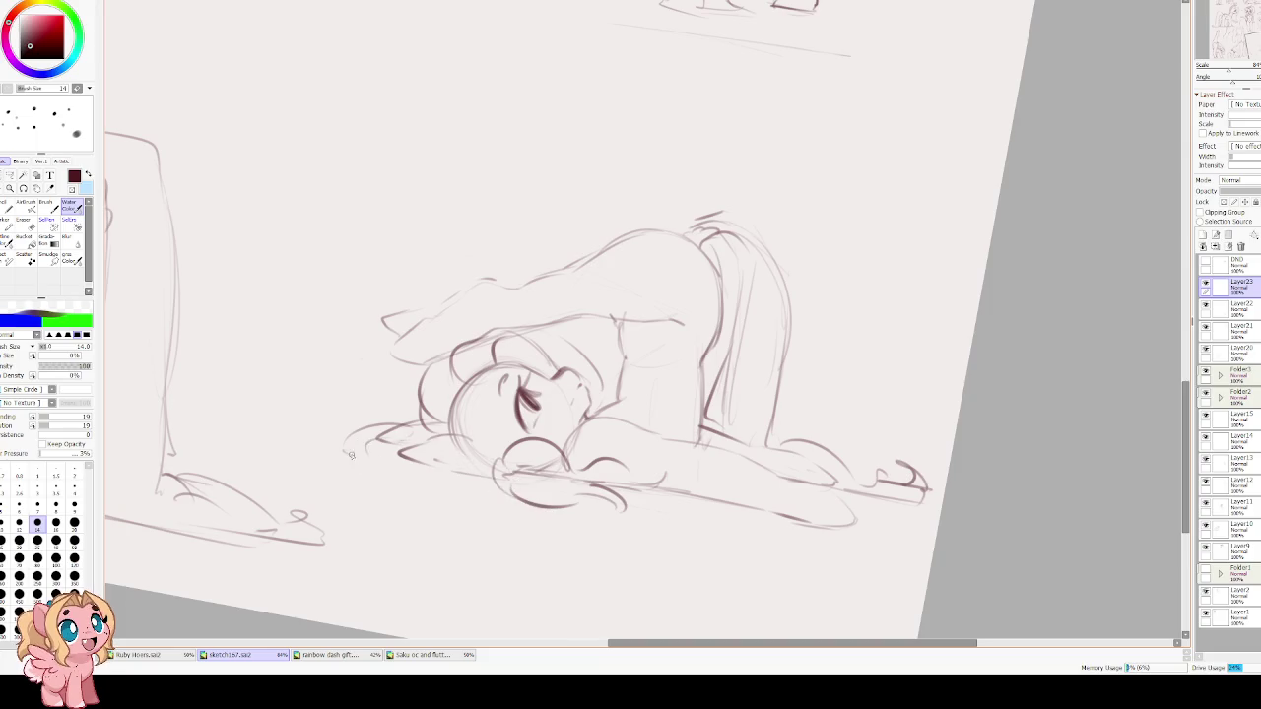
# Draw hair strands around the front hoof and beside the head, then add Layer24.
pyautogui.moveTo(408, 424)
pyautogui.mouseDown()
pyautogui.moveTo(348, 441)
pyautogui.moveTo(345, 479)
pyautogui.moveTo(449, 490)
pyautogui.moveTo(419, 508)
pyautogui.moveTo(483, 481)
pyautogui.moveTo(357, 451)
pyautogui.moveTo(331, 475)
pyautogui.mouseUp()
pyautogui.moveTo(434, 440); pyautogui.dragTo(386, 475)
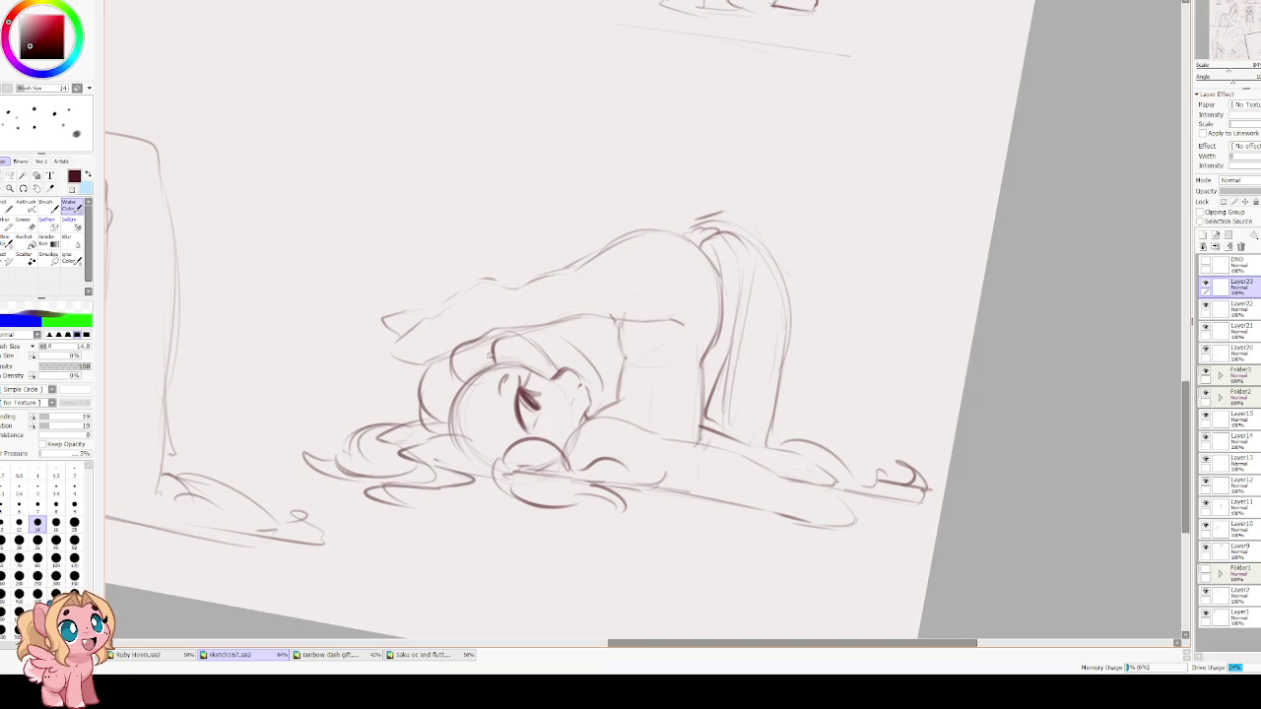
pyautogui.moveTo(425, 383); pyautogui.dragTo(408, 428)
pyautogui.moveTo(576, 374); pyautogui.dragTo(603, 414)
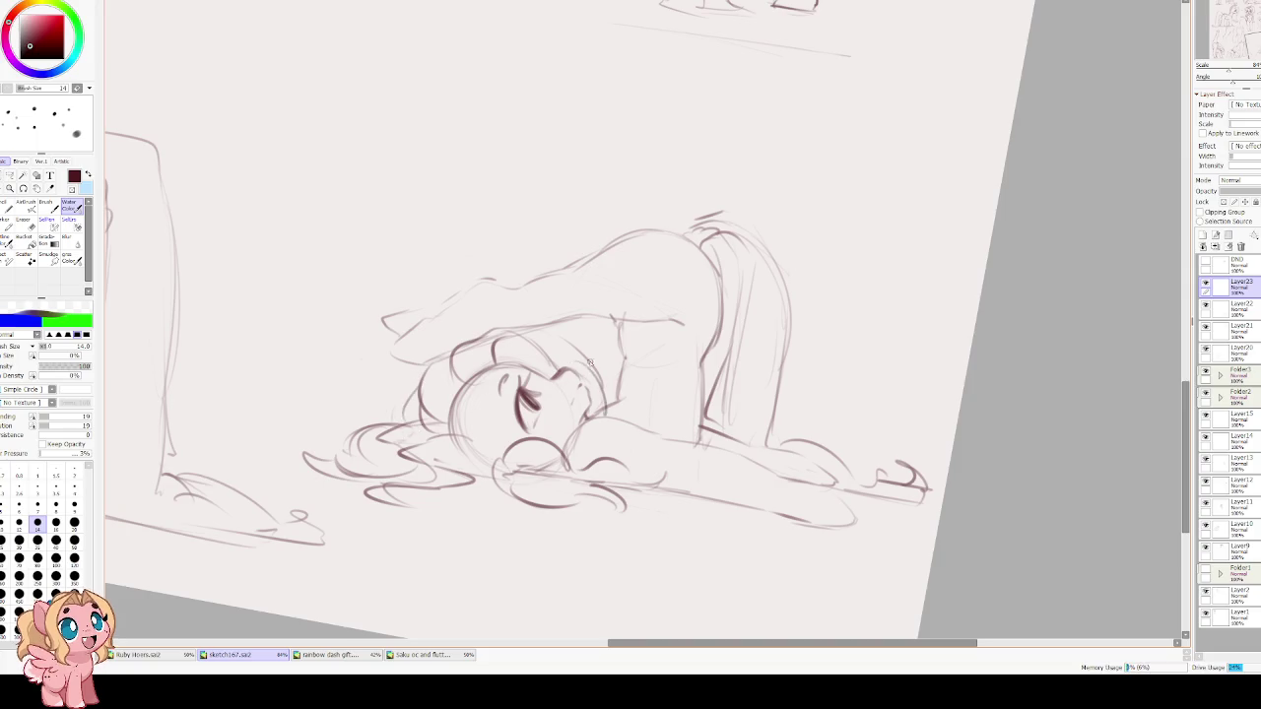
pyautogui.moveTo(436, 362); pyautogui.dragTo(697, 21)
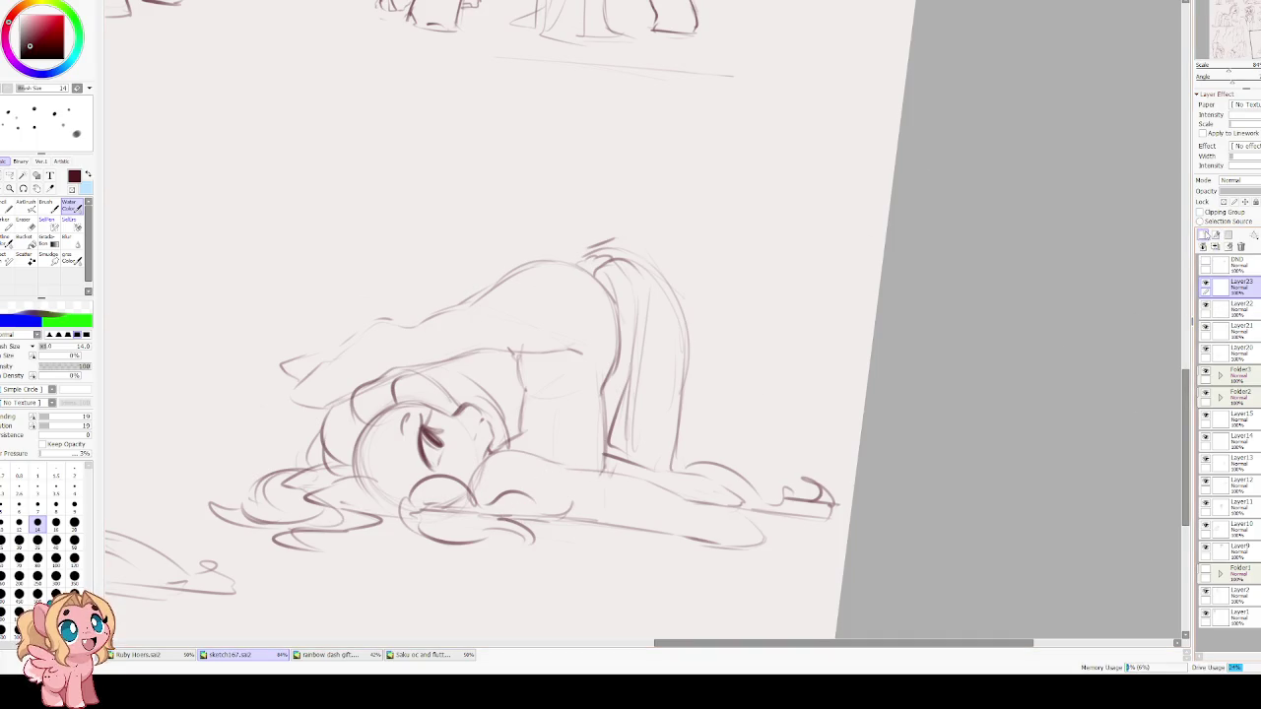
pyautogui.click(1215, 236)
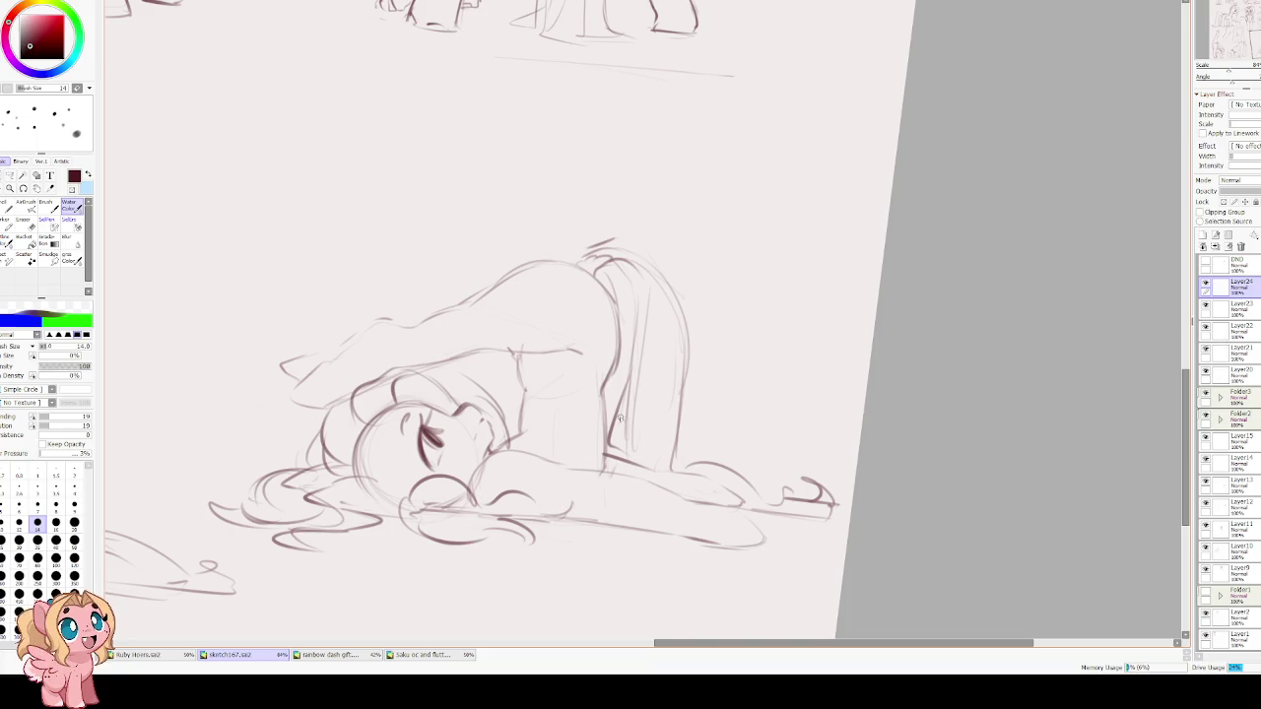
# Draw the wing's leading edge and long lines on Layer24 over the lying pony.
pyautogui.moveTo(618, 414); pyautogui.dragTo(500, 244)
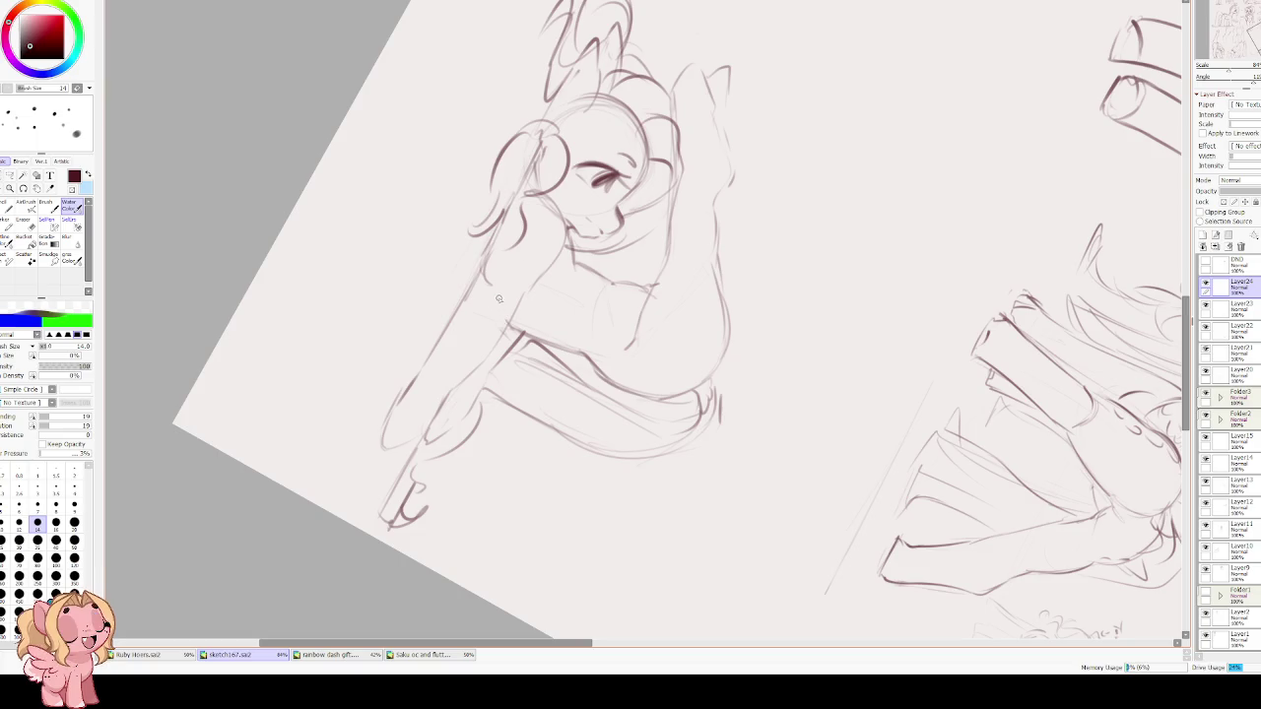
pyautogui.moveTo(498, 298); pyautogui.dragTo(635, 469)
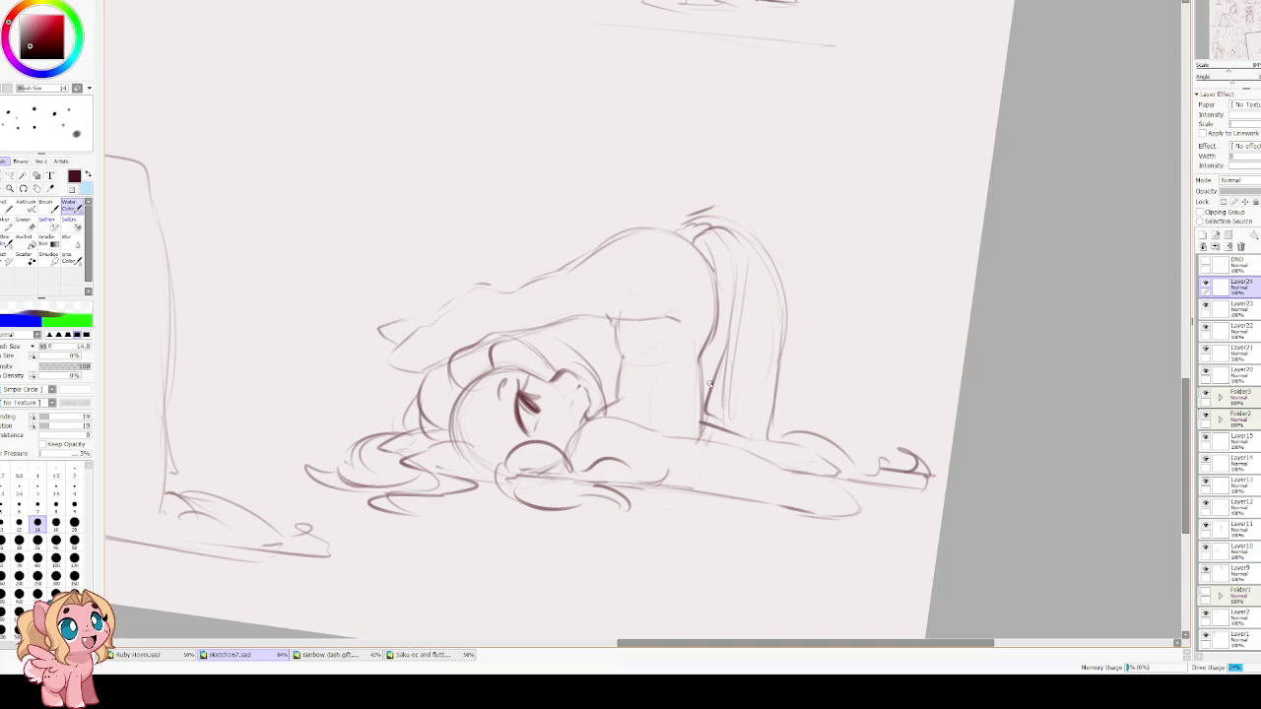
pyautogui.moveTo(703, 258); pyautogui.dragTo(633, 418)
pyautogui.moveTo(643, 368); pyautogui.dragTo(630, 420)
pyautogui.moveTo(703, 302)
pyautogui.mouseDown()
pyautogui.moveTo(692, 434)
pyautogui.moveTo(678, 447)
pyautogui.mouseUp()
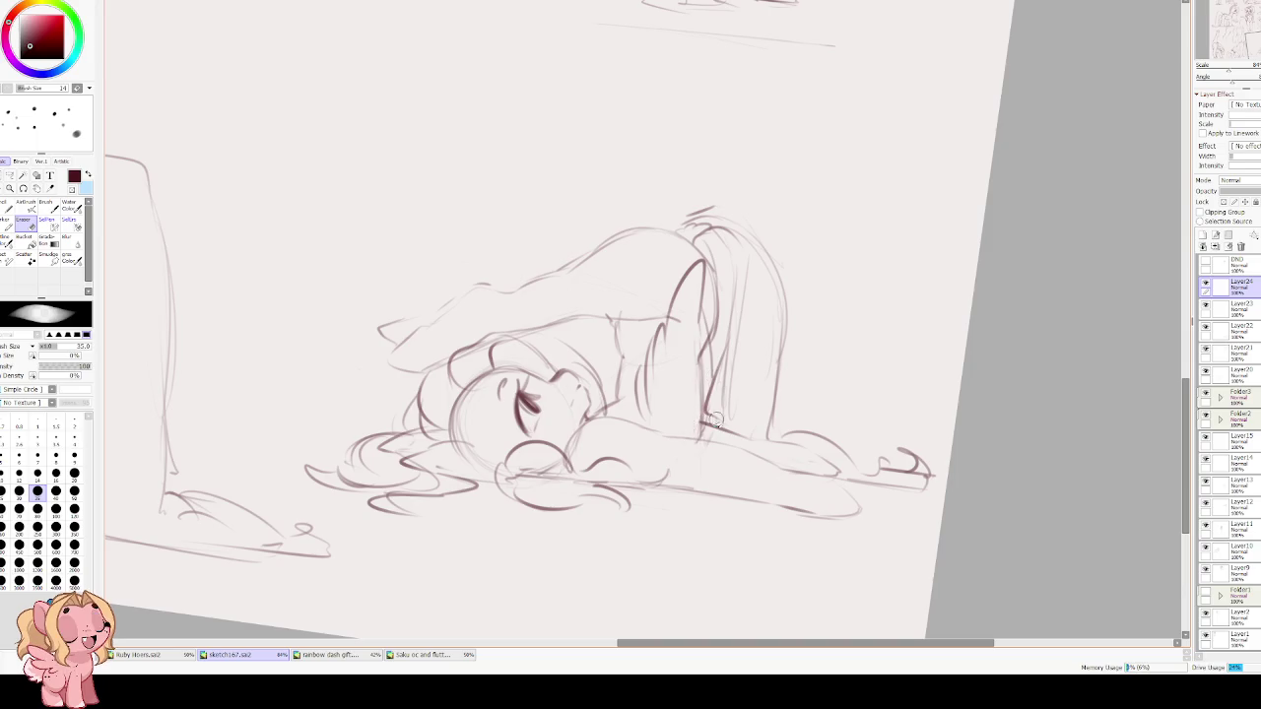
pyautogui.moveTo(704, 316); pyautogui.dragTo(701, 392)
# Add the wing's feather tips, then rotate the wing with Ctrl+T to lie flat.
pyautogui.moveTo(706, 347)
pyautogui.mouseDown()
pyautogui.moveTo(700, 435)
pyautogui.moveTo(623, 481)
pyautogui.moveTo(617, 463)
pyautogui.moveTo(643, 443)
pyautogui.mouseUp()
pyautogui.moveTo(737, 408)
pyautogui.mouseDown()
pyautogui.moveTo(690, 432)
pyautogui.moveTo(699, 455)
pyautogui.mouseUp()
pyautogui.moveTo(702, 373)
pyautogui.mouseDown()
pyautogui.moveTo(687, 416)
pyautogui.moveTo(653, 441)
pyautogui.mouseUp()
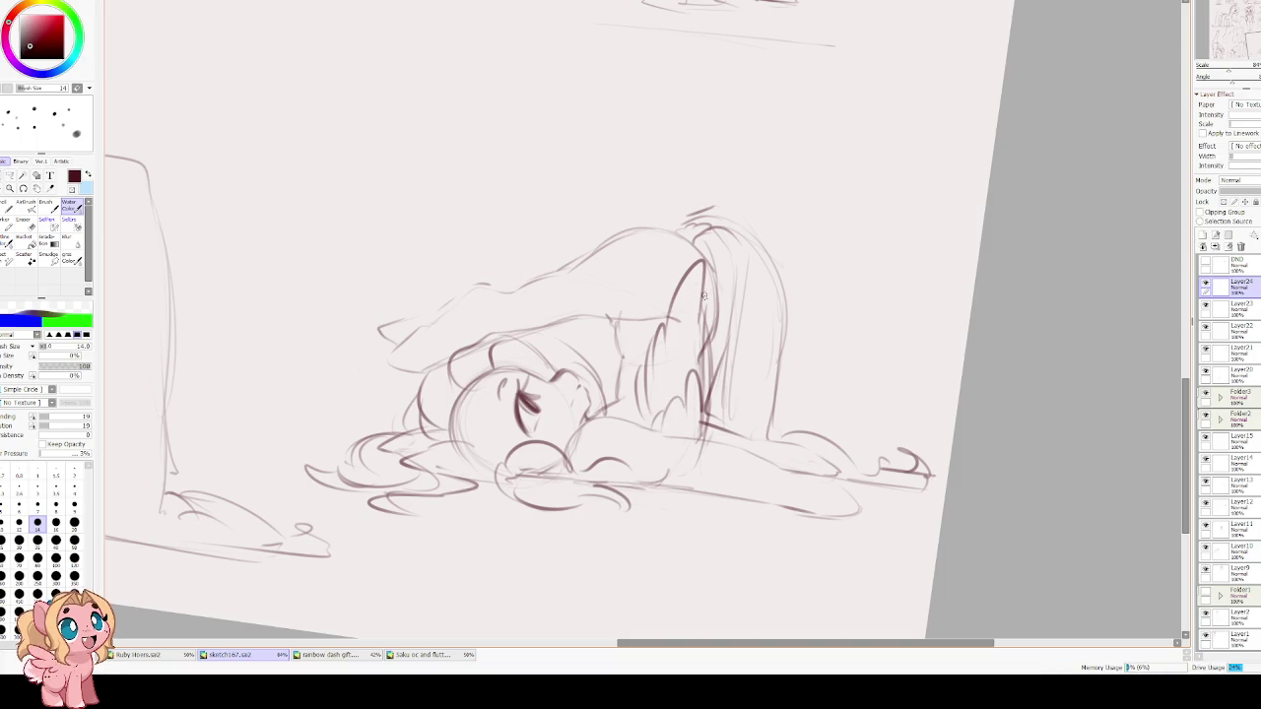
pyautogui.hotkey('ctrl', 't')
pyautogui.moveTo(689, 380)
pyautogui.mouseDown()
pyautogui.moveTo(759, 402)
pyautogui.moveTo(703, 377)
pyautogui.moveTo(776, 434)
pyautogui.mouseUp()
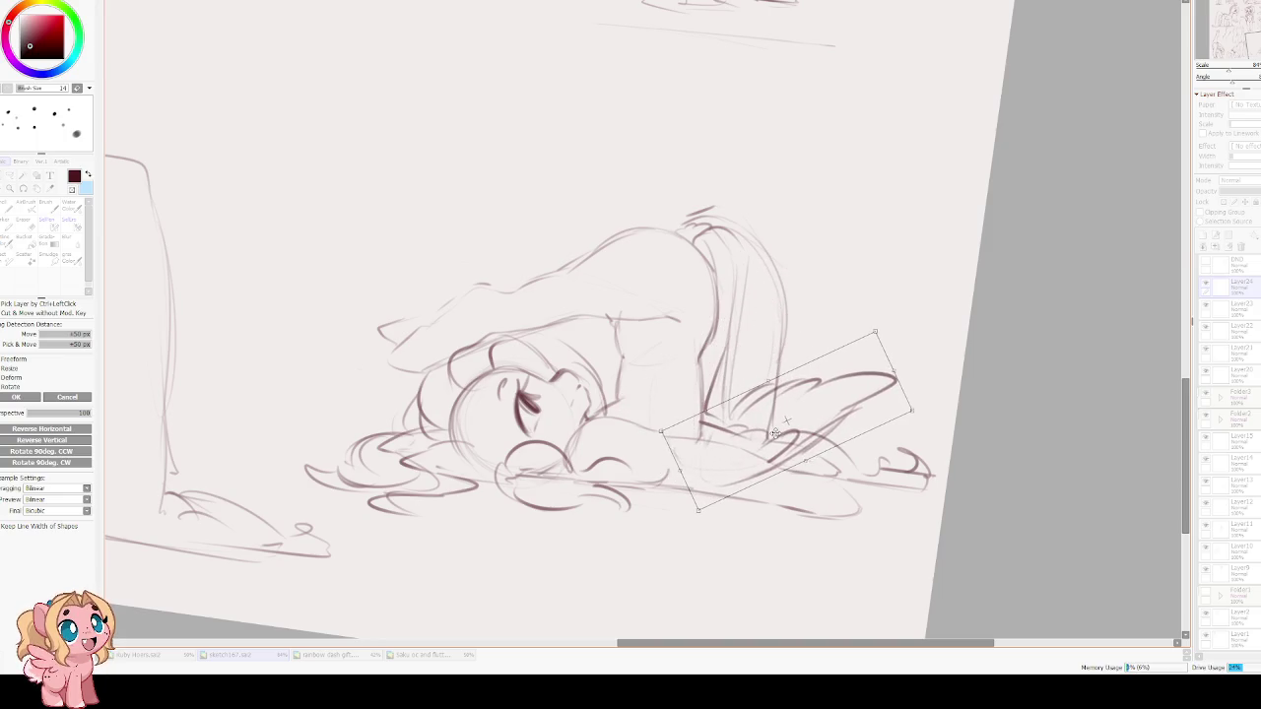
# Confirm the wing's new position and add short strokes to the wing and snout.
pyautogui.press('Return')
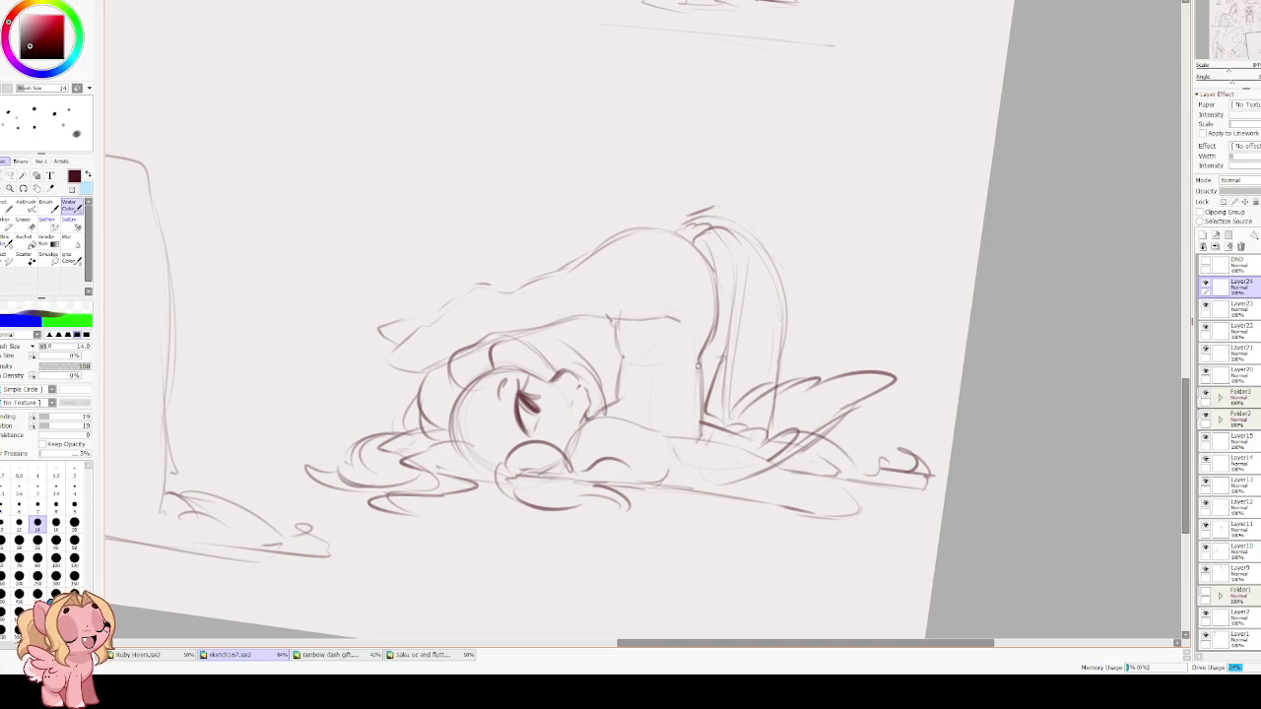
pyautogui.moveTo(727, 341); pyautogui.dragTo(680, 366)
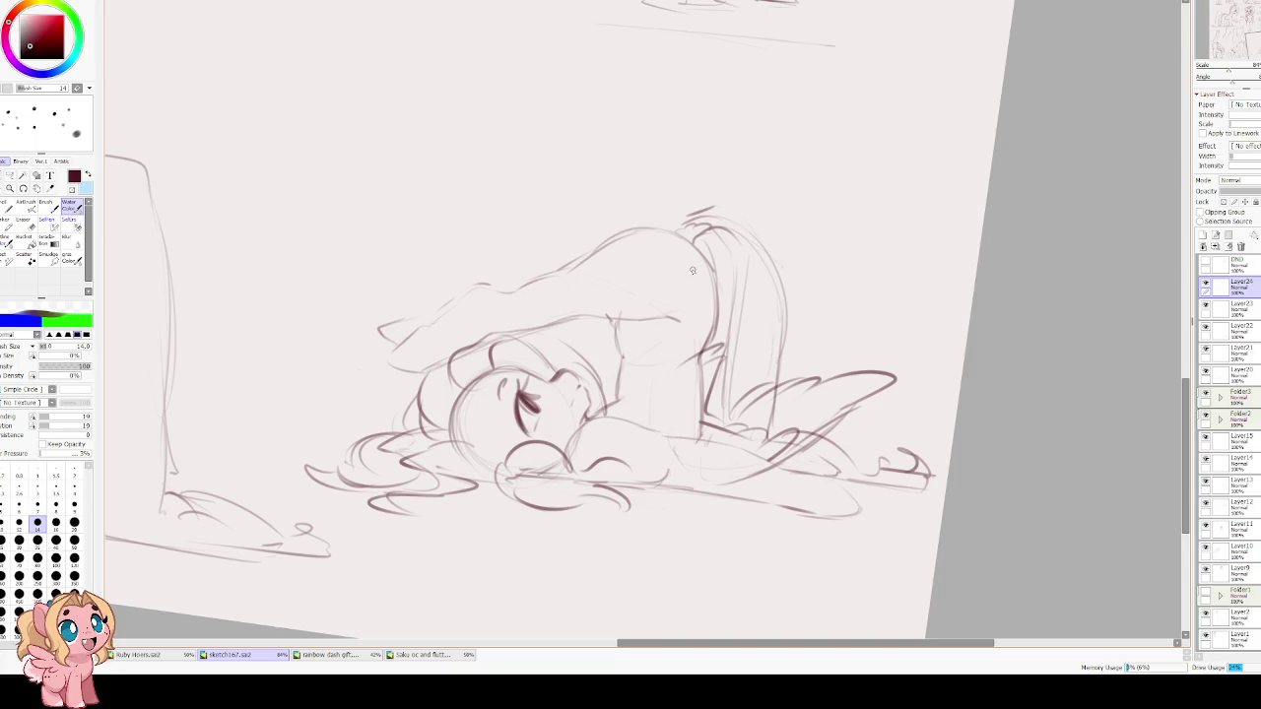
pyautogui.moveTo(704, 261); pyautogui.dragTo(724, 326)
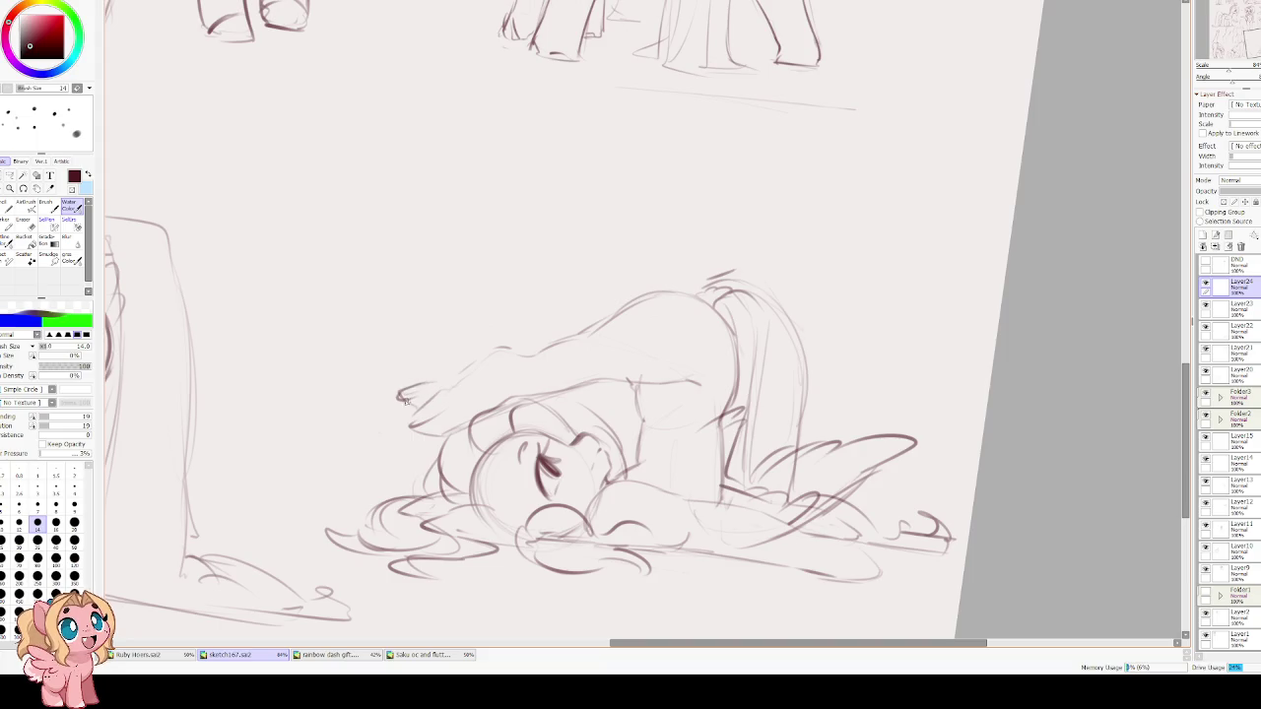
pyautogui.moveTo(412, 423); pyautogui.dragTo(439, 404)
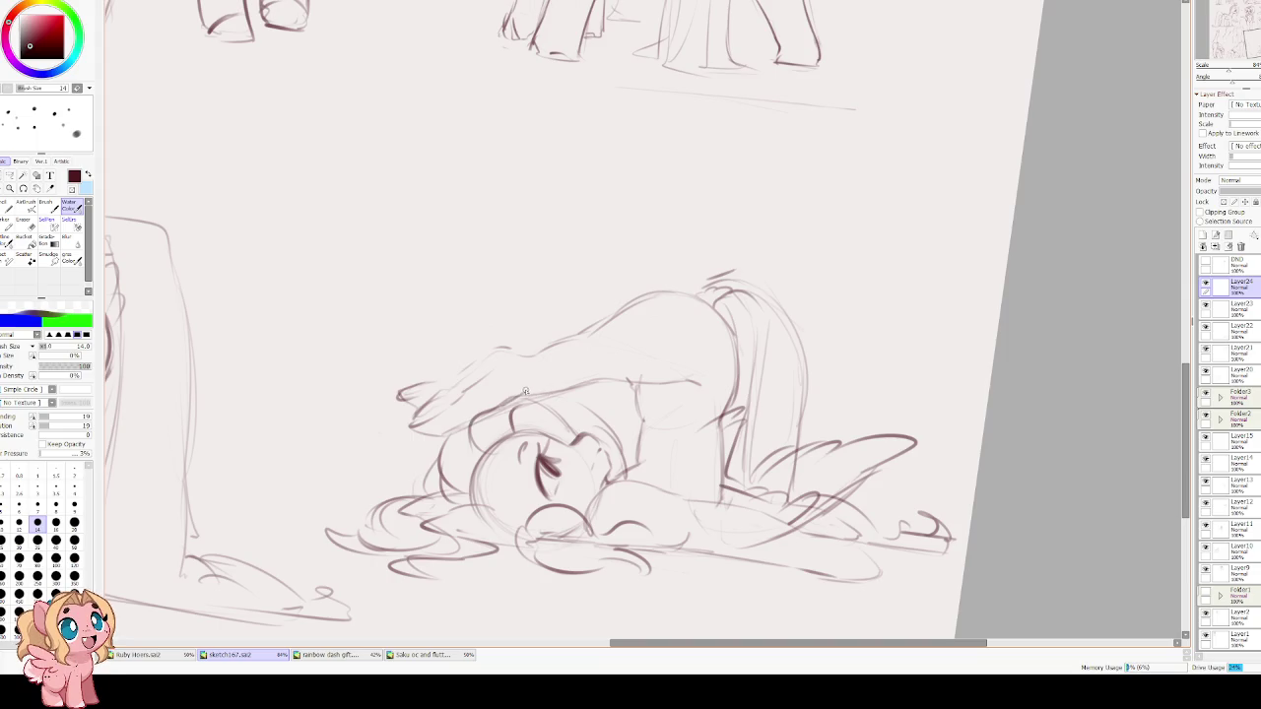
# Darken the lying pony's back line and sketch a small curl near its rump.
pyautogui.moveTo(588, 378); pyautogui.dragTo(679, 383)
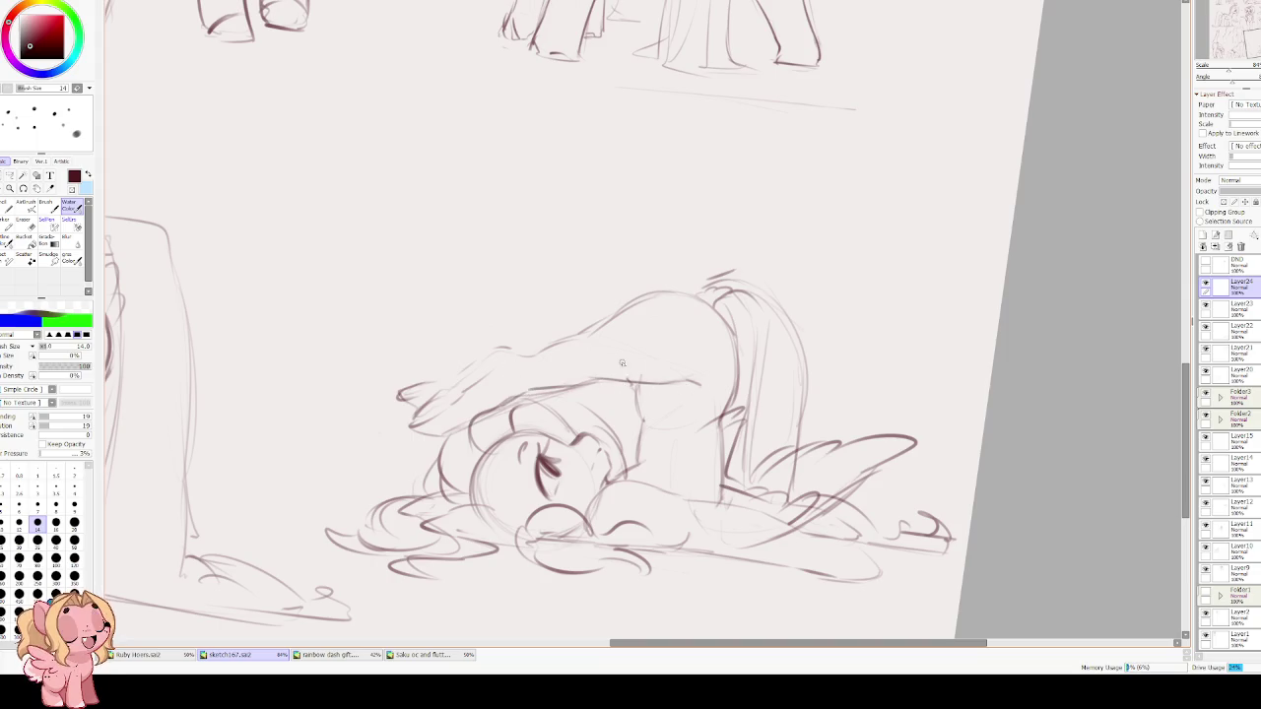
pyautogui.press('Delete')
pyautogui.press('Delete')
pyautogui.press('Delete')
pyautogui.moveTo(549, 390)
pyautogui.mouseDown()
pyautogui.moveTo(564, 414)
pyautogui.moveTo(592, 414)
pyautogui.moveTo(605, 444)
pyautogui.moveTo(563, 462)
pyautogui.mouseUp()
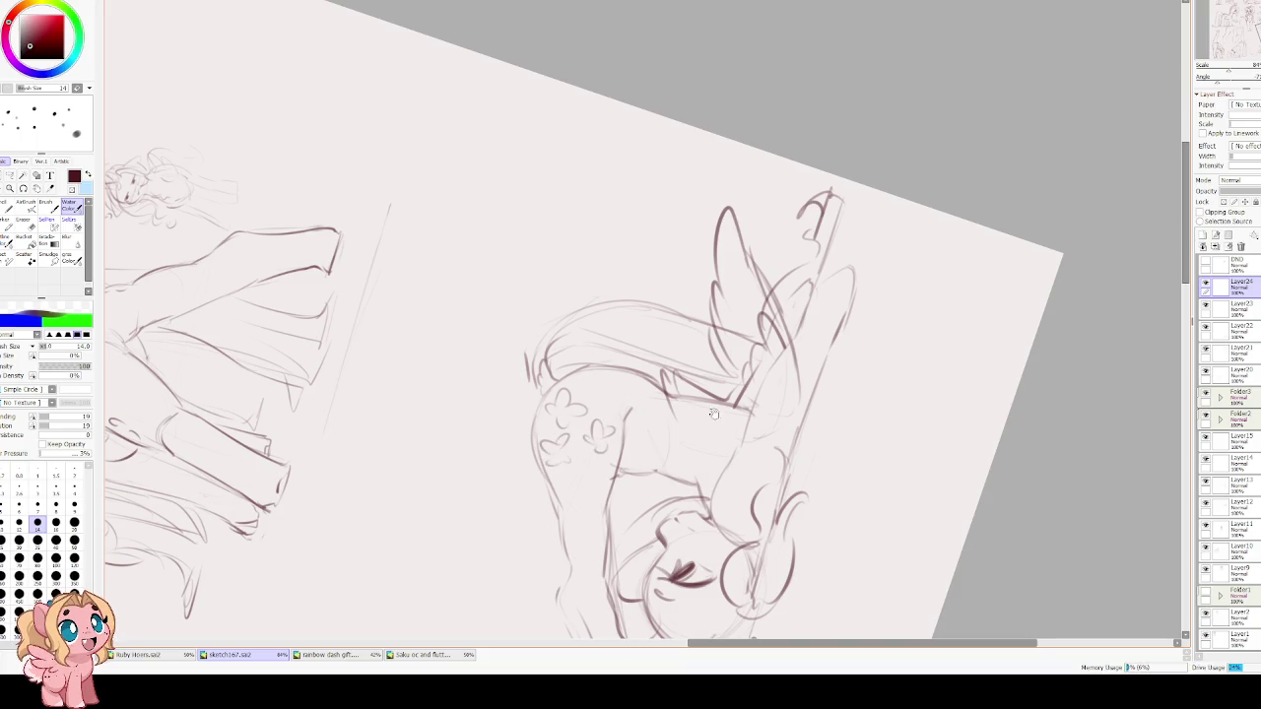
# Mirror the view to check proportions and zoom out to see the pony on the sheet.
pyautogui.press('h')
pyautogui.scroll(-3, 485, 295)
pyautogui.moveTo(295, 296)
pyautogui.mouseDown()
pyautogui.moveTo(443, 246)
pyautogui.moveTo(537, 335)
pyautogui.moveTo(591, 352)
pyautogui.mouseUp()
pyautogui.scroll(1, 393, 243)
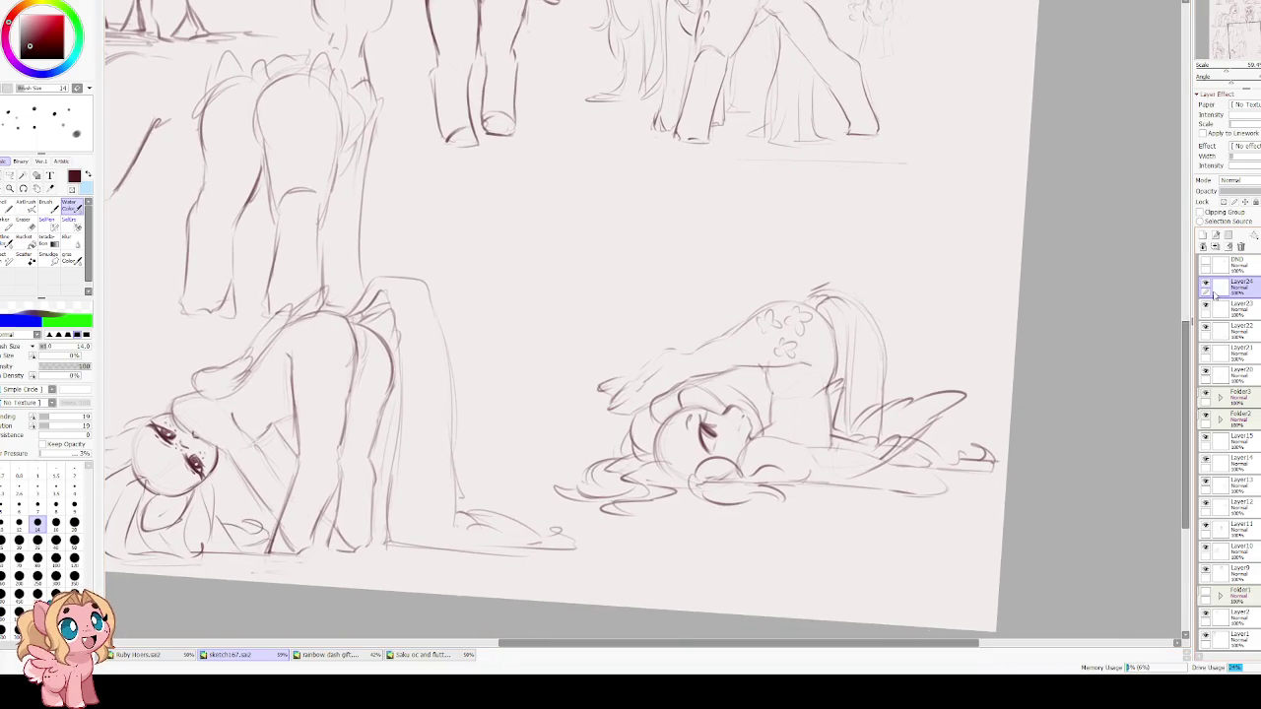
# Hide the new pony layer briefly and zoom in and out to compare the sketch sheet.
pyautogui.click(1206, 305)
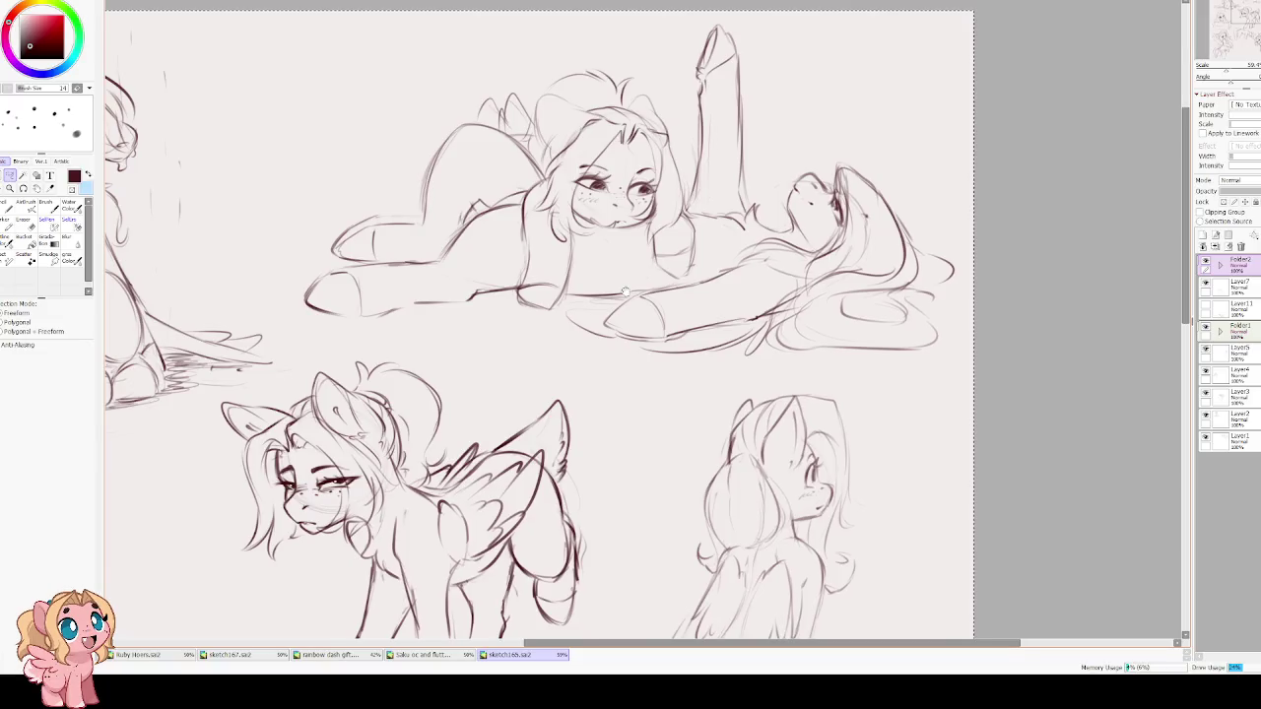
pyautogui.scroll(2, 621, 249)
pyautogui.scroll(-2, 622, 249)
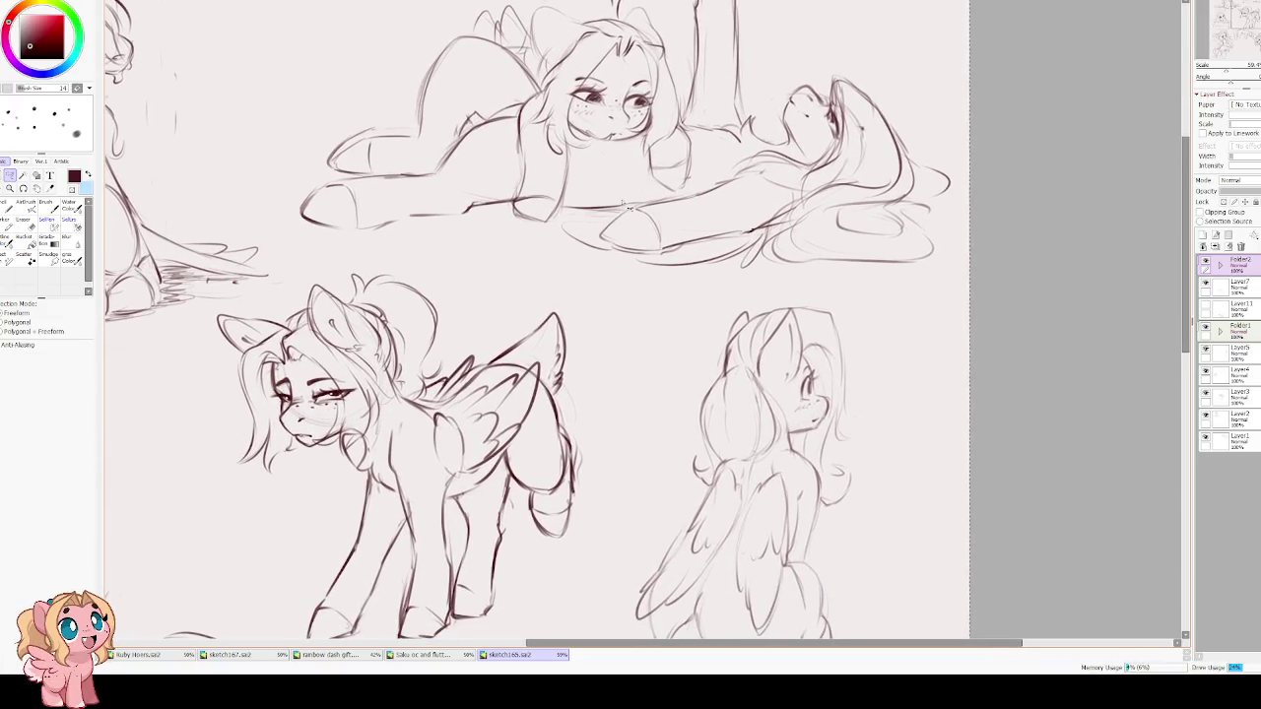
pyautogui.scroll(-2, 625, 180)
pyautogui.scroll(3, 625, 179)
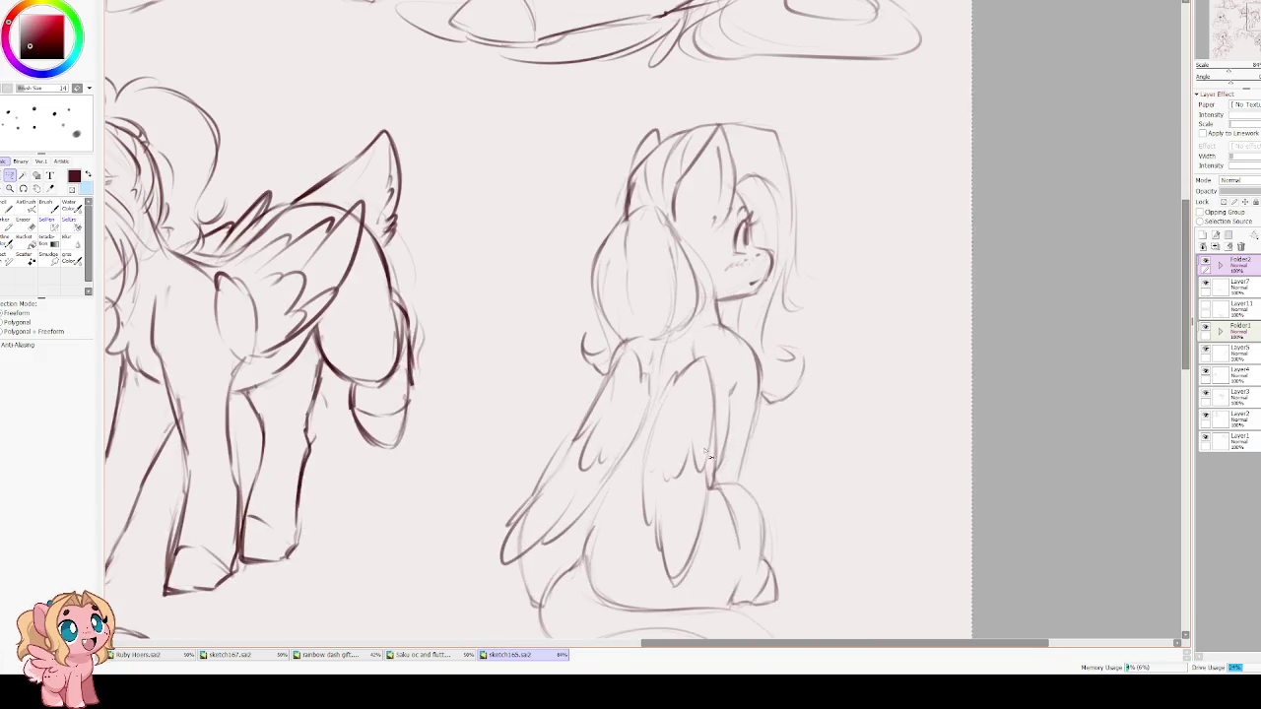
pyautogui.scroll(-2, 606, 464)
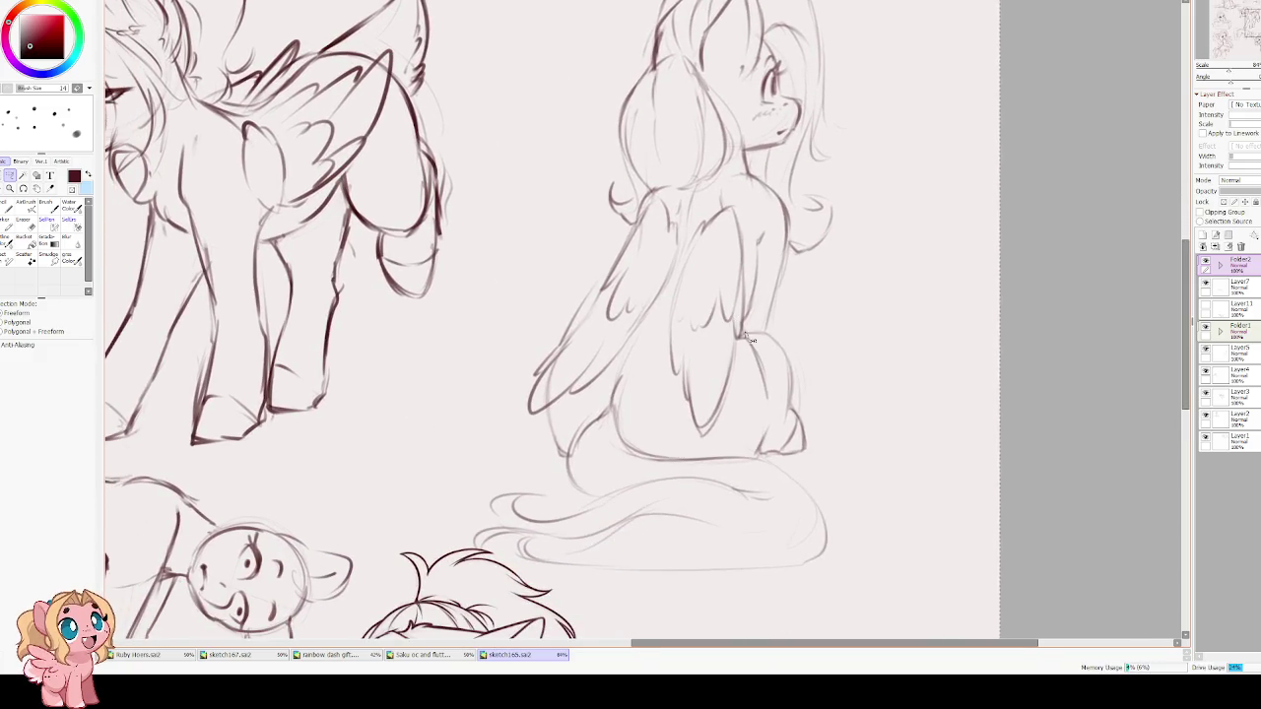
pyautogui.scroll(-2, 631, 328)
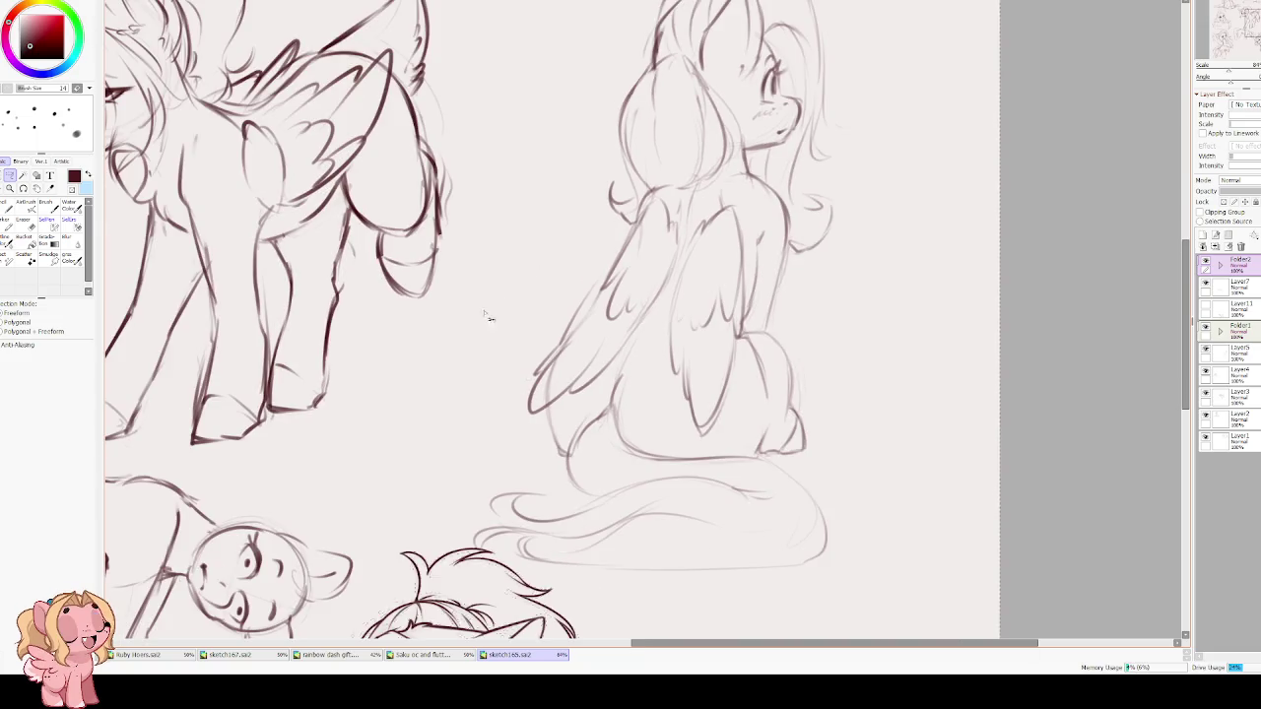
pyautogui.scroll(2, 594, 374)
pyautogui.scroll(-5, 577, 433)
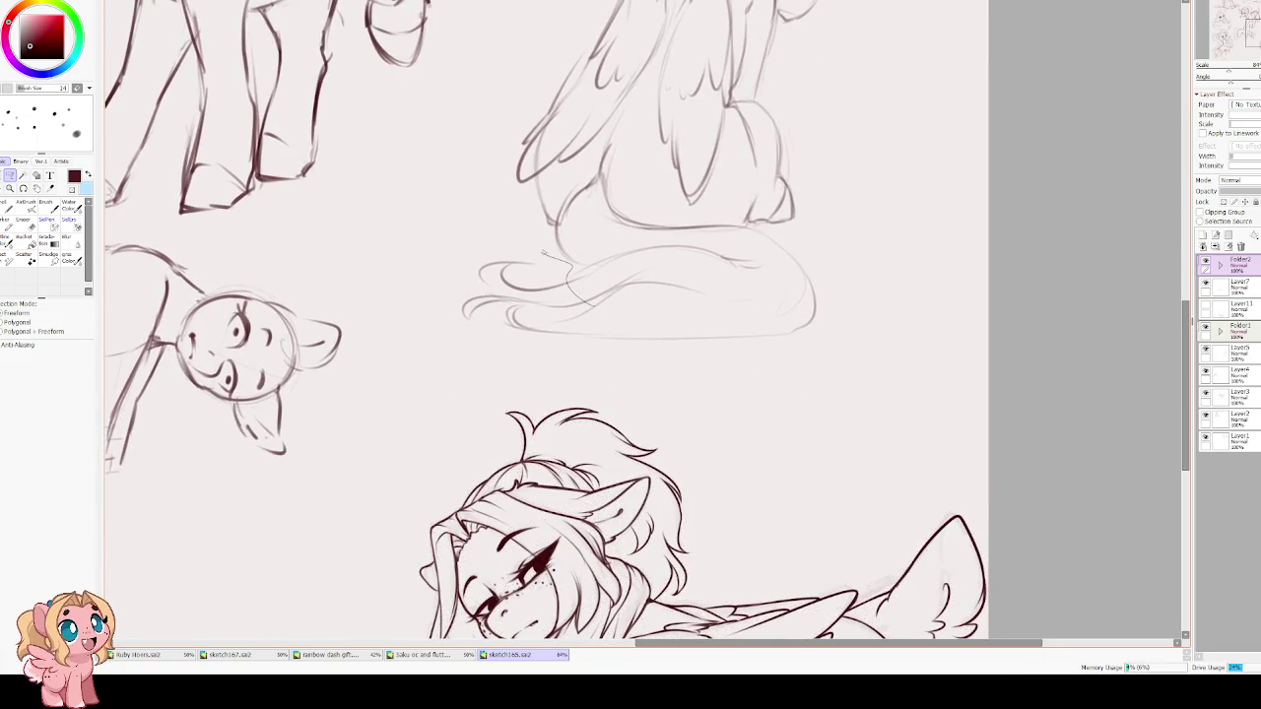
pyautogui.scroll(2, 593, 65)
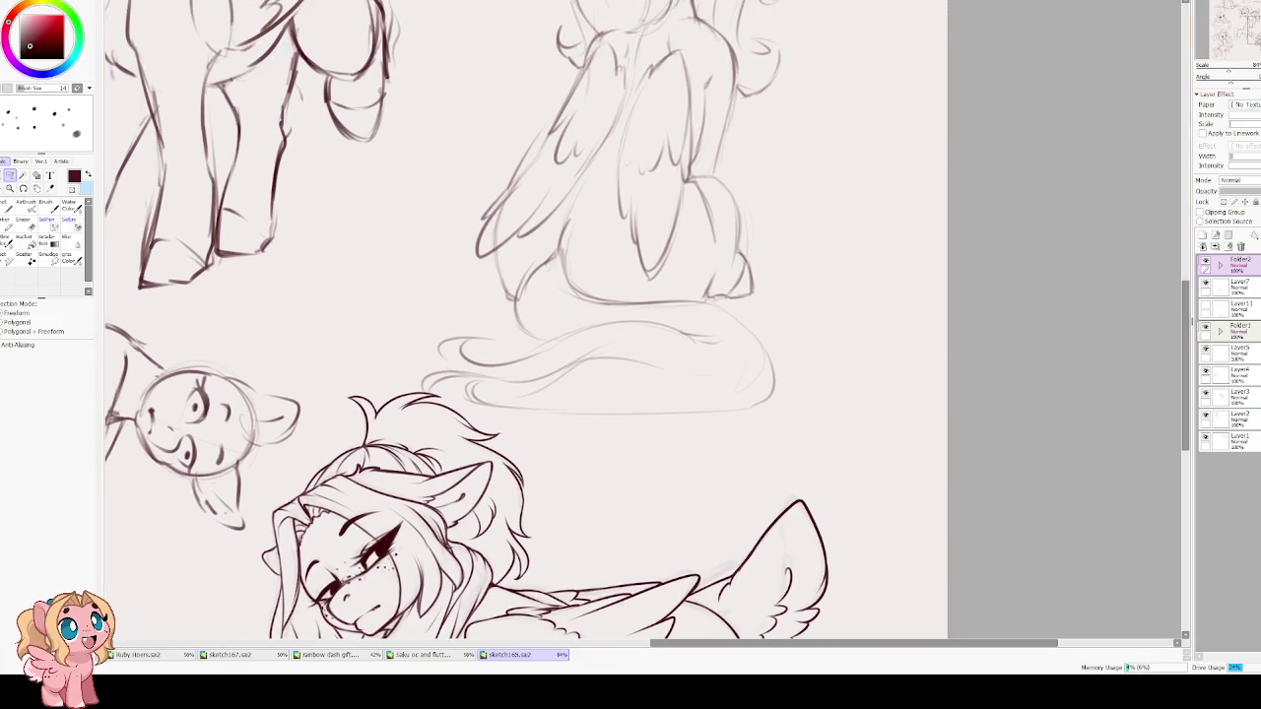
pyautogui.scroll(3, 592, 330)
pyautogui.scroll(-2, 592, 329)
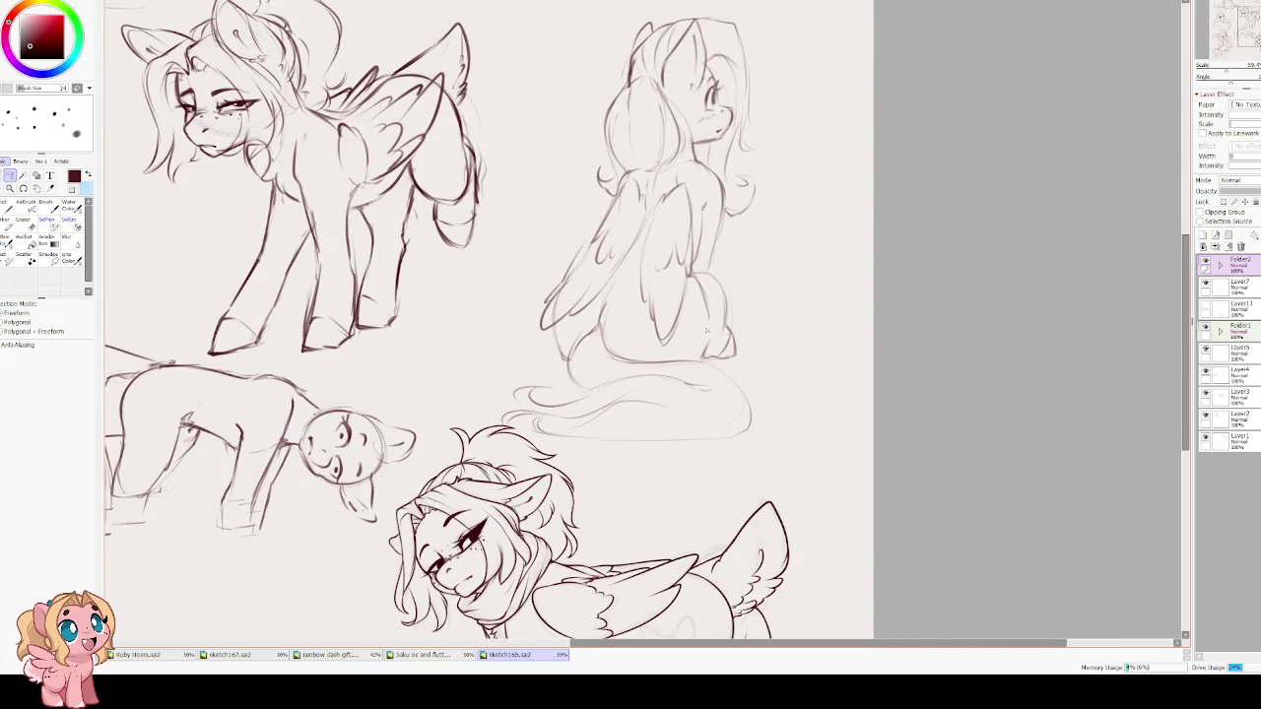
pyautogui.scroll(2, 653, 268)
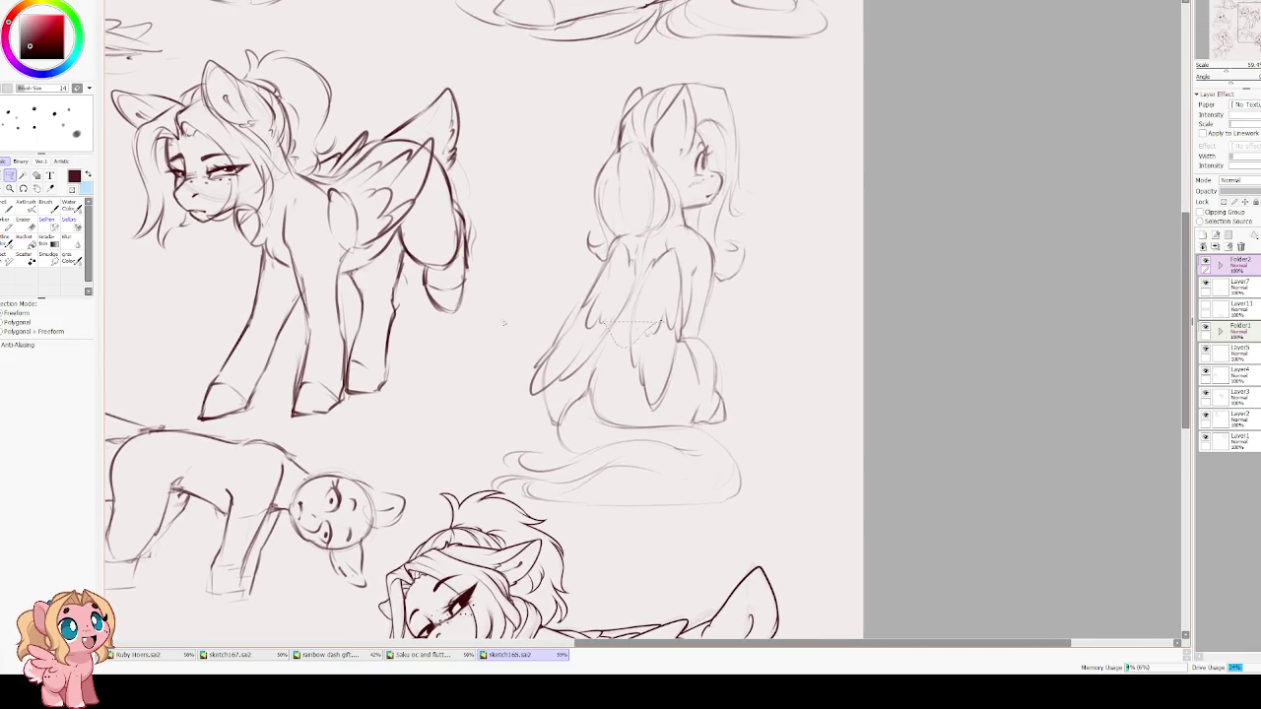
# Clear the stray selection with Ctrl+D and pan to the top of the sheet.
pyautogui.moveTo(505, 322); pyautogui.dragTo(536, 327)
pyautogui.hotkey('ctrl', 'd')
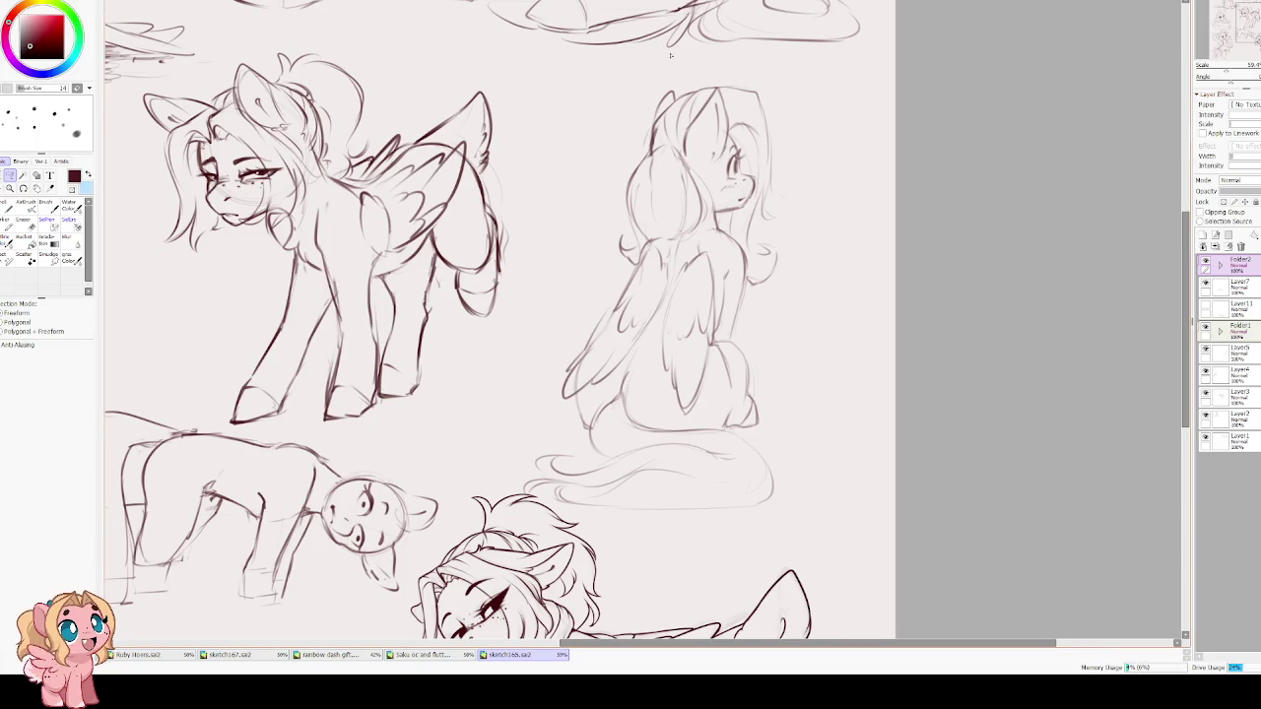
pyautogui.scroll(-1, 692, 73)
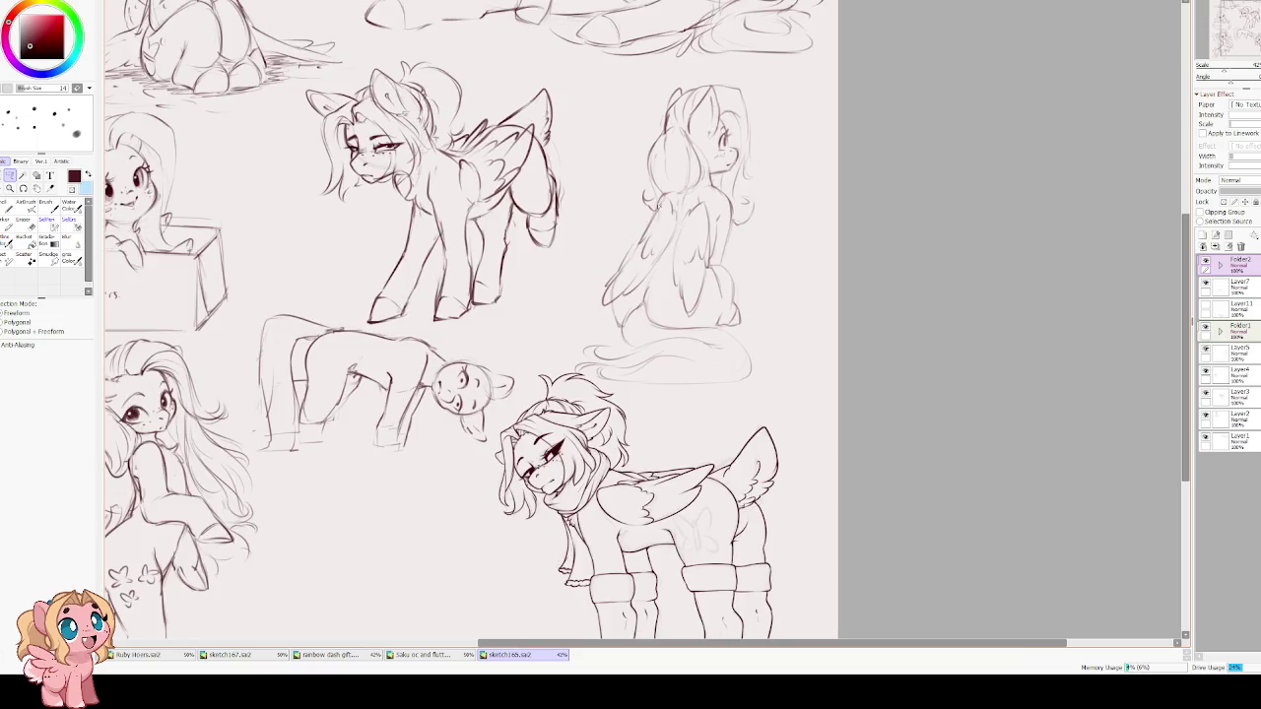
pyautogui.moveTo(483, 248)
pyautogui.mouseDown()
pyautogui.moveTo(620, 221)
pyautogui.moveTo(670, 192)
pyautogui.moveTo(680, 152)
pyautogui.moveTo(589, 138)
pyautogui.moveTo(540, 342)
pyautogui.mouseUp()
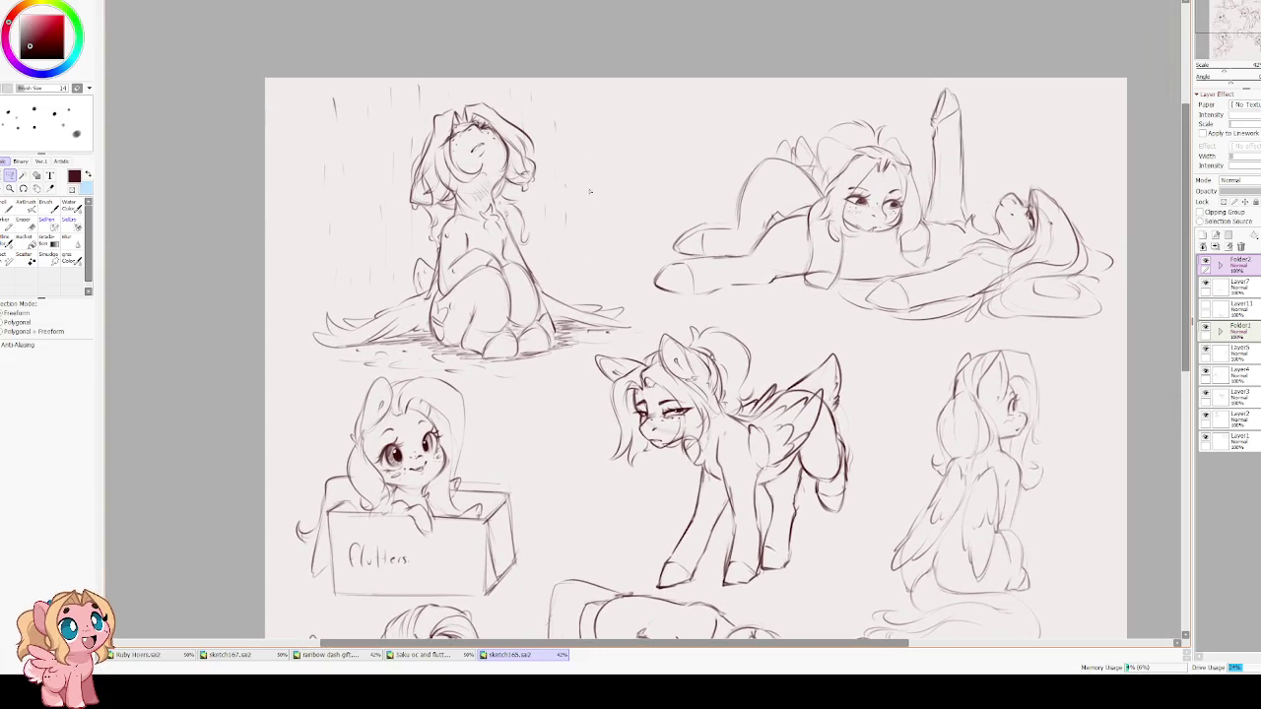
# Switch to the watercolor brush and pan past the scarf, rain and lying ponies.
pyautogui.scroll(2, 465, 293)
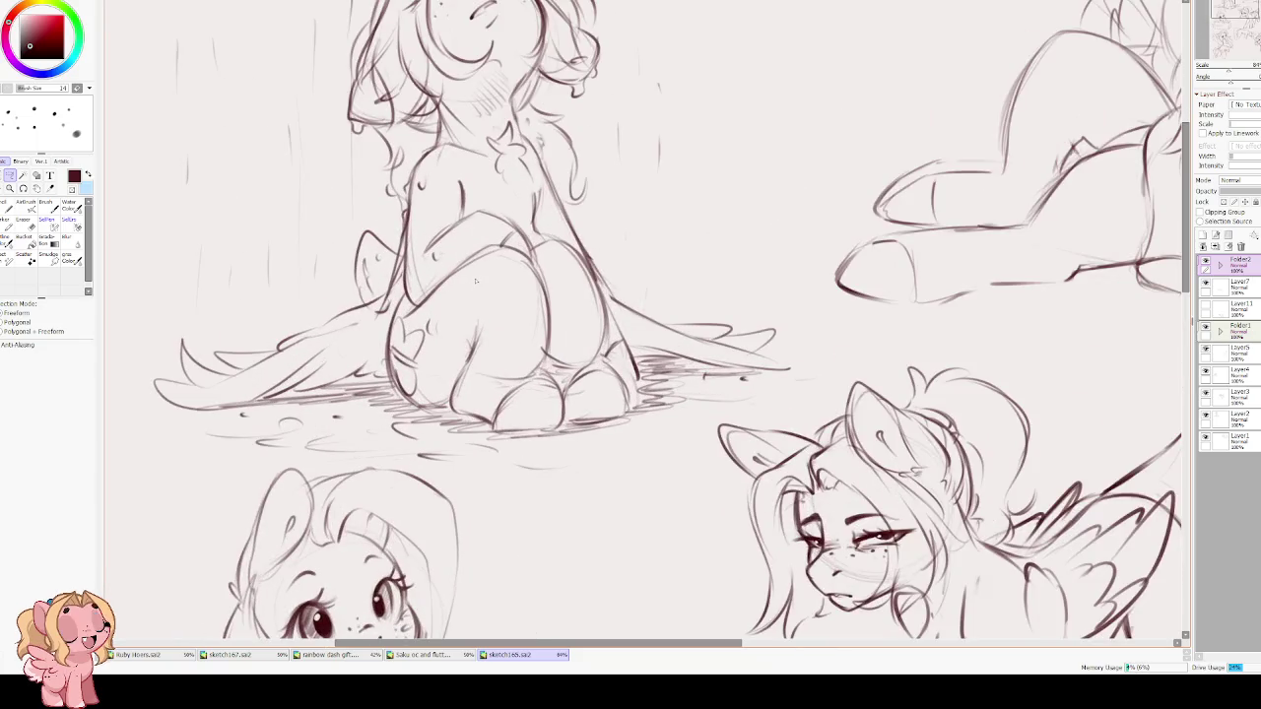
pyautogui.press('v')
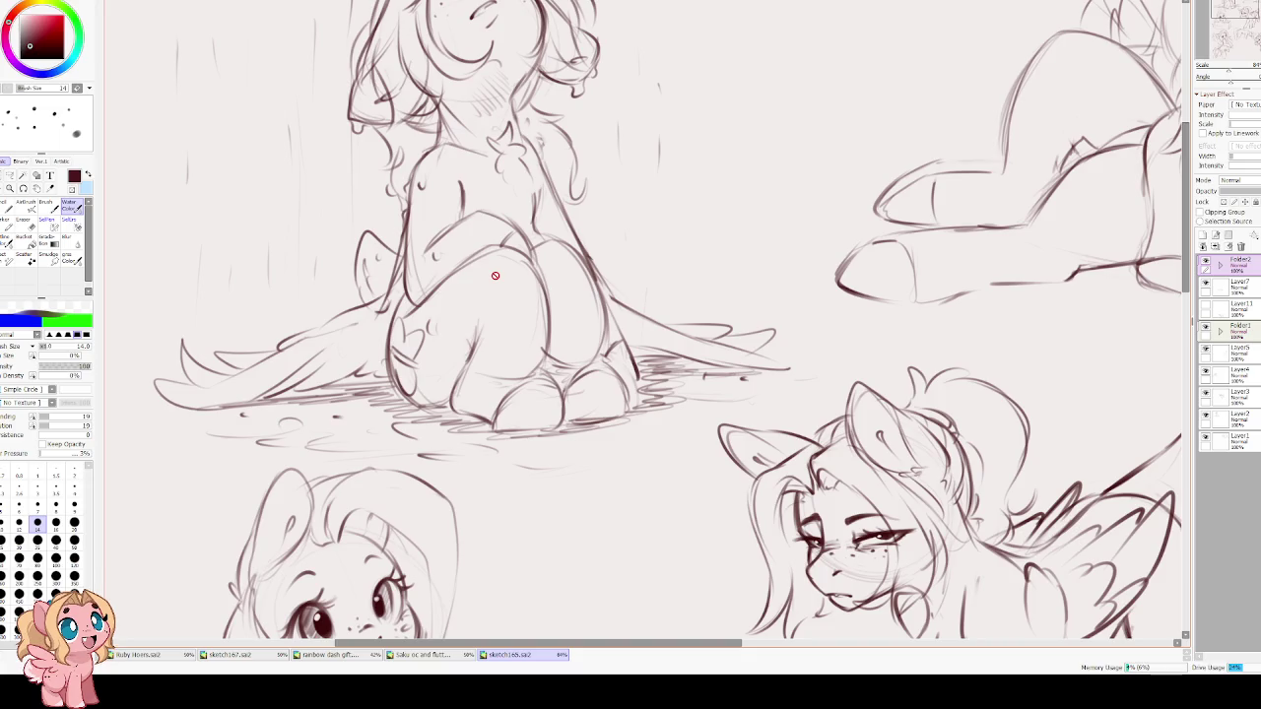
pyautogui.scroll(-2, 494, 277)
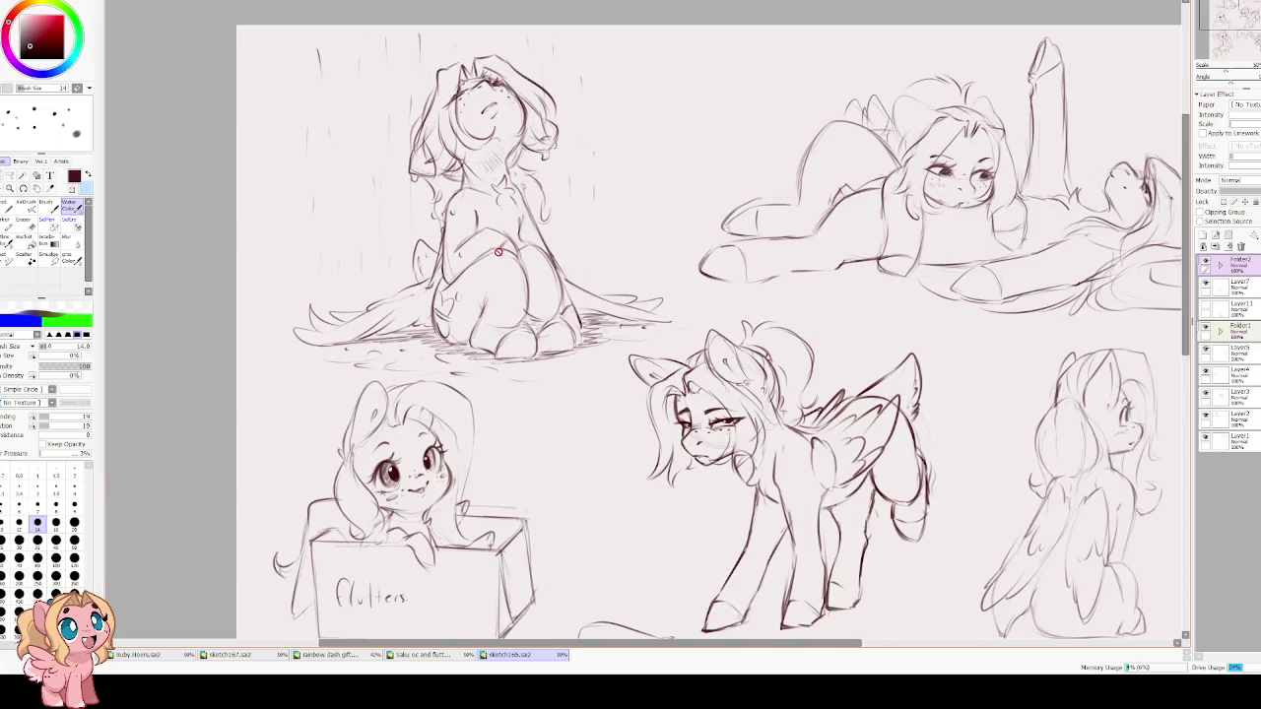
pyautogui.scroll(1, 632, 411)
pyautogui.scroll(2, 631, 412)
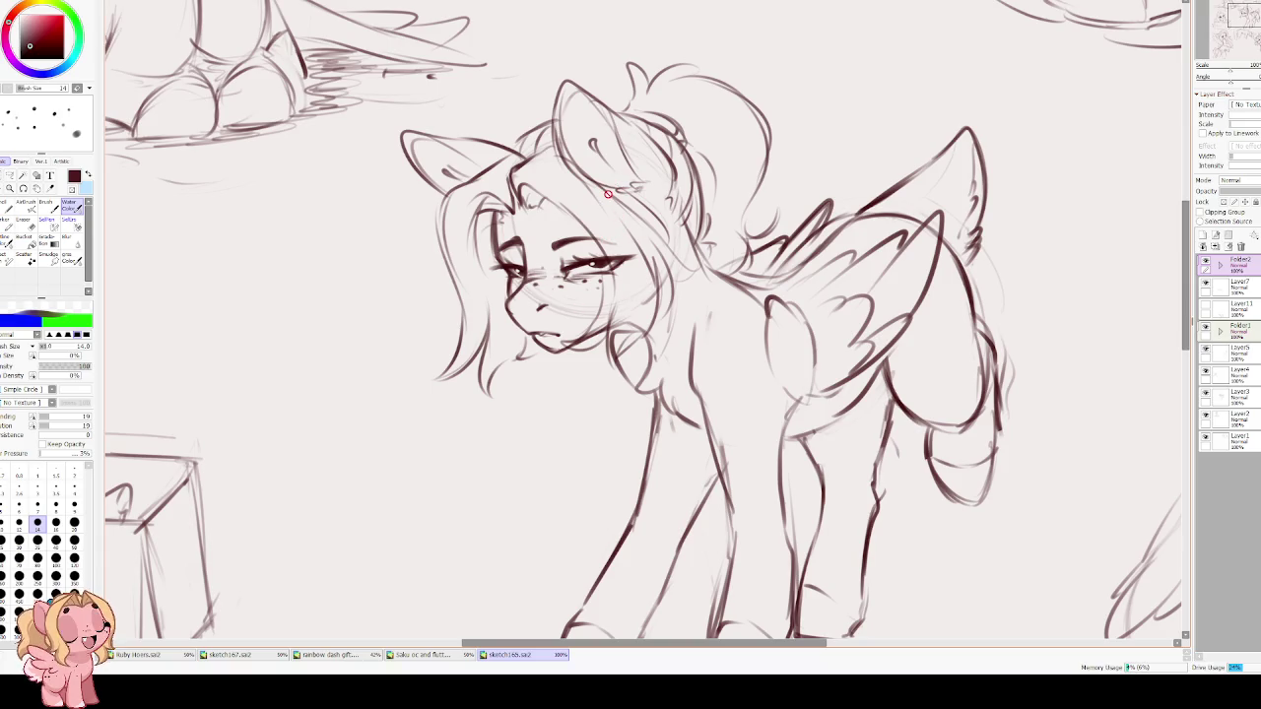
pyautogui.scroll(-1, 556, 243)
pyautogui.scroll(-3, 538, 225)
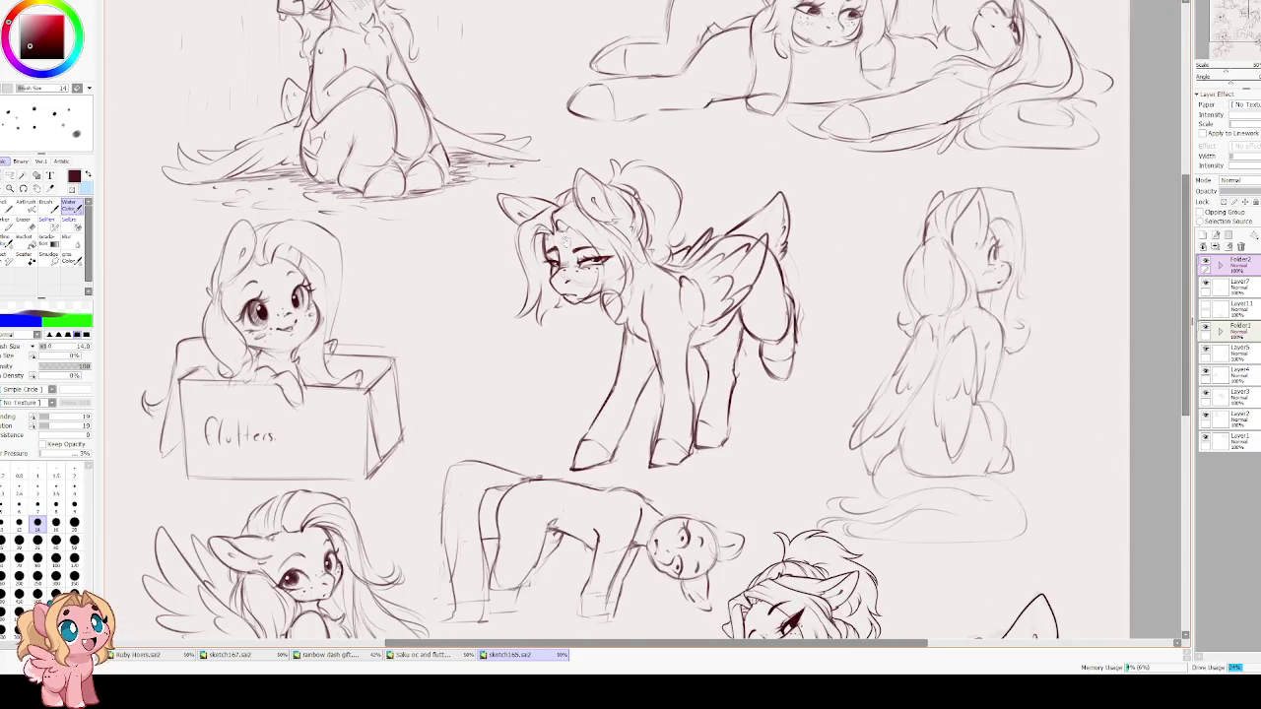
pyautogui.moveTo(538, 225); pyautogui.dragTo(591, 35)
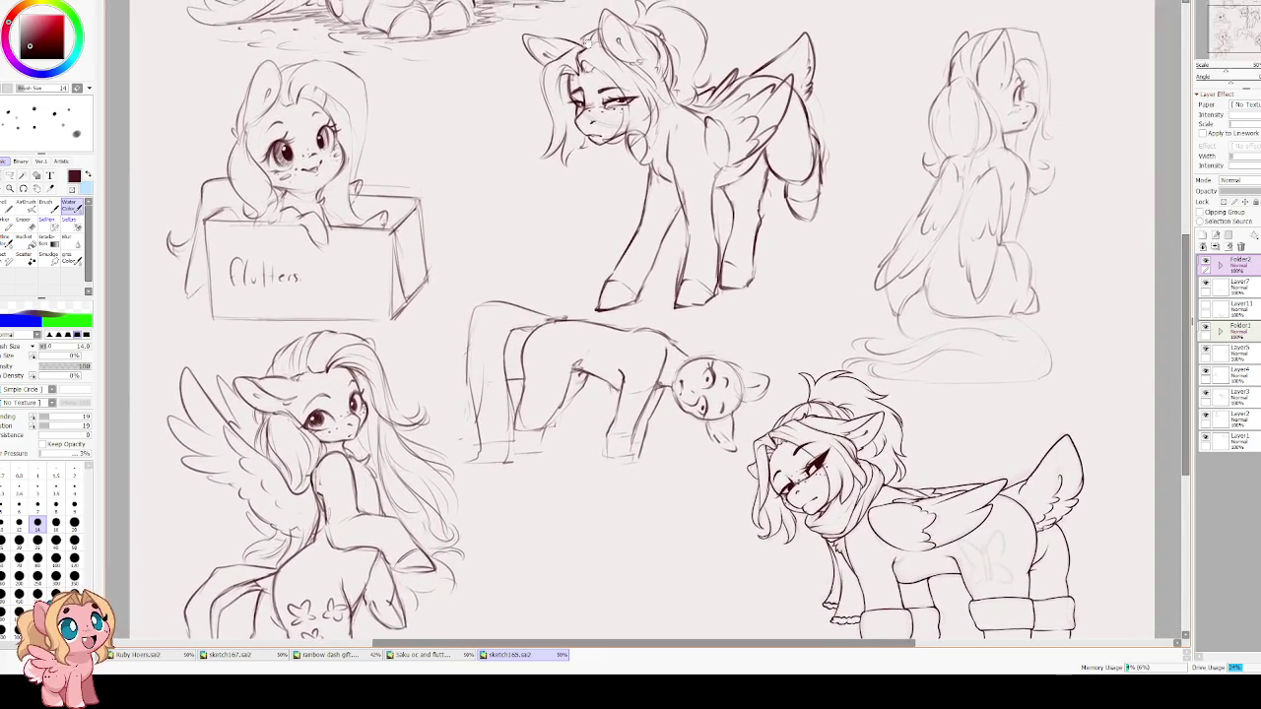
pyautogui.moveTo(836, 468); pyautogui.dragTo(732, 393)
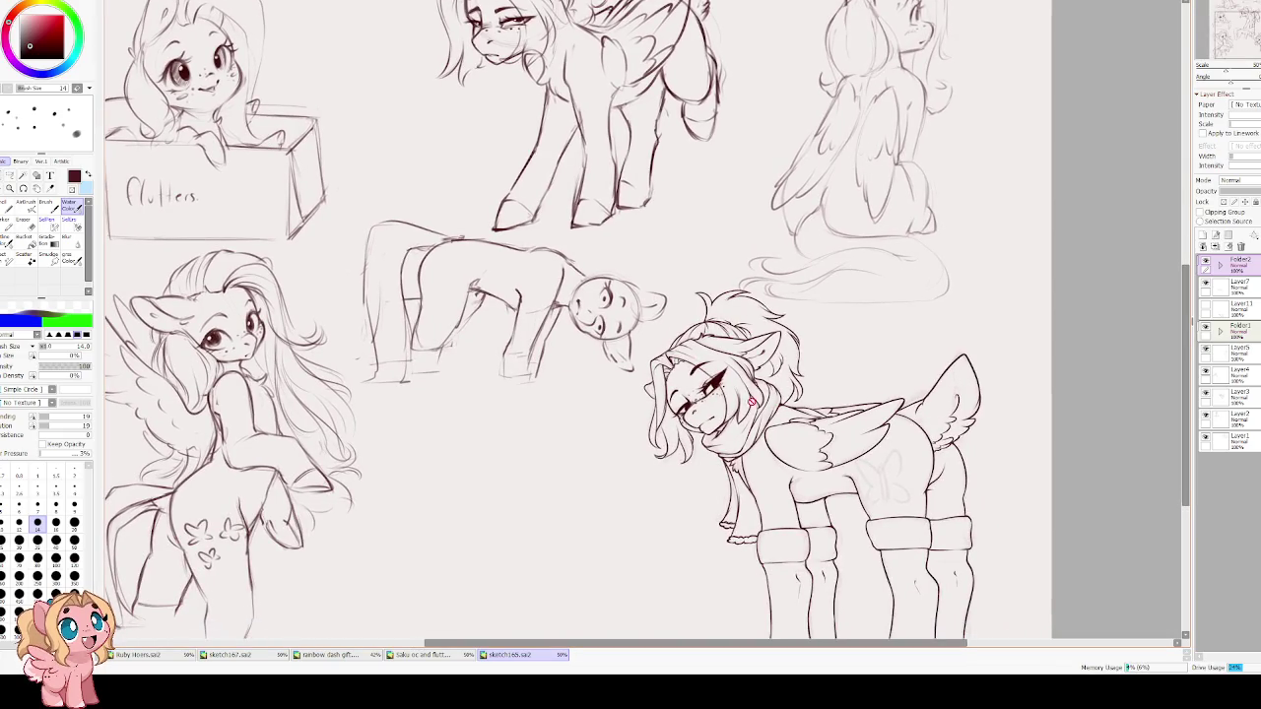
pyautogui.moveTo(677, 270); pyautogui.dragTo(817, 591)
pyautogui.scroll(3, 495, 348)
pyautogui.scroll(1, 494, 348)
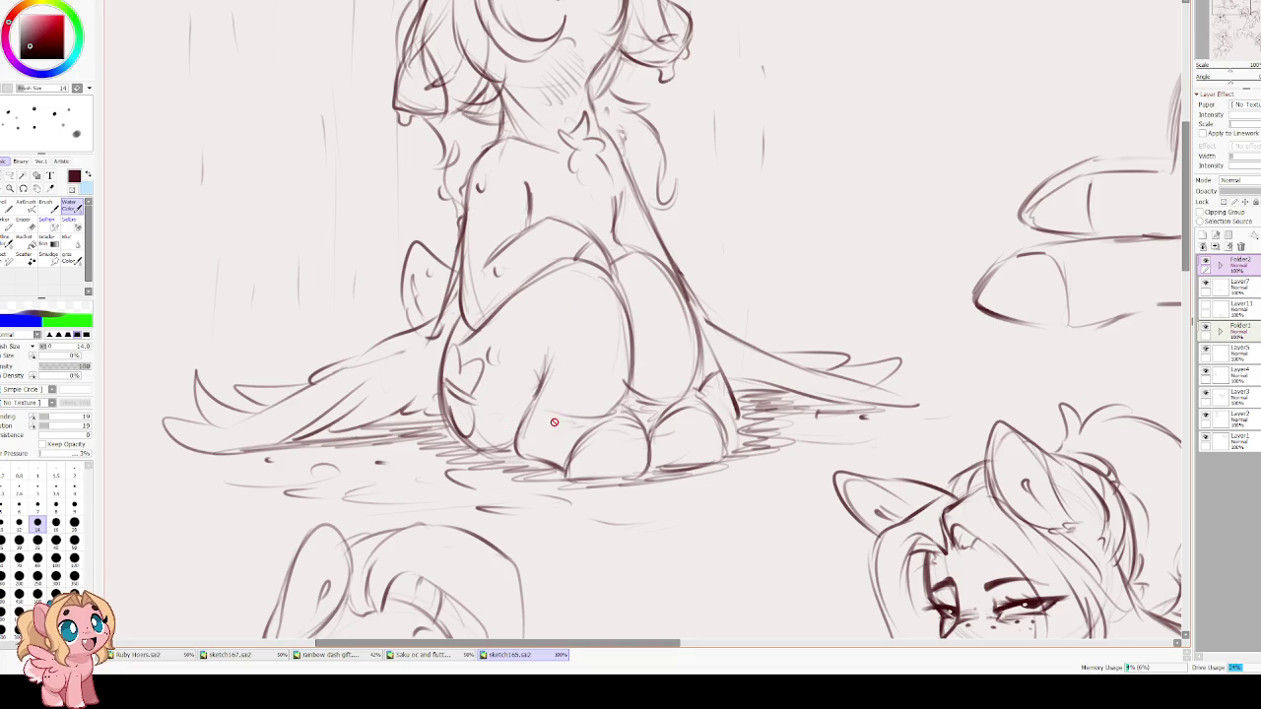
pyautogui.moveTo(664, 371)
pyautogui.mouseDown()
pyautogui.moveTo(153, 434)
pyautogui.moveTo(501, 352)
pyautogui.mouseUp()
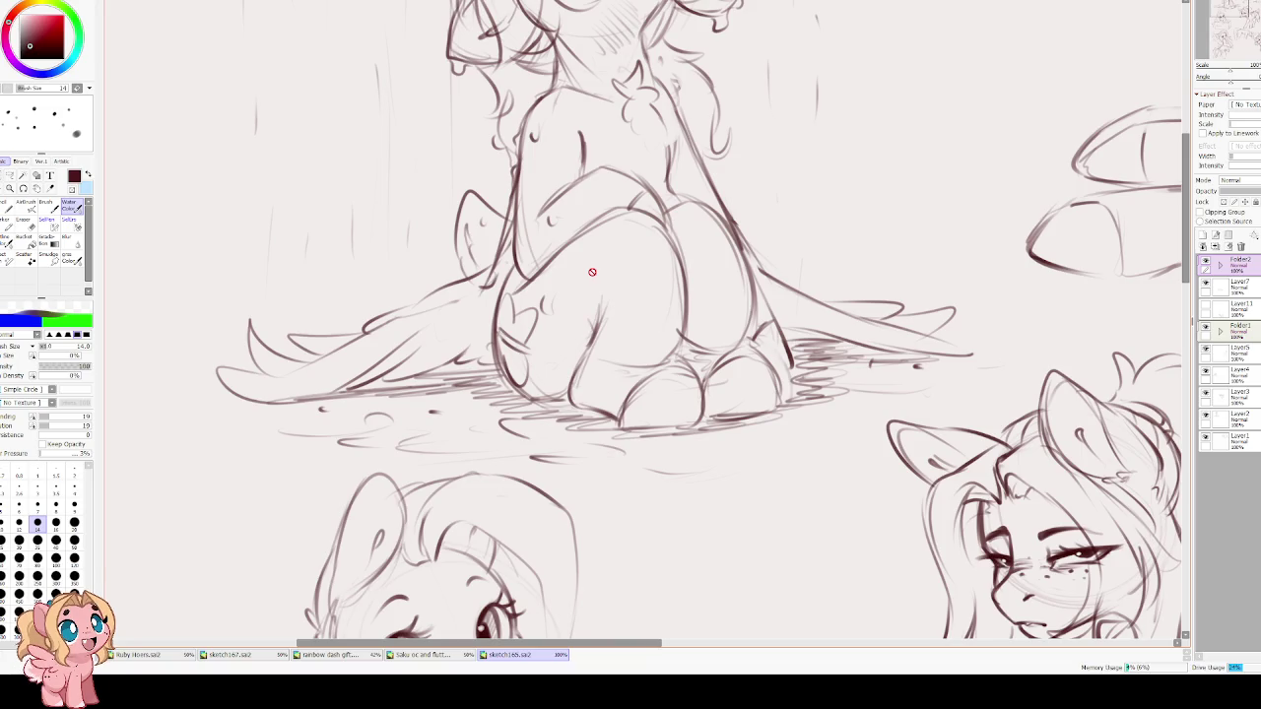
# Review the lower sketches, including the bent-over pony, down to the sheet's bottom edge.
pyautogui.scroll(-1, 680, 279)
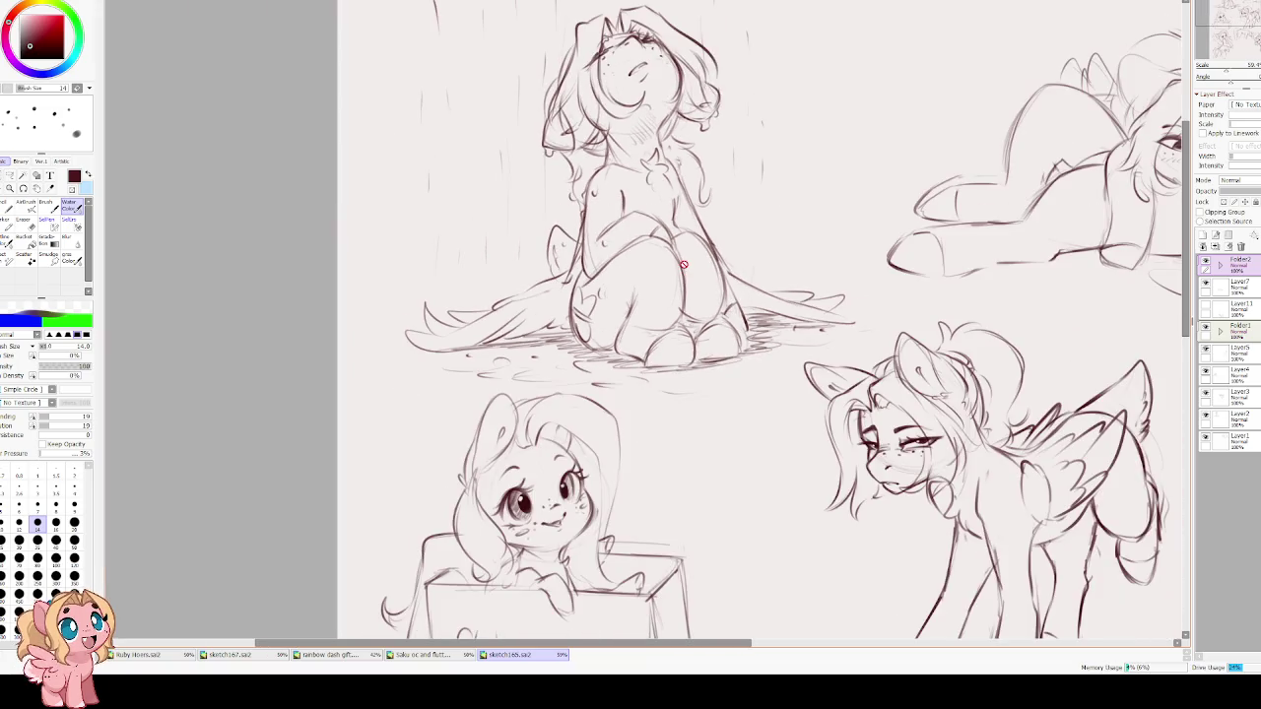
pyautogui.scroll(-1, 695, 266)
pyautogui.scroll(-1, 746, 291)
pyautogui.moveTo(820, 315); pyautogui.dragTo(603, 128)
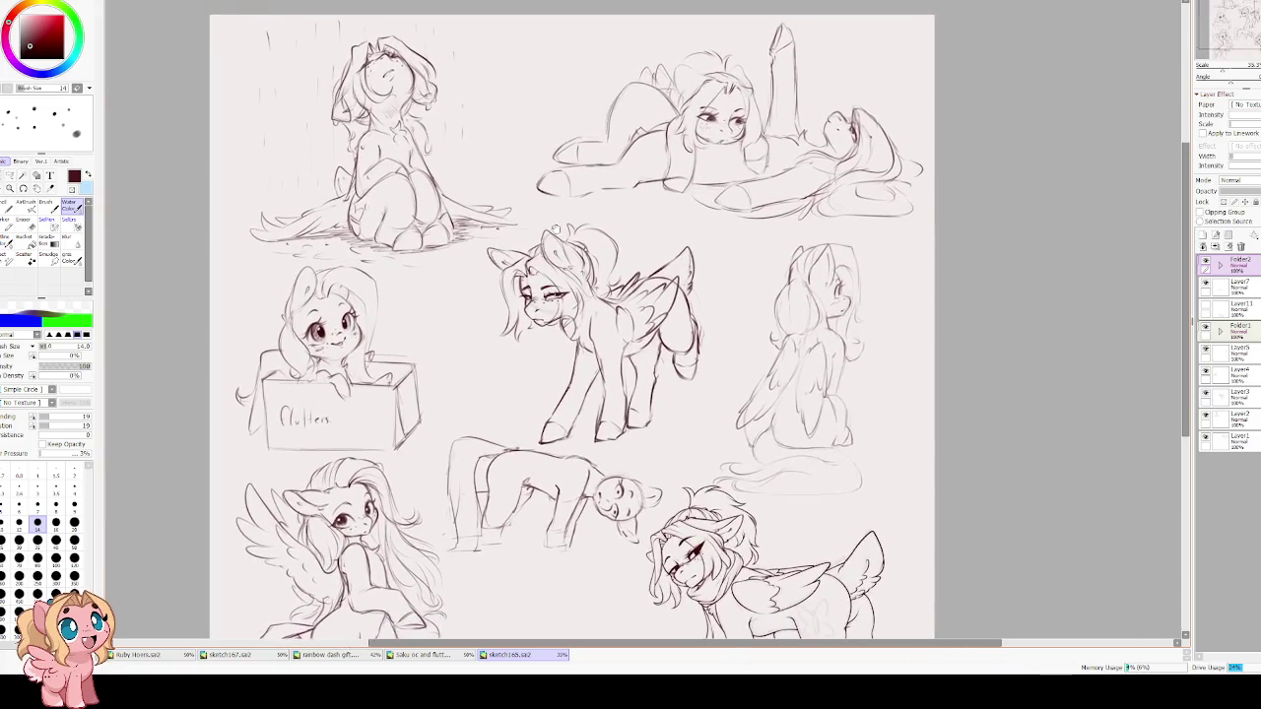
pyautogui.moveTo(603, 128); pyautogui.dragTo(585, 126)
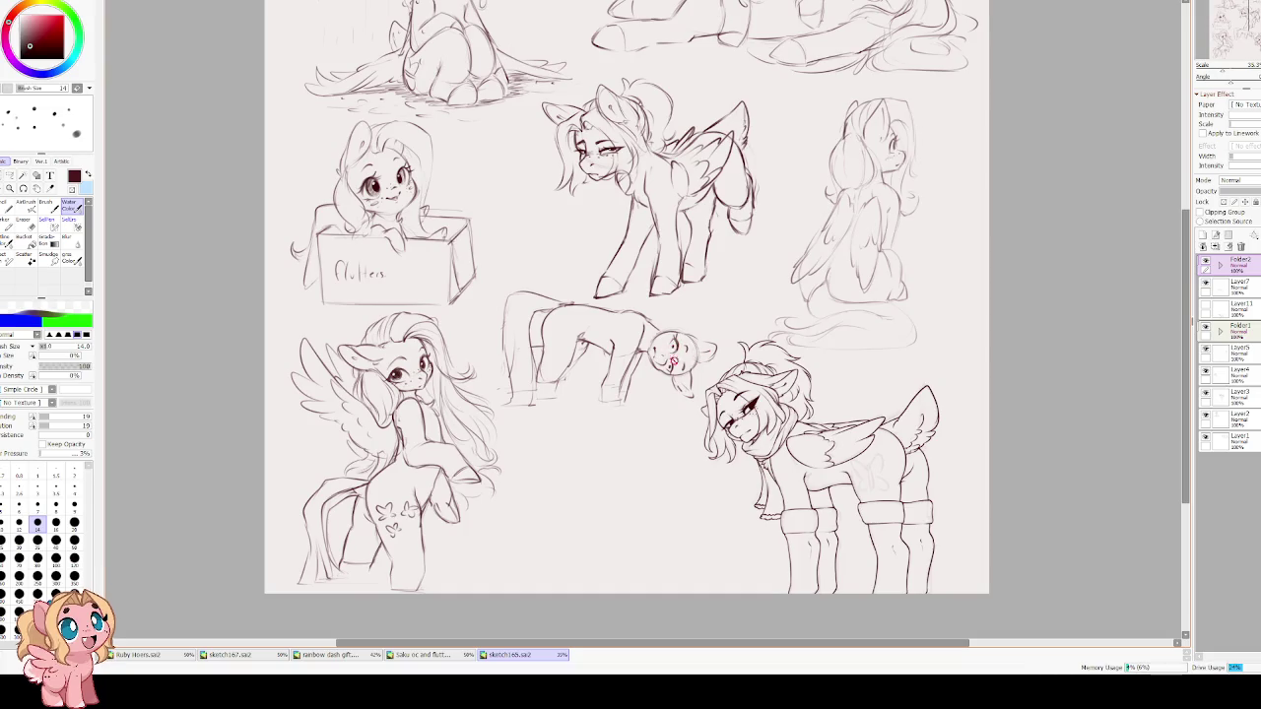
pyautogui.scroll(1, 674, 364)
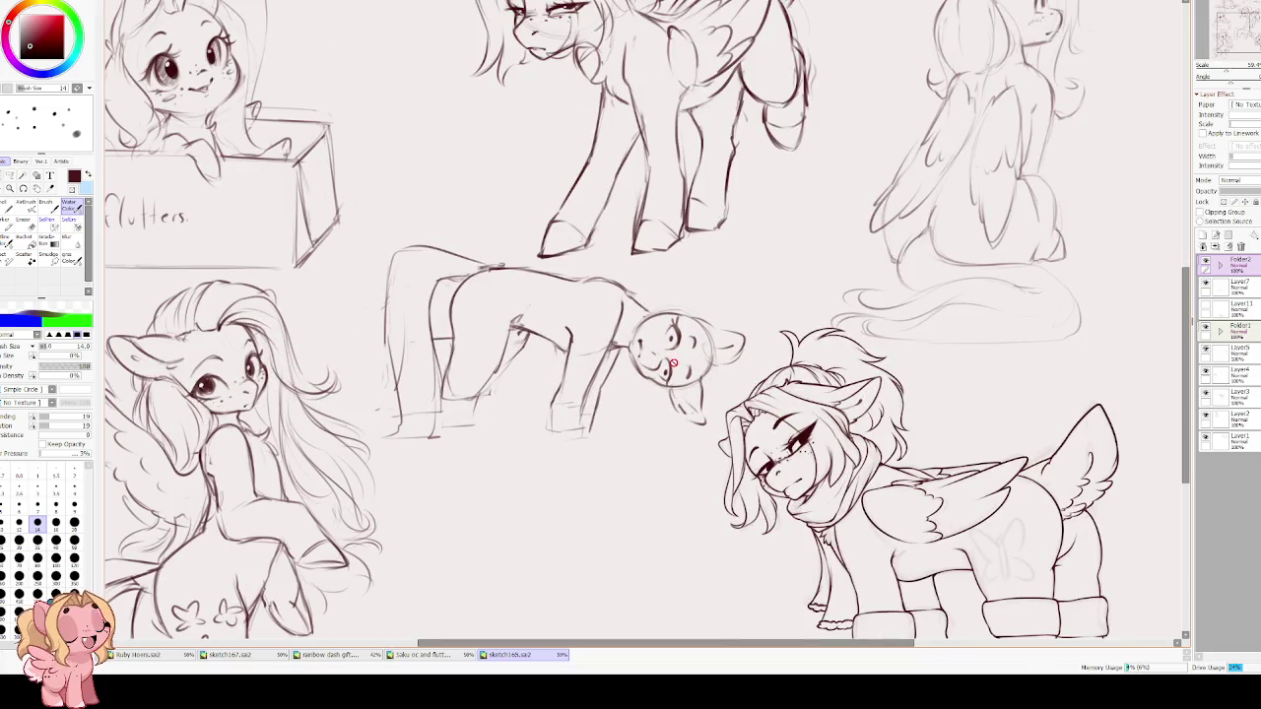
pyautogui.moveTo(674, 364); pyautogui.dragTo(678, 286)
pyautogui.scroll(1, 678, 286)
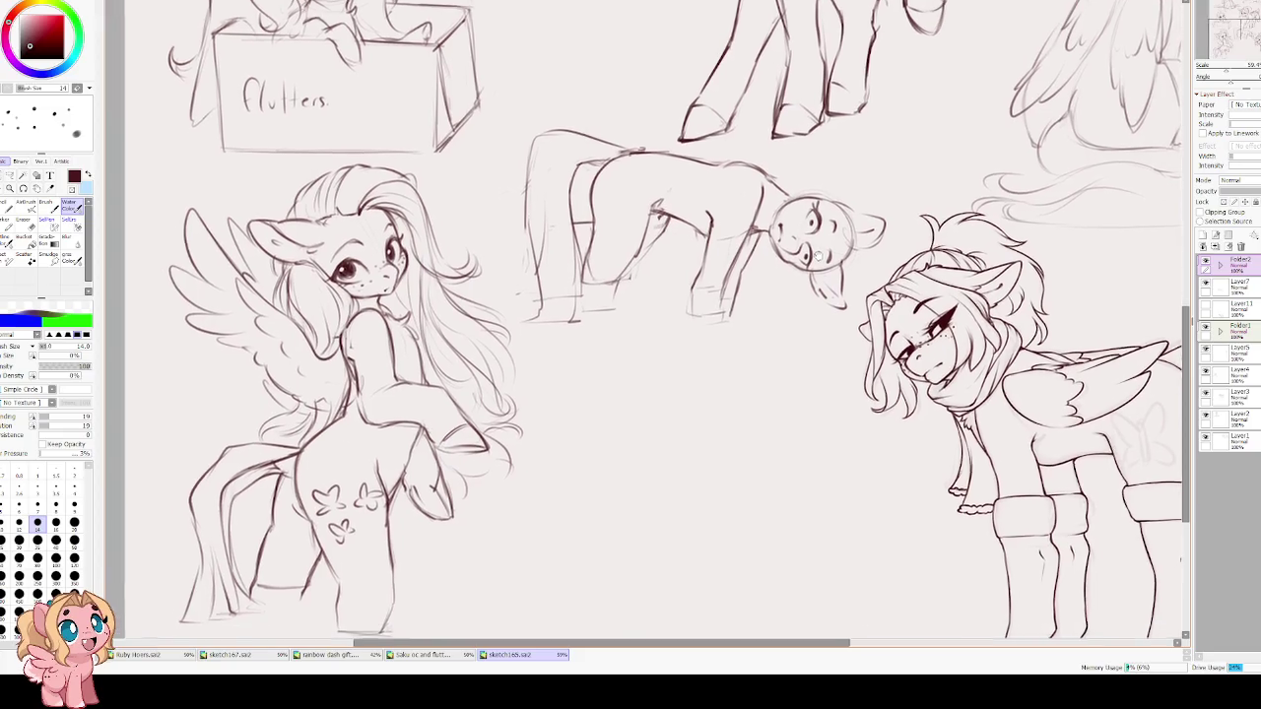
pyautogui.moveTo(817, 257); pyautogui.dragTo(797, 185)
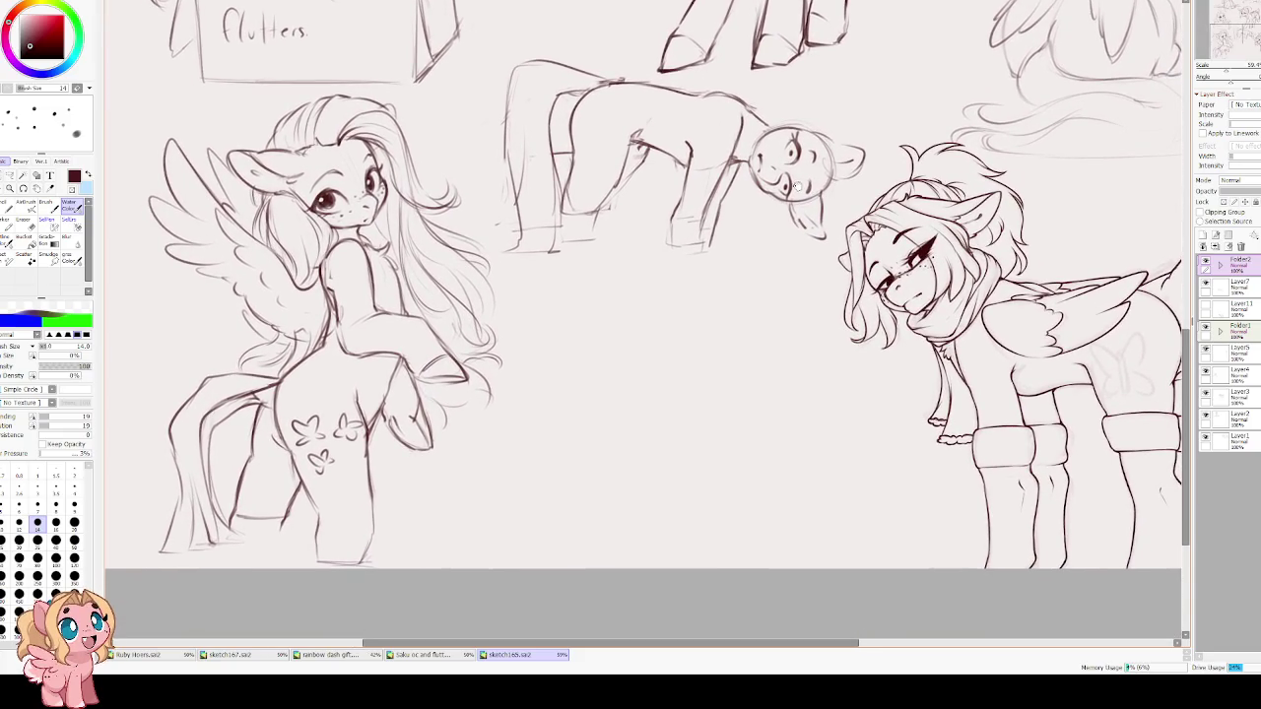
pyautogui.scroll(-1, 796, 185)
pyautogui.scroll(-1, 625, 243)
pyautogui.scroll(-1, 641, 273)
# Toggle Layer11's visibility to hide the lower-middle pony sketch.
pyautogui.click(1206, 306)
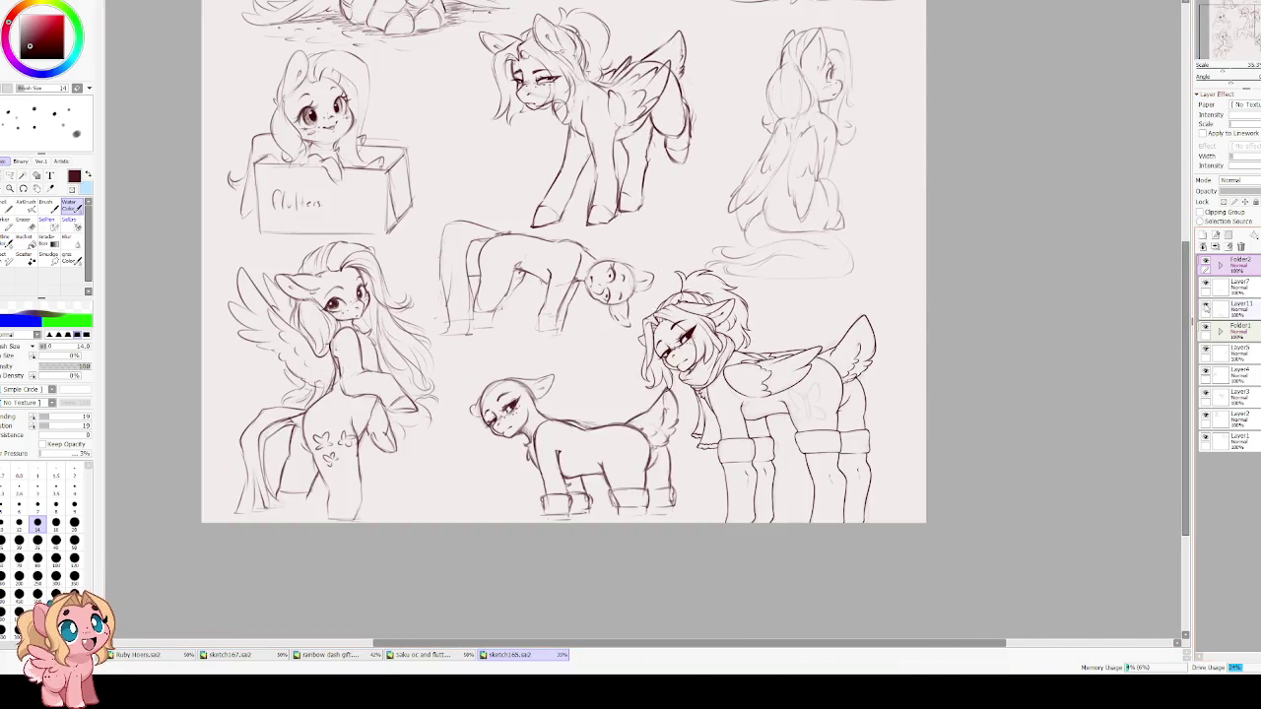
pyautogui.click(1206, 307)
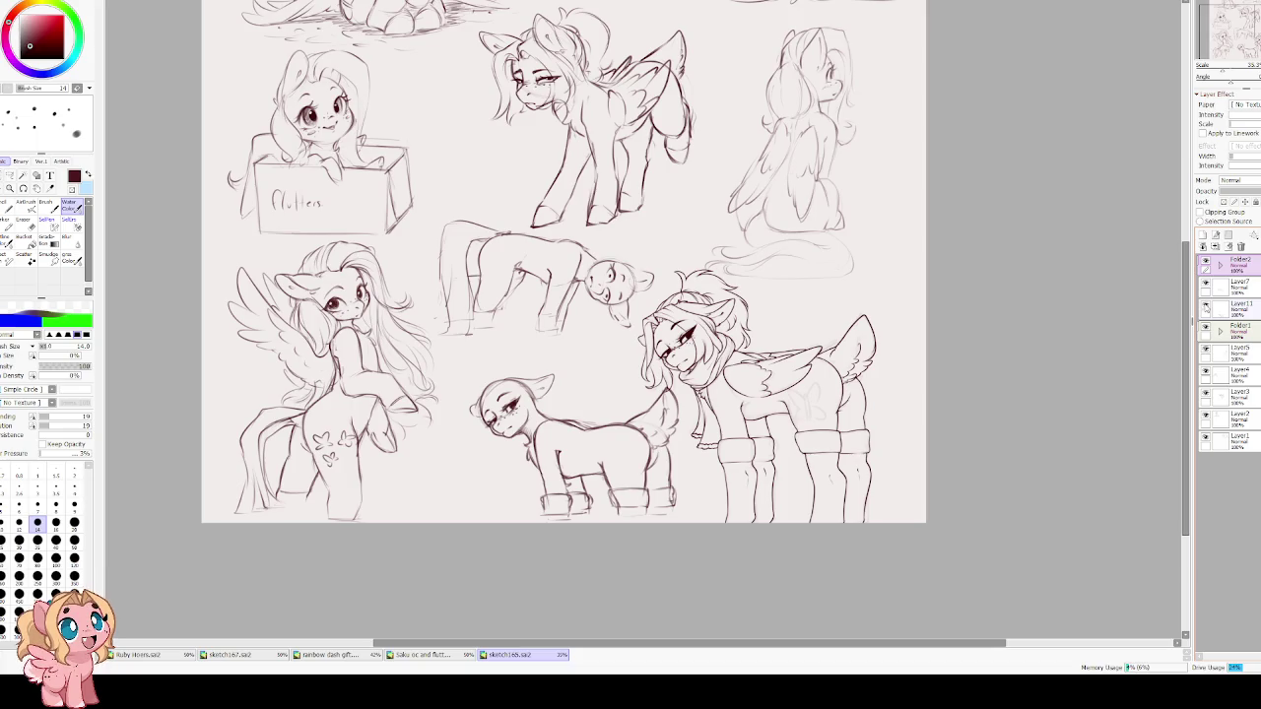
pyautogui.click(1205, 306)
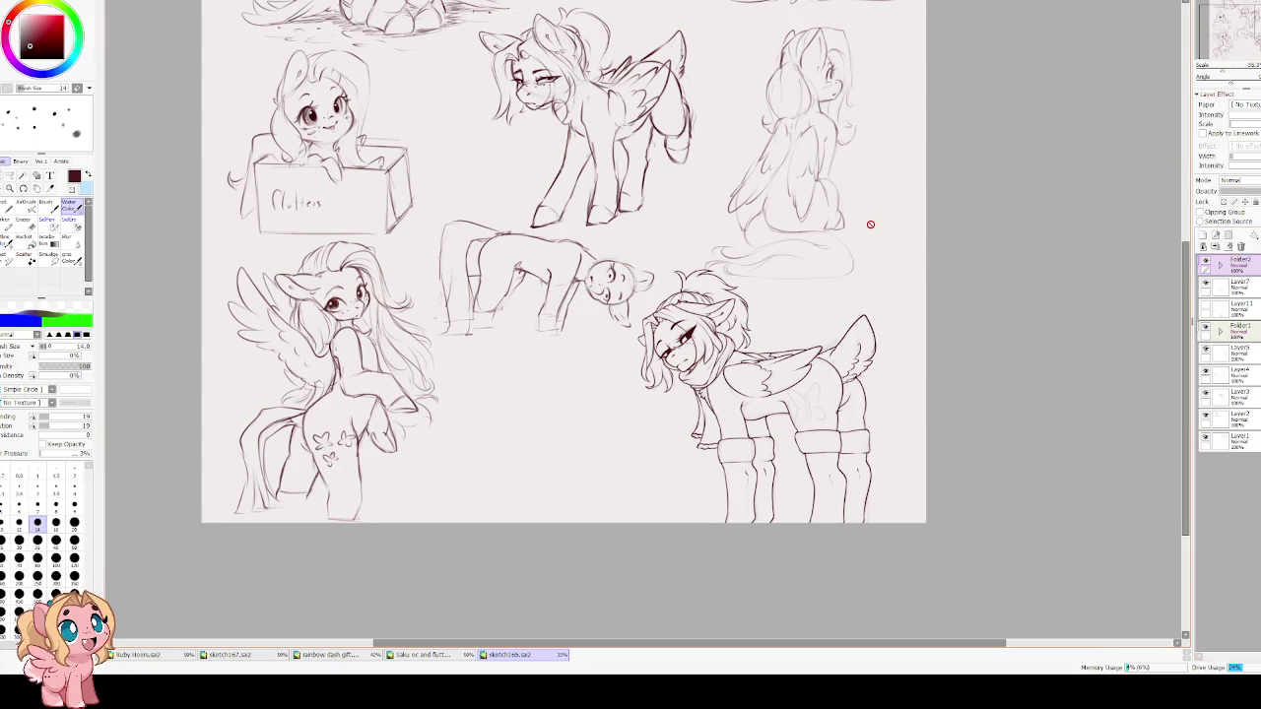
# Pan to the upper-left sketches, then close sketch165.sai2 so sketch167.sai2 shows.
pyautogui.scroll(1, 694, 350)
pyautogui.scroll(1, 633, 344)
pyautogui.scroll(-1, 633, 344)
pyautogui.scroll(1, 650, 360)
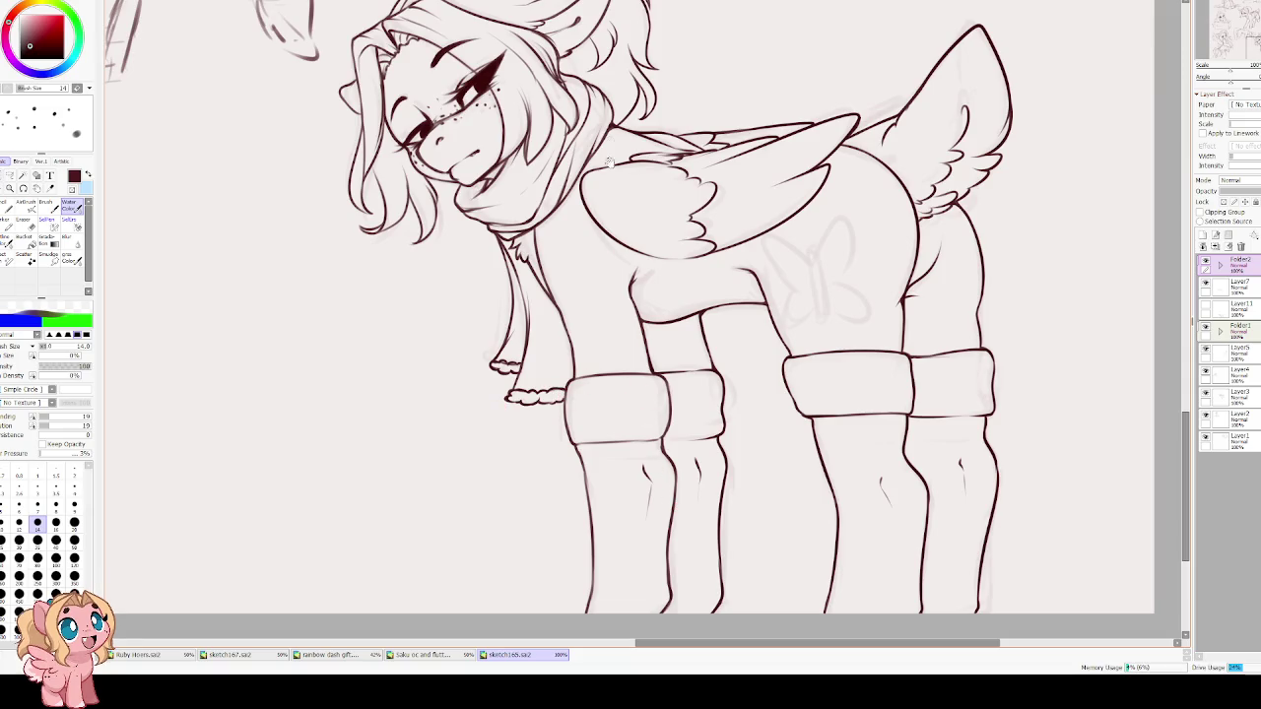
pyautogui.moveTo(609, 175); pyautogui.dragTo(663, 457)
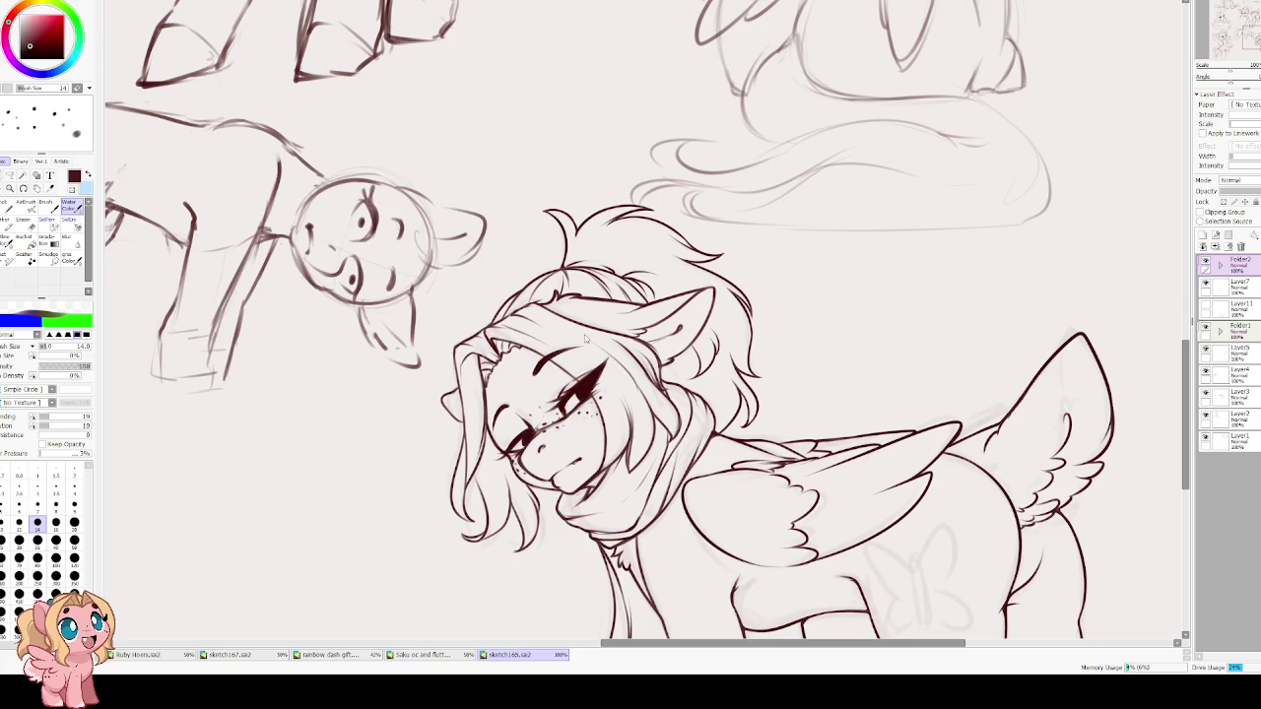
pyautogui.hotkey('ctrl', 'w')
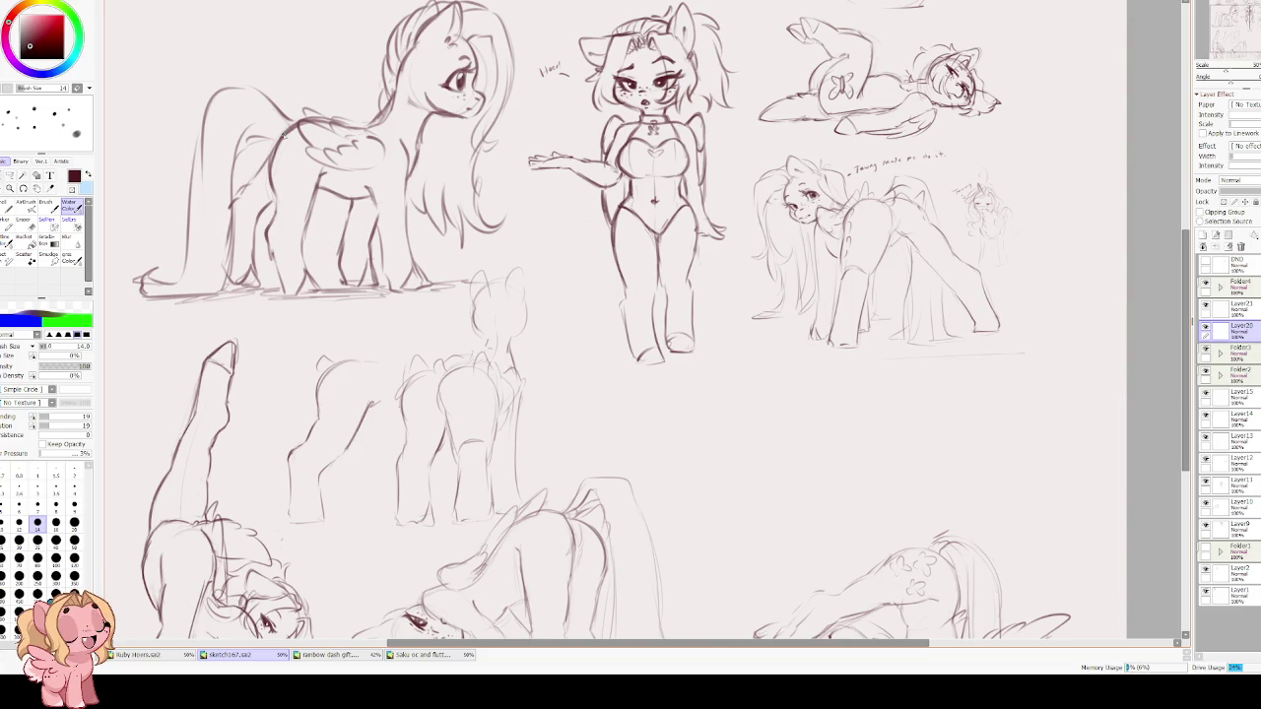
# Add a new empty layer at the top of the sketch167 layer stack.
pyautogui.moveTo(778, 406); pyautogui.dragTo(642, 320)
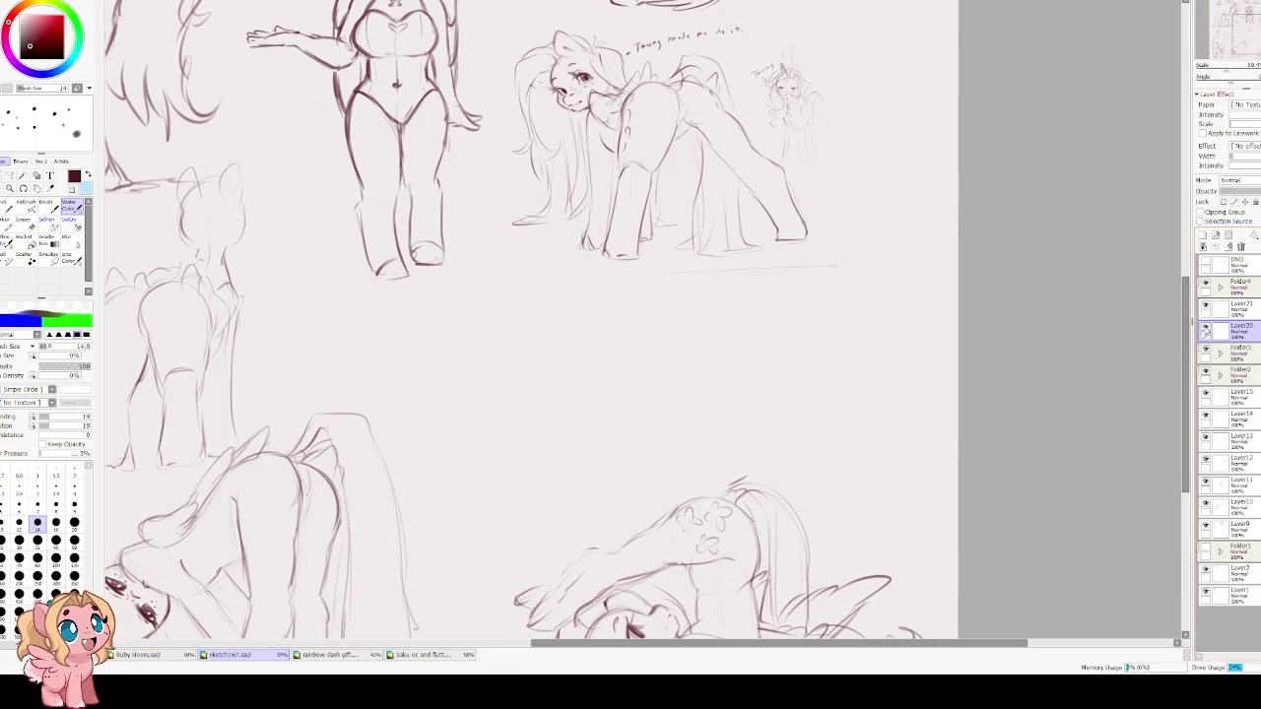
pyautogui.click(1232, 286)
pyautogui.click(1203, 234)
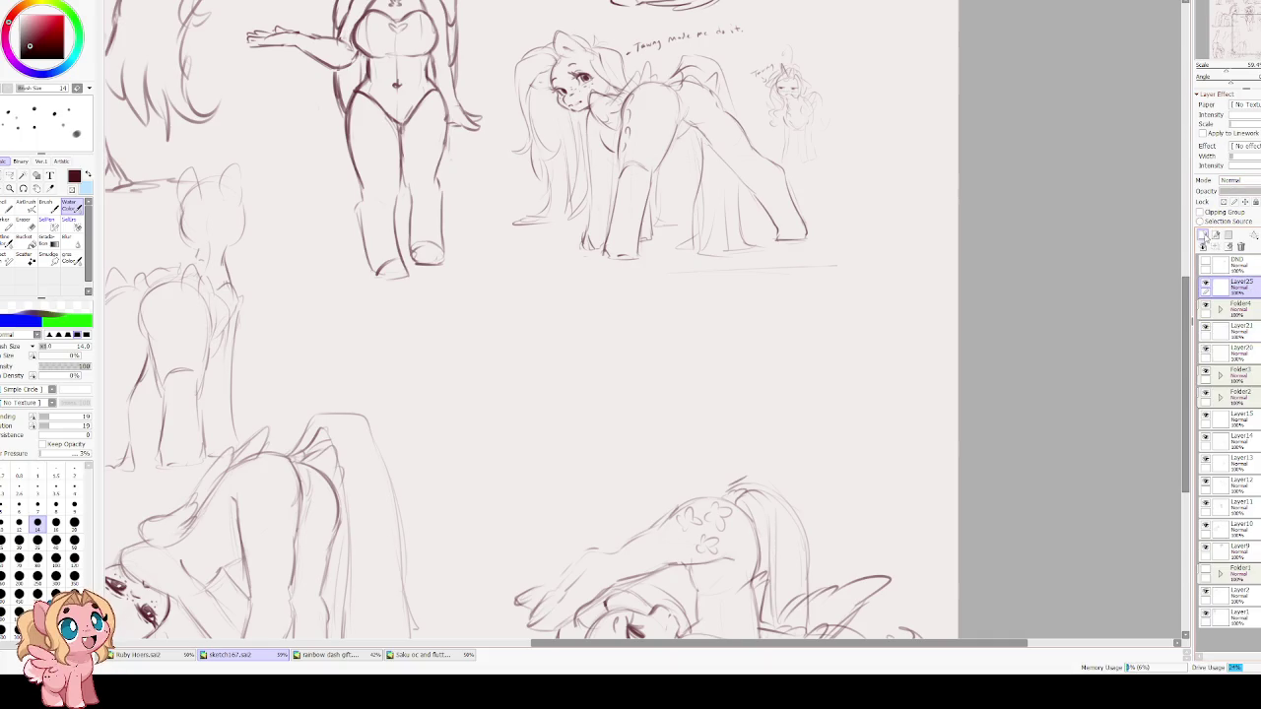
# Set the brush size to 12 and pan toward the empty space below the standing ponies.
pyautogui.scroll(2, 637, 276)
pyautogui.scroll(2, 638, 276)
pyautogui.press(']')
pyautogui.press(']')
pyautogui.press('[')
pyautogui.press('[')
pyautogui.press('[')
pyautogui.moveTo(592, 348)
pyautogui.mouseDown()
pyautogui.moveTo(530, 207)
pyautogui.moveTo(493, 267)
pyautogui.mouseUp()
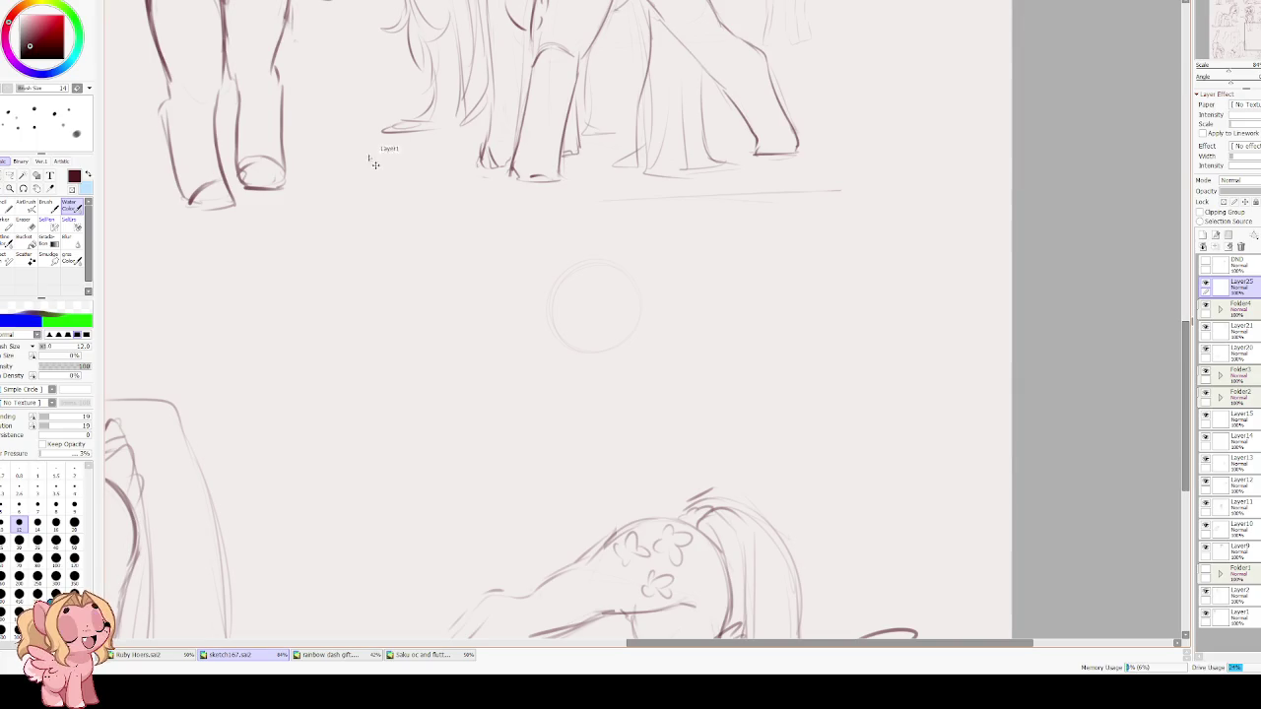
# Enlarge the head circle and move it up-left with Ctrl+T.
pyautogui.hotkey('ctrl', 't')
pyautogui.moveTo(610, 257)
pyautogui.mouseDown()
pyautogui.moveTo(627, 248)
pyautogui.moveTo(490, 259)
pyautogui.mouseUp()
pyautogui.press('Return')
pyautogui.scroll(2, 457, 231)
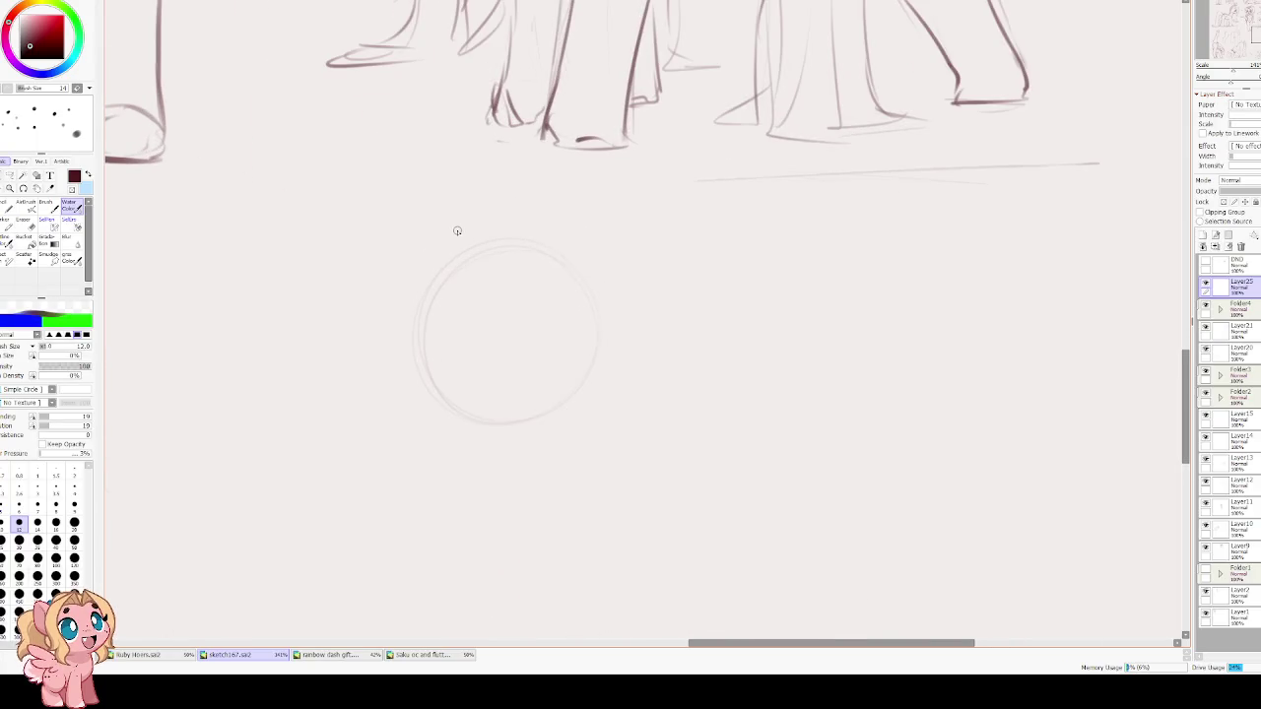
# Draw eye-line and centre guides, then sketch the eyelids and dark irises.
pyautogui.moveTo(438, 365); pyautogui.dragTo(589, 369)
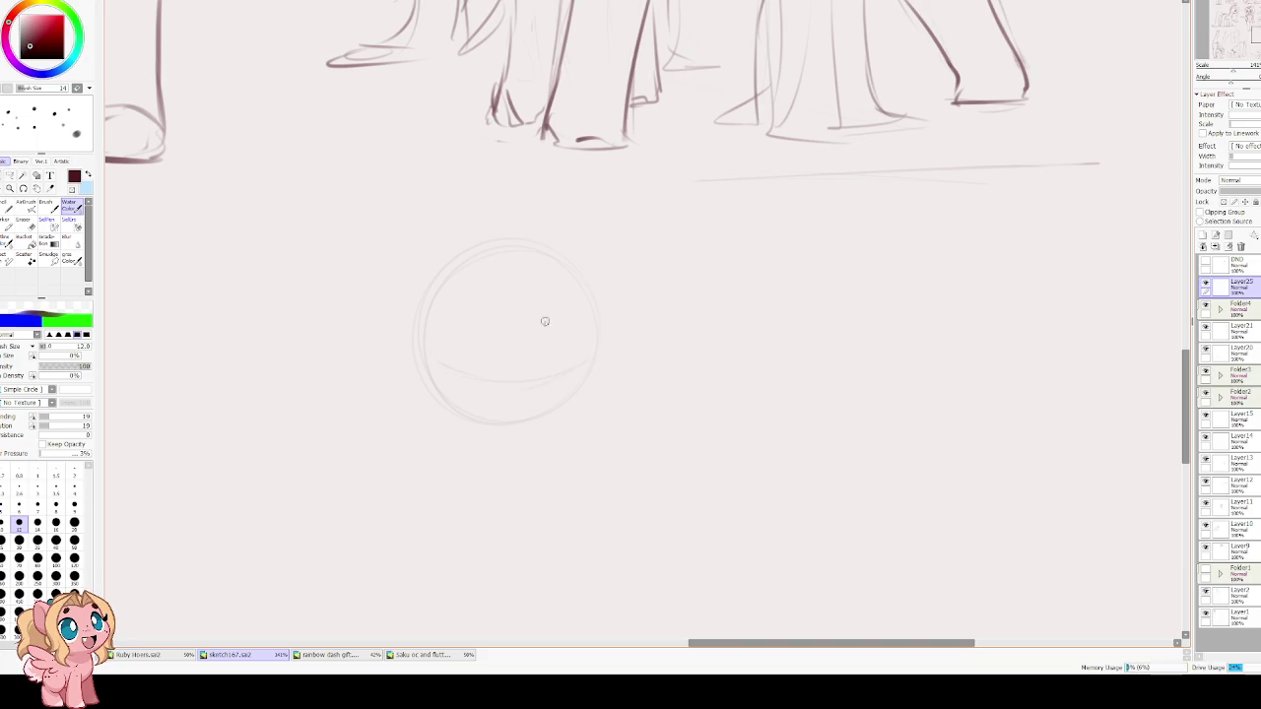
pyautogui.moveTo(494, 294)
pyautogui.mouseDown()
pyautogui.moveTo(489, 408)
pyautogui.moveTo(570, 371)
pyautogui.mouseUp()
pyautogui.moveTo(435, 361); pyautogui.dragTo(574, 371)
pyautogui.hotkey('ctrl', 'z')
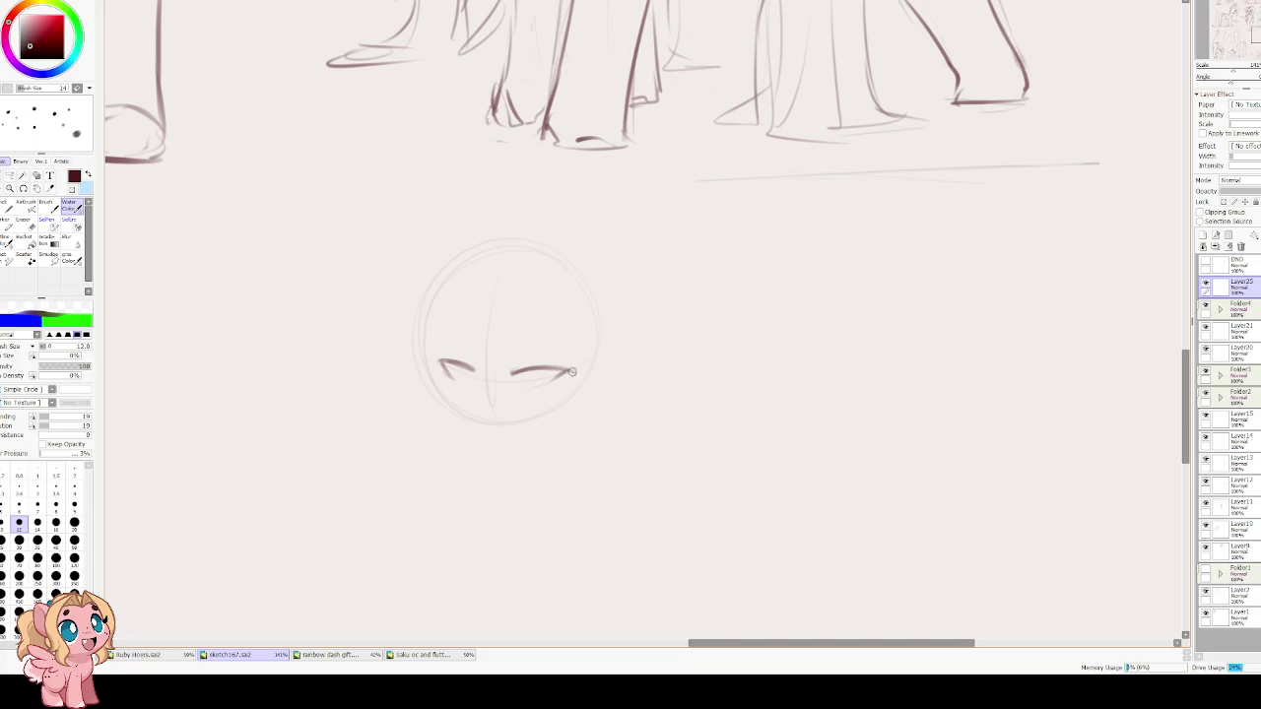
pyautogui.moveTo(449, 364); pyautogui.dragTo(542, 380)
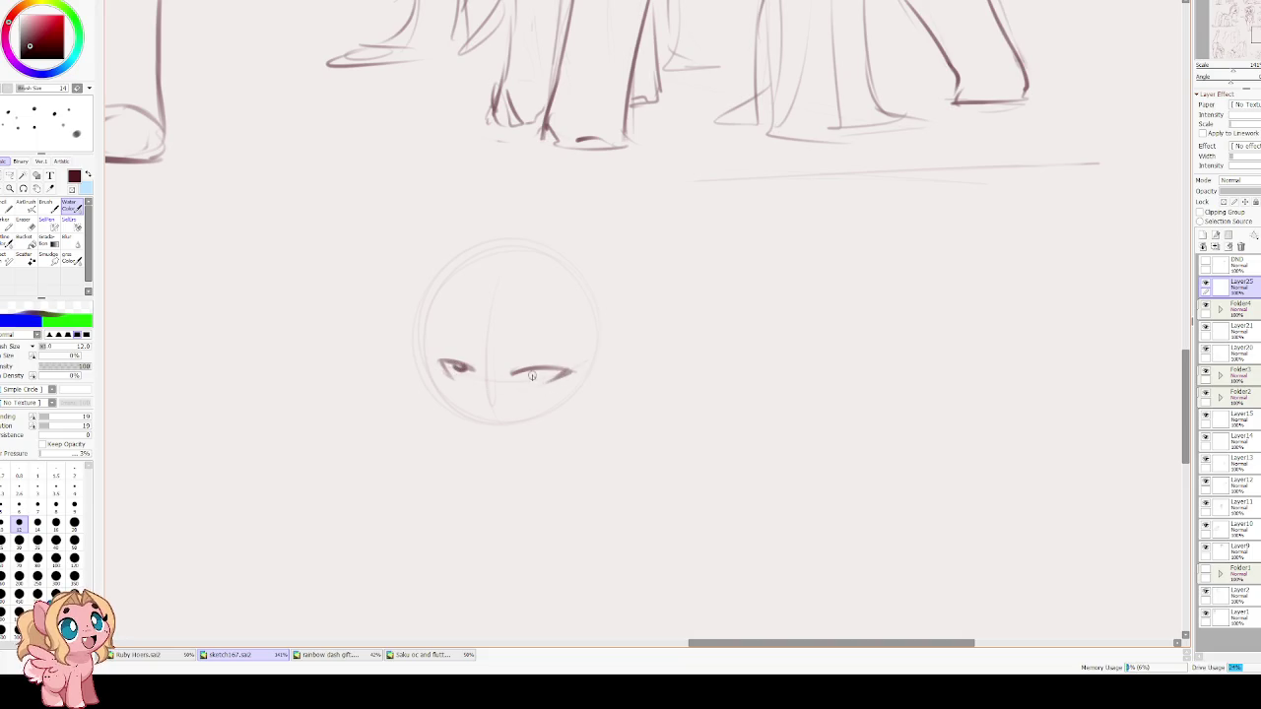
pyautogui.moveTo(457, 364); pyautogui.dragTo(544, 374)
pyautogui.moveTo(461, 366)
pyautogui.mouseDown()
pyautogui.moveTo(444, 363)
pyautogui.moveTo(473, 368)
pyautogui.moveTo(460, 382)
pyautogui.moveTo(566, 371)
pyautogui.mouseUp()
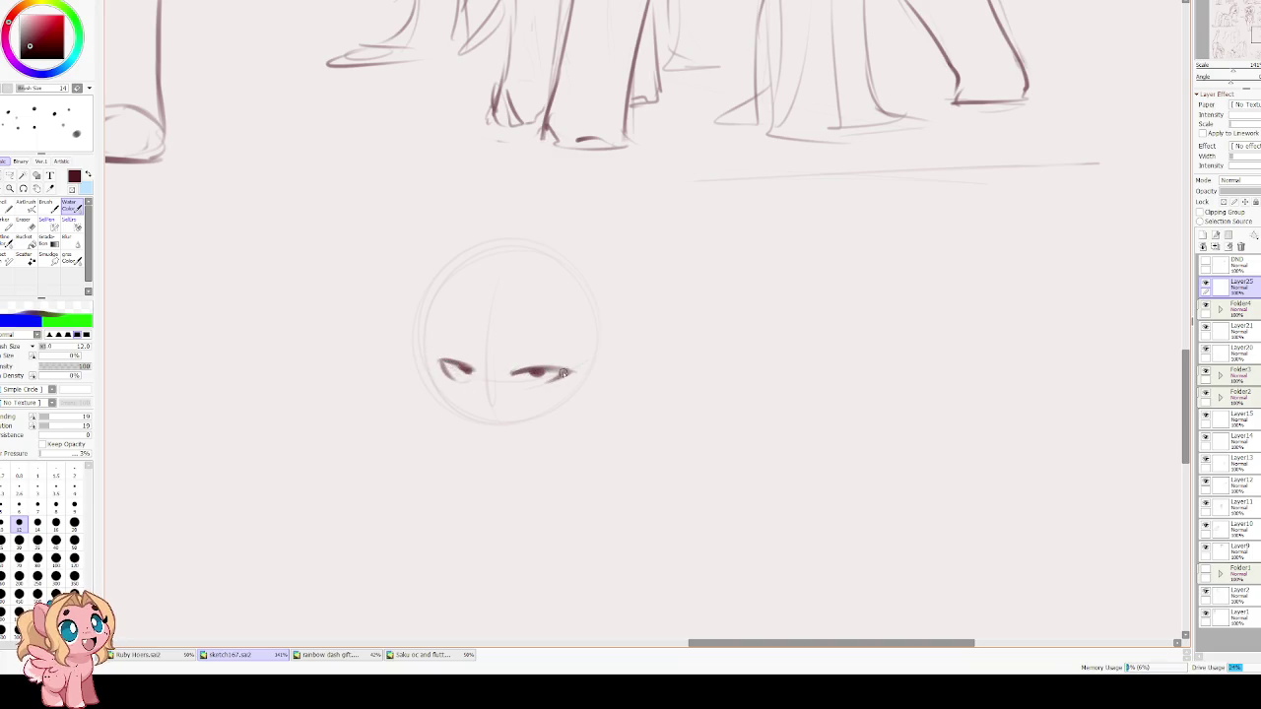
# Add eyebrows, thicken the left lash line, and outline the face.
pyautogui.moveTo(452, 327); pyautogui.dragTo(540, 335)
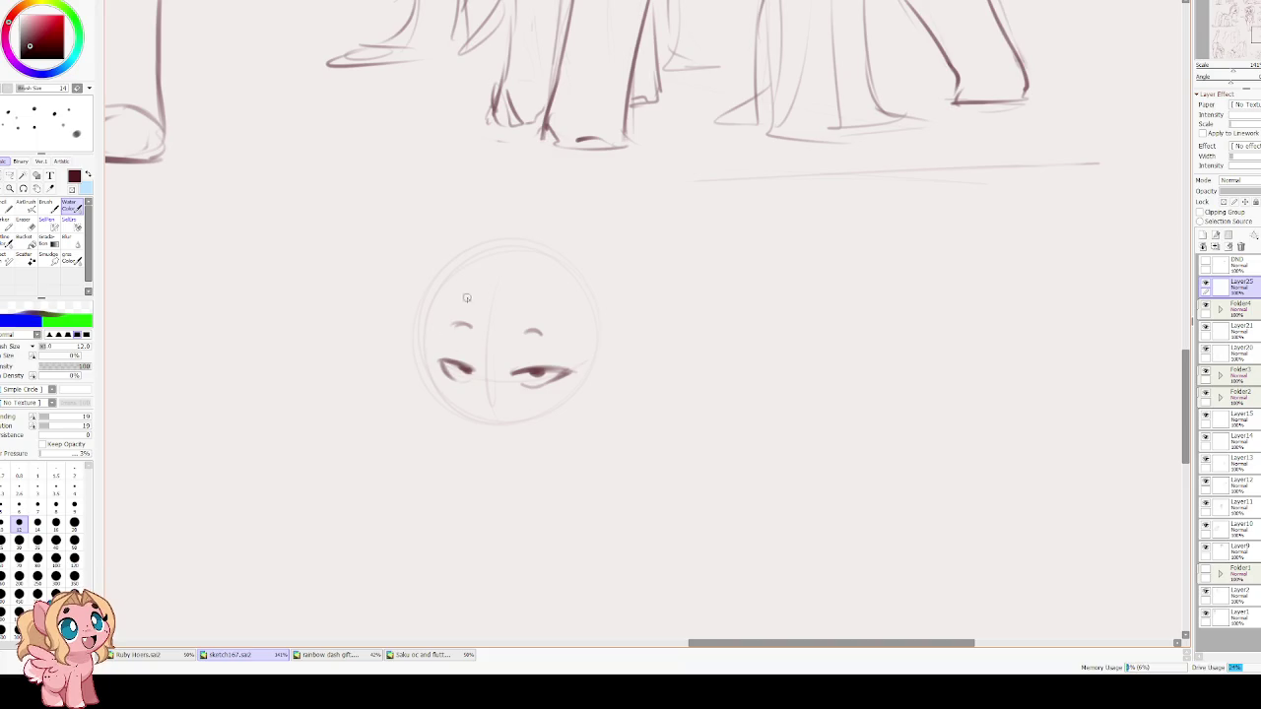
pyautogui.press('[')
pyautogui.press('[')
pyautogui.moveTo(440, 361); pyautogui.dragTo(468, 375)
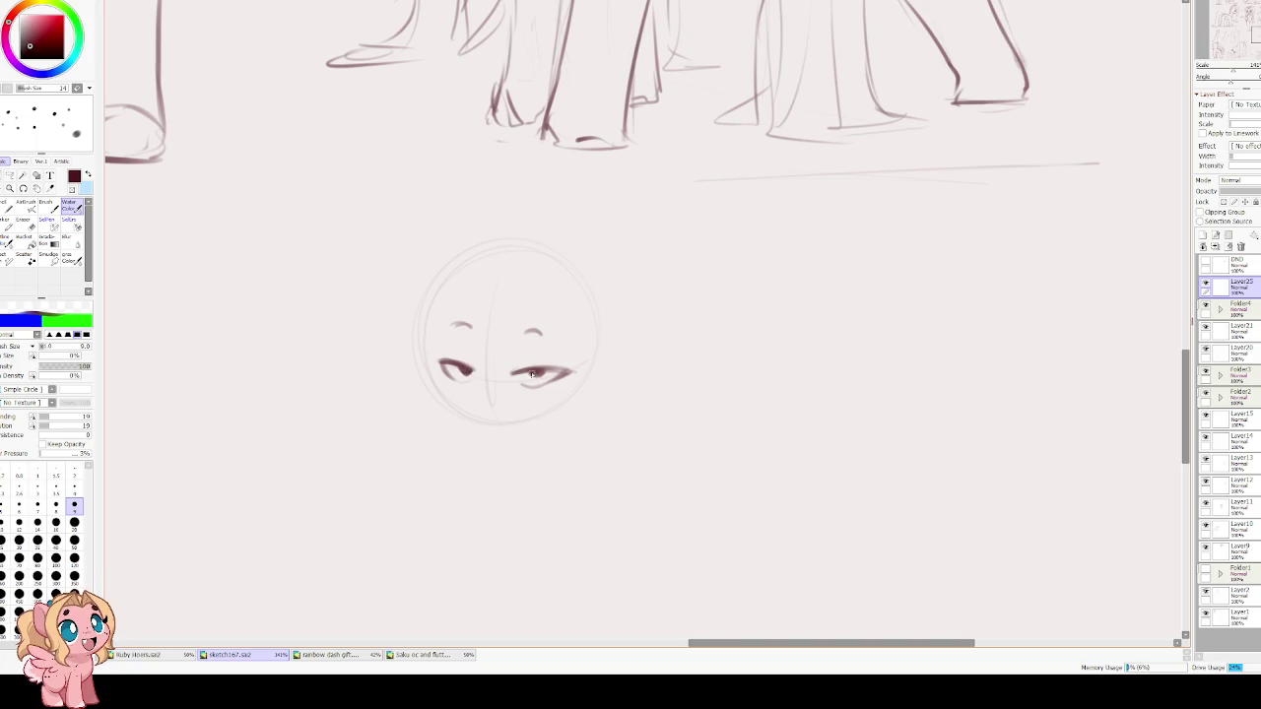
pyautogui.moveTo(475, 255); pyautogui.dragTo(427, 362)
pyautogui.hotkey('ctrl', 'z')
pyautogui.moveTo(463, 262)
pyautogui.mouseDown()
pyautogui.moveTo(431, 364)
pyautogui.moveTo(504, 423)
pyautogui.moveTo(585, 384)
pyautogui.mouseUp()
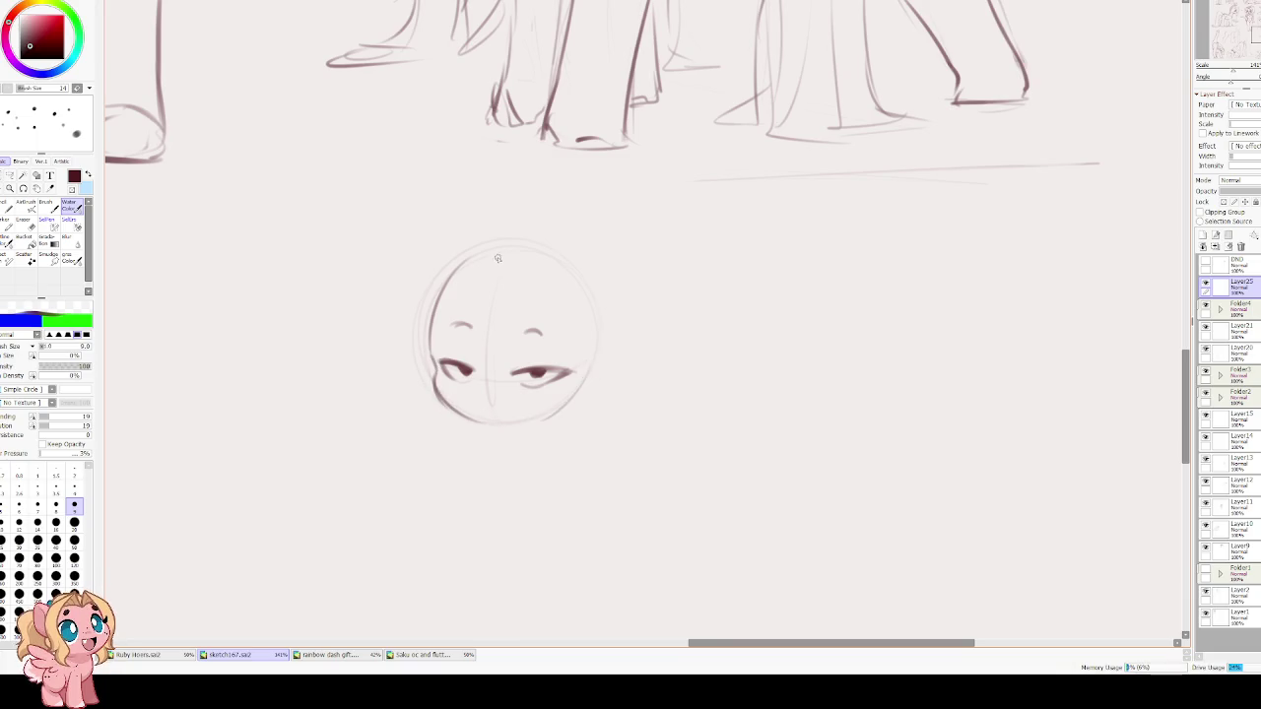
pyautogui.moveTo(461, 269); pyautogui.dragTo(538, 252)
pyautogui.moveTo(591, 300); pyautogui.dragTo(586, 370)
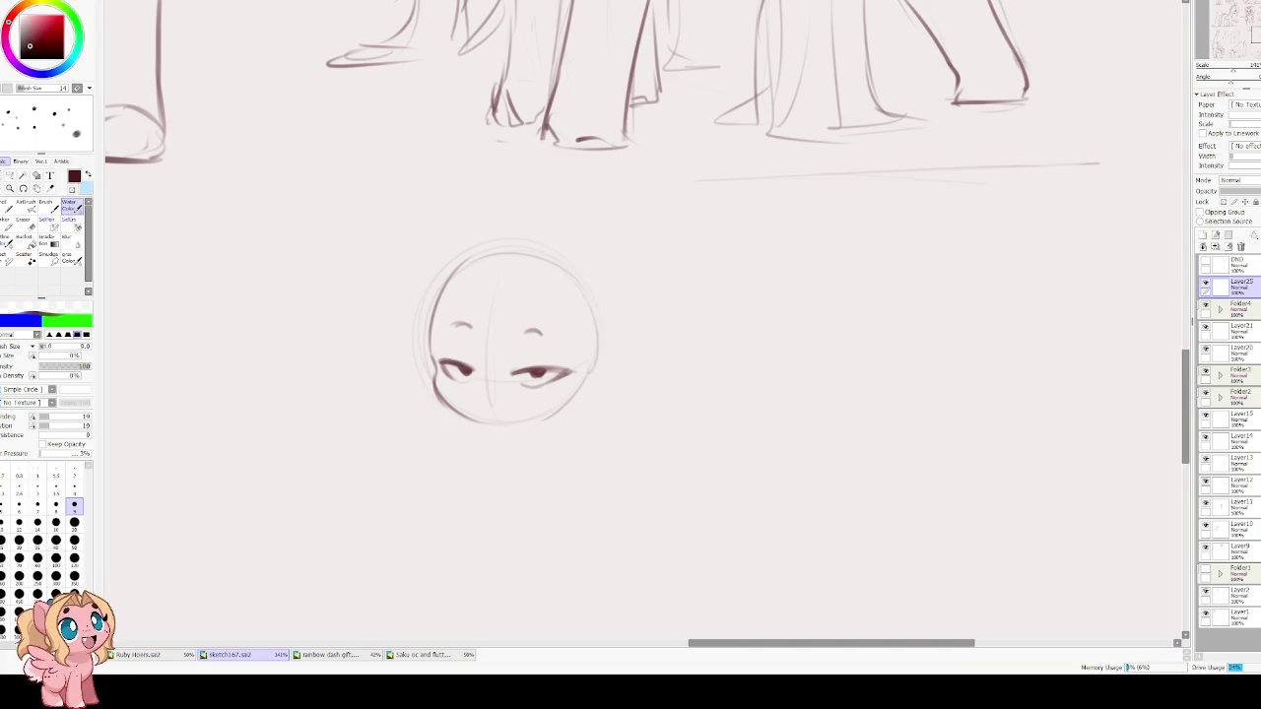
# Draw a small mouth, darken both eyes' lids and lashes, and dot freckles under each eye.
pyautogui.moveTo(492, 405); pyautogui.dragTo(506, 407)
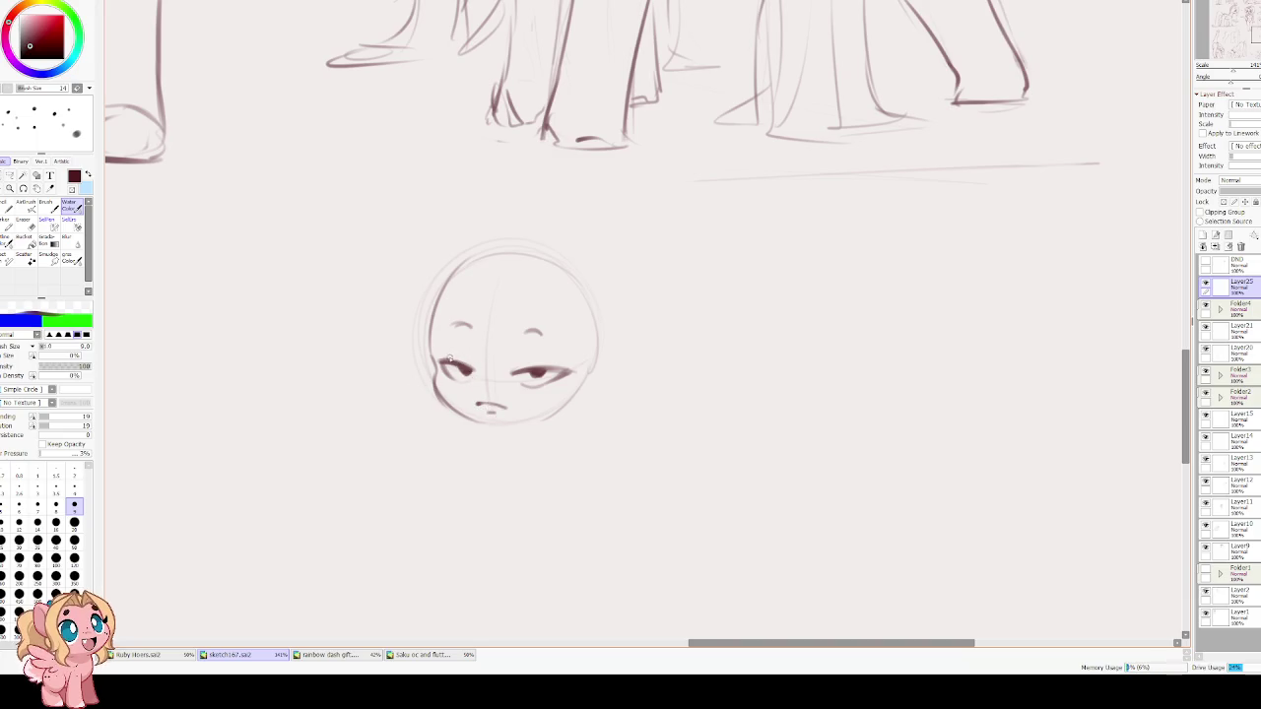
pyautogui.moveTo(441, 359); pyautogui.dragTo(567, 373)
pyautogui.moveTo(440, 363); pyautogui.dragTo(461, 370)
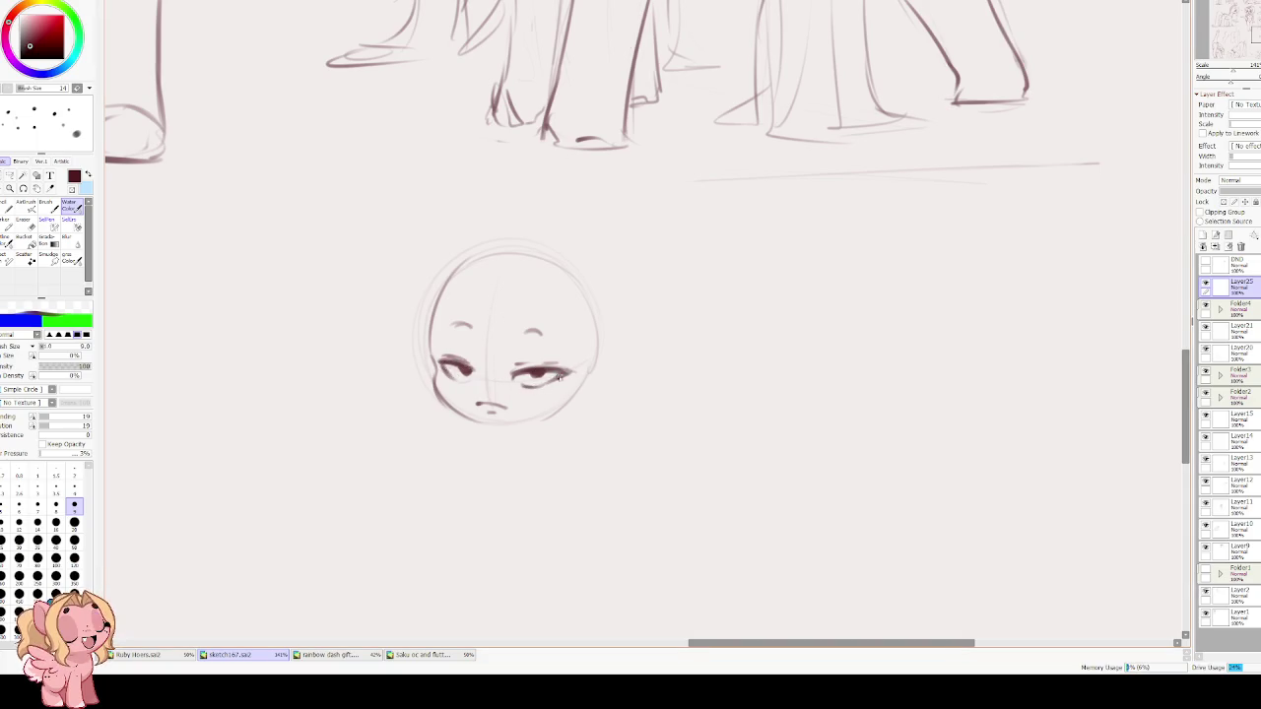
pyautogui.moveTo(526, 388); pyautogui.dragTo(563, 376)
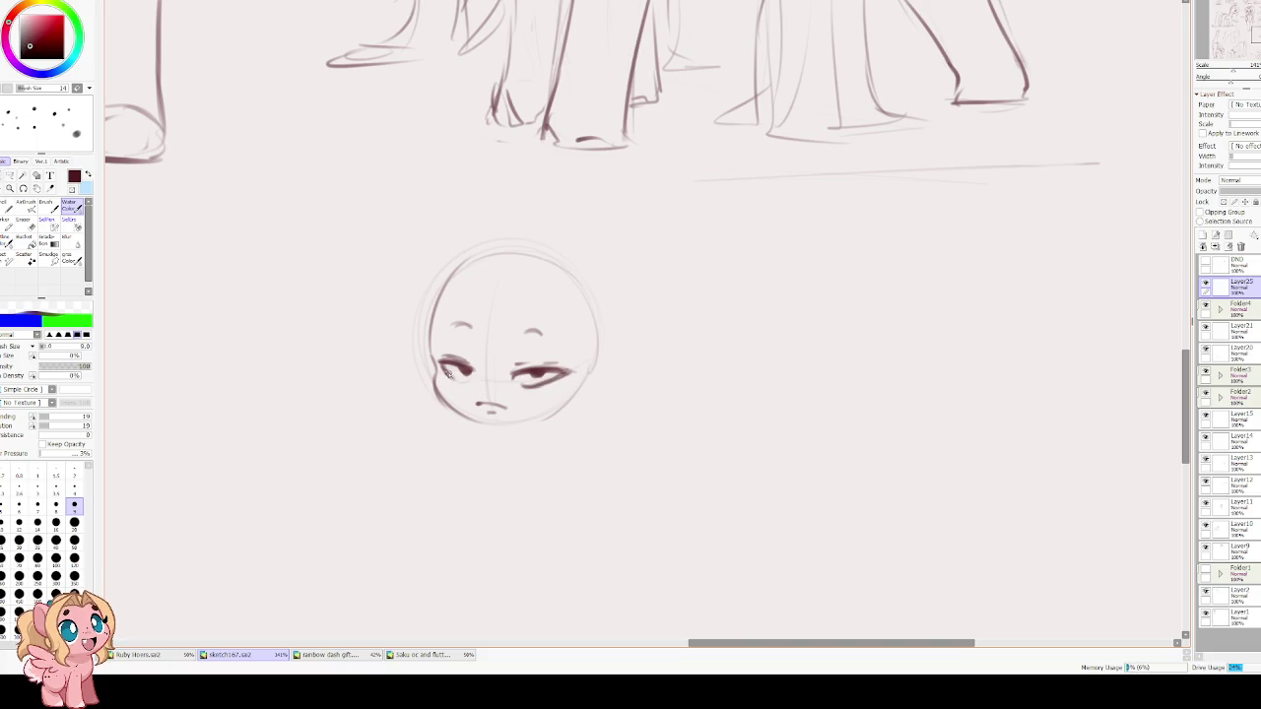
pyautogui.click(450, 385)
pyautogui.click(538, 395)
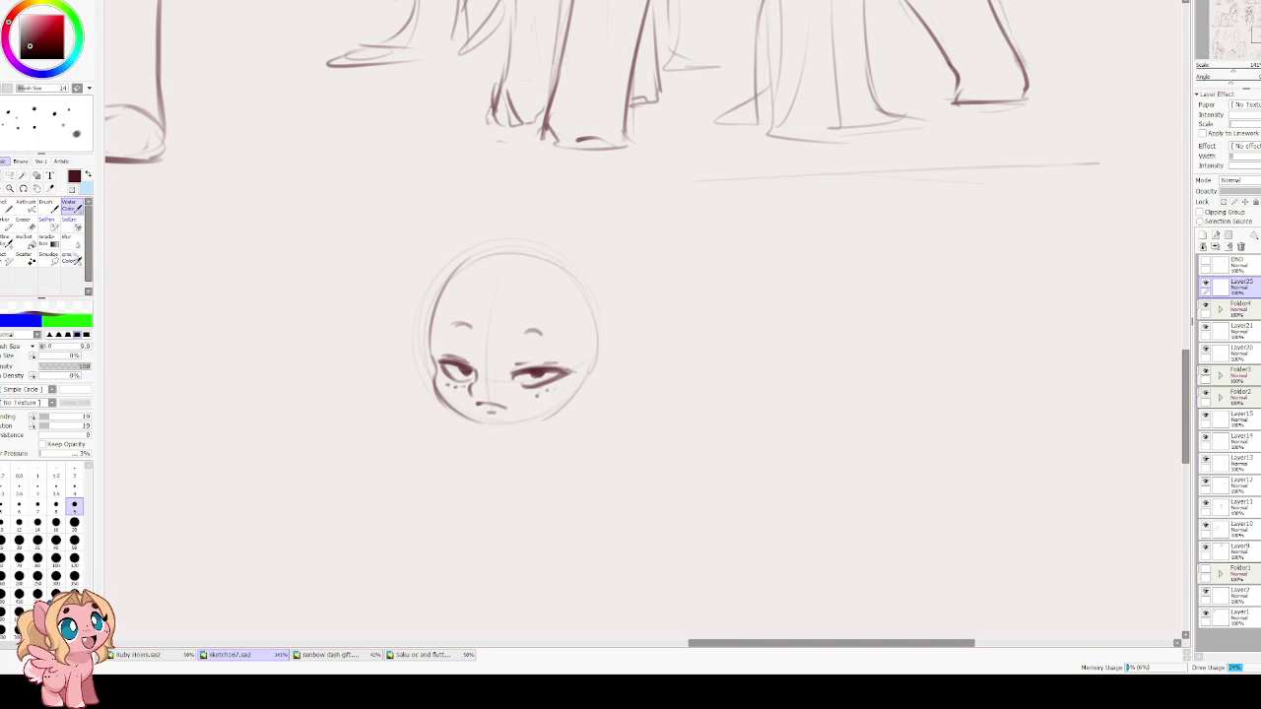
pyautogui.click(9, 176)
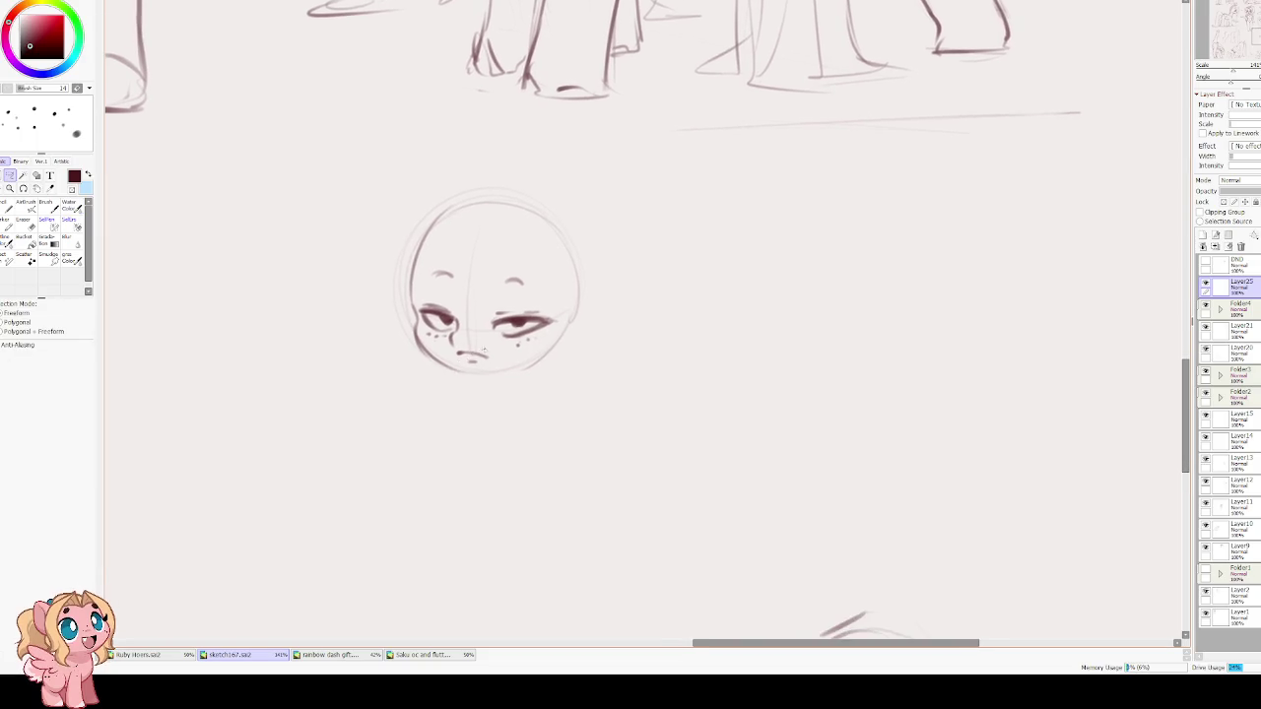
# Move the selected mouth down, shrink it slightly, and deselect.
pyautogui.hotkey('ctrl', 't')
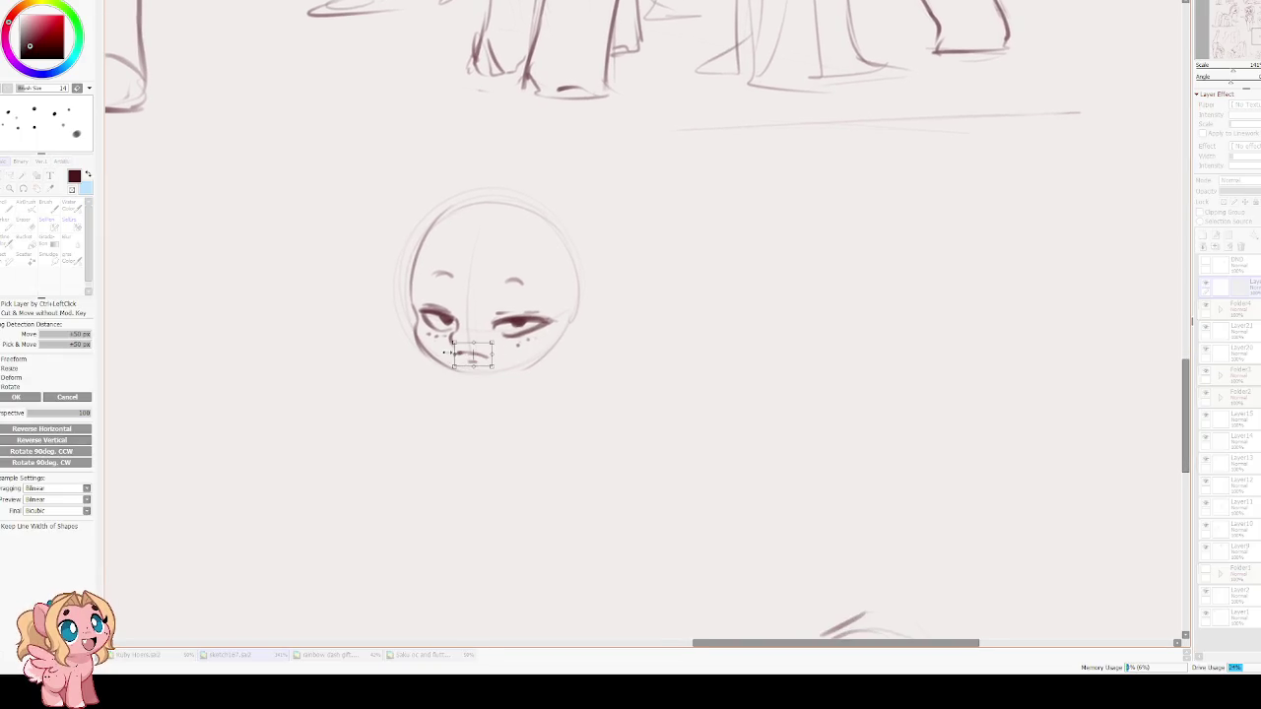
pyautogui.moveTo(455, 343); pyautogui.dragTo(475, 367)
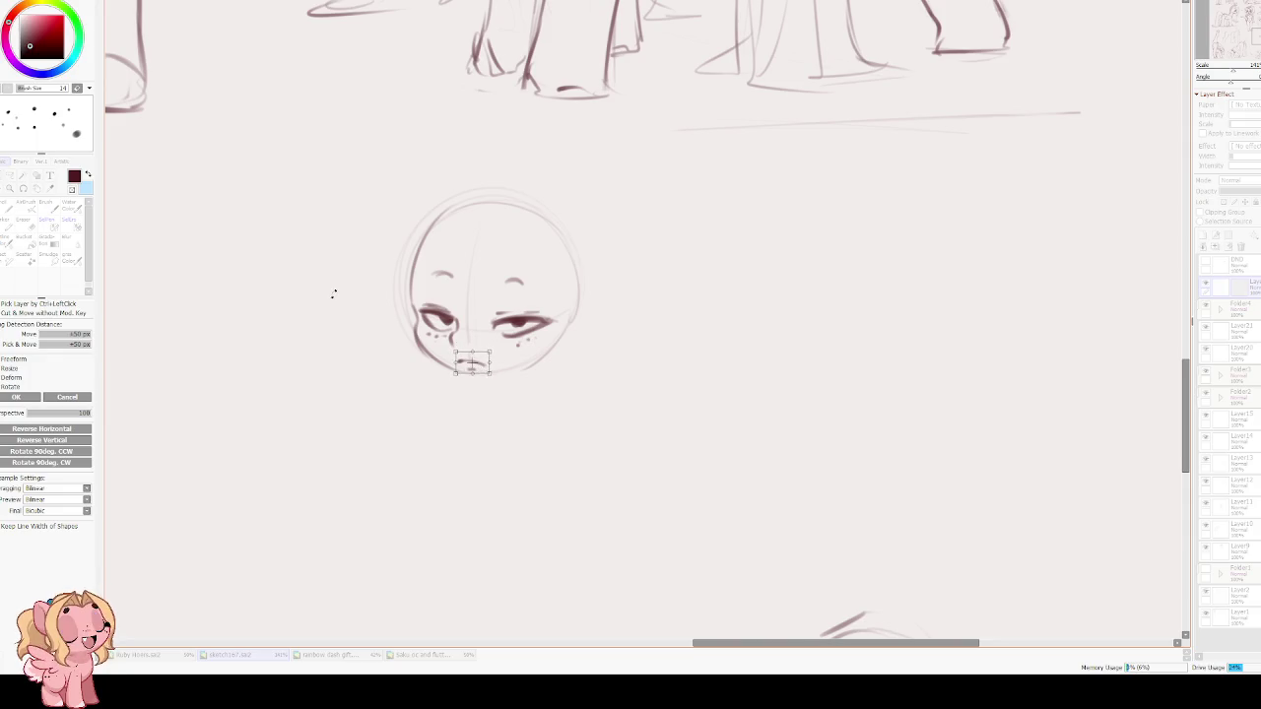
pyautogui.press('Return')
pyautogui.hotkey('ctrl', 'd')
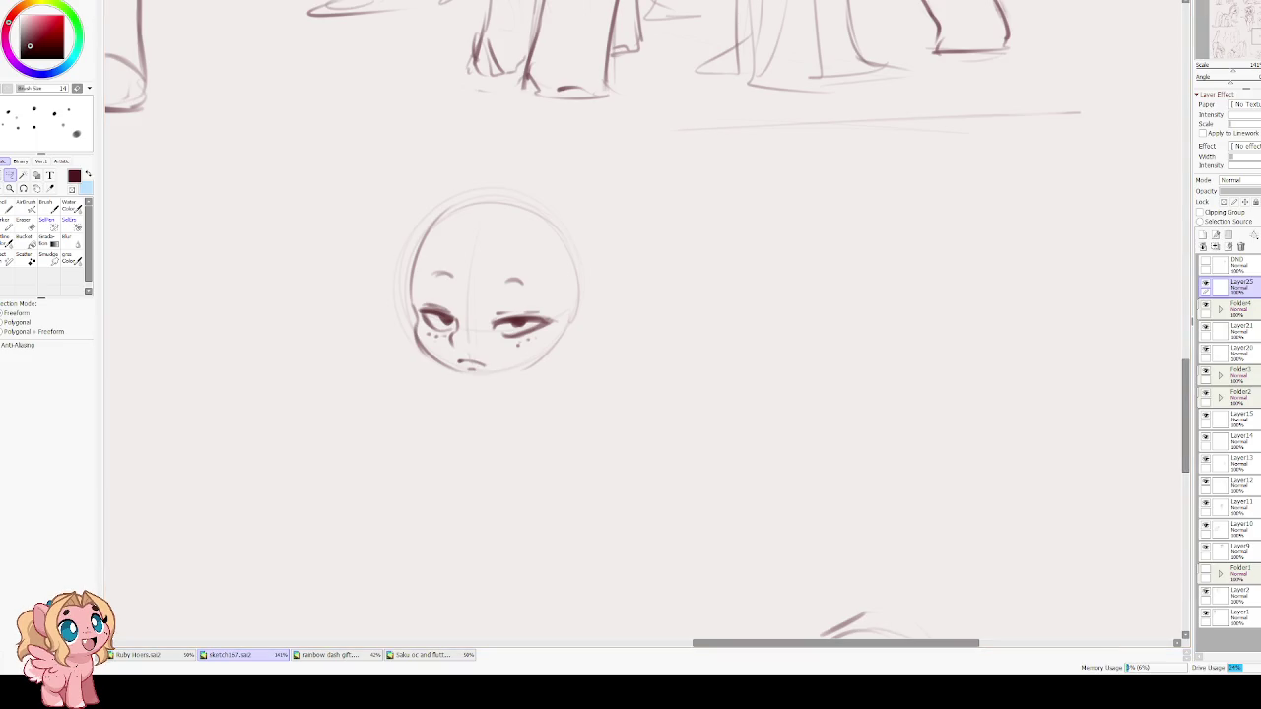
# With the brush, darken the left side of the head outline.
pyautogui.press('b')
pyautogui.scroll(3, 448, 325)
pyautogui.moveTo(440, 311); pyautogui.dragTo(422, 392)
pyautogui.hotkey('ctrl', 'z')
pyautogui.moveTo(443, 307); pyautogui.dragTo(422, 388)
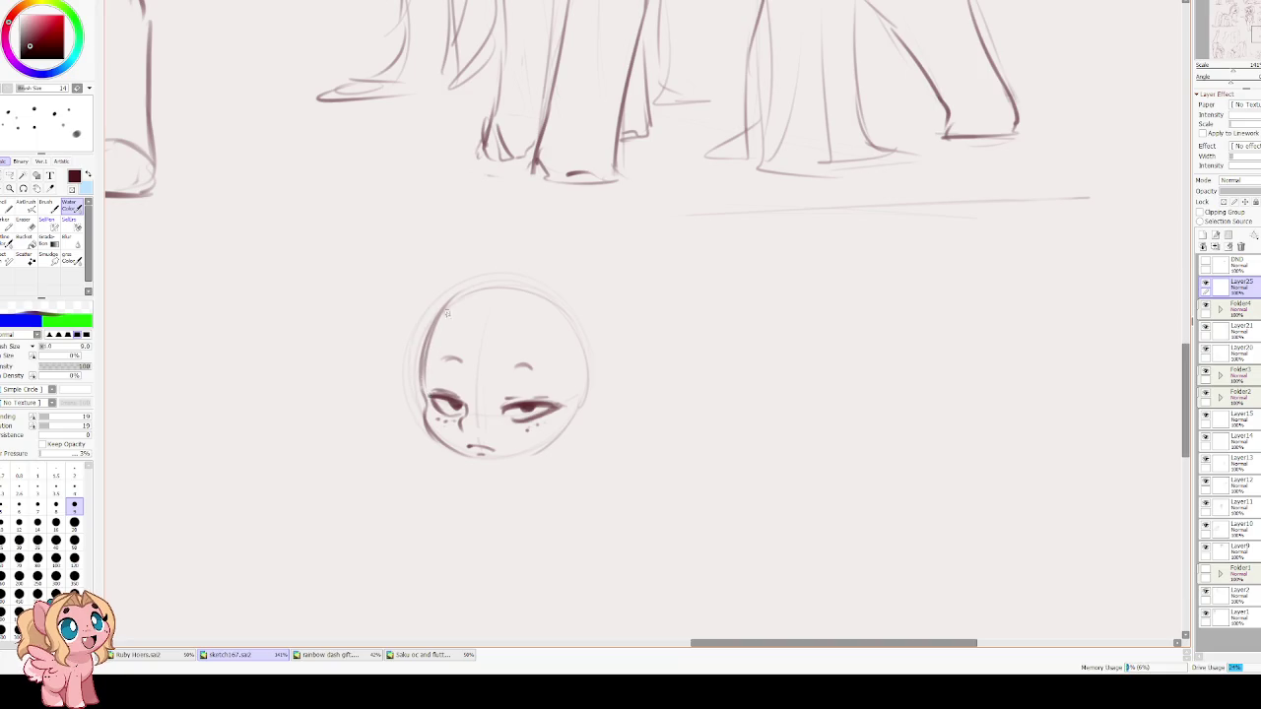
pyautogui.moveTo(494, 287); pyautogui.dragTo(578, 426)
pyautogui.hotkey('ctrl', 'z')
pyautogui.hotkey('ctrl', 'z')
pyautogui.moveTo(458, 292); pyautogui.dragTo(418, 377)
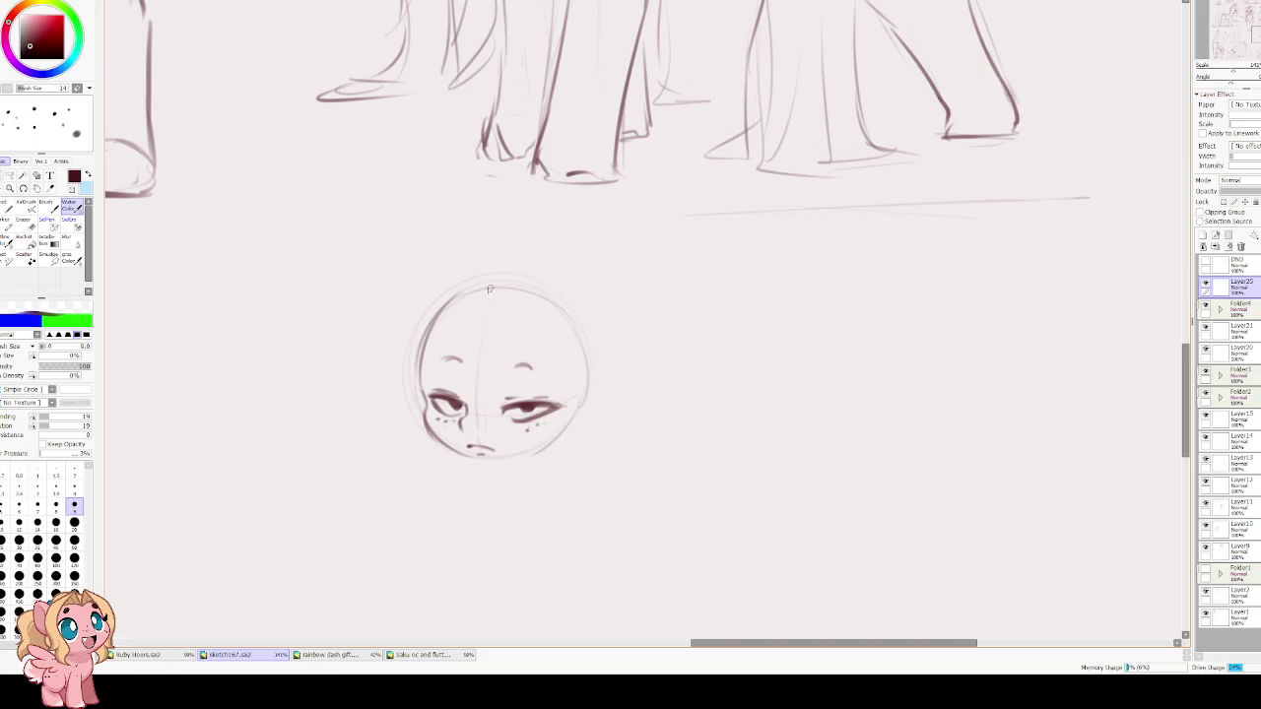
# Darken the lower-right head outline and draw the pointed right ear on top.
pyautogui.moveTo(581, 382)
pyautogui.mouseDown()
pyautogui.moveTo(558, 441)
pyautogui.moveTo(507, 459)
pyautogui.mouseUp()
pyautogui.hotkey('ctrl', 'z')
pyautogui.moveTo(587, 392)
pyautogui.mouseDown()
pyautogui.moveTo(523, 459)
pyautogui.moveTo(495, 461)
pyautogui.mouseUp()
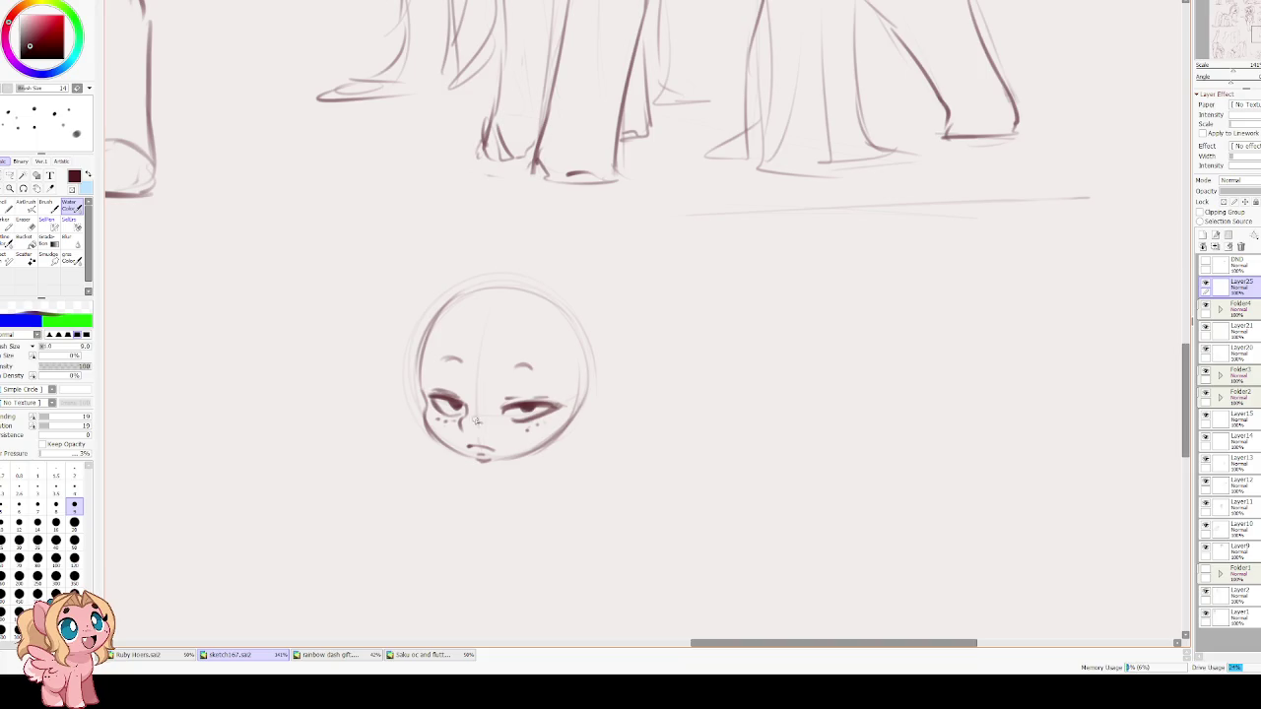
pyautogui.scroll(-1, 490, 355)
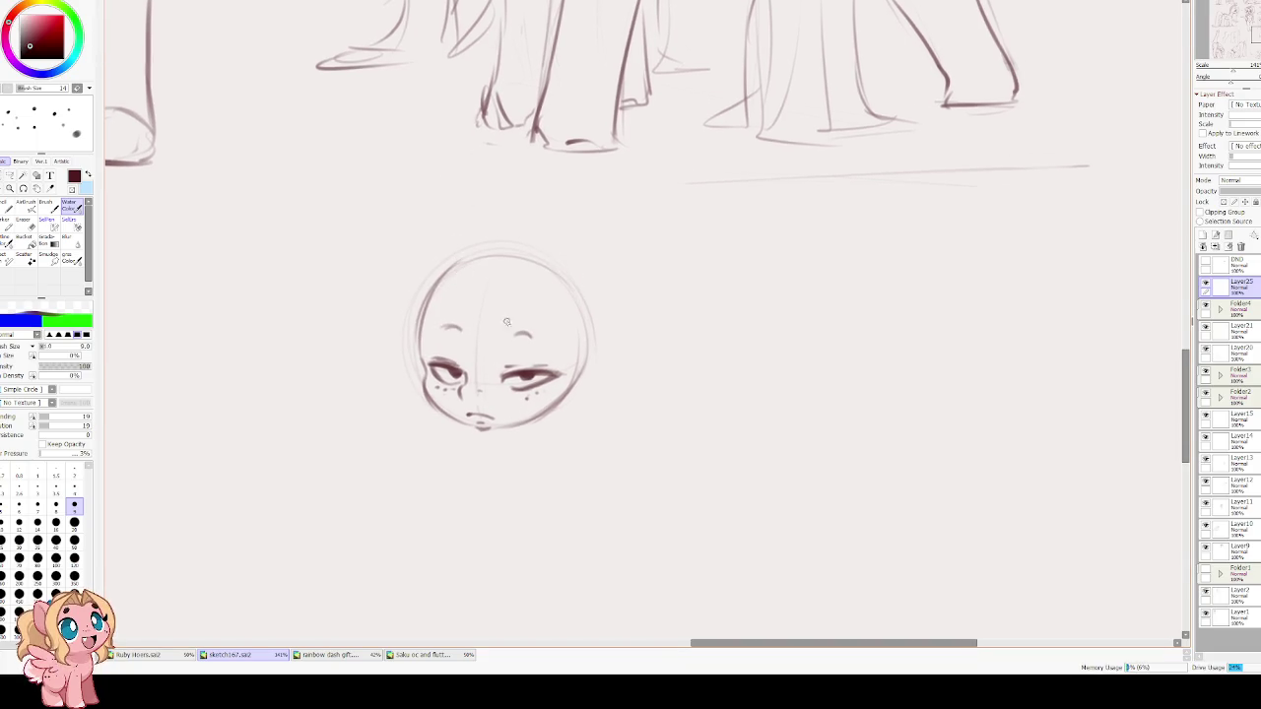
pyautogui.moveTo(540, 280); pyautogui.dragTo(592, 335)
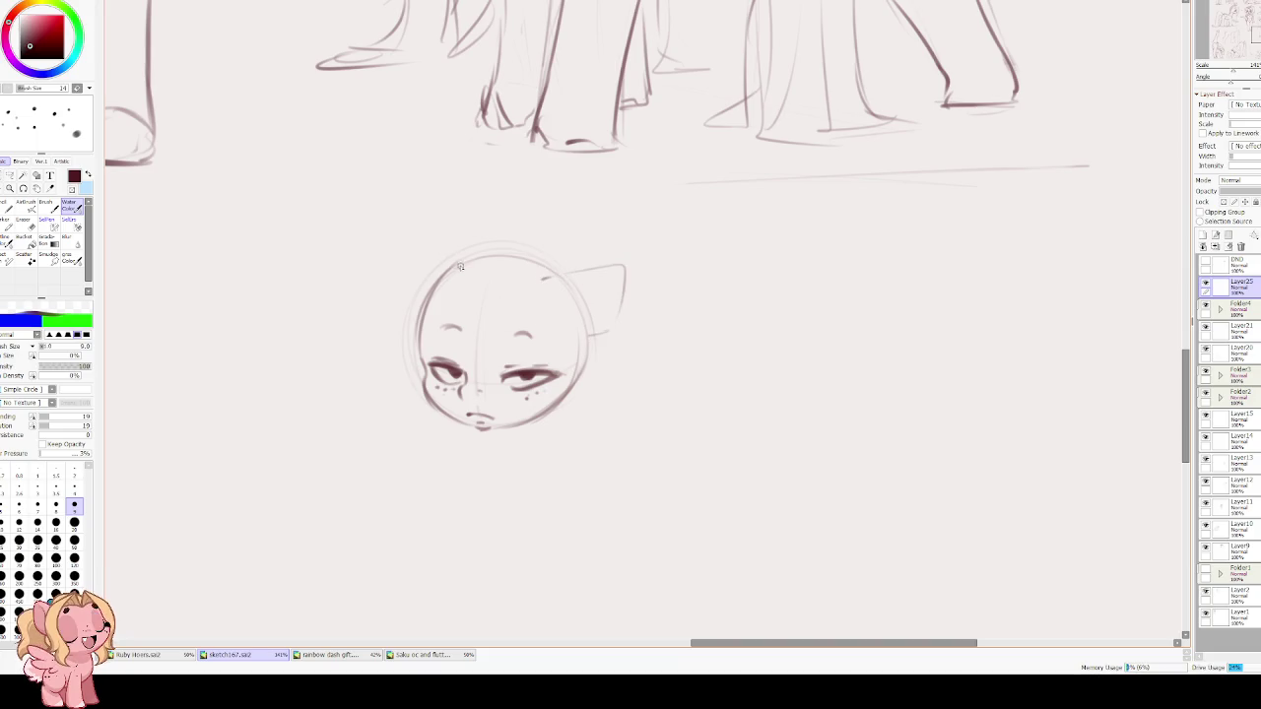
# Draw the left ear, retrace the right ear, and darken the head's left outline.
pyautogui.moveTo(451, 262)
pyautogui.mouseDown()
pyautogui.moveTo(395, 273)
pyautogui.moveTo(413, 321)
pyautogui.mouseUp()
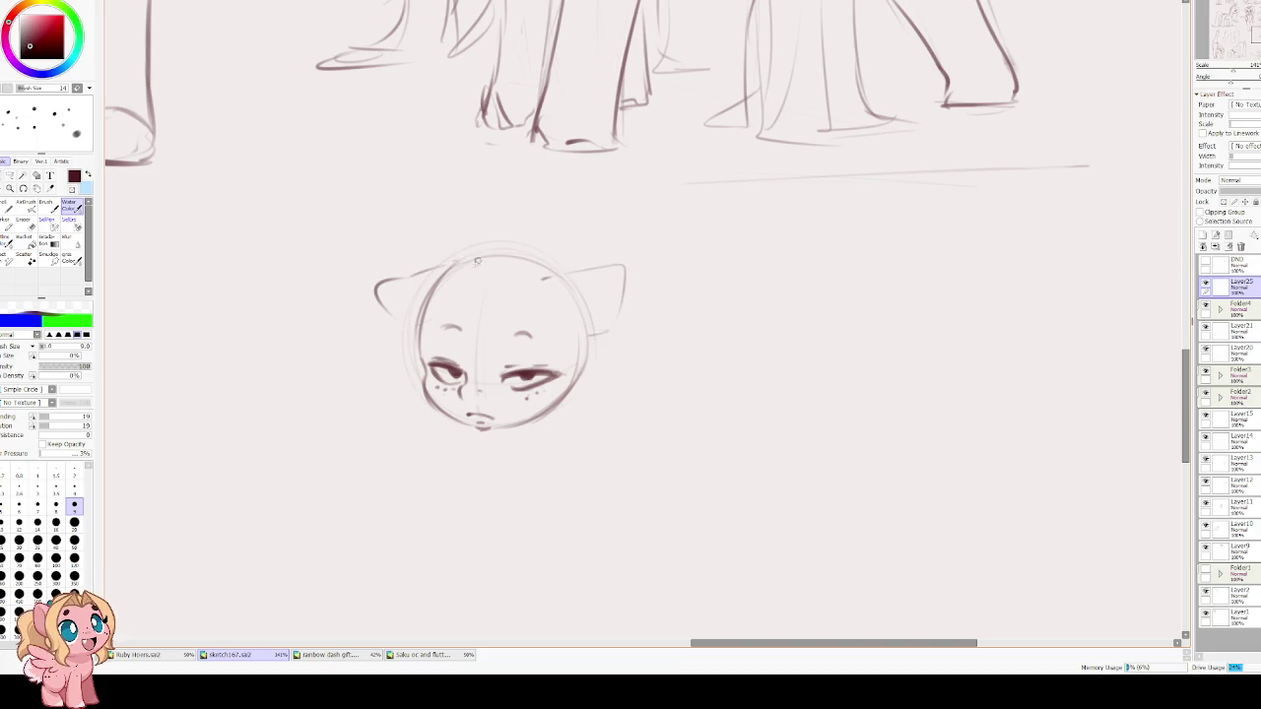
pyautogui.moveTo(542, 279); pyautogui.dragTo(591, 335)
pyautogui.hotkey('ctrl', 'z')
pyautogui.hotkey('ctrl', 'z')
pyautogui.hotkey('ctrl', 'z')
pyautogui.moveTo(555, 277)
pyautogui.mouseDown()
pyautogui.moveTo(620, 281)
pyautogui.moveTo(592, 344)
pyautogui.mouseUp()
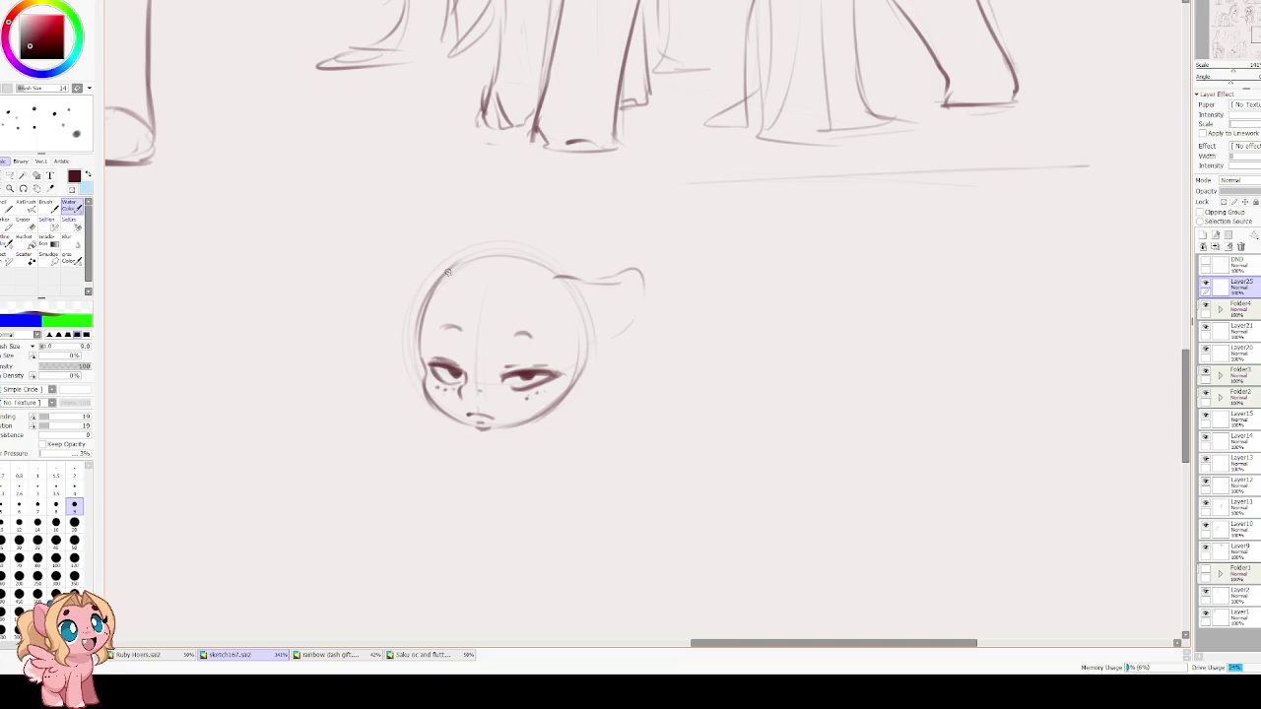
pyautogui.moveTo(395, 227); pyautogui.dragTo(409, 283)
pyautogui.hotkey('ctrl', 'z')
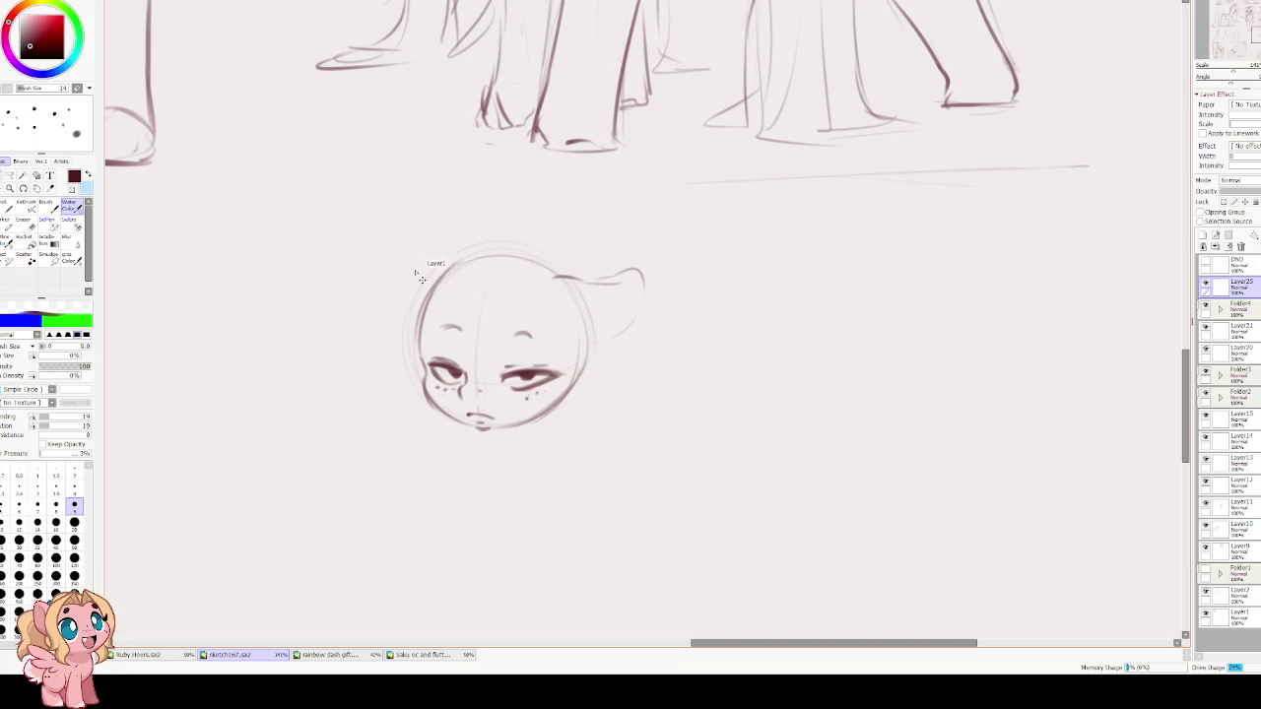
pyautogui.moveTo(456, 263); pyautogui.dragTo(394, 319)
pyautogui.hotkey('ctrl', 'z')
pyautogui.moveTo(427, 263)
pyautogui.mouseDown()
pyautogui.moveTo(394, 268)
pyautogui.moveTo(407, 308)
pyautogui.mouseUp()
pyautogui.moveTo(453, 267); pyautogui.dragTo(419, 350)
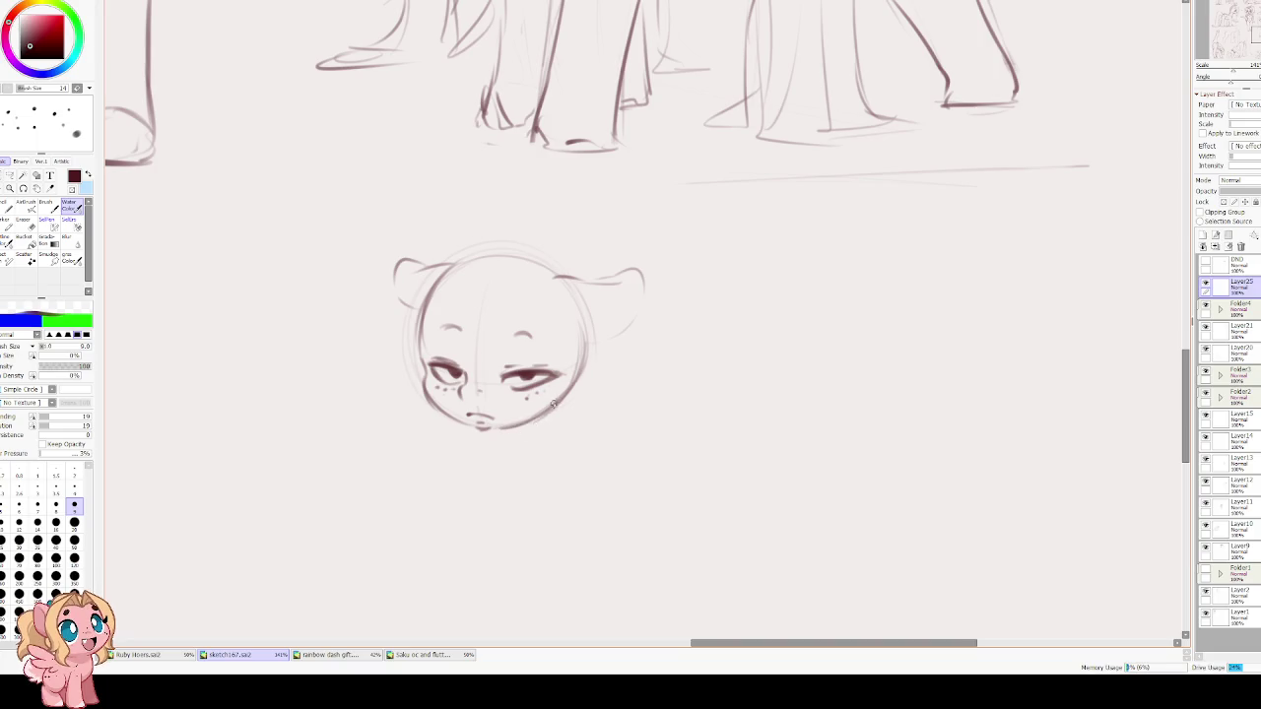
# Add arched eyebrows over both eyes and darken the right eye's upper lid.
pyautogui.moveTo(480, 394); pyautogui.dragTo(488, 371)
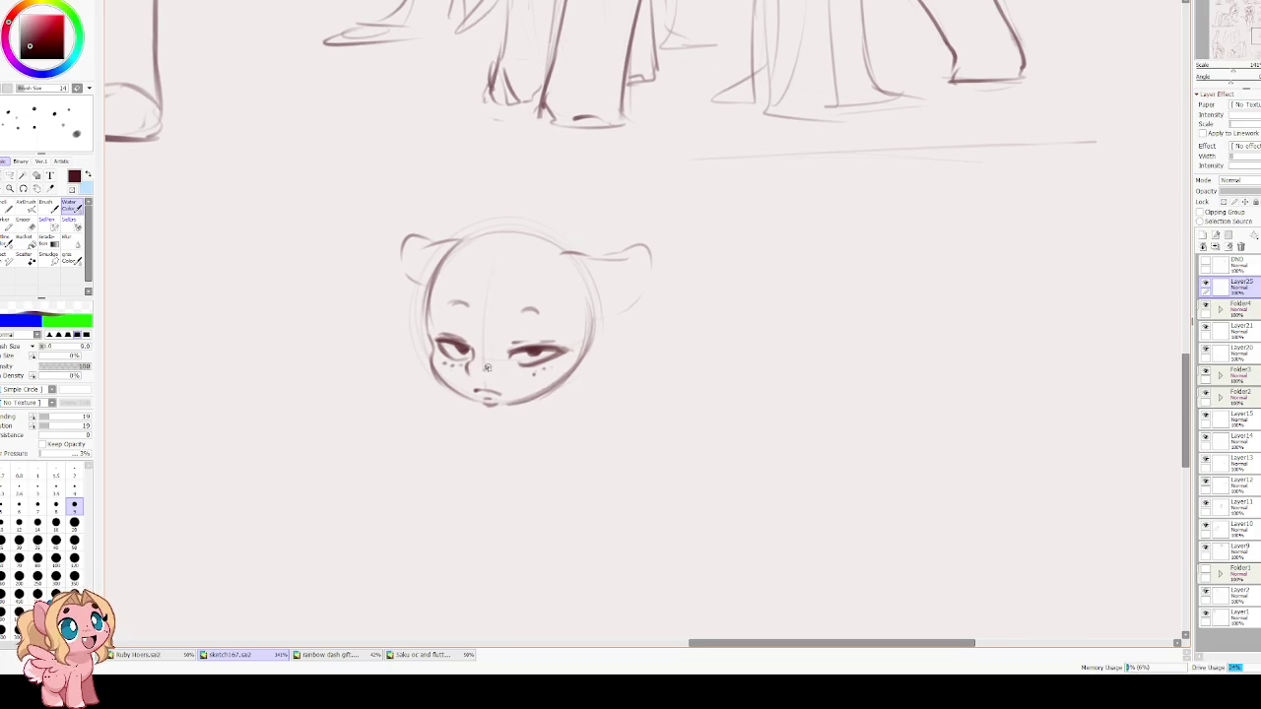
pyautogui.moveTo(518, 315); pyautogui.dragTo(540, 313)
pyautogui.moveTo(449, 307); pyautogui.dragTo(471, 309)
pyautogui.moveTo(503, 400); pyautogui.dragTo(467, 379)
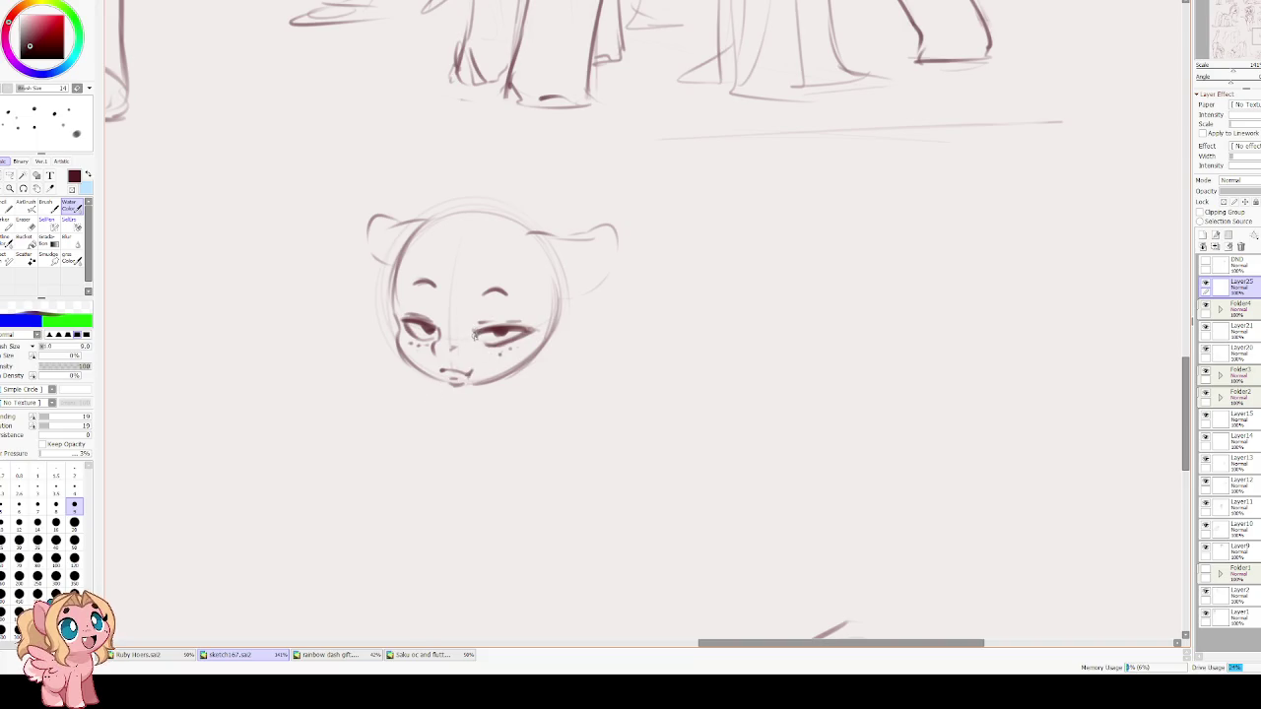
pyautogui.moveTo(507, 326); pyautogui.dragTo(538, 325)
# Sketch the first neck and chest lines below the chin.
pyautogui.moveTo(465, 386); pyautogui.dragTo(470, 396)
pyautogui.moveTo(529, 361)
pyautogui.mouseDown()
pyautogui.moveTo(535, 380)
pyautogui.moveTo(678, 237)
pyautogui.mouseUp()
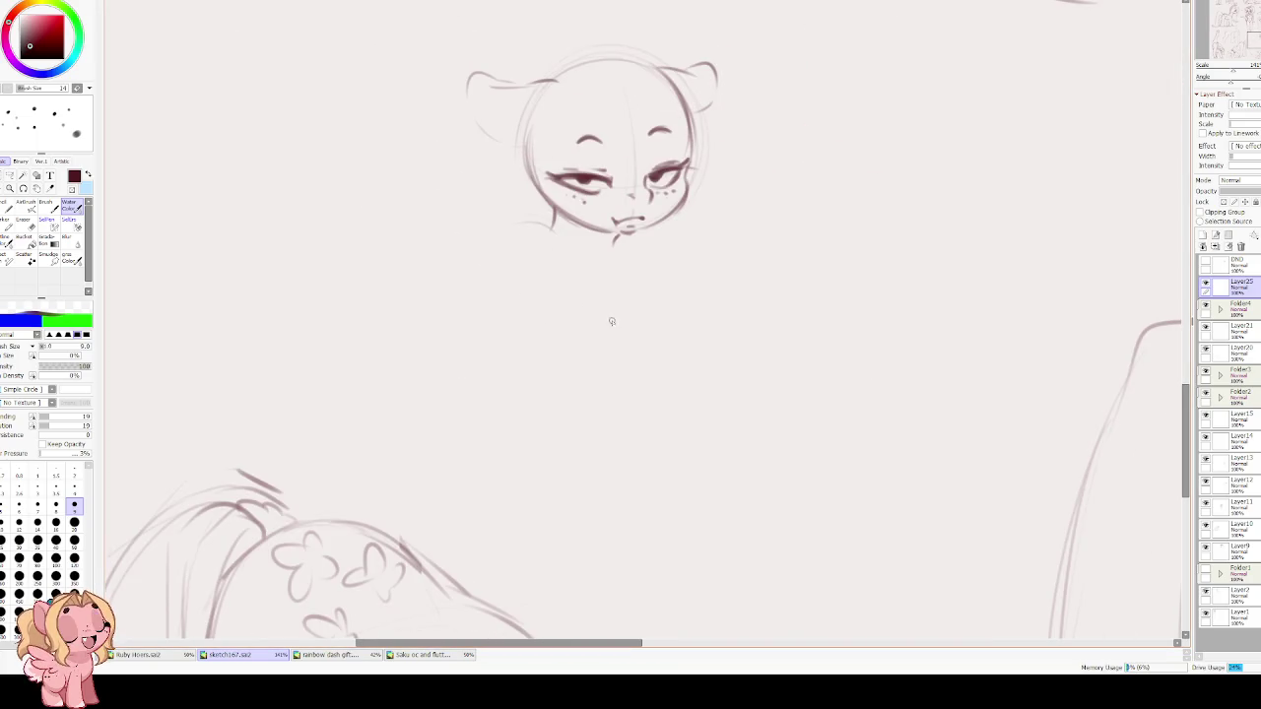
pyautogui.moveTo(558, 213)
pyautogui.mouseDown()
pyautogui.moveTo(552, 244)
pyautogui.moveTo(570, 256)
pyautogui.mouseUp()
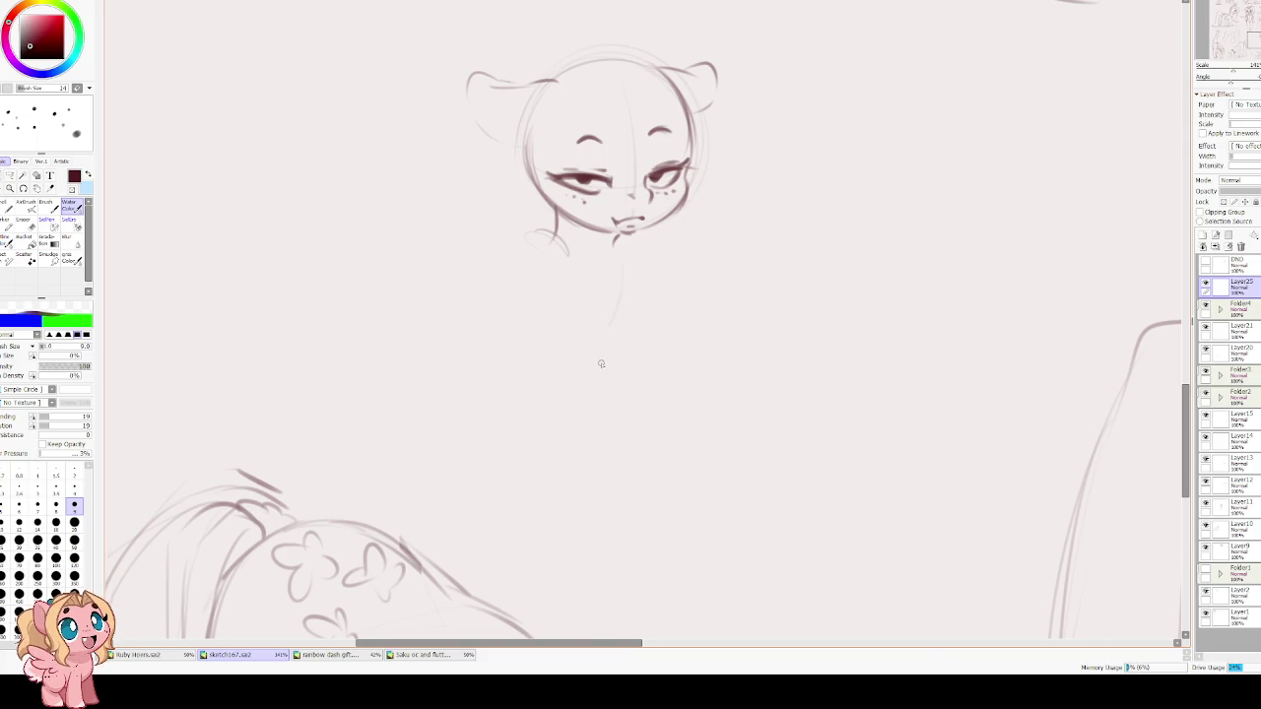
# Sketch the chest line under the chin and the curved back, flipping the view to check proportions.
pyautogui.press('h')
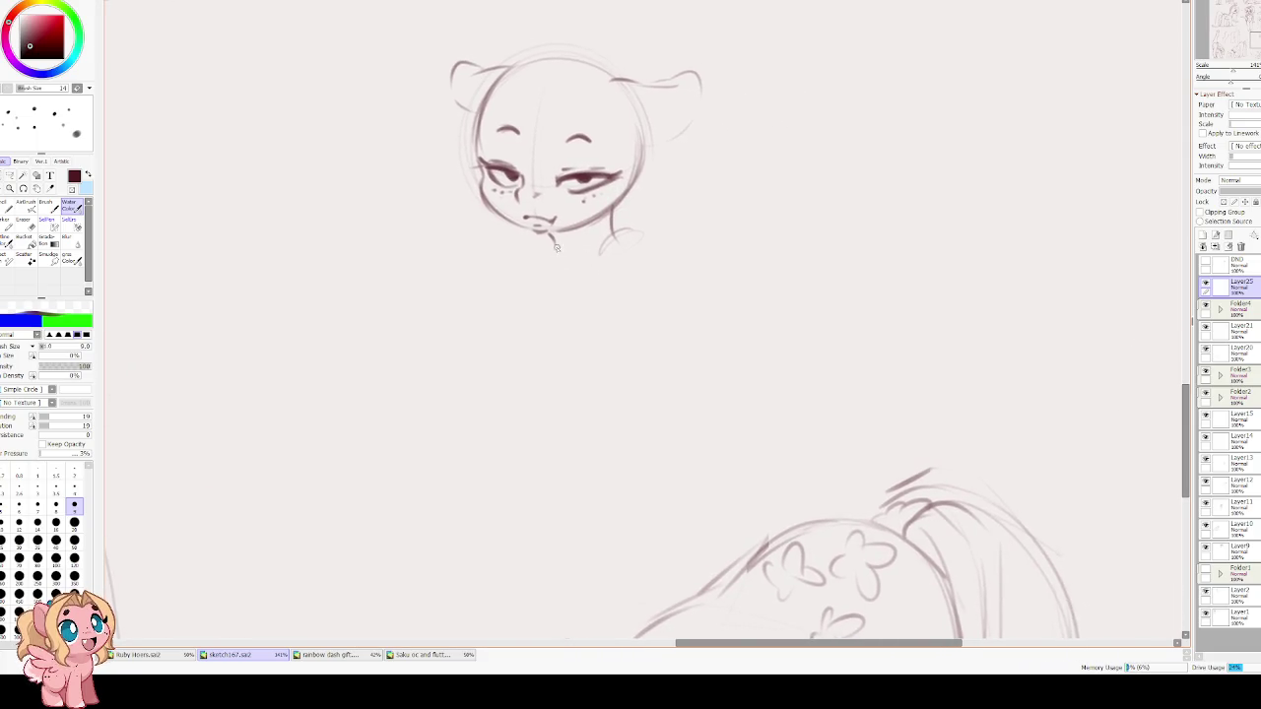
pyautogui.moveTo(547, 278); pyautogui.dragTo(552, 319)
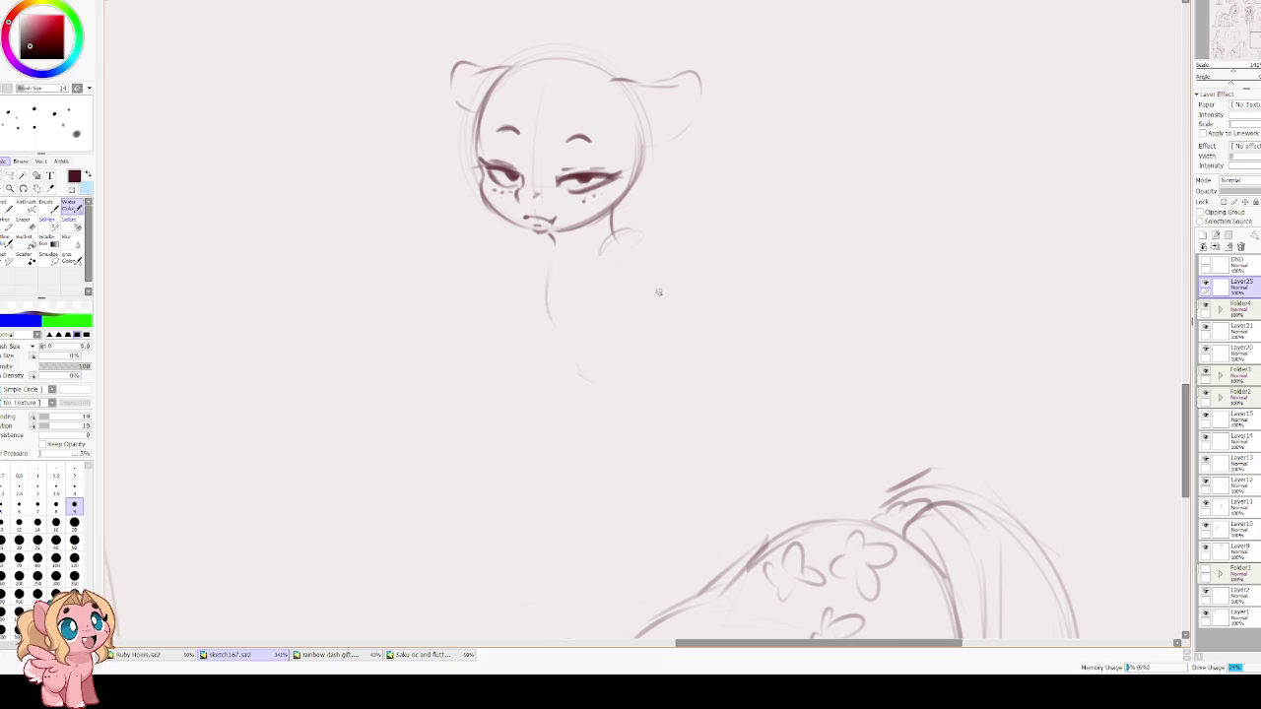
pyautogui.moveTo(637, 264); pyautogui.dragTo(653, 303)
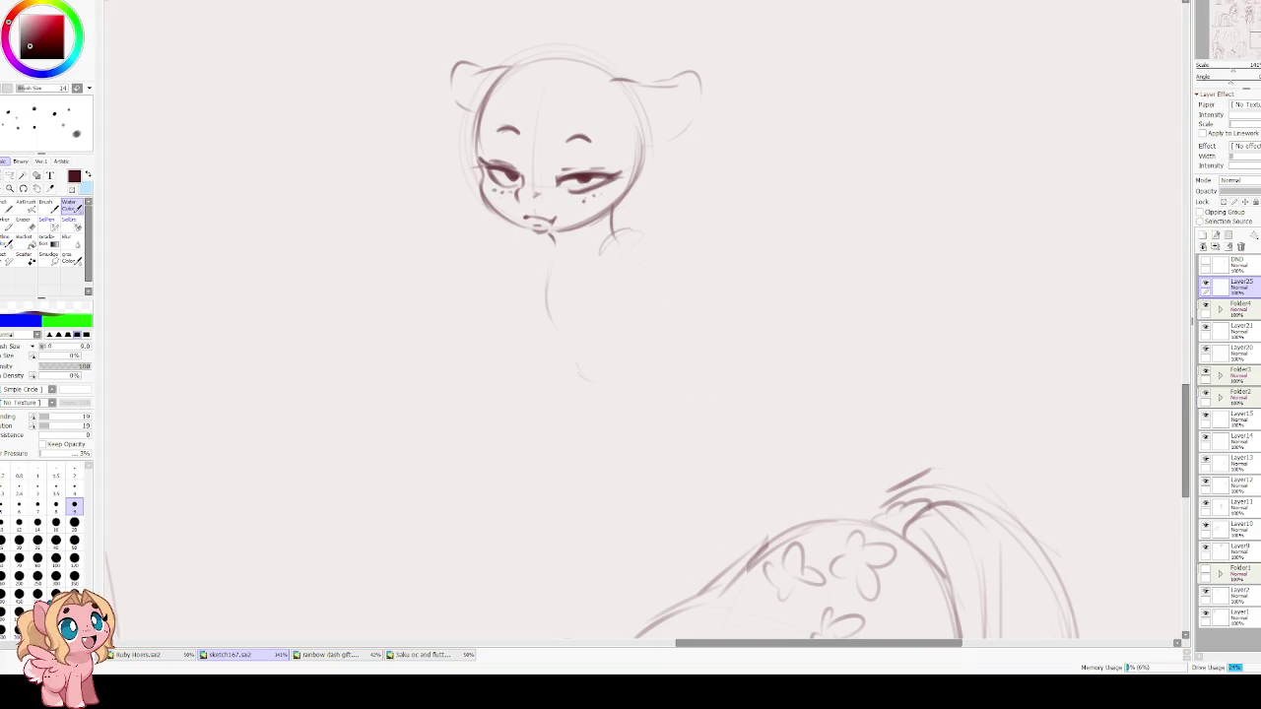
pyautogui.press('h')
pyautogui.moveTo(649, 258); pyautogui.dragTo(611, 327)
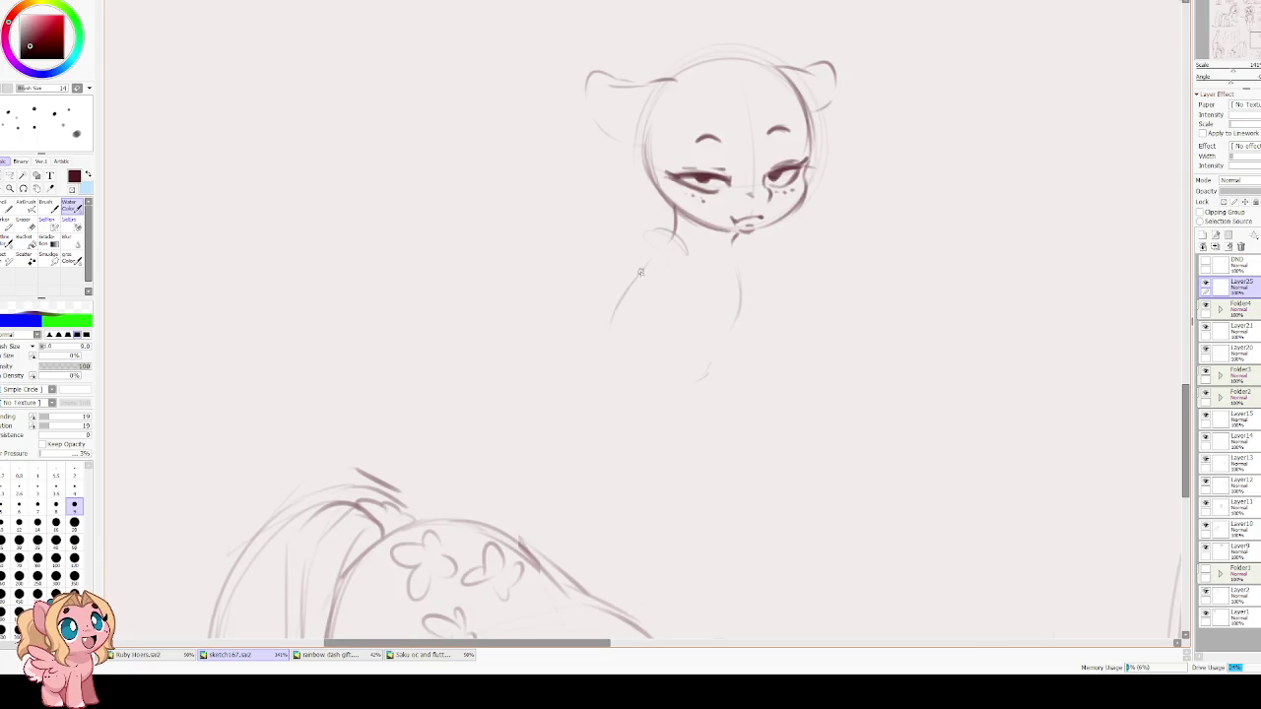
pyautogui.press('h')
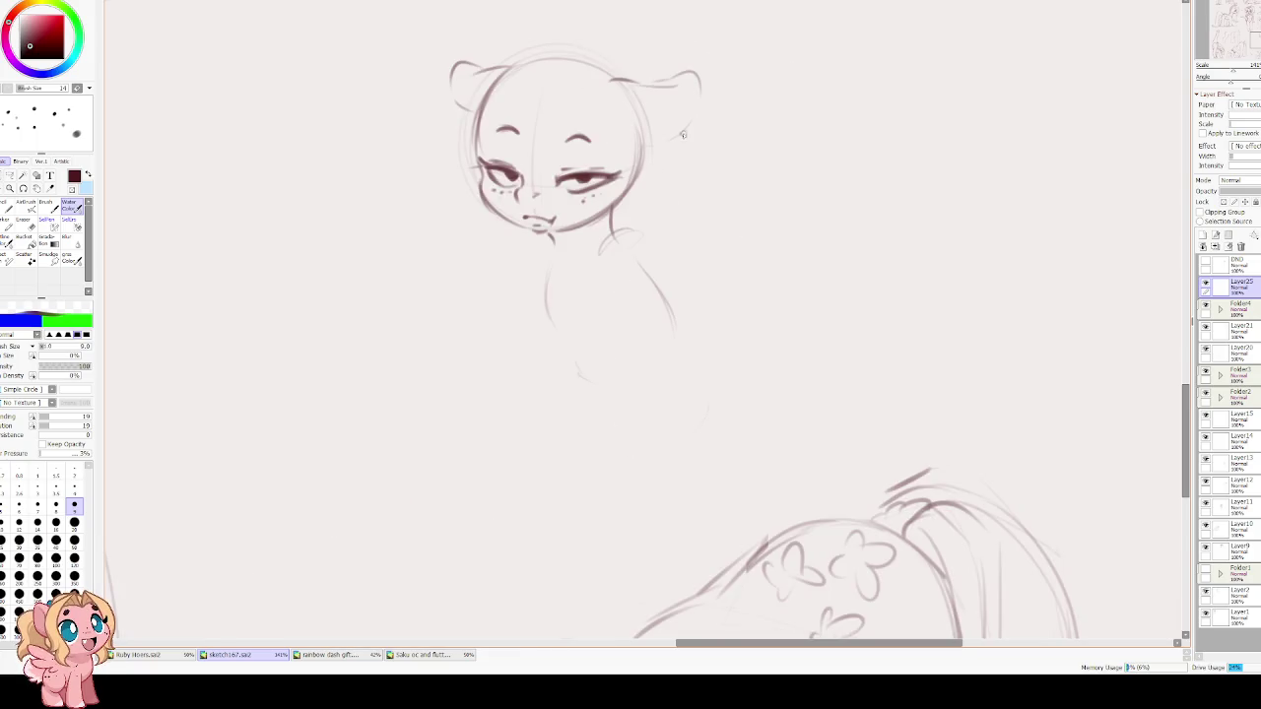
# Add the haunch curve below the chest, a left torso curve and a small front-leg curve.
pyautogui.scroll(-1, 591, 394)
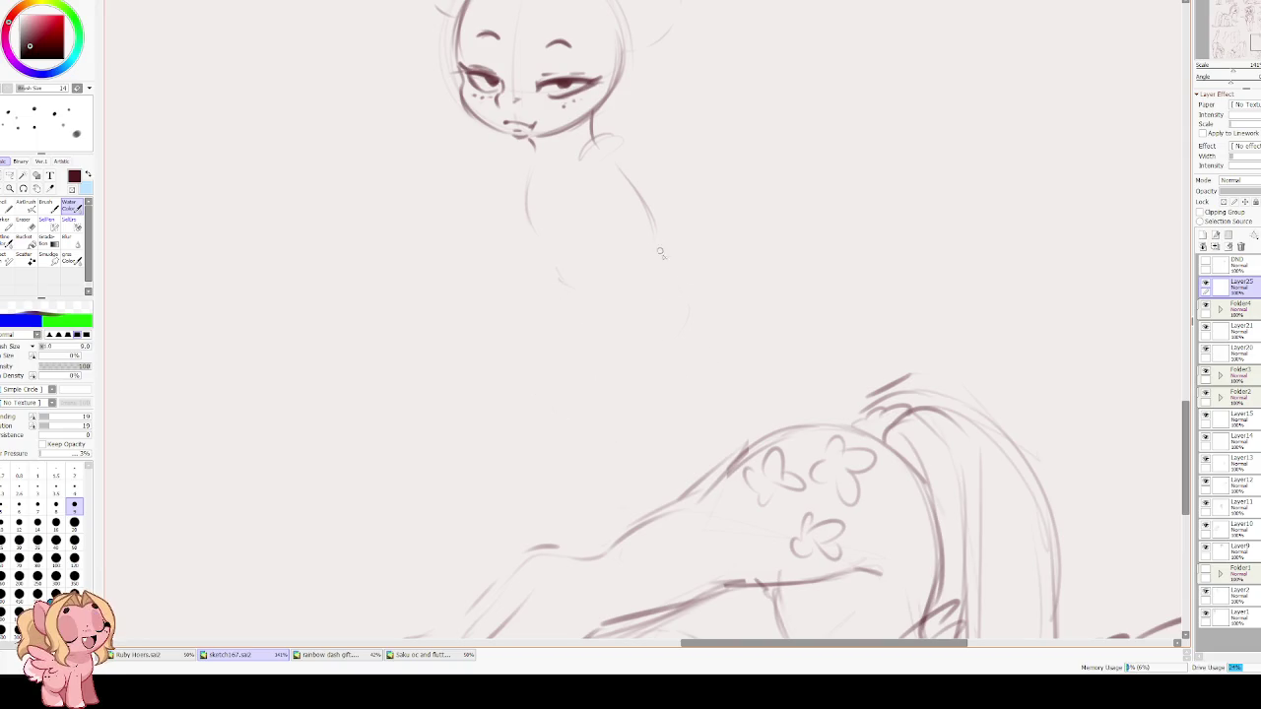
pyautogui.moveTo(613, 292); pyautogui.dragTo(574, 377)
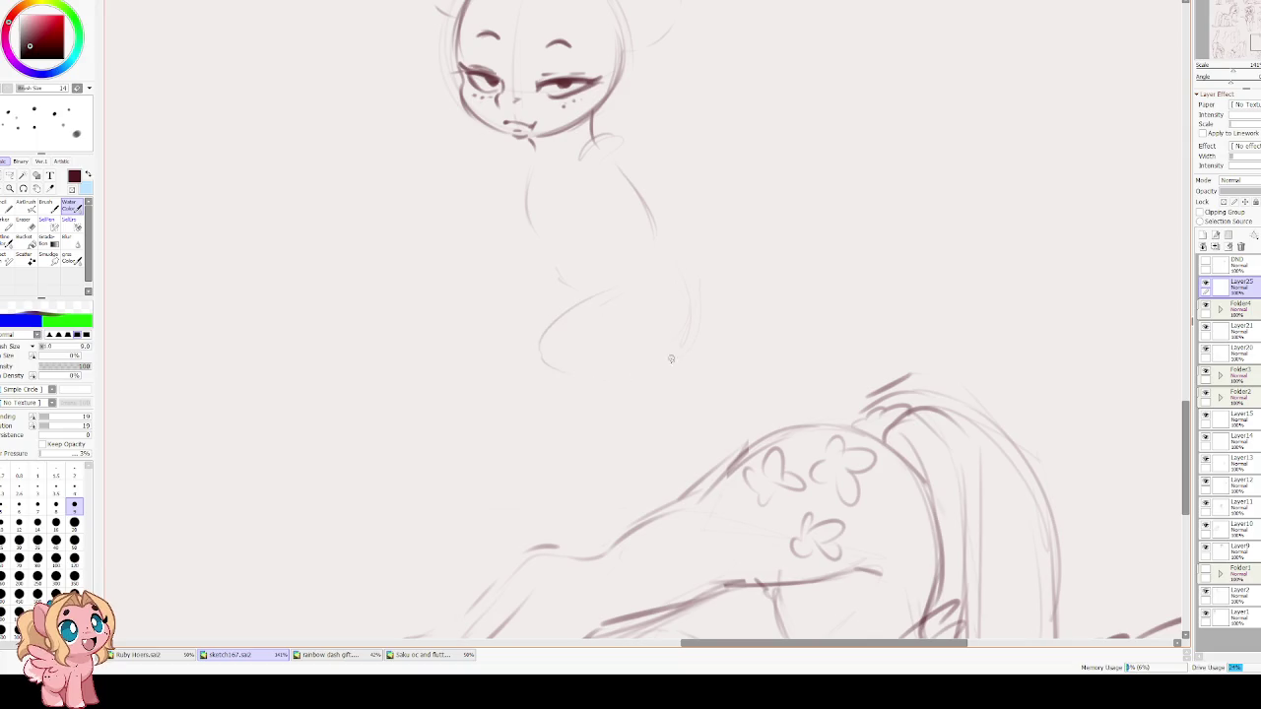
pyautogui.moveTo(521, 288); pyautogui.dragTo(499, 347)
pyautogui.moveTo(510, 236); pyautogui.dragTo(539, 267)
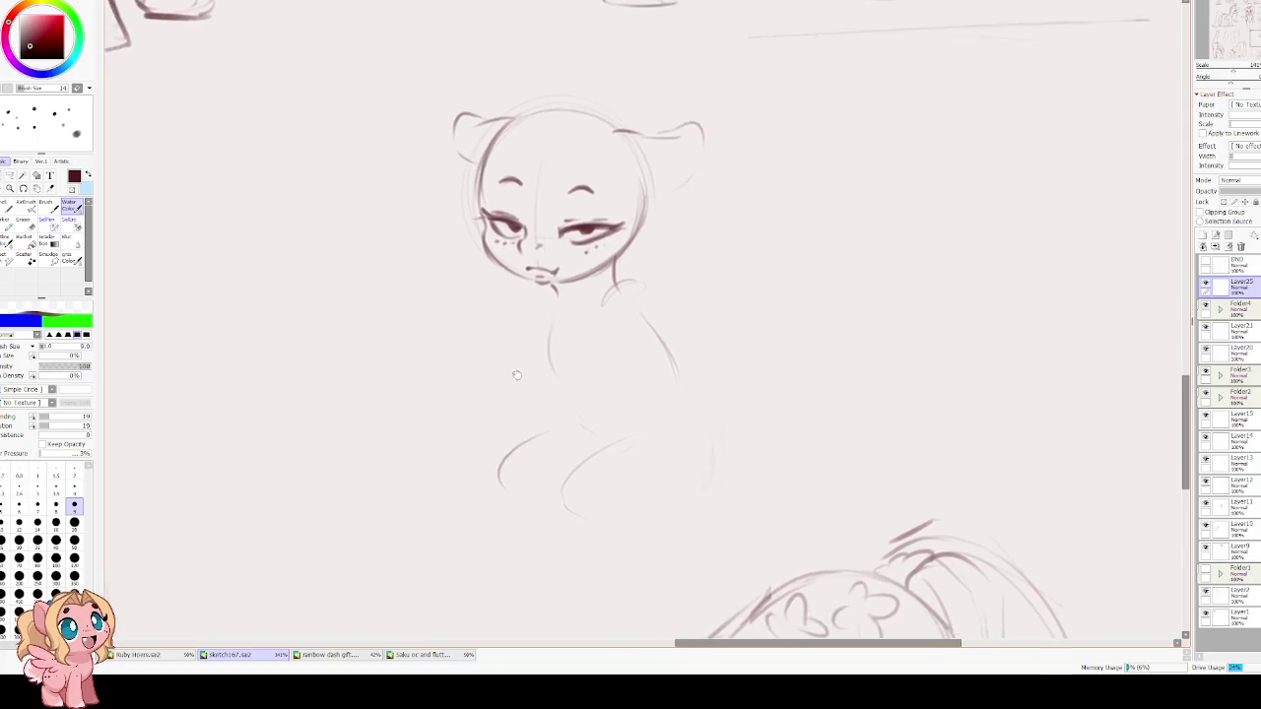
pyautogui.click(9, 175)
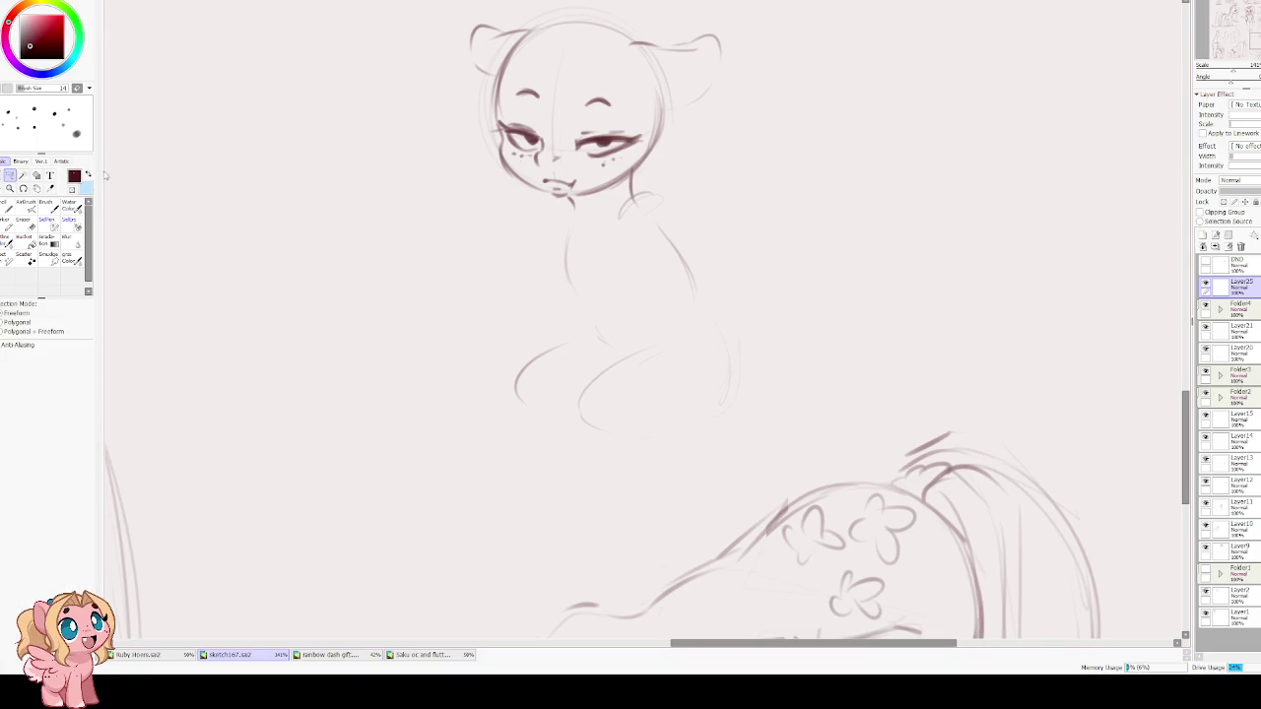
# Lasso the head, shrink it slightly and nudge it right and down over the body.
pyautogui.moveTo(528, 113); pyautogui.dragTo(461, 339)
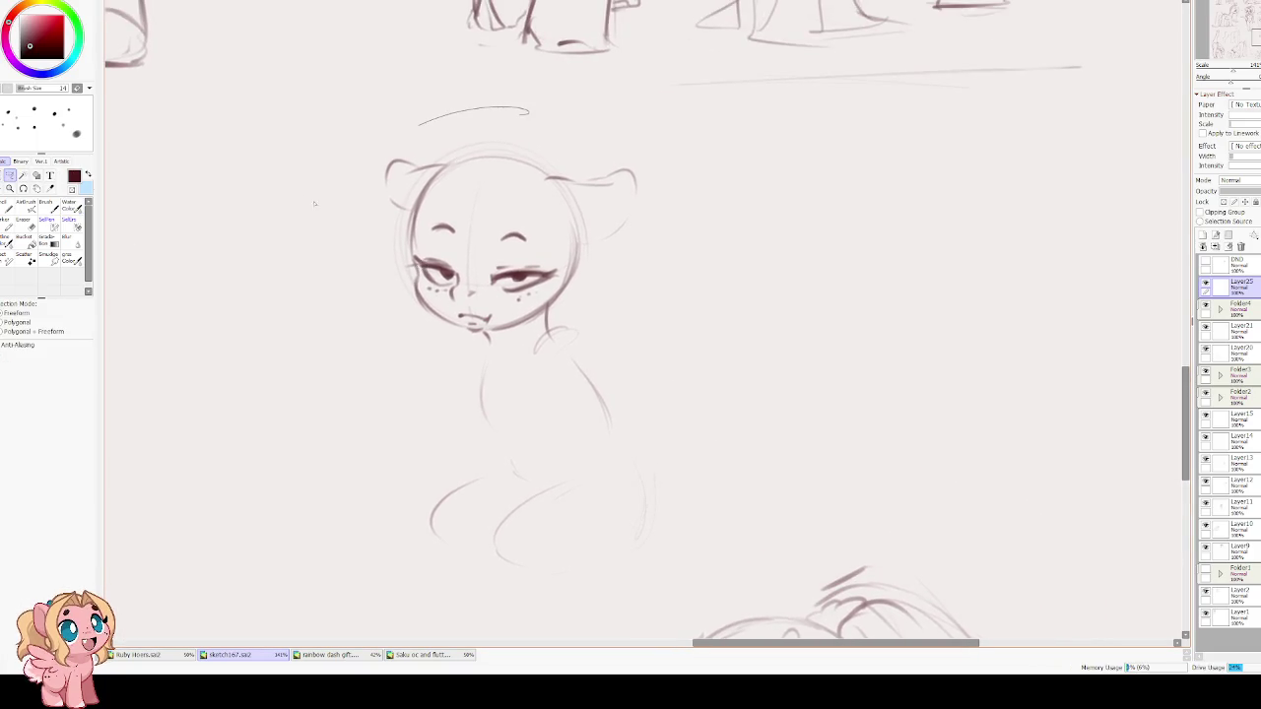
pyautogui.moveTo(592, 302); pyautogui.dragTo(530, 112)
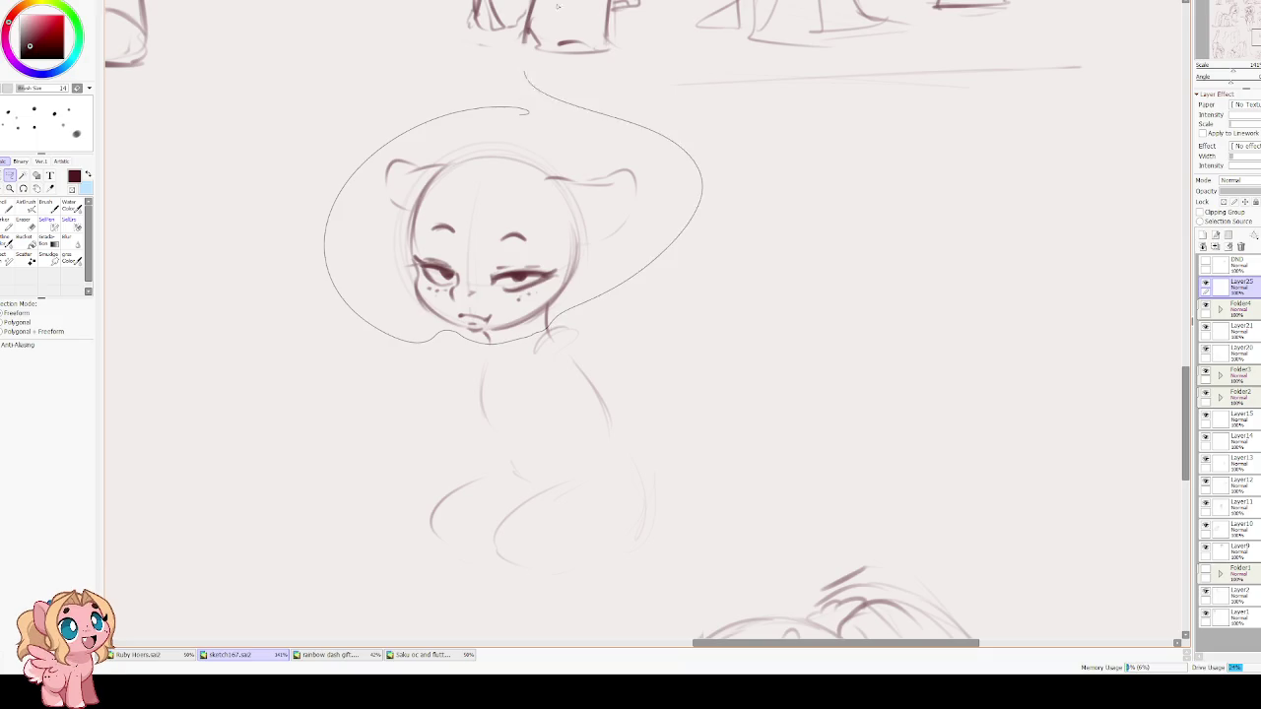
pyautogui.hotkey('ctrl', 't')
pyautogui.moveTo(635, 141); pyautogui.dragTo(609, 155)
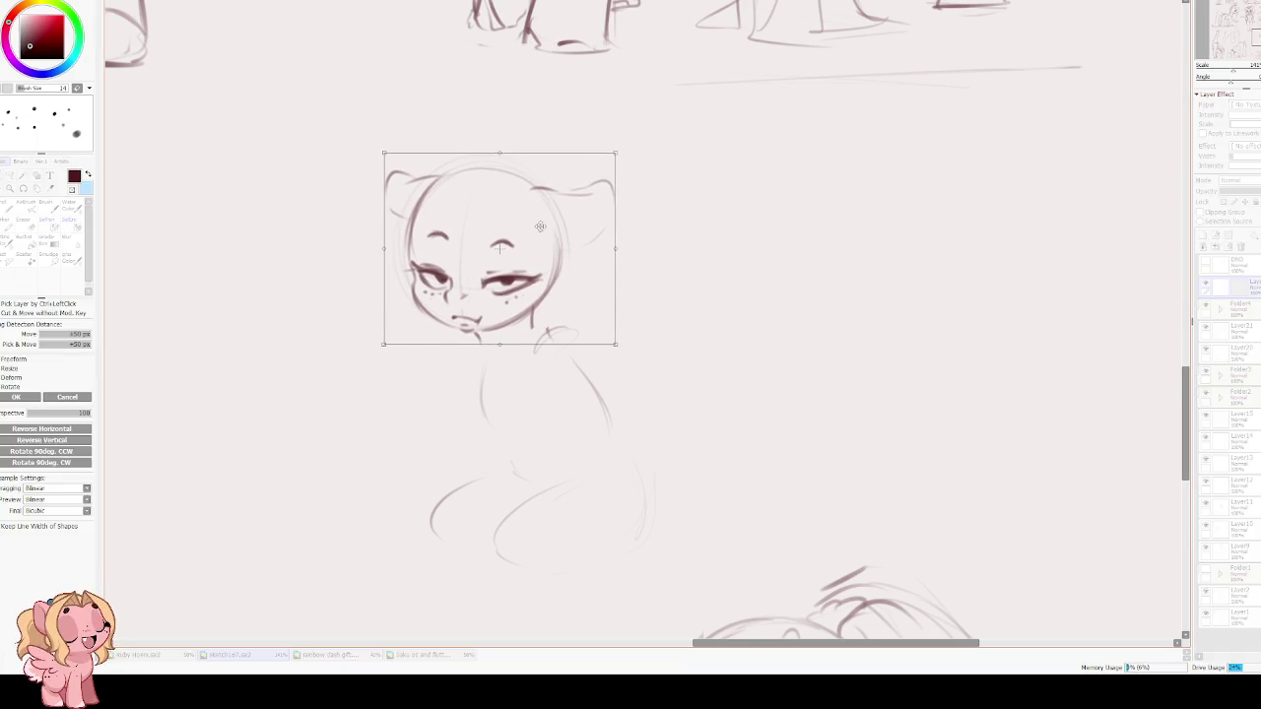
pyautogui.moveTo(538, 231); pyautogui.dragTo(552, 228)
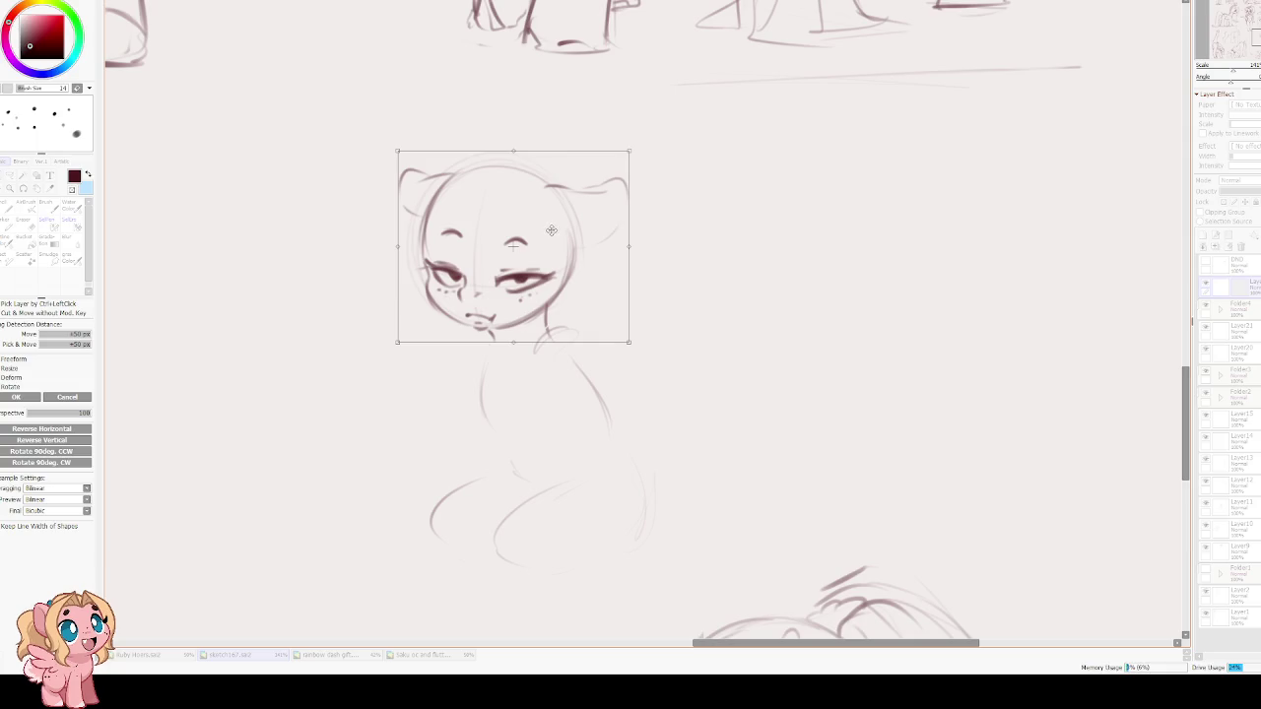
pyautogui.moveTo(630, 151); pyautogui.dragTo(619, 155)
pyautogui.moveTo(551, 222); pyautogui.dragTo(557, 223)
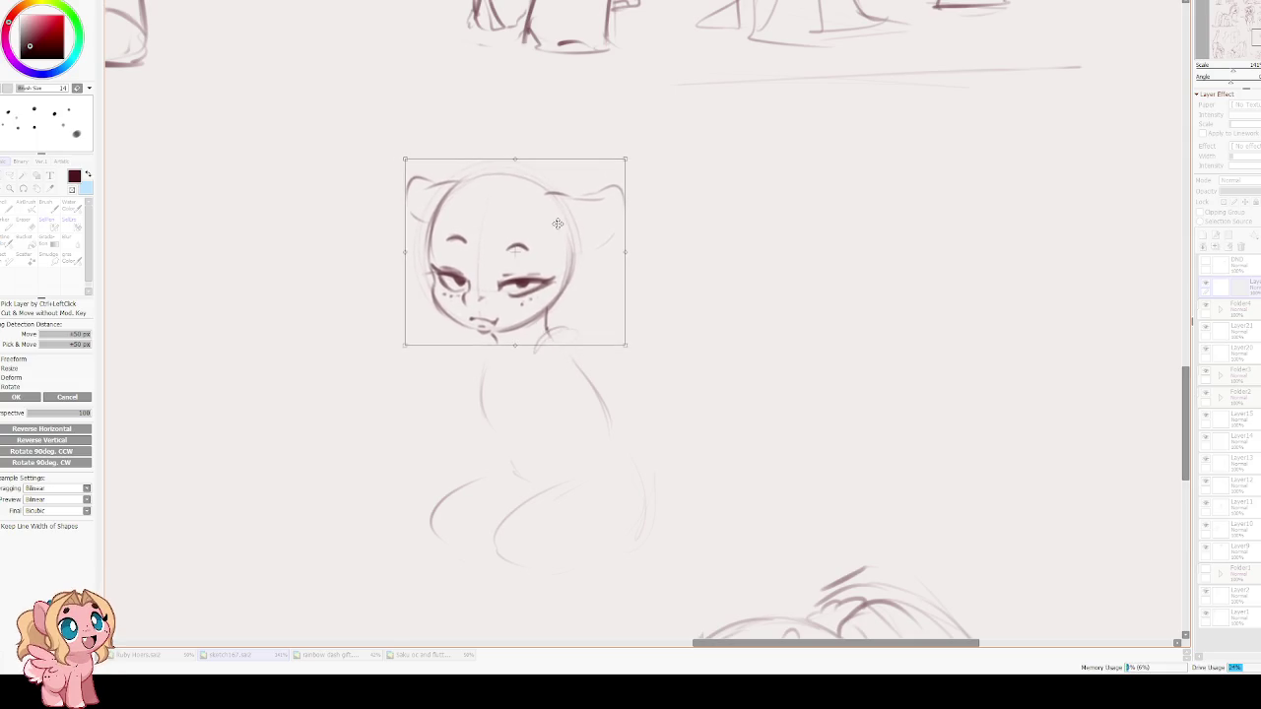
pyautogui.press('Return')
pyautogui.hotkey('ctrl', 'd')
pyautogui.moveTo(312, 343)
pyautogui.mouseDown()
pyautogui.moveTo(549, 284)
pyautogui.moveTo(392, 254)
pyautogui.mouseUp()
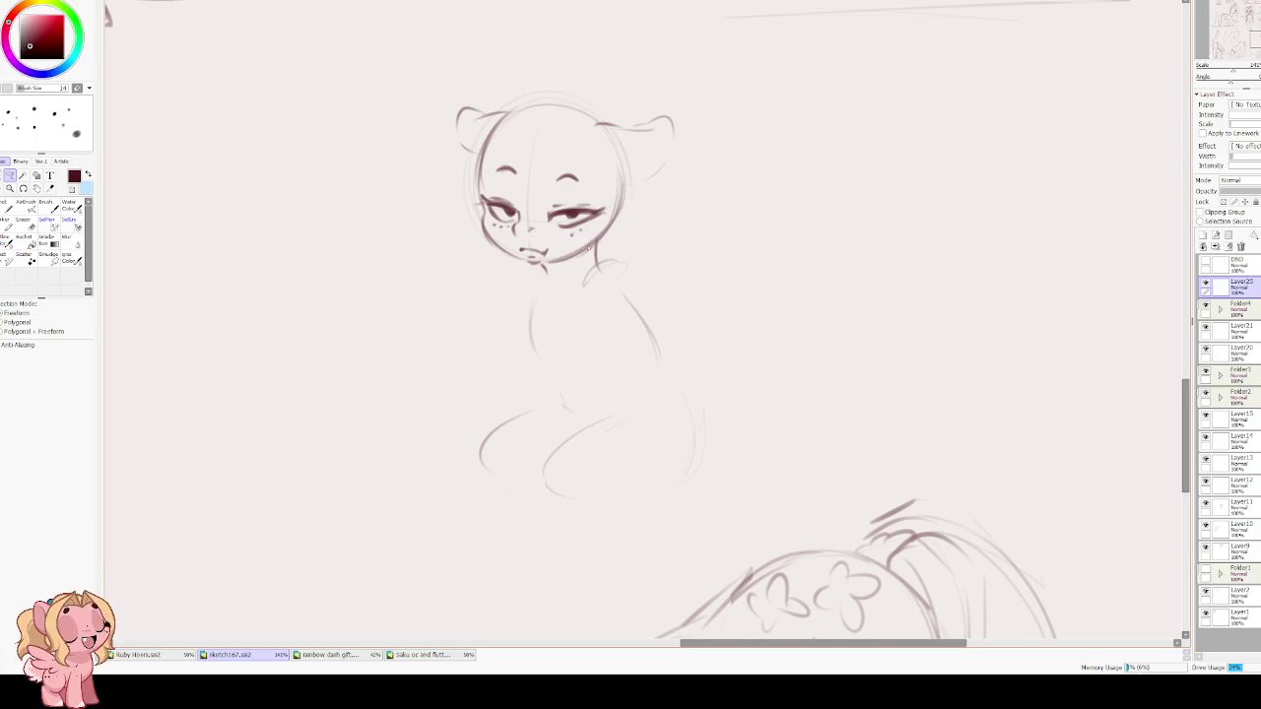
# Sketch the front leg lines and a neck curve below the chin.
pyautogui.press('e')
pyautogui.moveTo(591, 251); pyautogui.dragTo(748, 251)
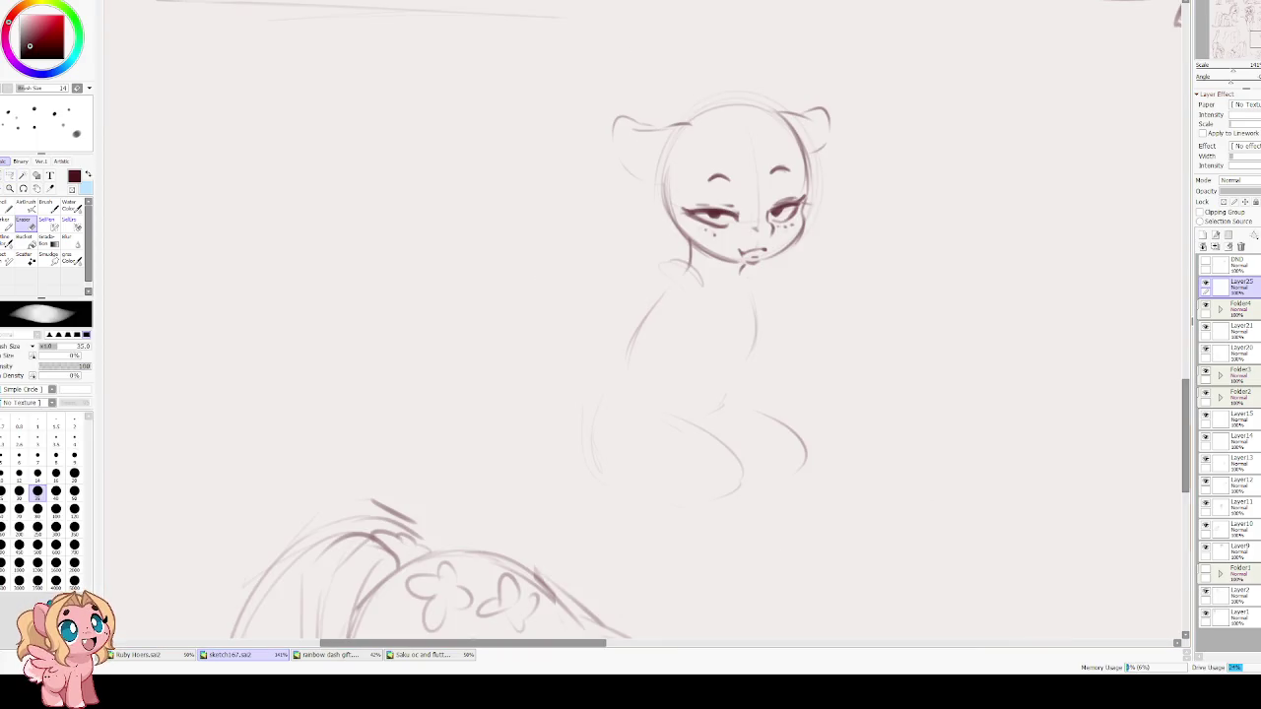
pyautogui.moveTo(591, 326); pyautogui.dragTo(370, 286)
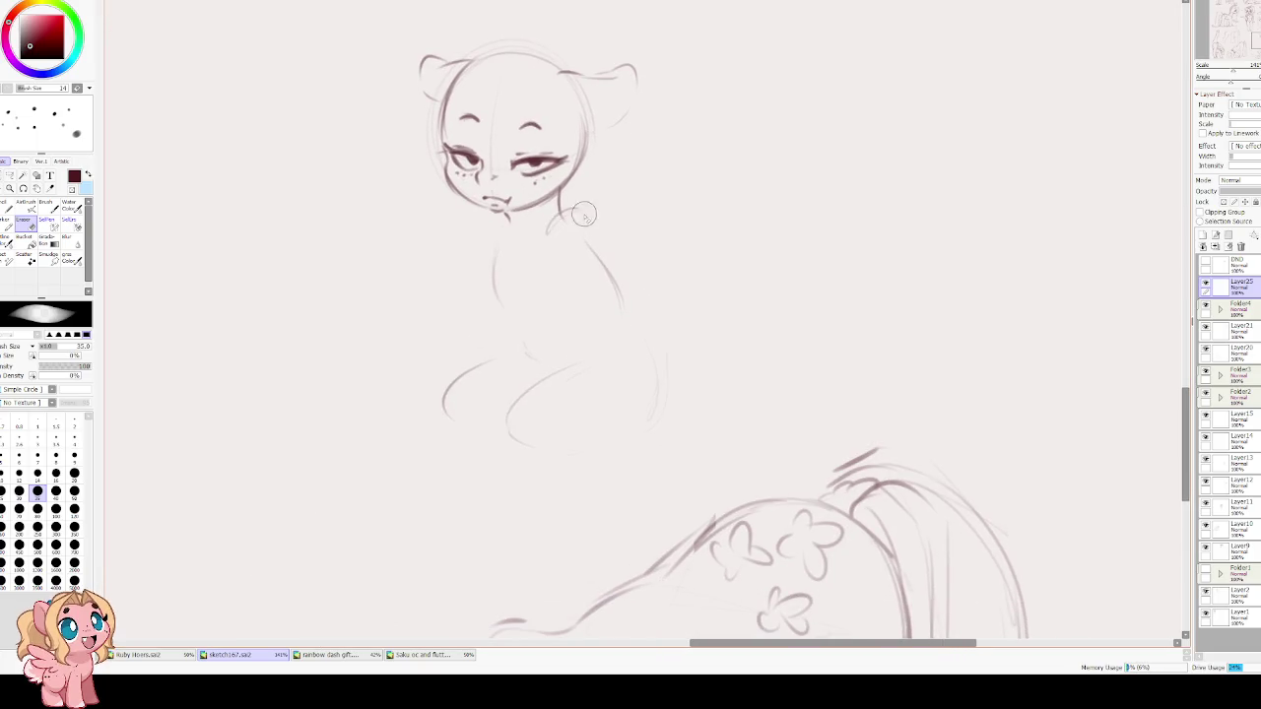
pyautogui.press('c')
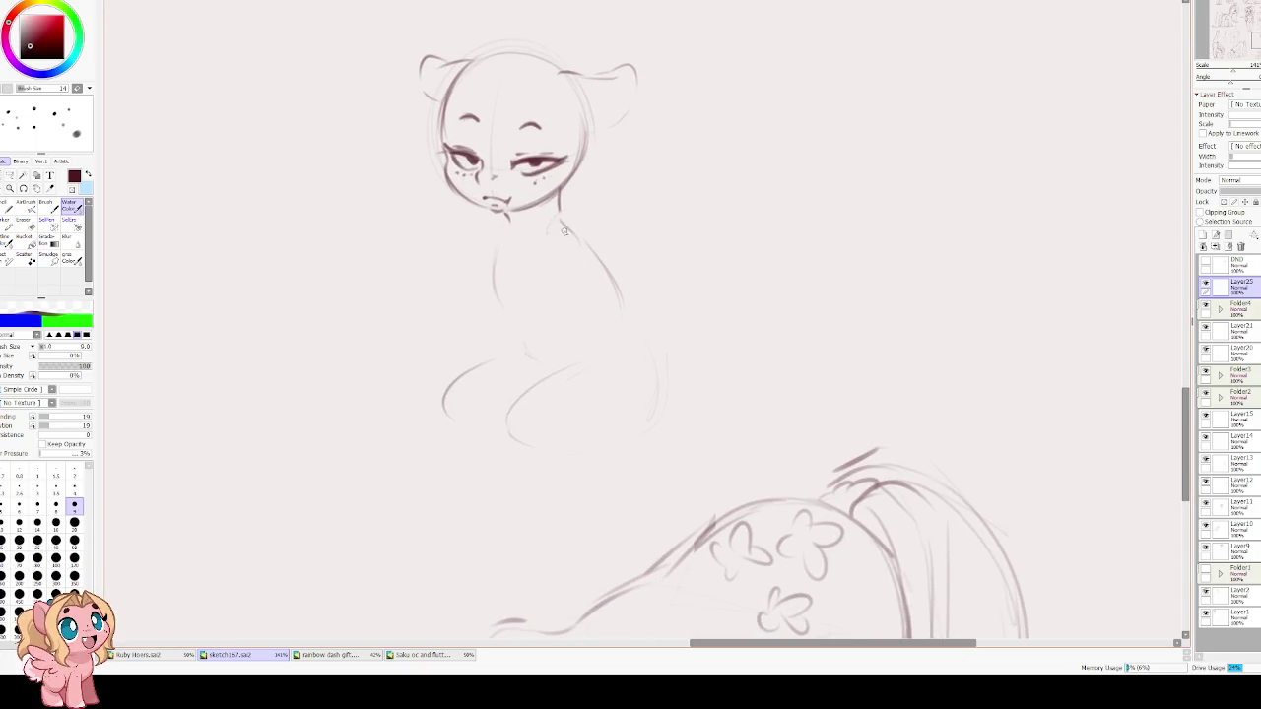
pyautogui.moveTo(485, 363); pyautogui.dragTo(496, 412)
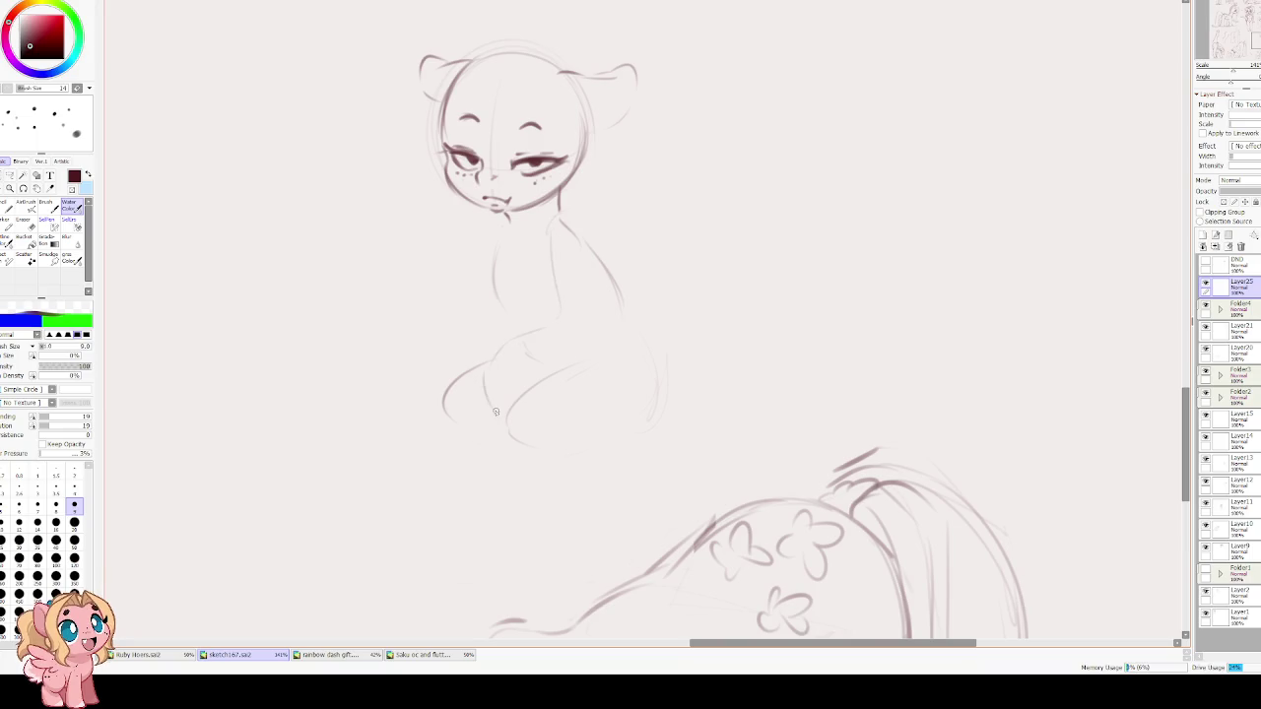
pyautogui.moveTo(479, 335); pyautogui.dragTo(457, 387)
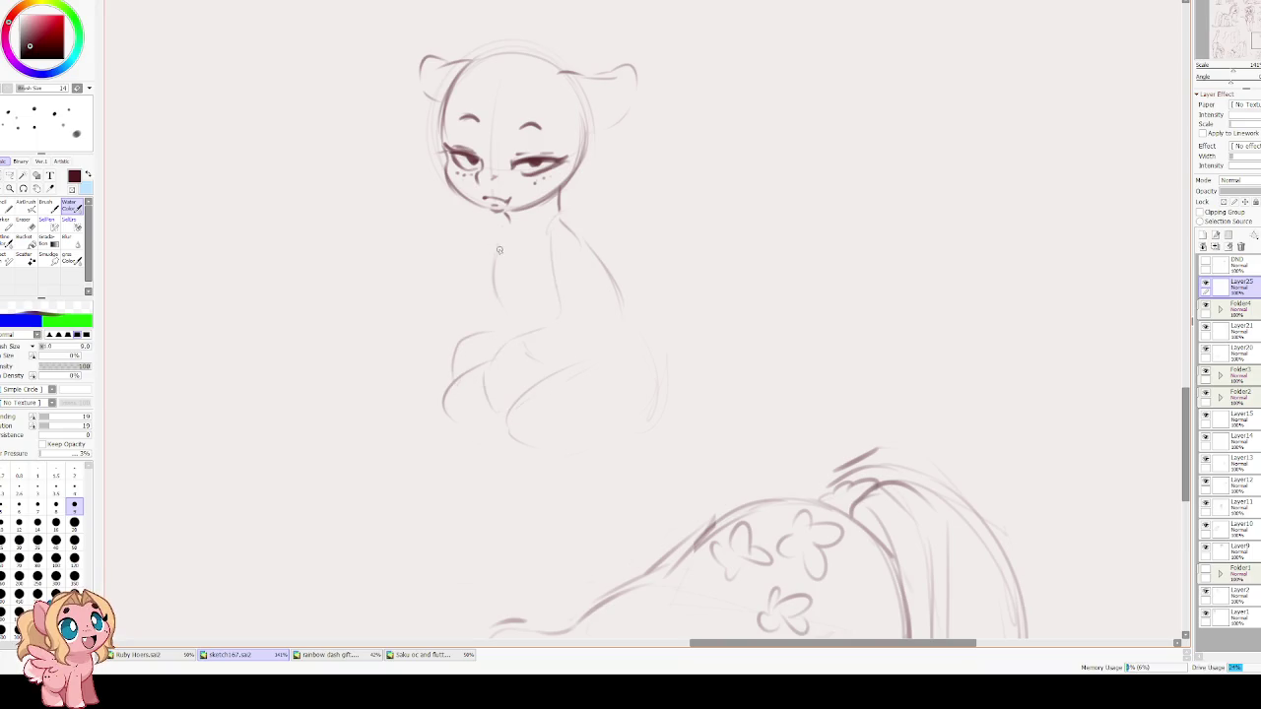
pyautogui.moveTo(492, 242)
pyautogui.mouseDown()
pyautogui.moveTo(512, 247)
pyautogui.moveTo(506, 293)
pyautogui.mouseUp()
pyautogui.moveTo(488, 258); pyautogui.dragTo(489, 313)
# Redraw the left neck line down to the body and add a faint line inside the haunch.
pyautogui.hotkey('ctrl', 'z')
pyautogui.hotkey('ctrl', 'z')
pyautogui.moveTo(500, 238); pyautogui.dragTo(488, 310)
pyautogui.moveTo(489, 264)
pyautogui.mouseDown()
pyautogui.moveTo(488, 320)
pyautogui.moveTo(451, 372)
pyautogui.moveTo(451, 399)
pyautogui.mouseUp()
pyautogui.moveTo(499, 355); pyautogui.dragTo(484, 398)
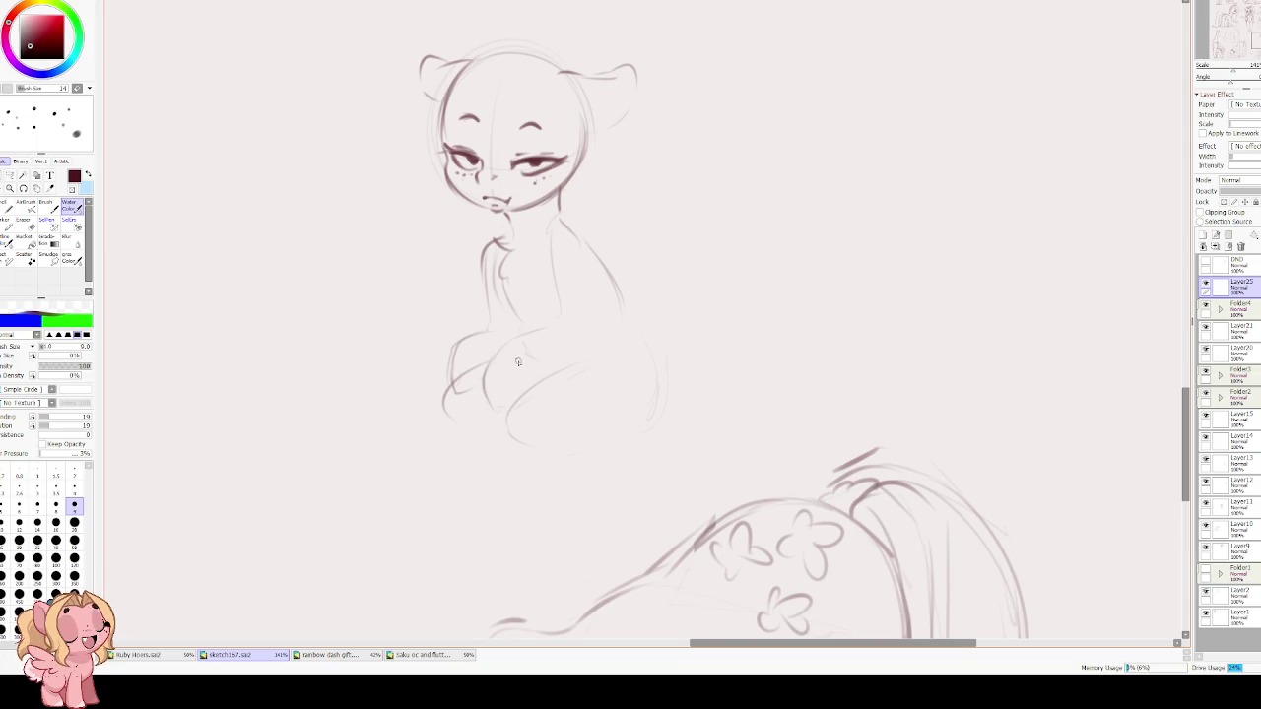
pyautogui.moveTo(659, 361); pyautogui.dragTo(603, 316)
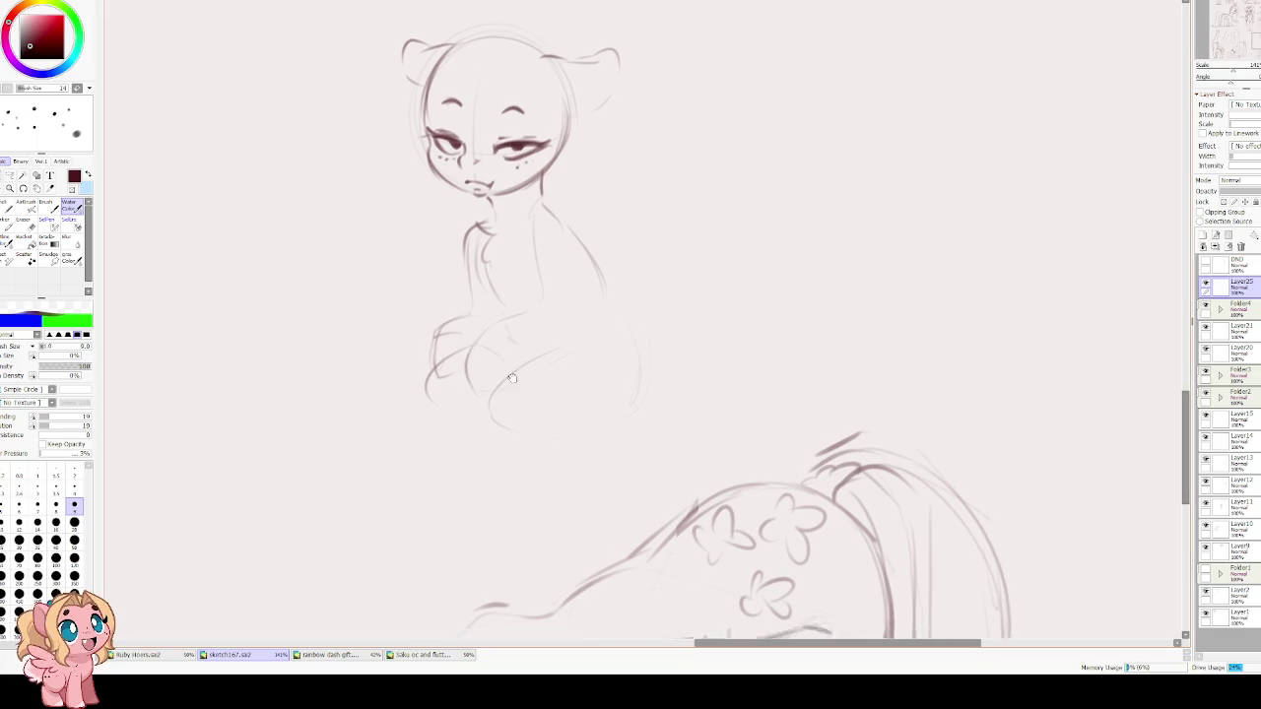
# In mirrored view, sketch and refine the back and foreleg outline.
pyautogui.press('h')
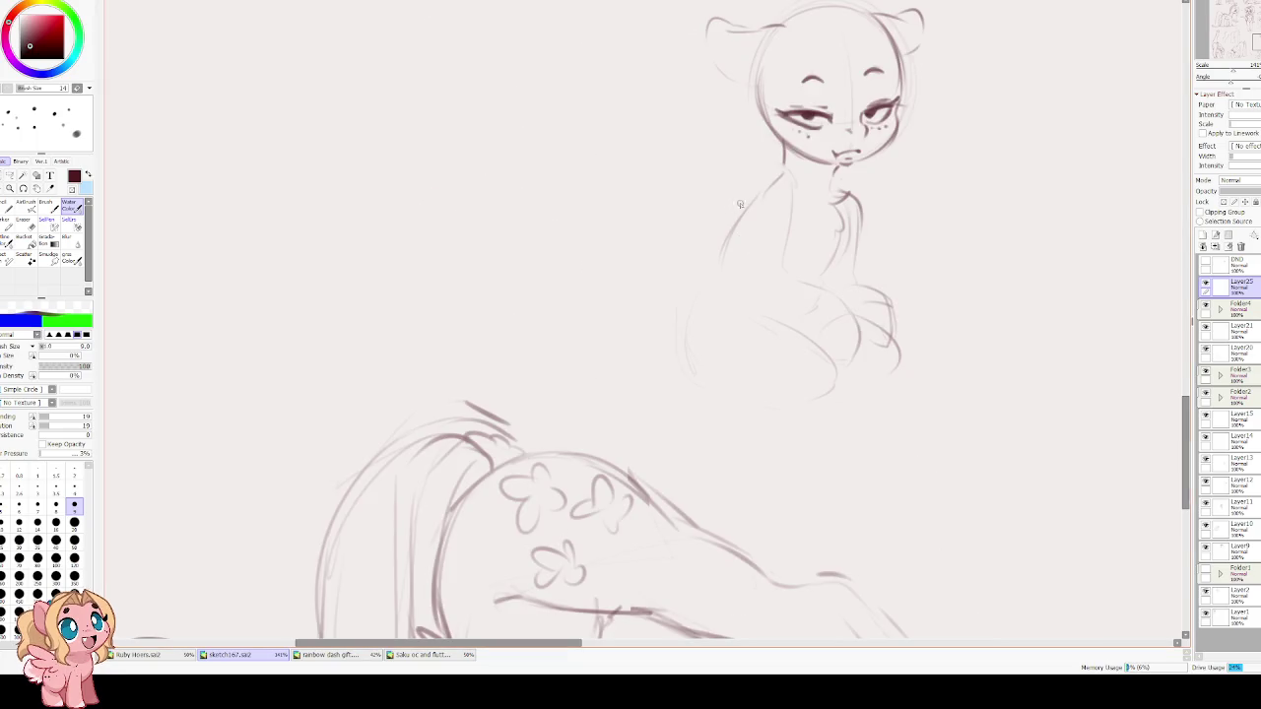
pyautogui.press('e')
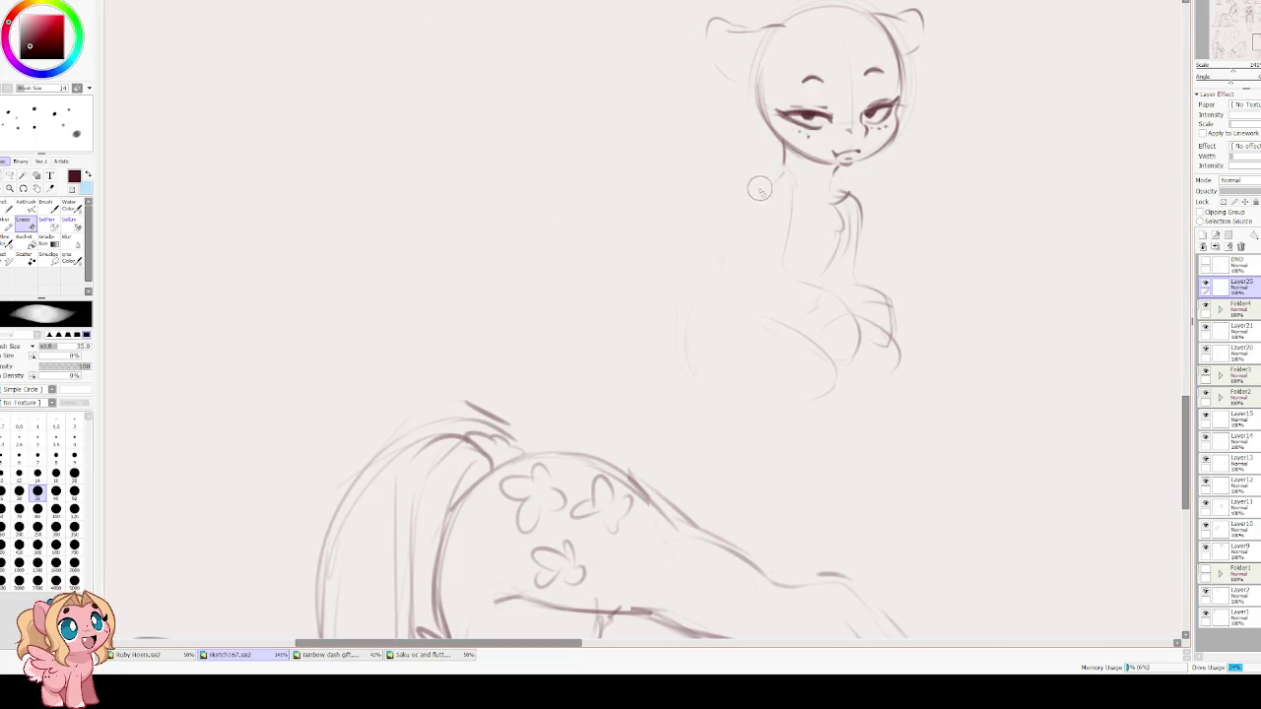
pyautogui.press('b')
pyautogui.moveTo(787, 179); pyautogui.dragTo(743, 236)
pyautogui.moveTo(749, 189)
pyautogui.mouseDown()
pyautogui.moveTo(735, 277)
pyautogui.moveTo(682, 321)
pyautogui.moveTo(694, 365)
pyautogui.mouseUp()
pyautogui.press('h')
pyautogui.scroll(-1, 582, 325)
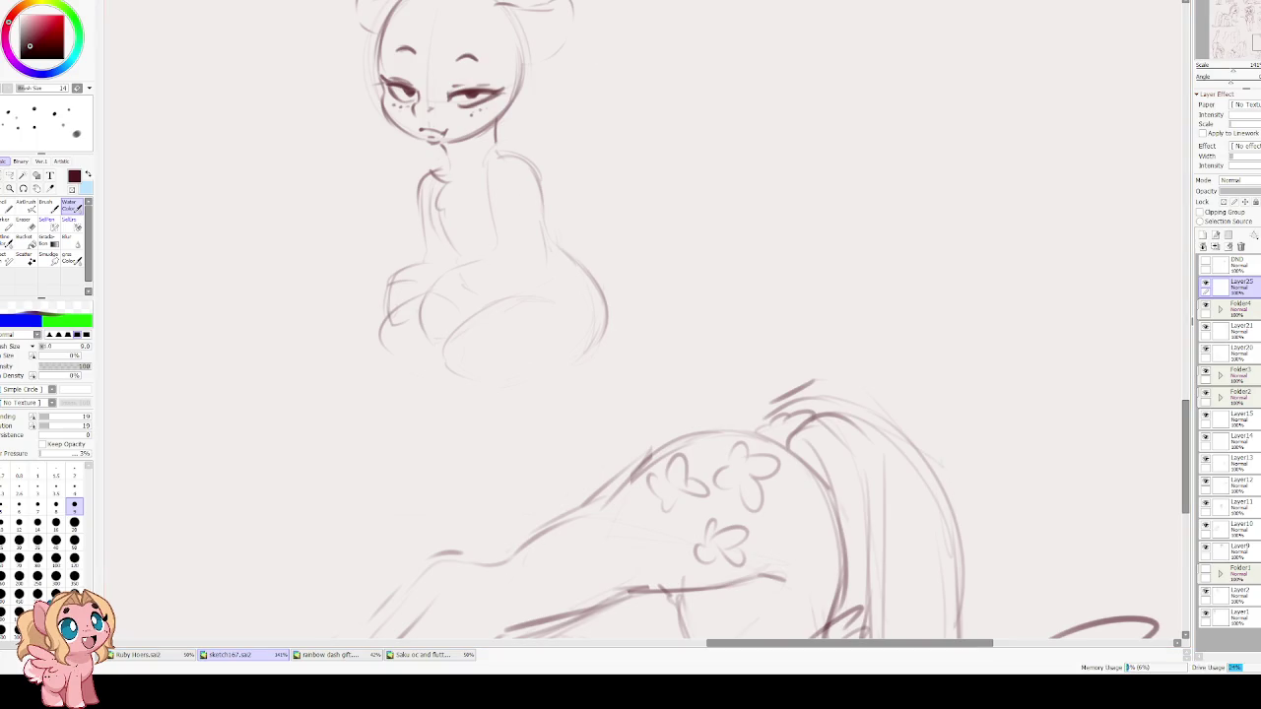
# Draw the pony's right haunch curve and the lower curve beneath the body.
pyautogui.press('e')
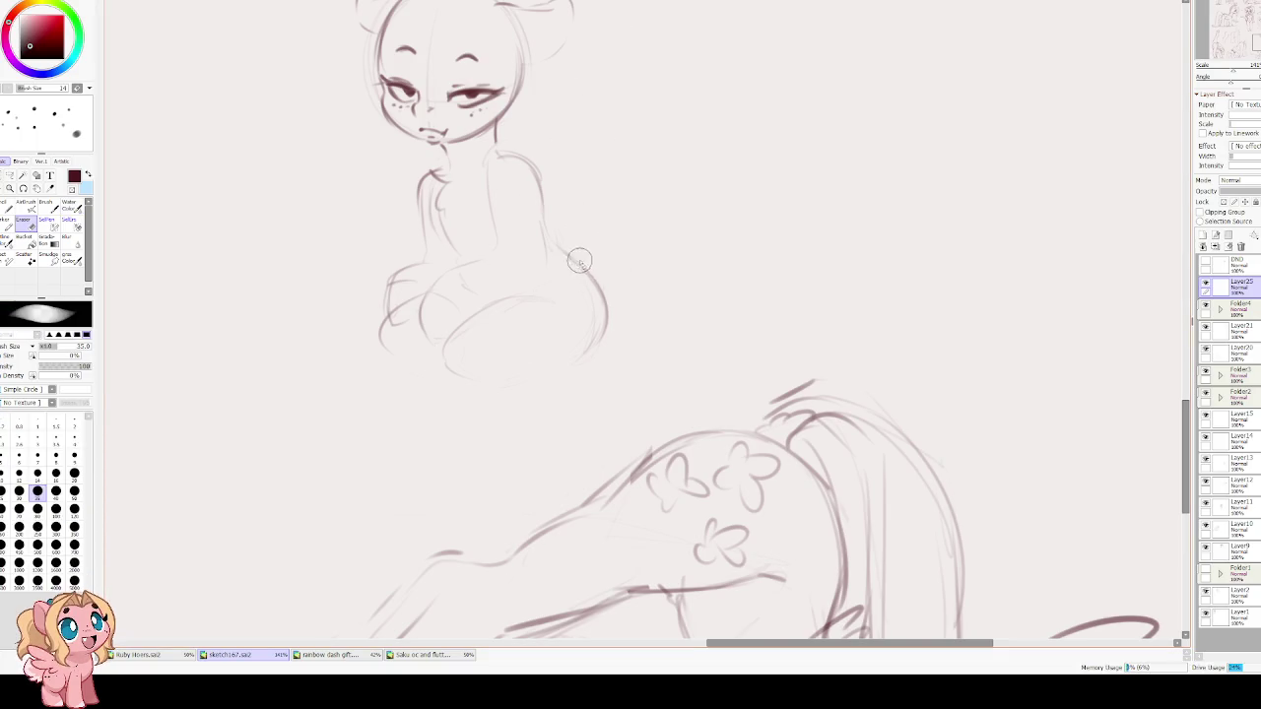
pyautogui.press('e')
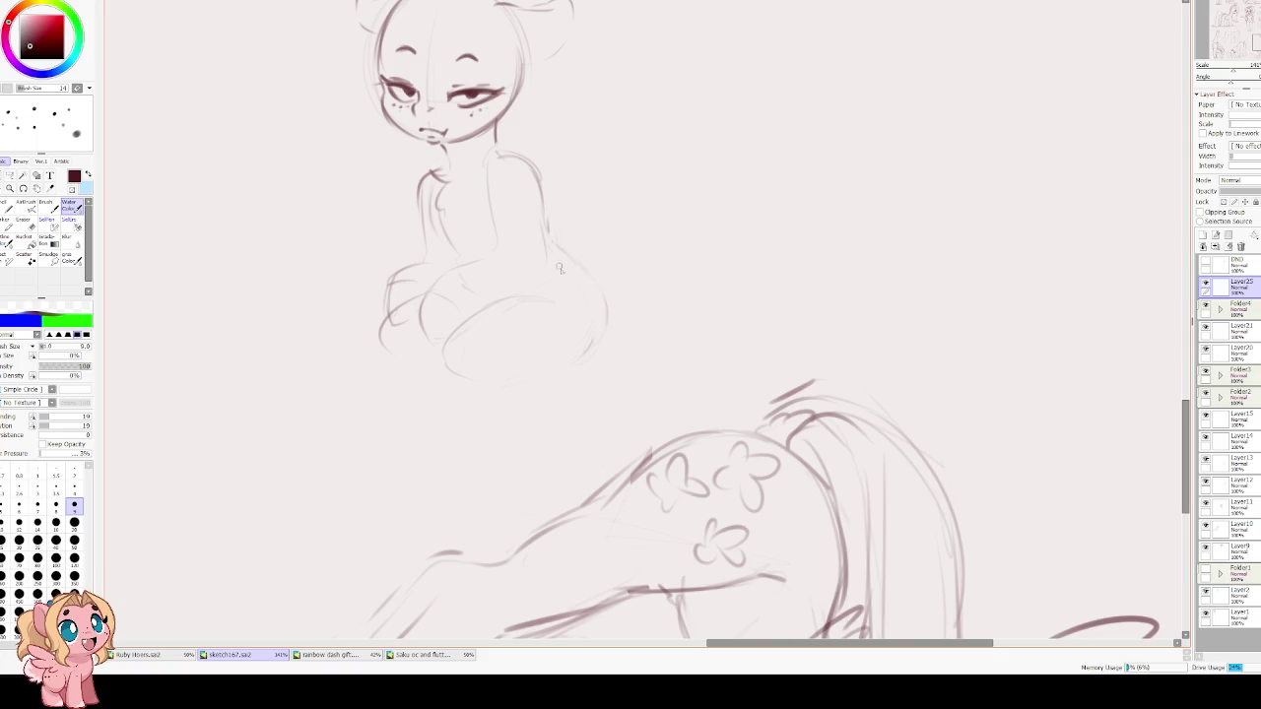
pyautogui.moveTo(560, 236)
pyautogui.mouseDown()
pyautogui.moveTo(598, 322)
pyautogui.moveTo(591, 346)
pyautogui.moveTo(563, 360)
pyautogui.mouseUp()
pyautogui.moveTo(440, 347); pyautogui.dragTo(486, 387)
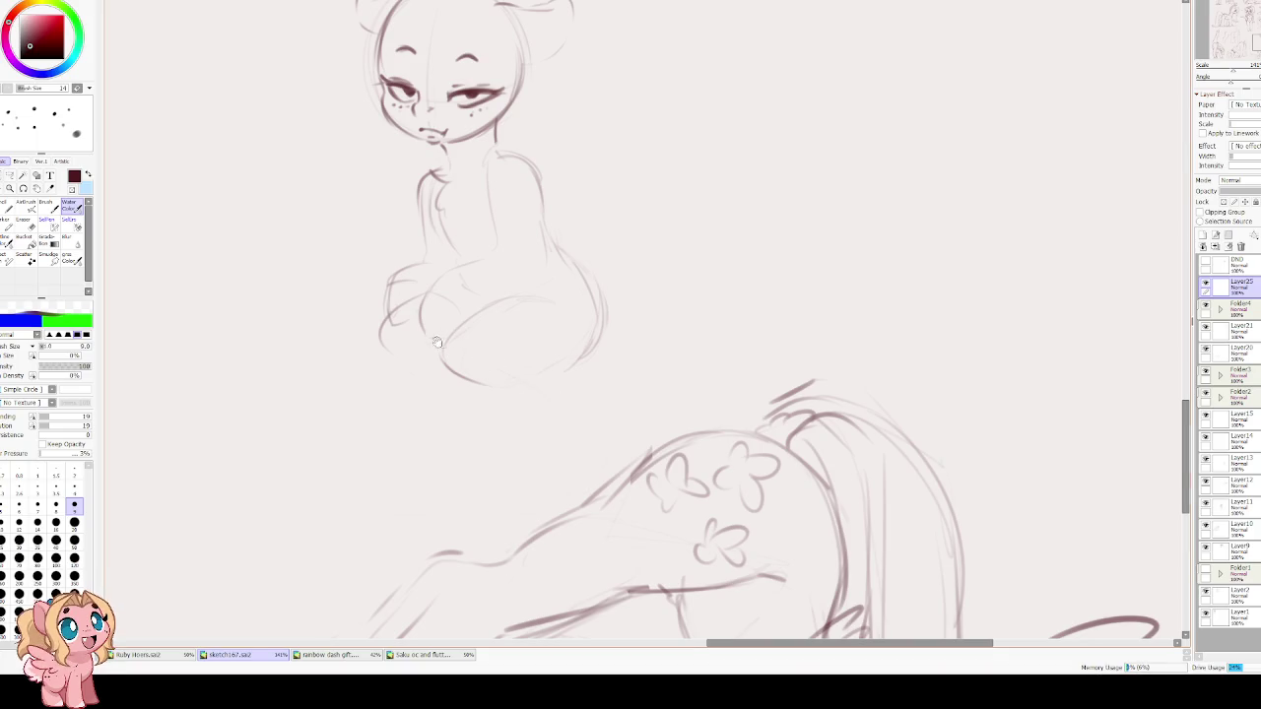
pyautogui.moveTo(558, 414); pyautogui.dragTo(643, 527)
# Move the pony figure up and left, then redraw the lower body's right side and a front leg.
pyautogui.hotkey('ctrl', 't')
pyautogui.moveTo(479, 175)
pyautogui.mouseDown()
pyautogui.moveTo(627, 239)
pyautogui.moveTo(464, 89)
pyautogui.mouseUp()
pyautogui.press('Return')
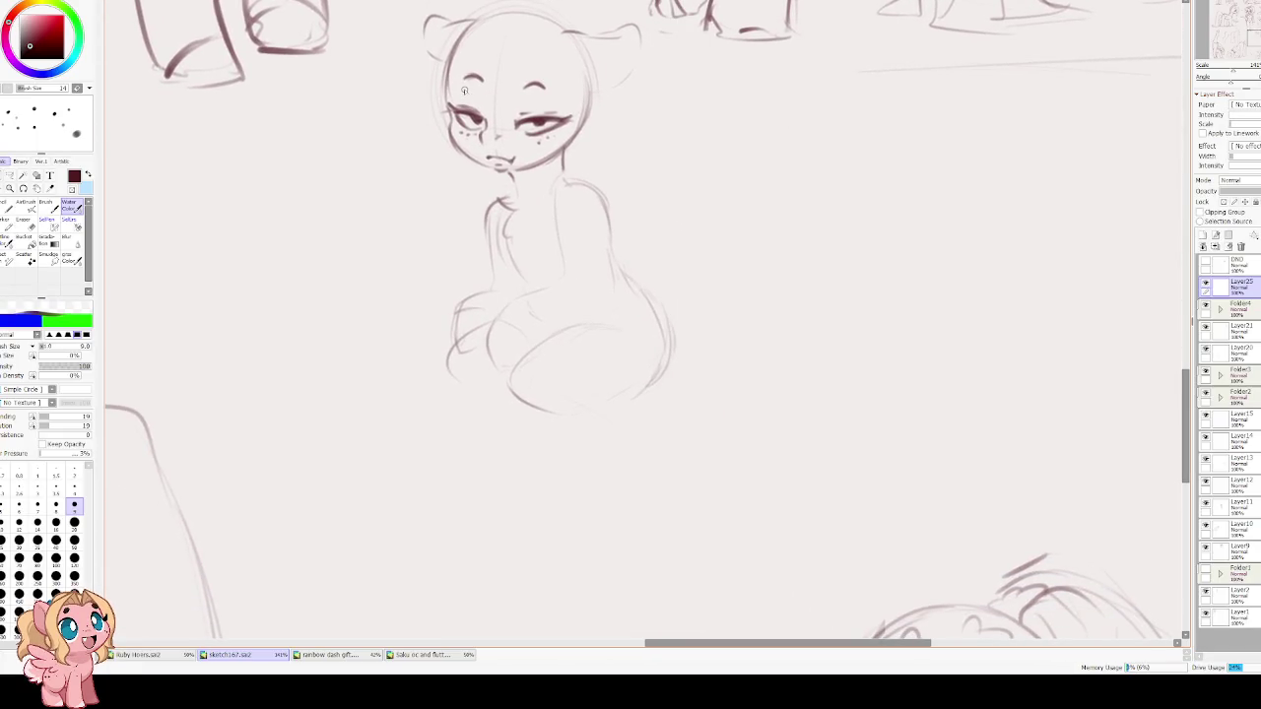
pyautogui.moveTo(672, 340)
pyautogui.mouseDown()
pyautogui.moveTo(642, 393)
pyautogui.moveTo(540, 407)
pyautogui.mouseUp()
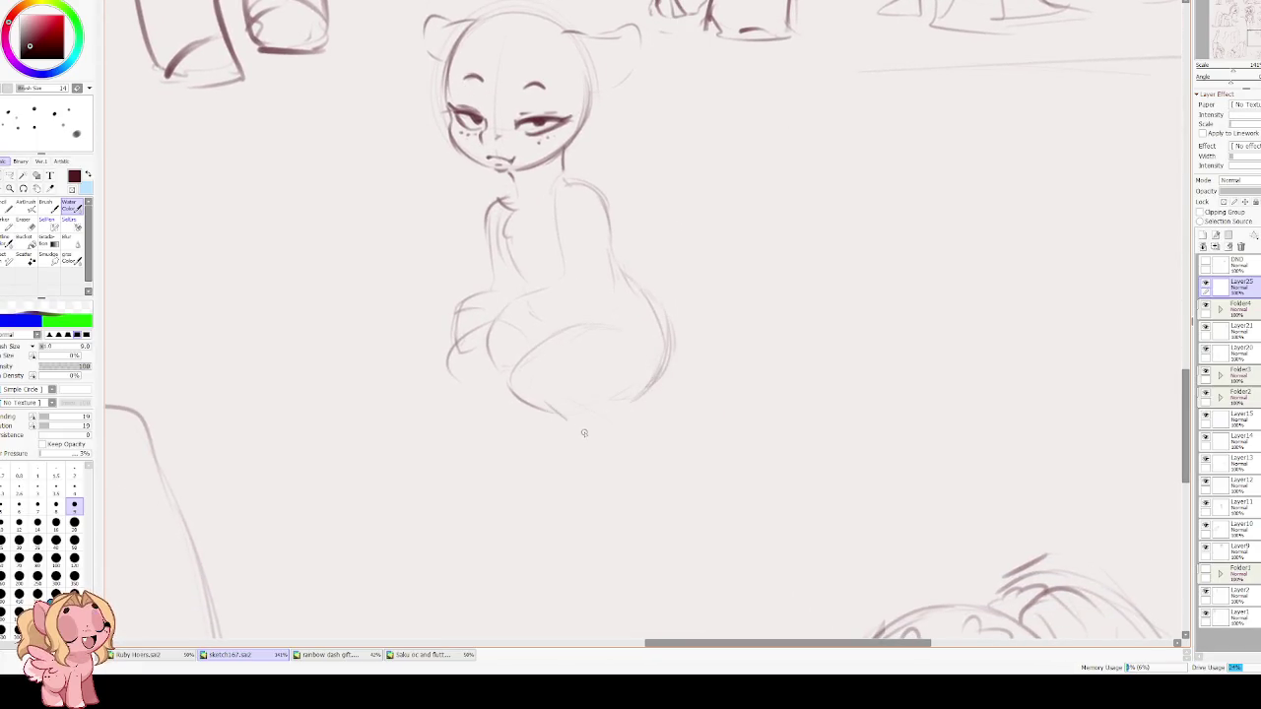
pyautogui.moveTo(554, 455)
pyautogui.mouseDown()
pyautogui.moveTo(533, 510)
pyautogui.moveTo(579, 509)
pyautogui.moveTo(620, 414)
pyautogui.mouseUp()
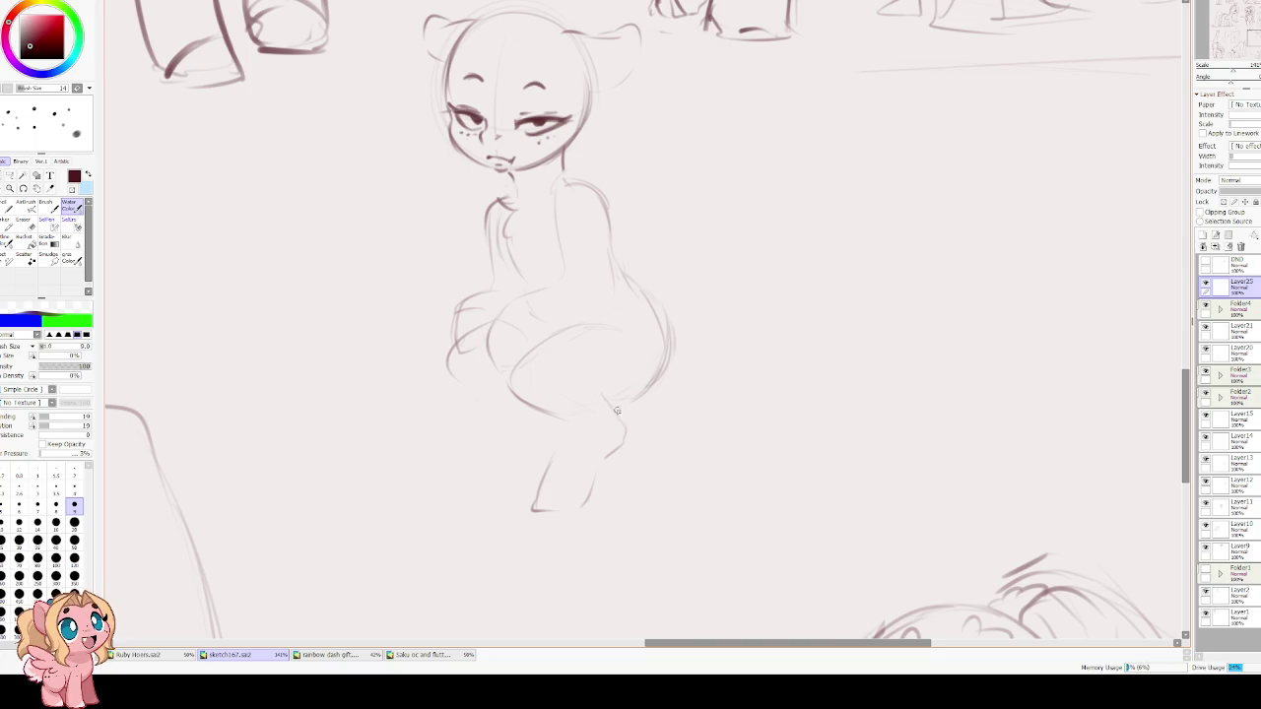
# Extend the left thigh into a lower leg, and draw the back-and-hip curve and the tail.
pyautogui.moveTo(465, 357); pyautogui.dragTo(467, 394)
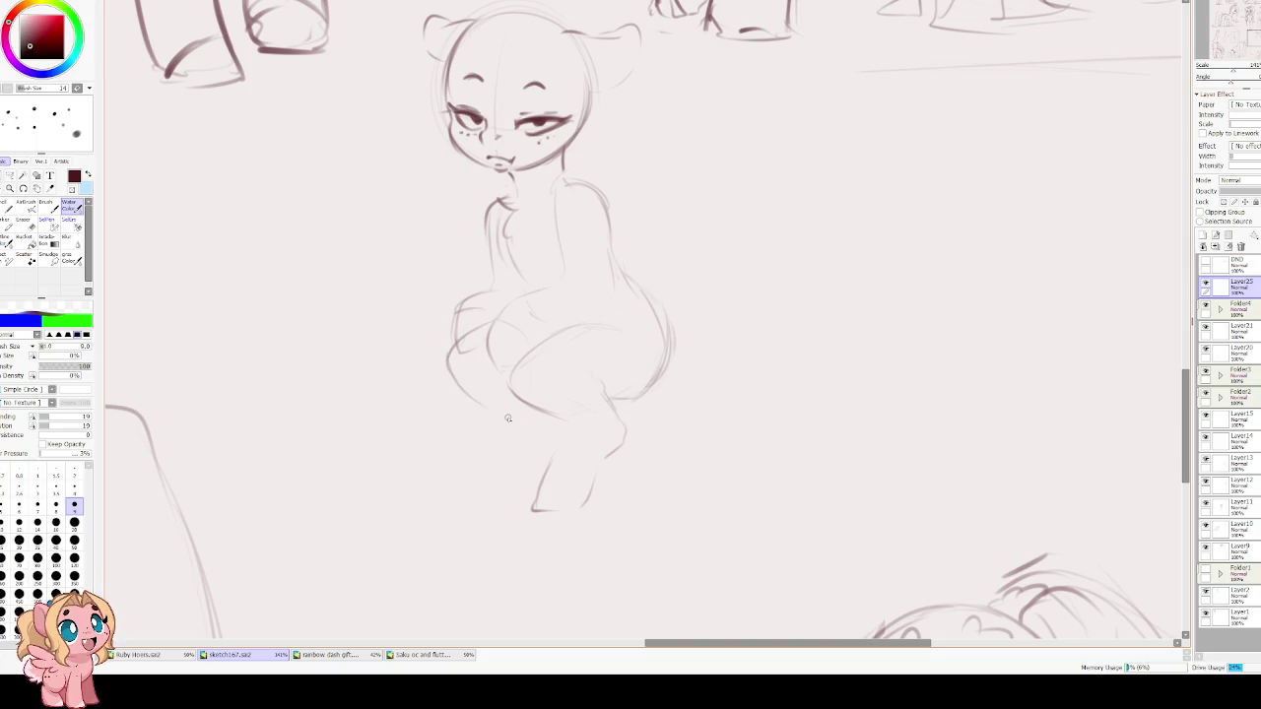
pyautogui.moveTo(500, 437)
pyautogui.mouseDown()
pyautogui.moveTo(465, 491)
pyautogui.moveTo(527, 481)
pyautogui.mouseUp()
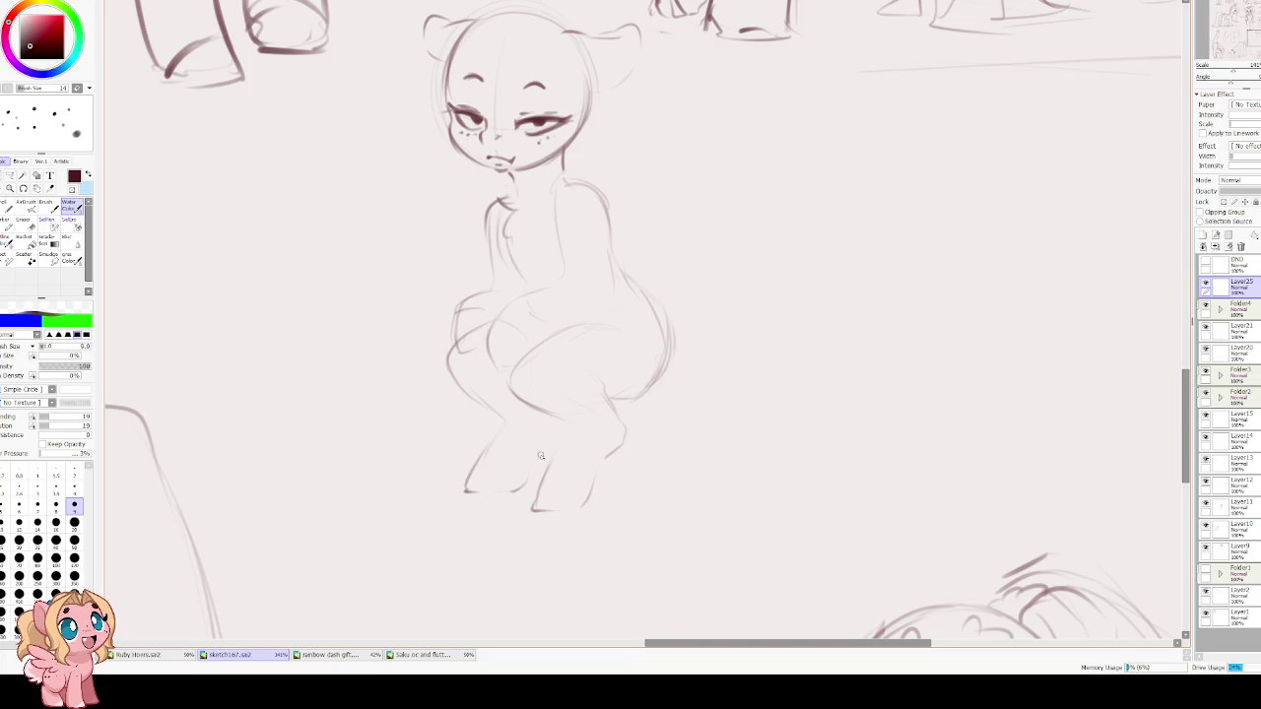
pyautogui.moveTo(538, 319)
pyautogui.mouseDown()
pyautogui.moveTo(571, 299)
pyautogui.moveTo(526, 292)
pyautogui.moveTo(501, 349)
pyautogui.mouseUp()
pyautogui.press('e')
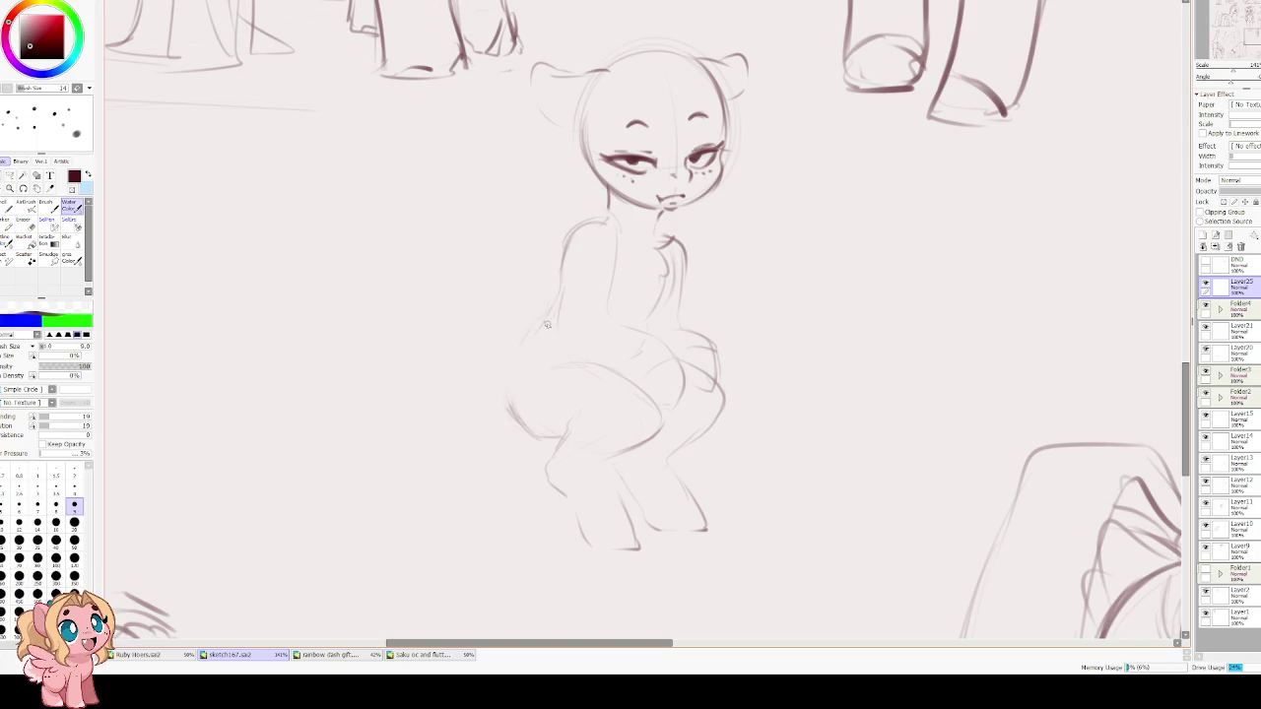
pyautogui.moveTo(548, 330); pyautogui.dragTo(510, 412)
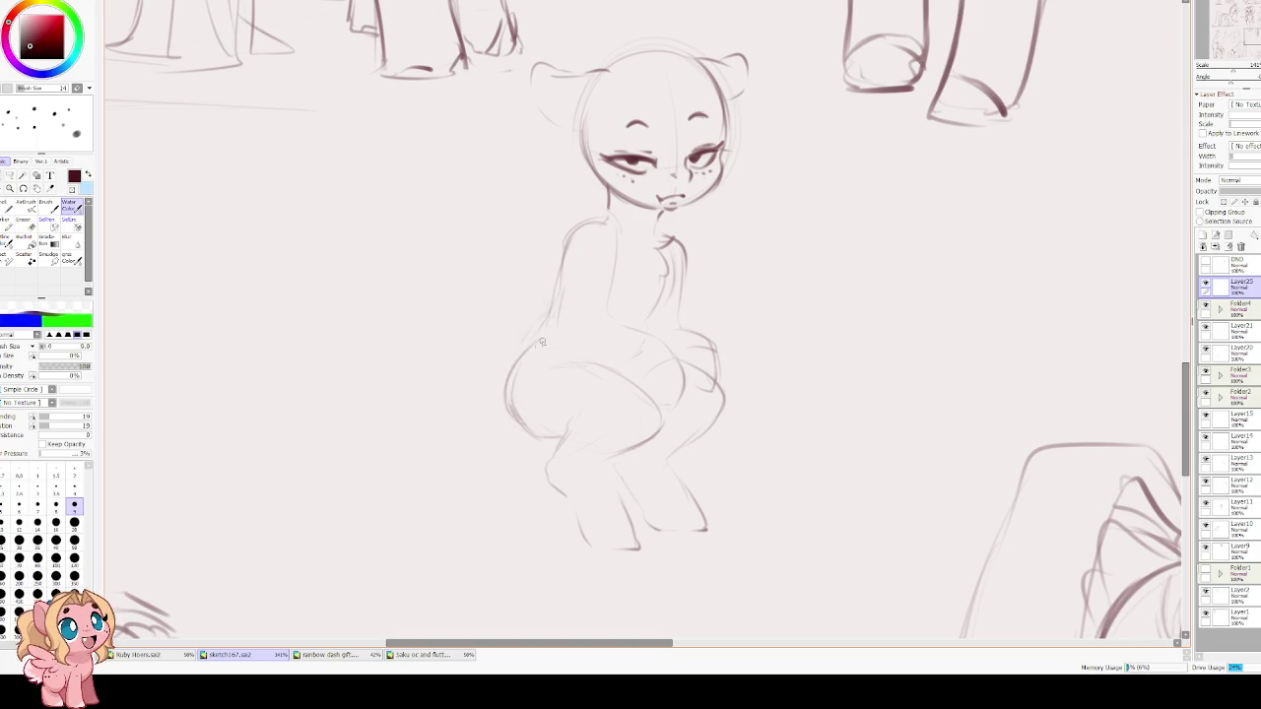
pyautogui.moveTo(453, 322); pyautogui.dragTo(493, 412)
# Redraw the shoulder and back line as a firmer stroke, checking in mirrored view.
pyautogui.press('h')
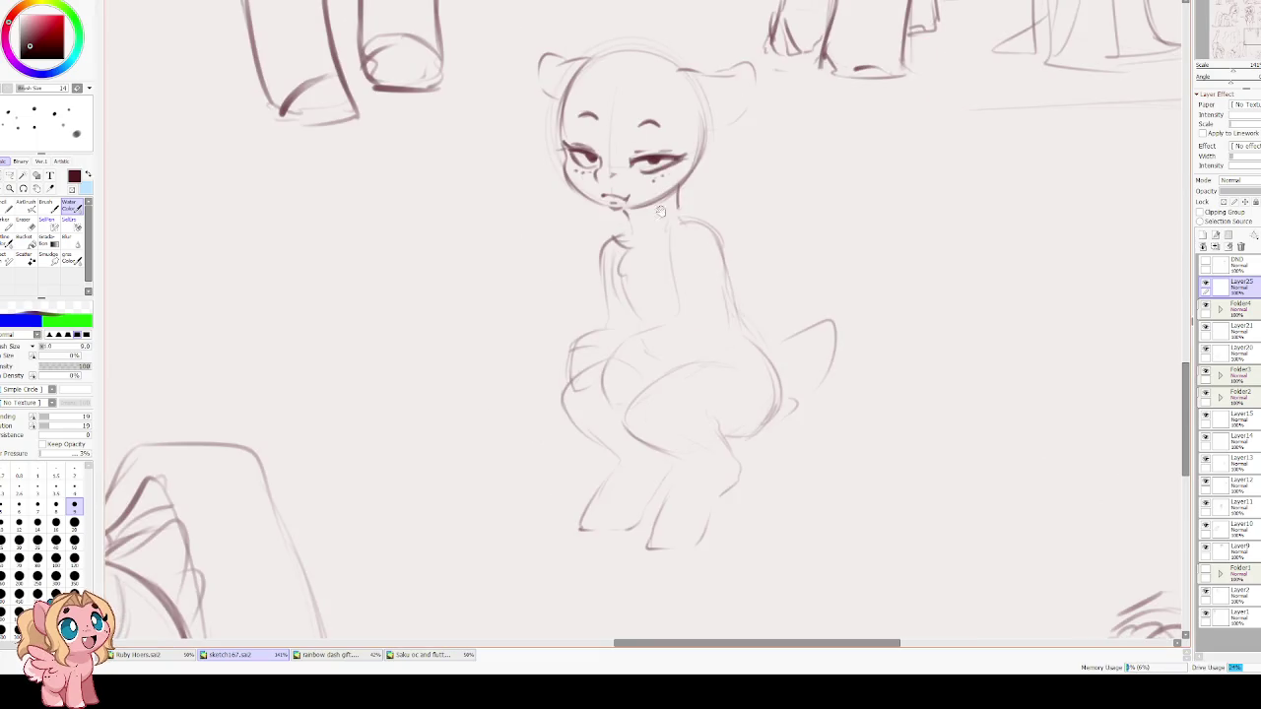
pyautogui.scroll(2, 558, 350)
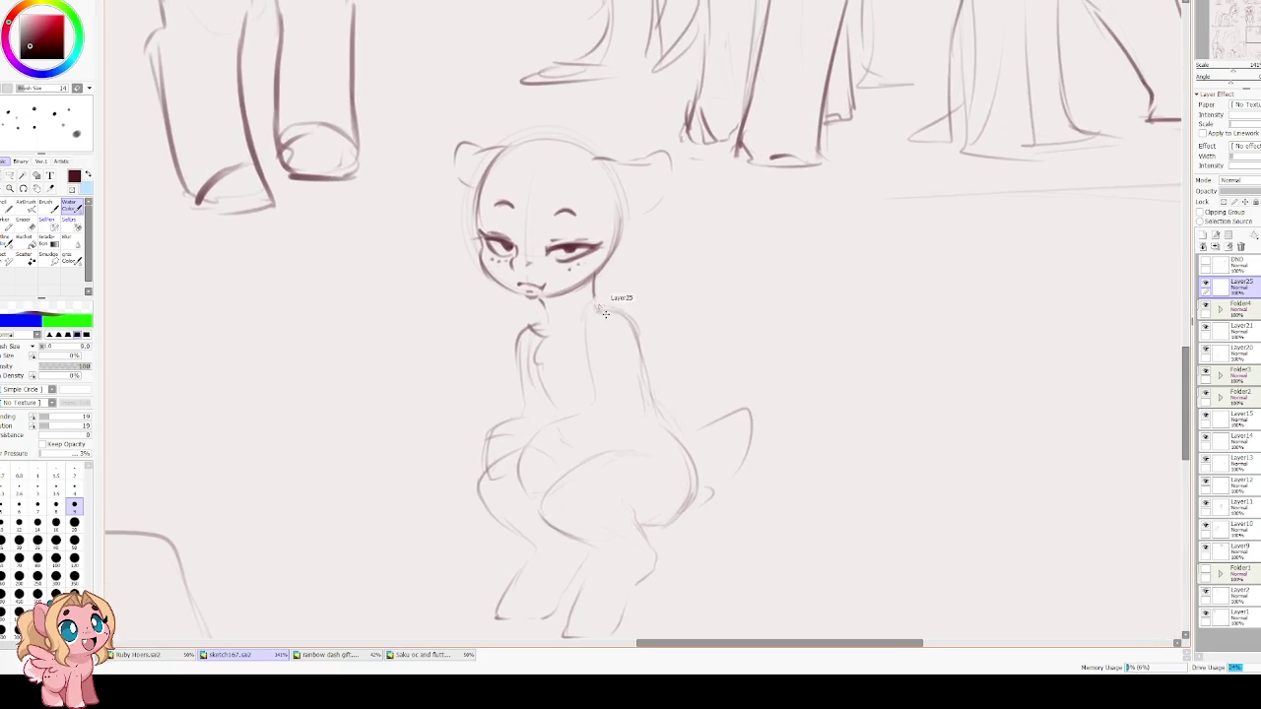
pyautogui.moveTo(595, 306)
pyautogui.mouseDown()
pyautogui.moveTo(635, 333)
pyautogui.moveTo(582, 384)
pyautogui.mouseUp()
pyautogui.hotkey('ctrl', 'z')
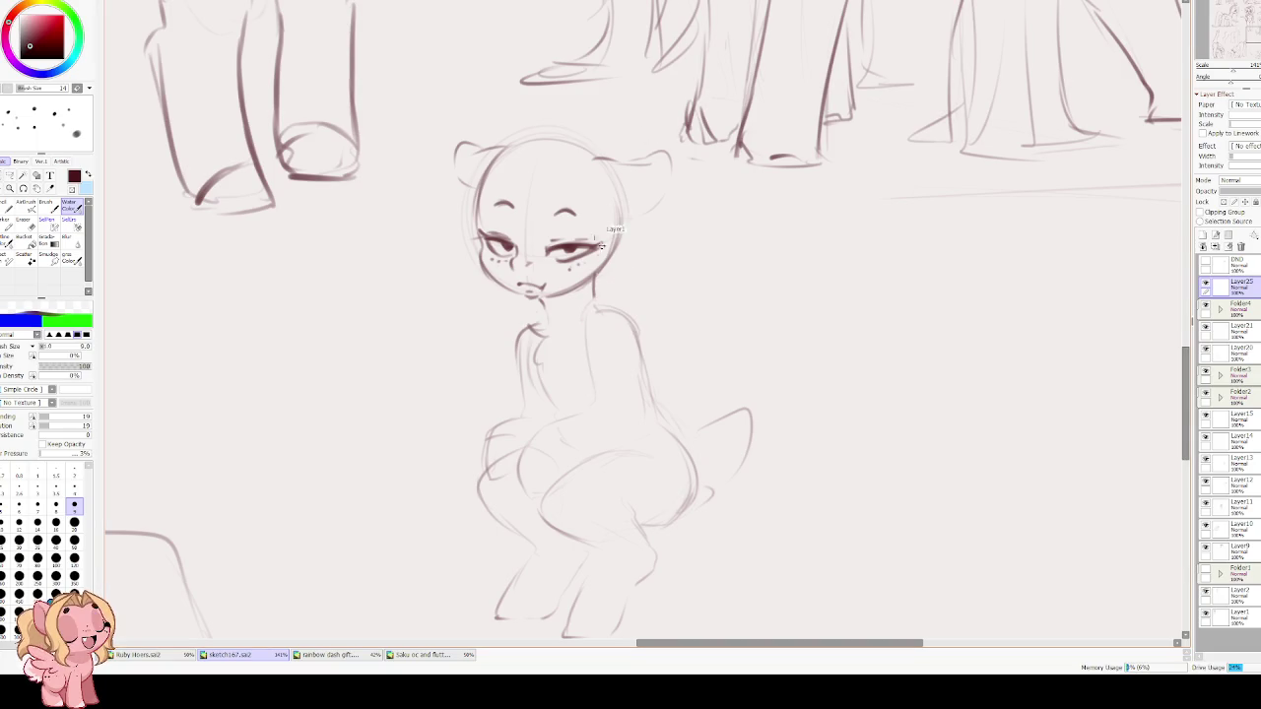
pyautogui.moveTo(593, 306); pyautogui.dragTo(587, 394)
pyautogui.hotkey('ctrl', 'z')
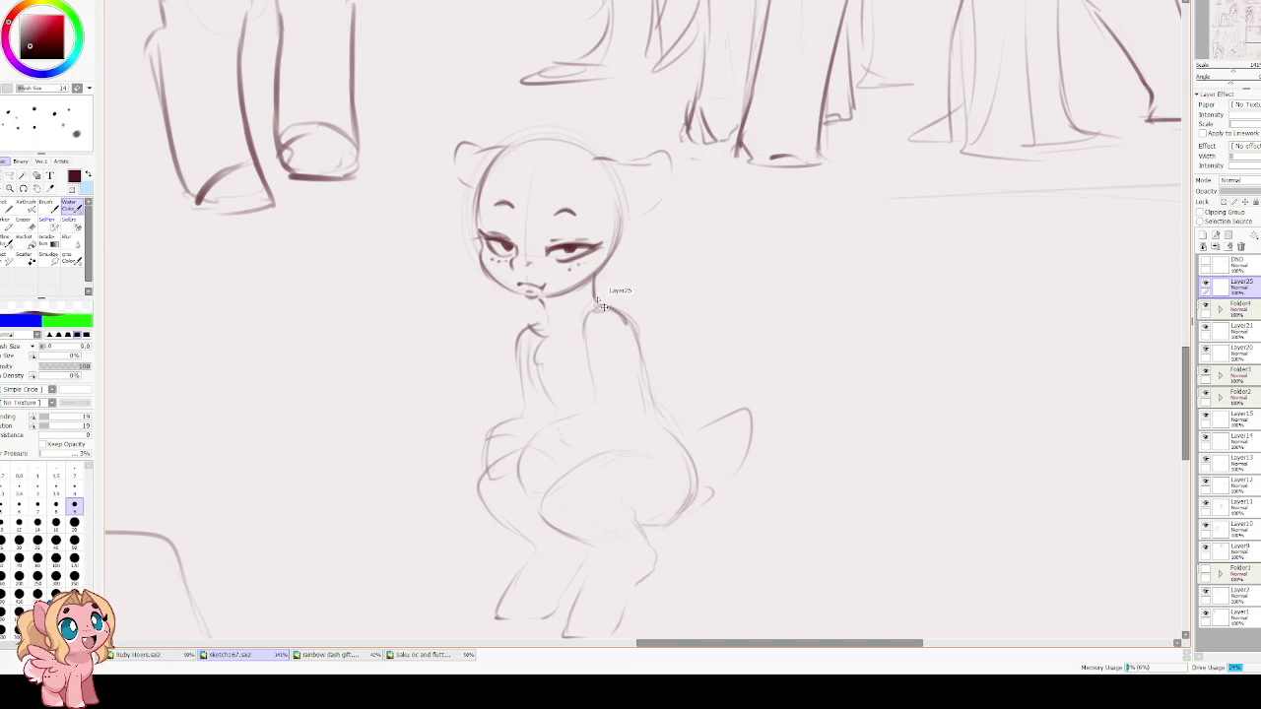
pyautogui.moveTo(591, 318)
pyautogui.mouseDown()
pyautogui.moveTo(584, 421)
pyautogui.moveTo(528, 479)
pyautogui.moveTo(536, 488)
pyautogui.moveTo(571, 473)
pyautogui.mouseUp()
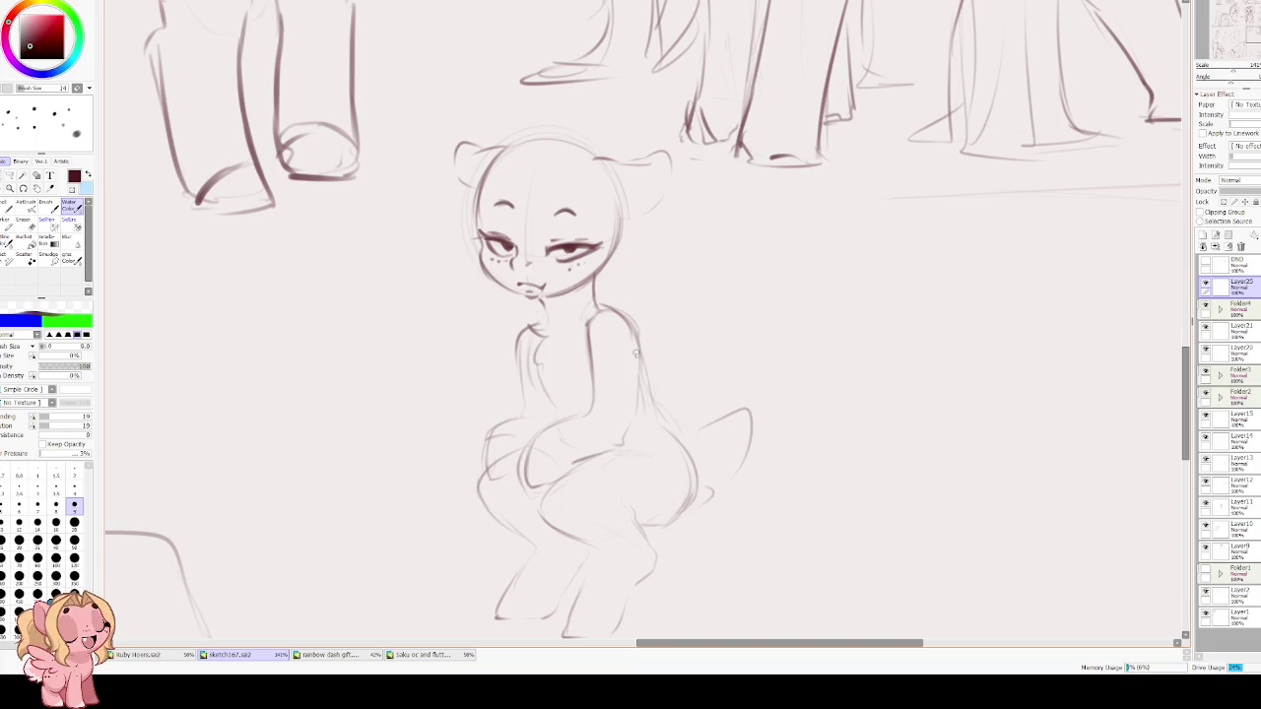
pyautogui.moveTo(705, 512); pyautogui.dragTo(655, 410)
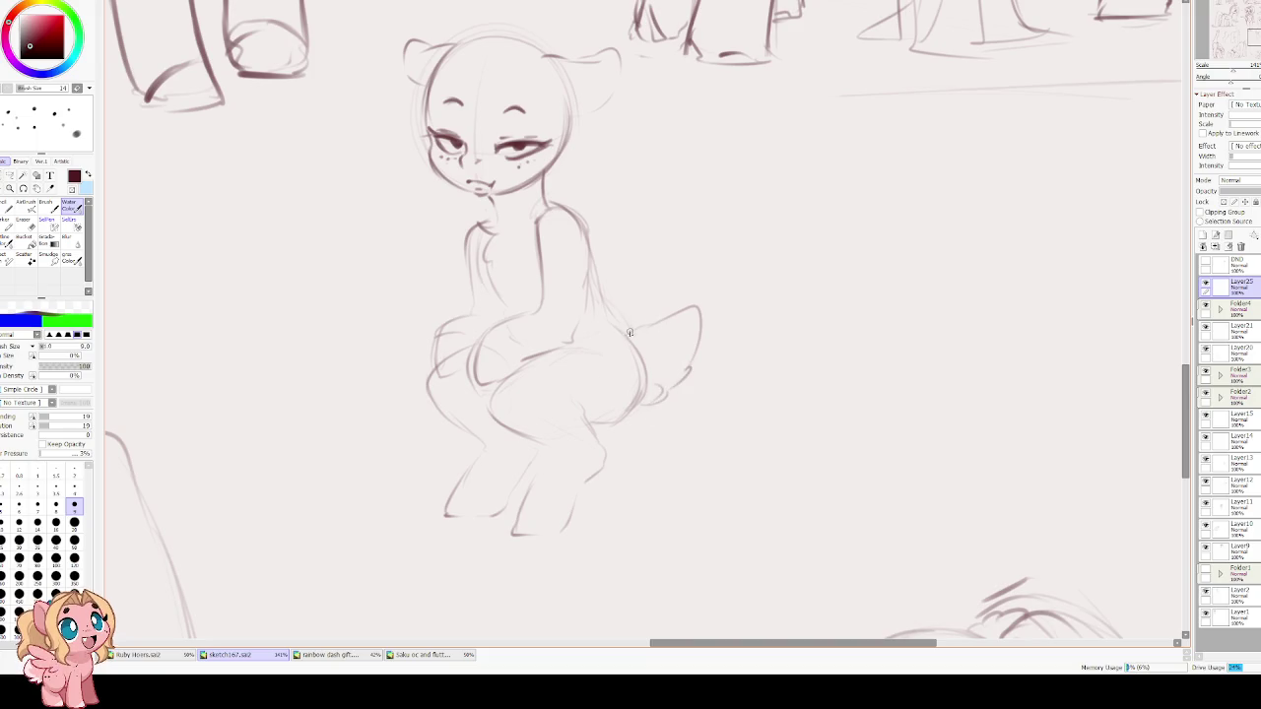
# Add a torso contour stroke, the thigh's top line, the hoof outlines and the inner thigh curve.
pyautogui.moveTo(595, 317)
pyautogui.mouseDown()
pyautogui.moveTo(595, 285)
pyautogui.moveTo(641, 393)
pyautogui.moveTo(588, 426)
pyautogui.mouseUp()
pyautogui.moveTo(517, 372); pyautogui.dragTo(576, 350)
pyautogui.moveTo(524, 501)
pyautogui.mouseDown()
pyautogui.moveTo(568, 532)
pyautogui.moveTo(554, 518)
pyautogui.mouseUp()
pyautogui.moveTo(459, 487)
pyautogui.mouseDown()
pyautogui.moveTo(477, 481)
pyautogui.moveTo(502, 502)
pyautogui.mouseUp()
pyautogui.moveTo(471, 467); pyautogui.dragTo(446, 498)
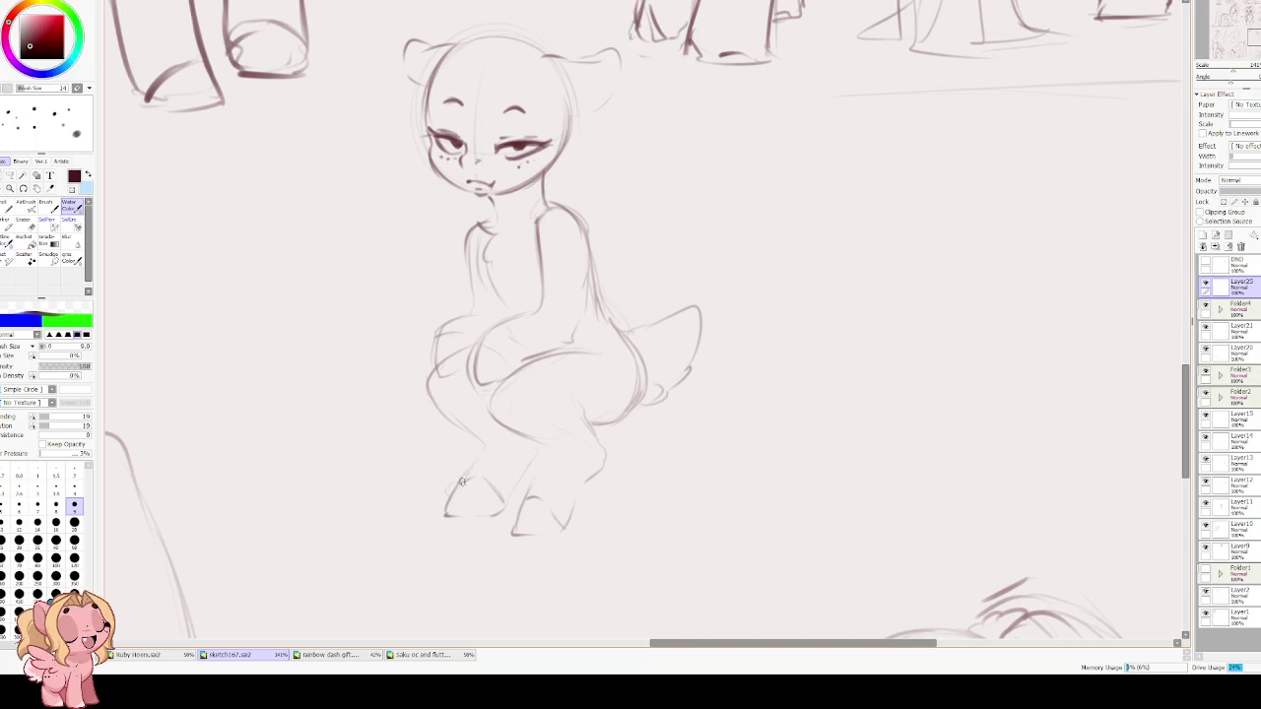
pyautogui.moveTo(485, 343); pyautogui.dragTo(473, 384)
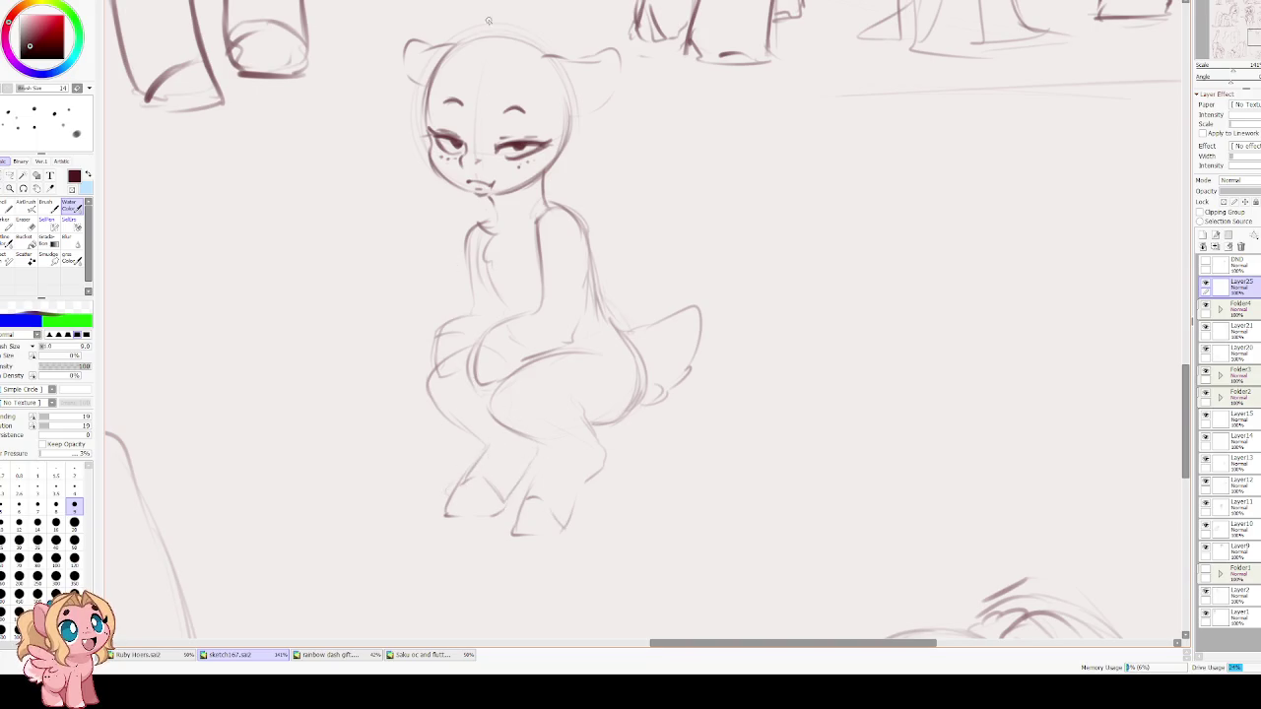
# Zoom out to about 59% to see the seated pony among the other pony sketches.
pyautogui.scroll(-1, 483, 88)
pyautogui.scroll(-1, 662, 219)
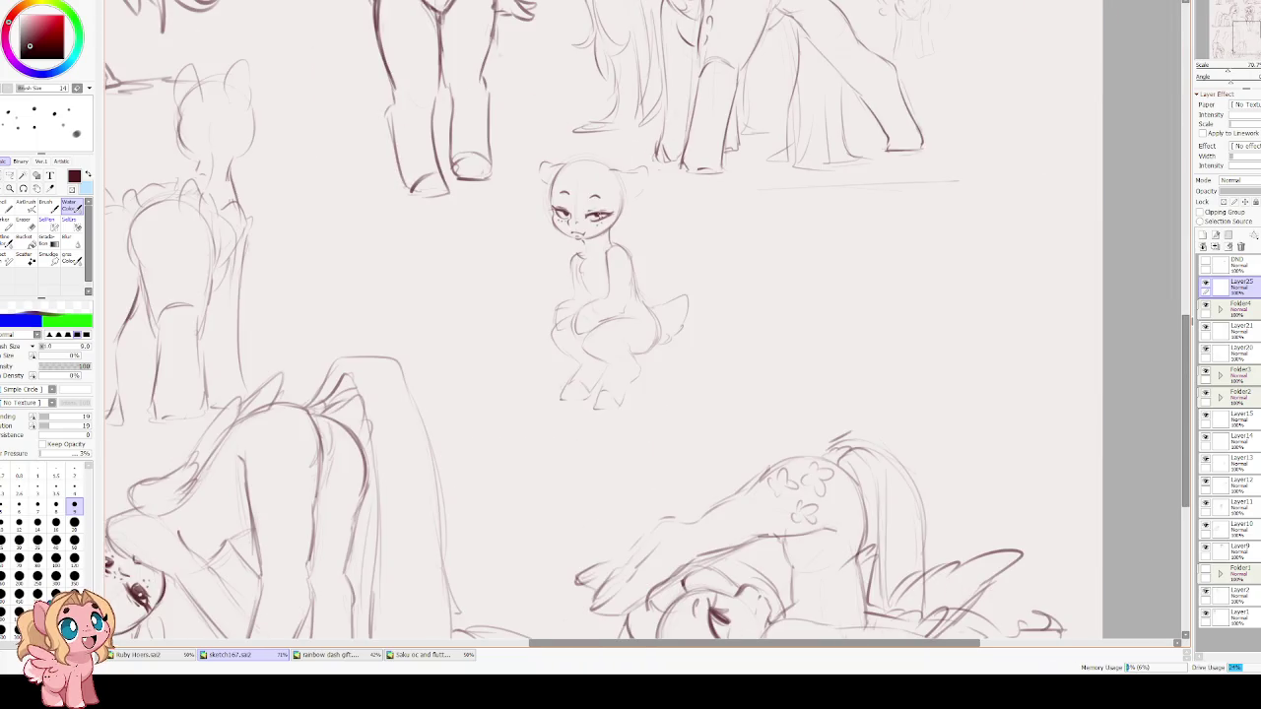
pyautogui.scroll(-1, 591, 209)
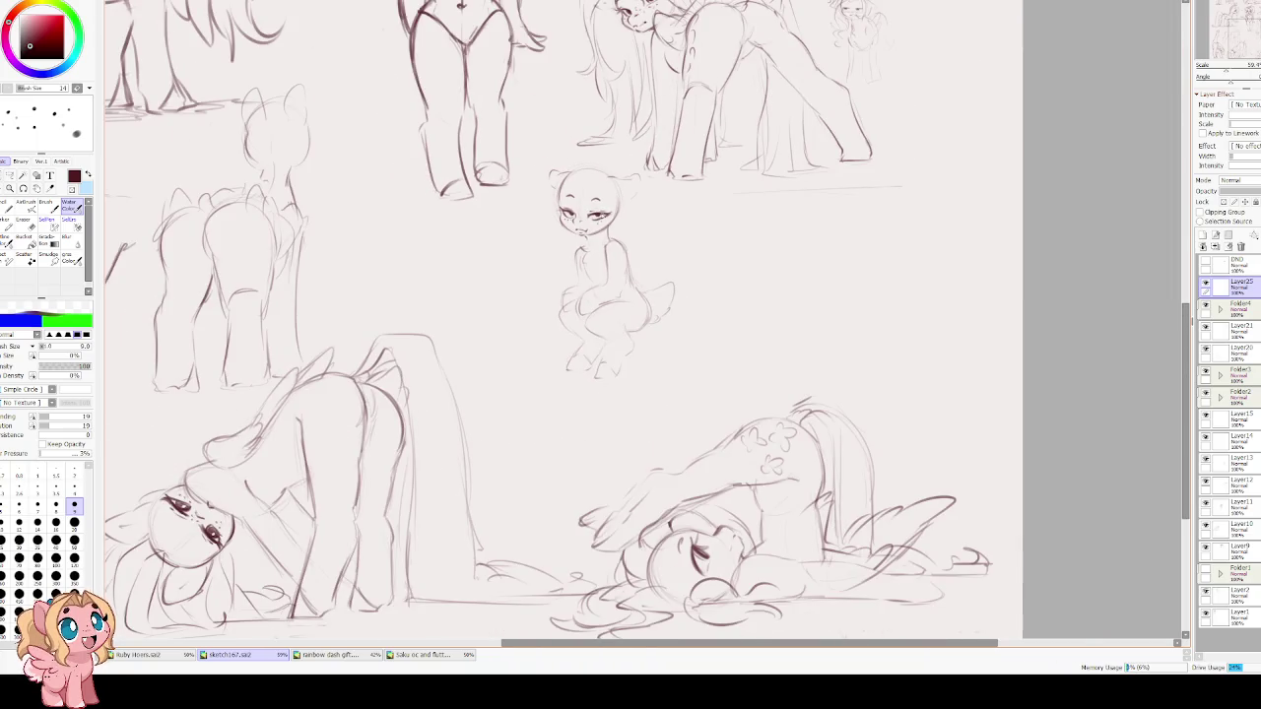
pyautogui.scroll(1, 597, 212)
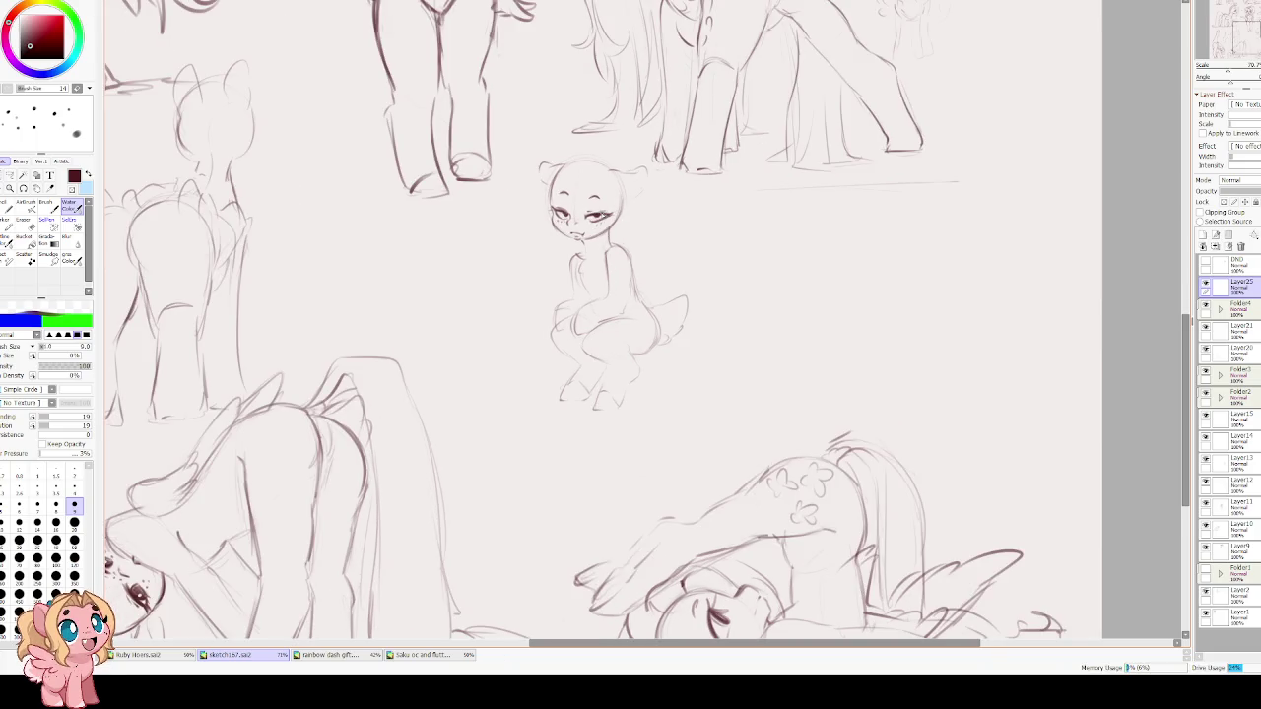
pyautogui.scroll(-1, 639, 204)
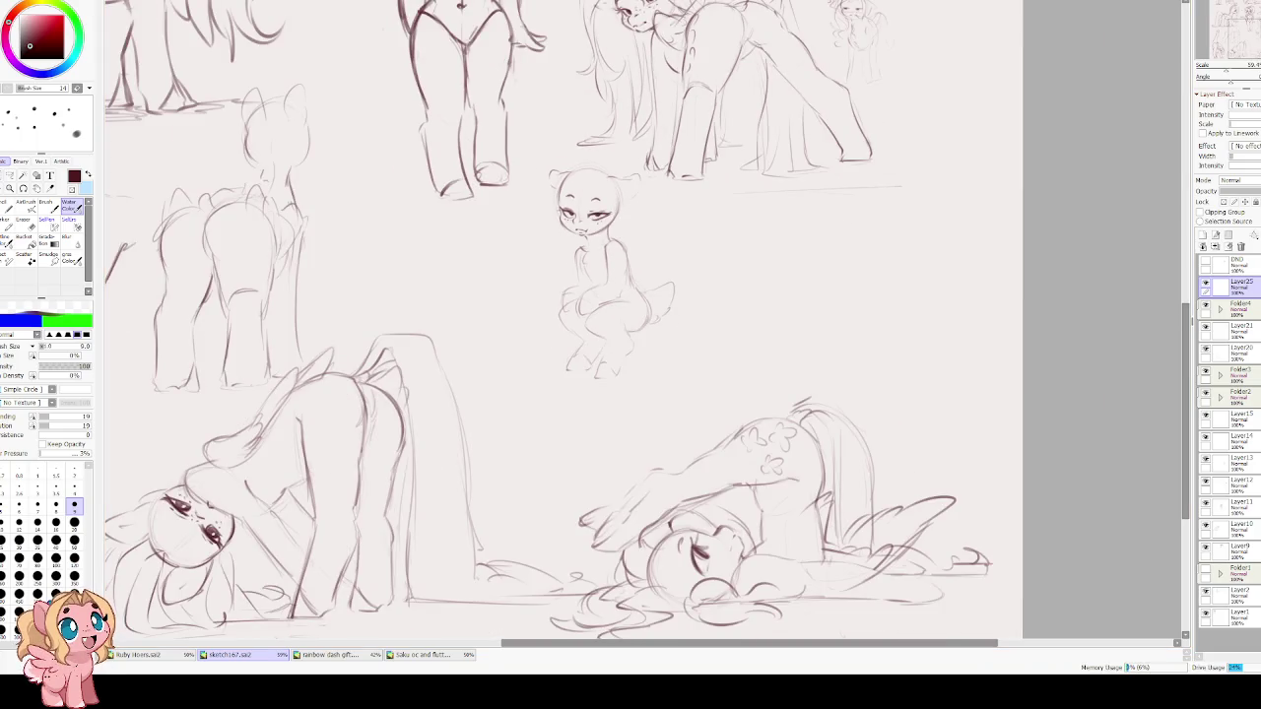
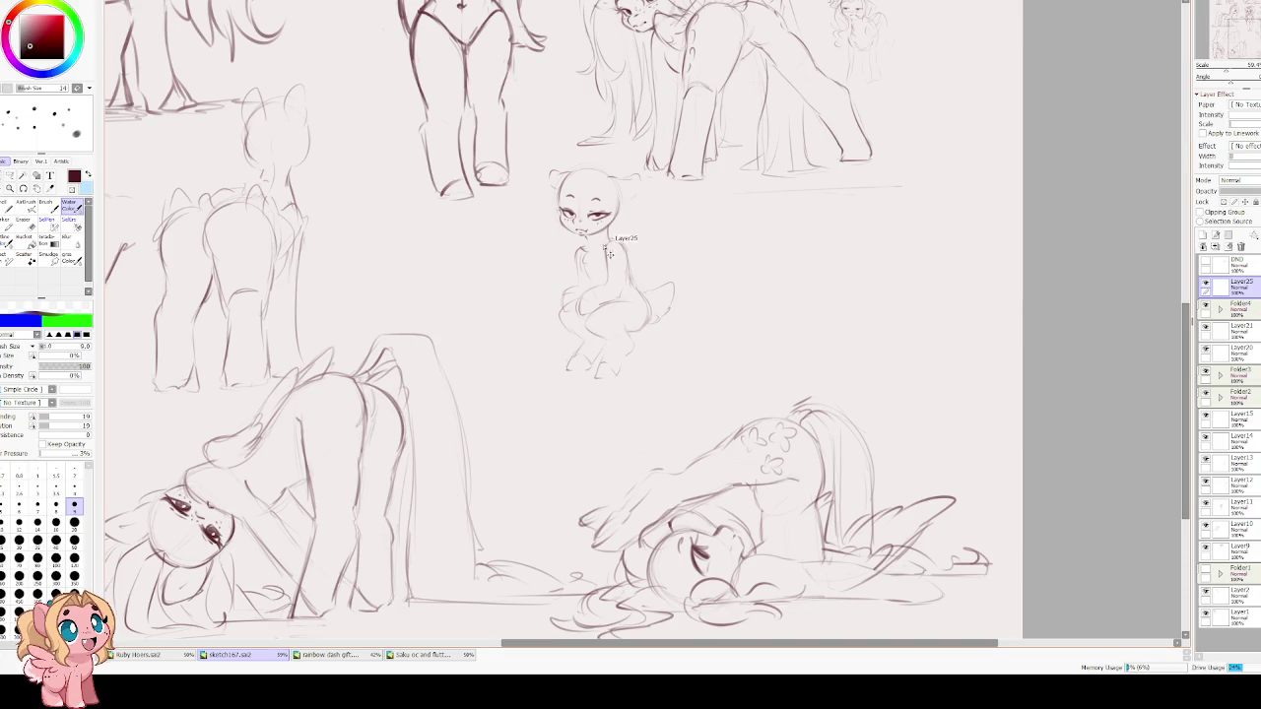
# Scale up the small seated freckled pony sketch and shift it down-left on the canvas.
pyautogui.hotkey('ctrl', 't')
pyautogui.moveTo(624, 161); pyautogui.dragTo(700, 129)
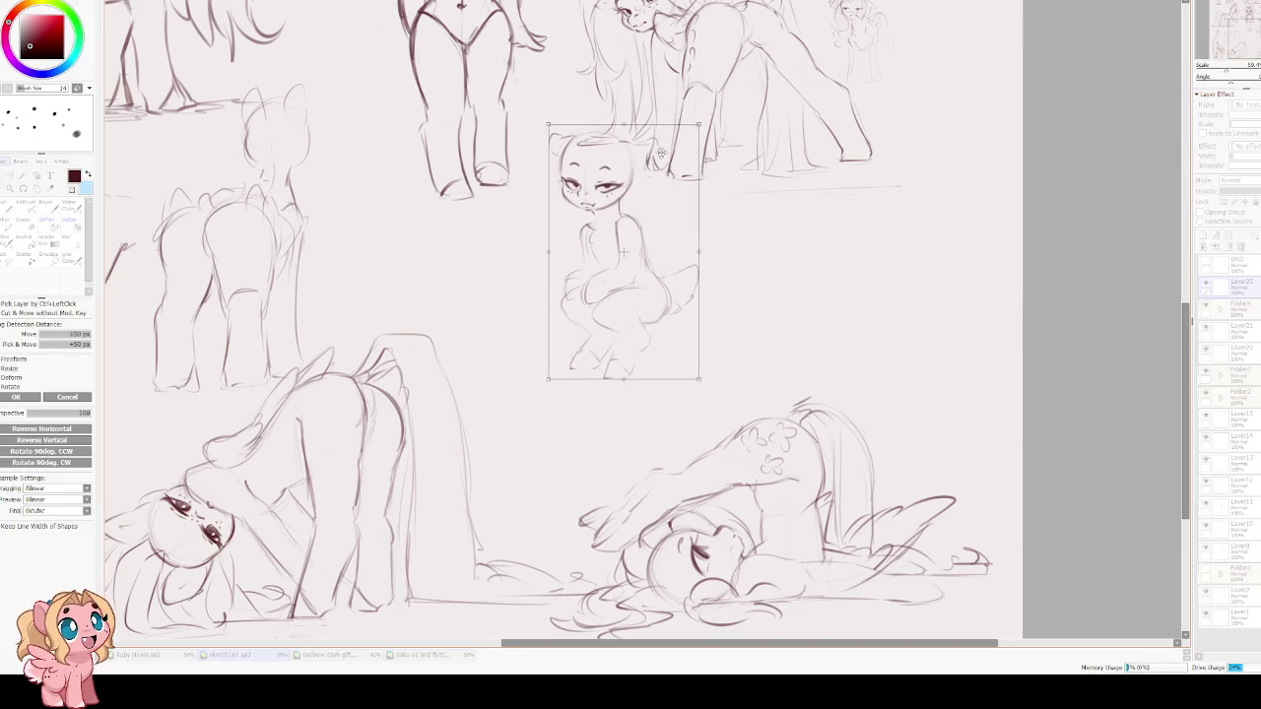
pyautogui.scroll(2, 631, 256)
pyautogui.moveTo(595, 247); pyautogui.dragTo(539, 335)
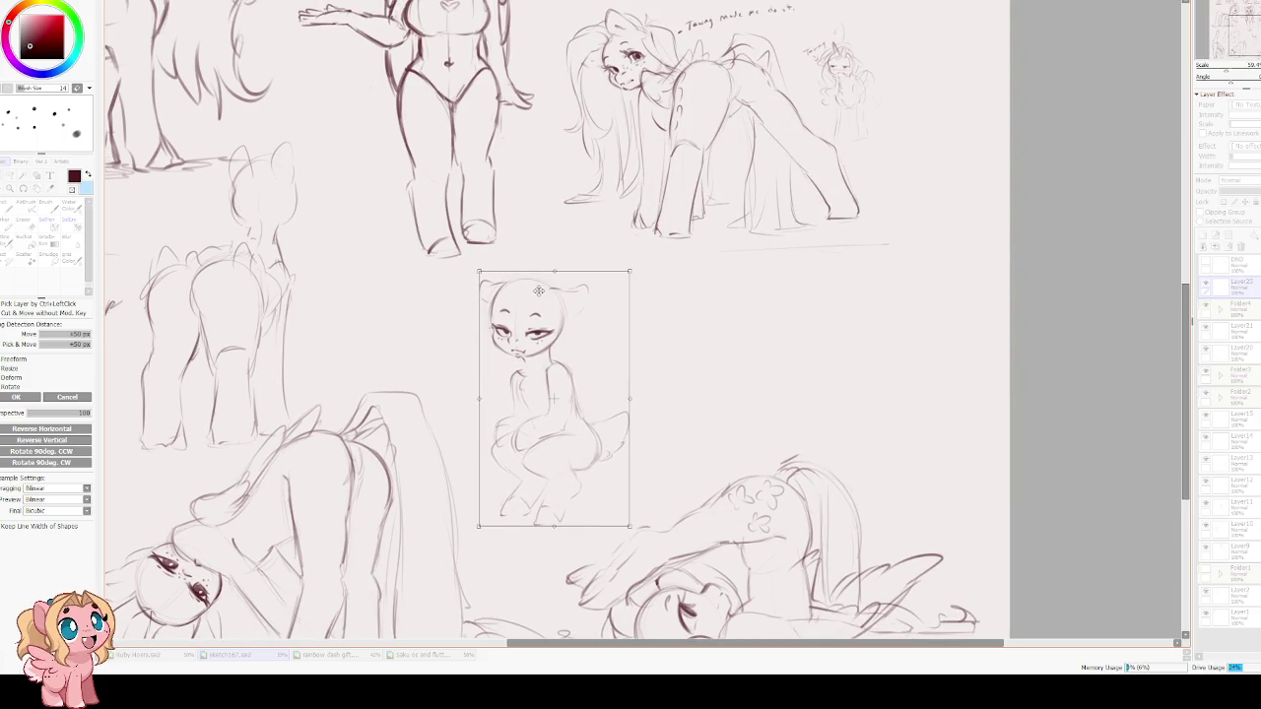
pyautogui.scroll(1, 539, 335)
pyautogui.scroll(1, 538, 293)
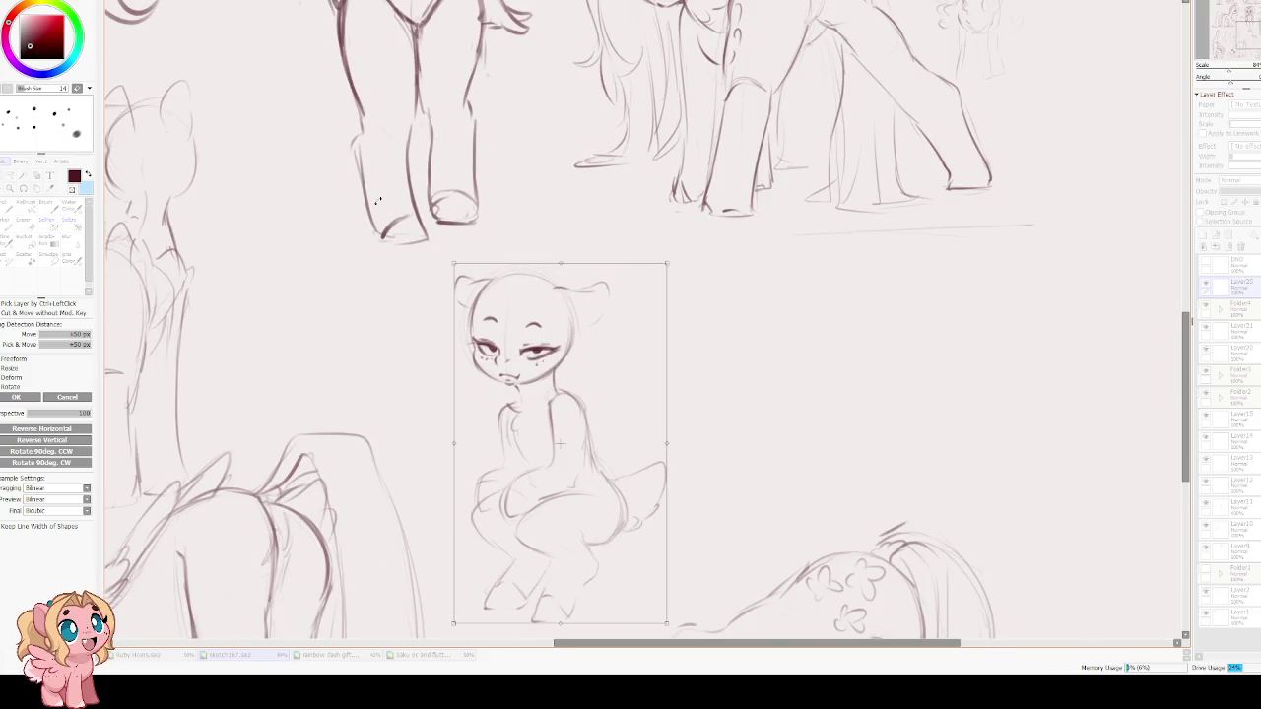
pyautogui.press('Return')
pyautogui.scroll(1, 389, 227)
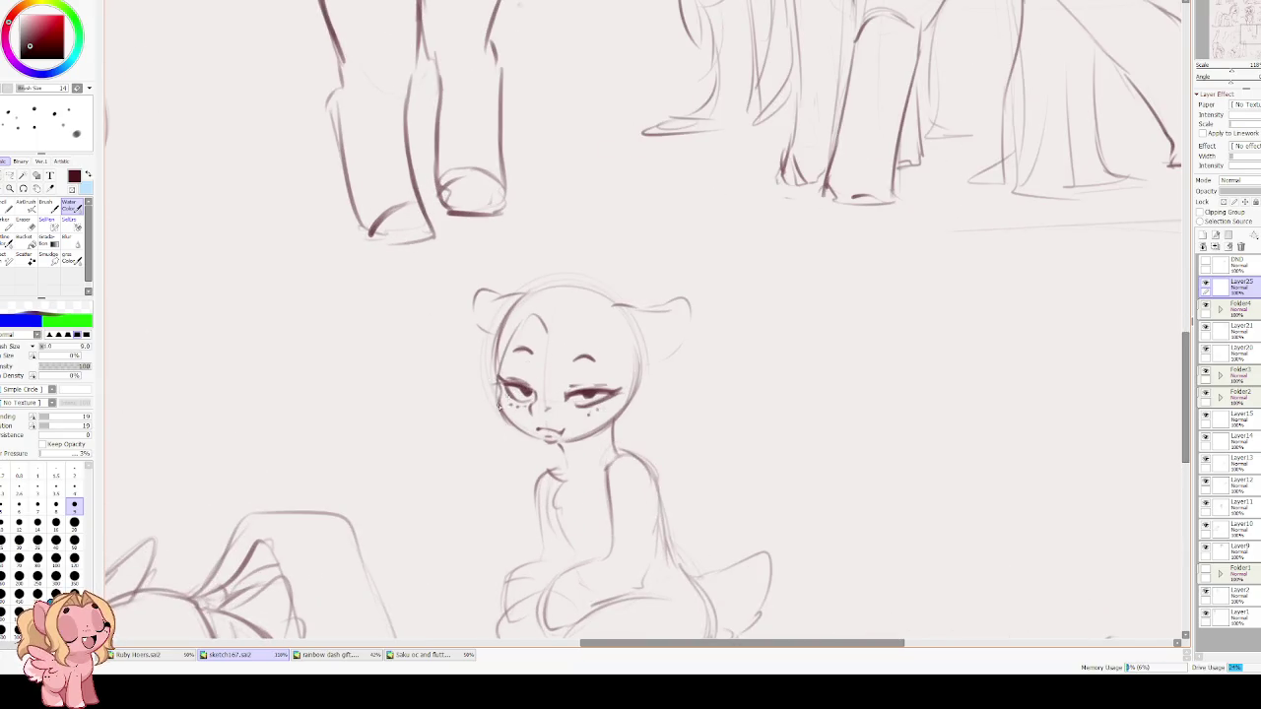
# Sketch hair strands, a side part and a right-side curl over the figure's head.
pyautogui.moveTo(550, 340)
pyautogui.mouseDown()
pyautogui.moveTo(508, 300)
pyautogui.moveTo(480, 363)
pyautogui.mouseUp()
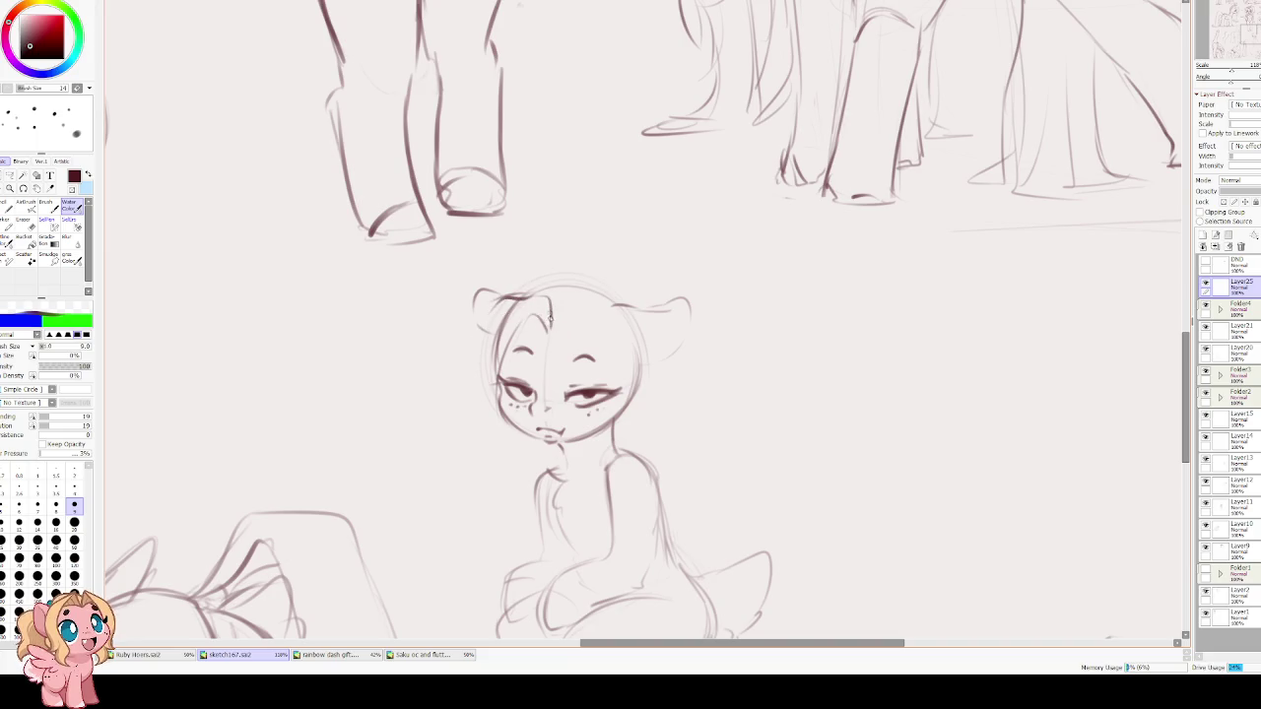
pyautogui.moveTo(489, 312)
pyautogui.mouseDown()
pyautogui.moveTo(473, 373)
pyautogui.moveTo(433, 404)
pyautogui.moveTo(469, 461)
pyautogui.moveTo(489, 470)
pyautogui.moveTo(520, 444)
pyautogui.mouseUp()
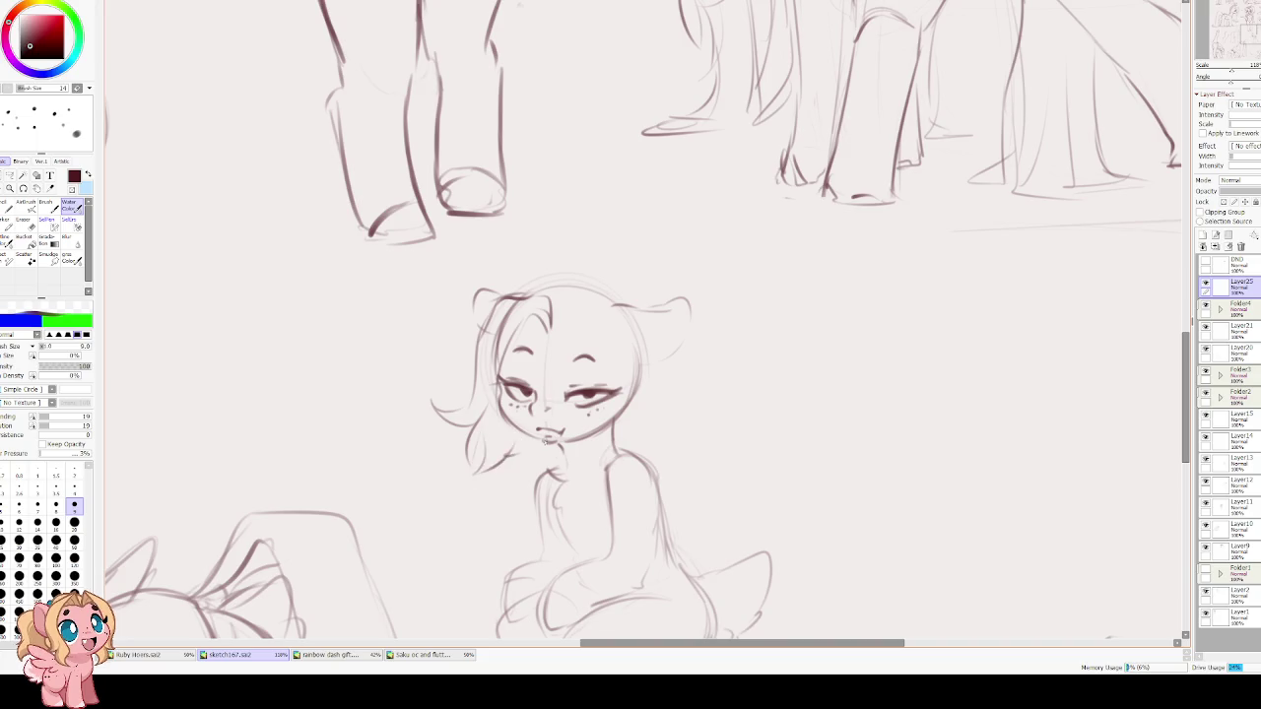
pyautogui.moveTo(563, 331); pyautogui.dragTo(591, 335)
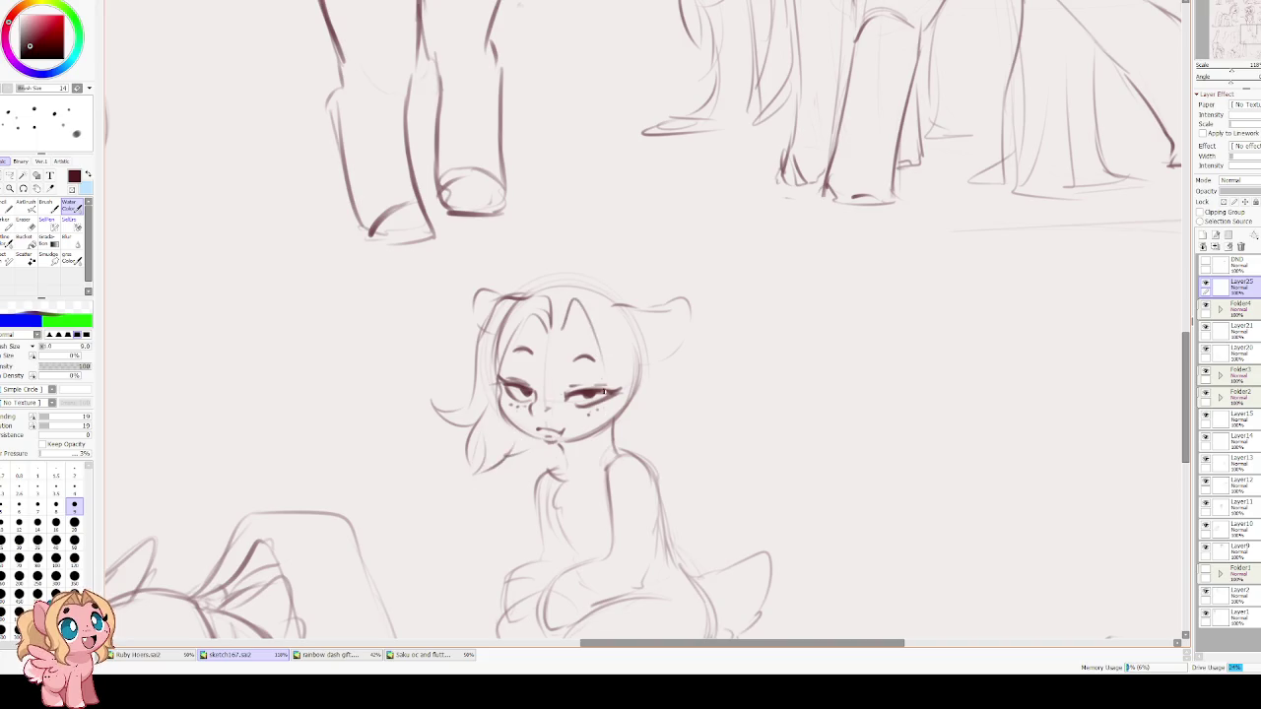
pyautogui.moveTo(641, 398); pyautogui.dragTo(672, 419)
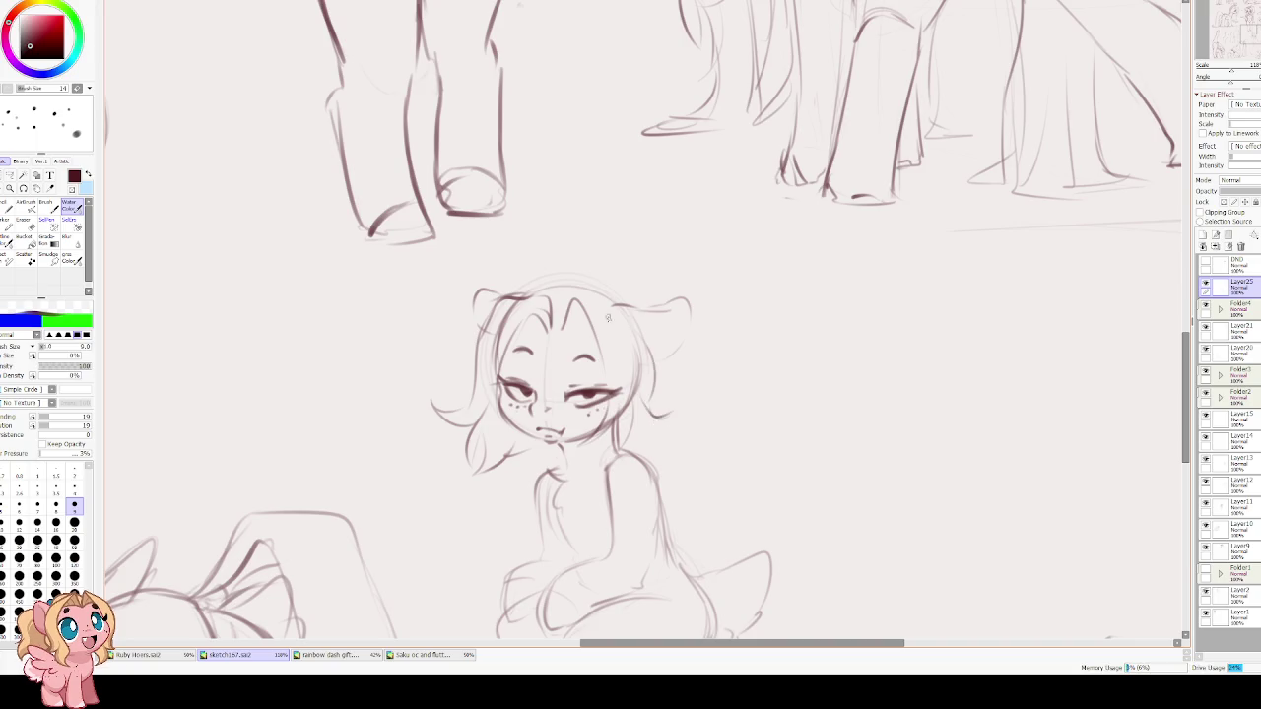
pyautogui.moveTo(558, 323)
pyautogui.mouseDown()
pyautogui.moveTo(617, 314)
pyautogui.moveTo(639, 422)
pyautogui.mouseUp()
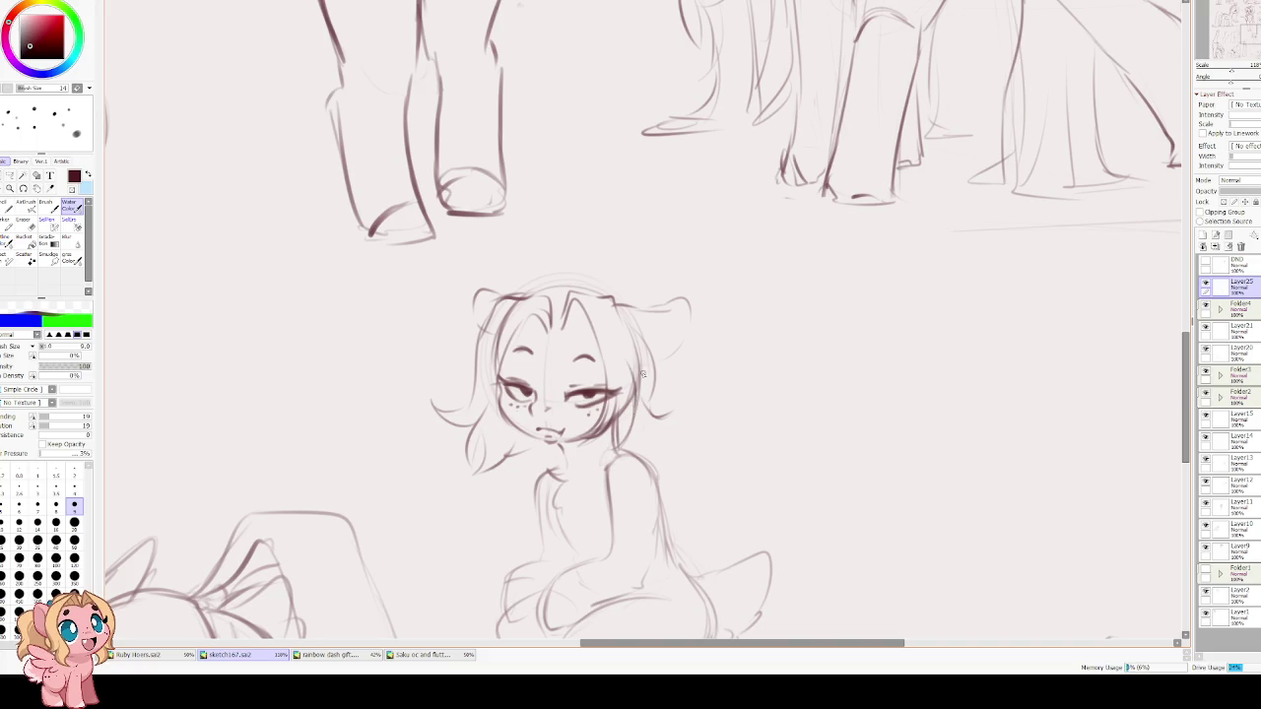
pyautogui.moveTo(647, 414); pyautogui.dragTo(668, 418)
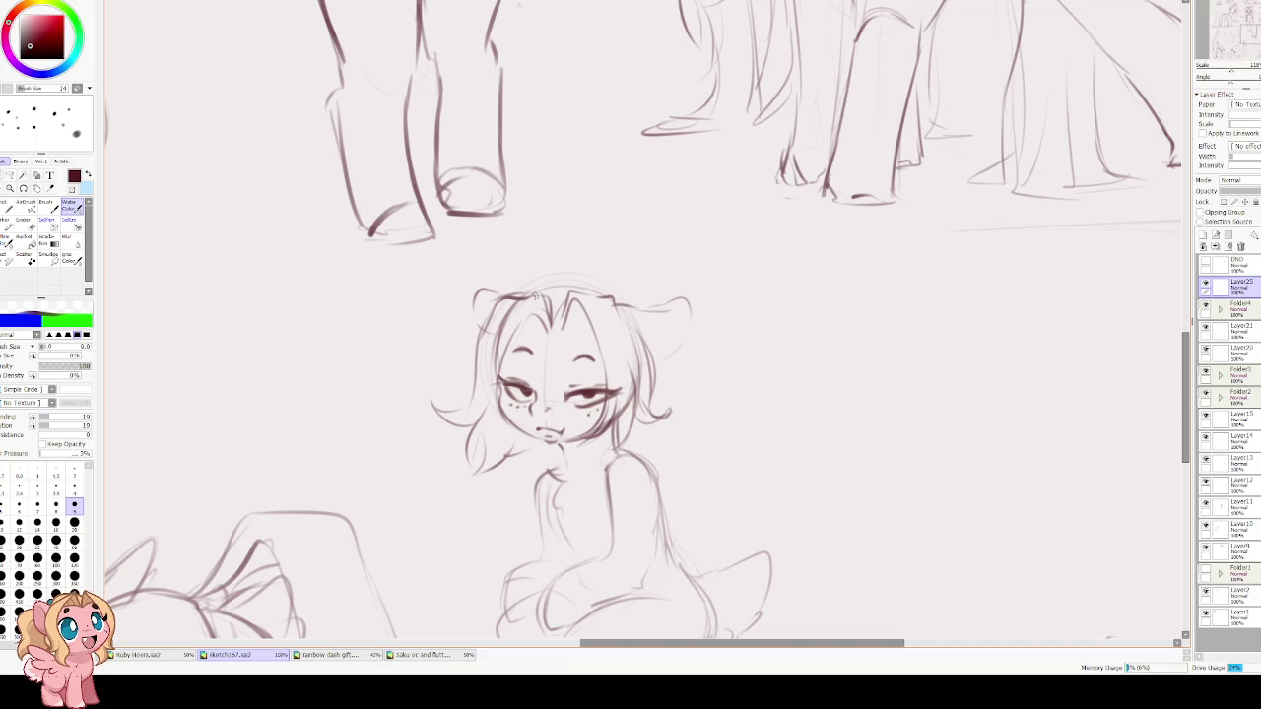
# Add a faint right-side strand and outline the bunched ponytail at the upper right.
pyautogui.moveTo(537, 282); pyautogui.dragTo(754, 291)
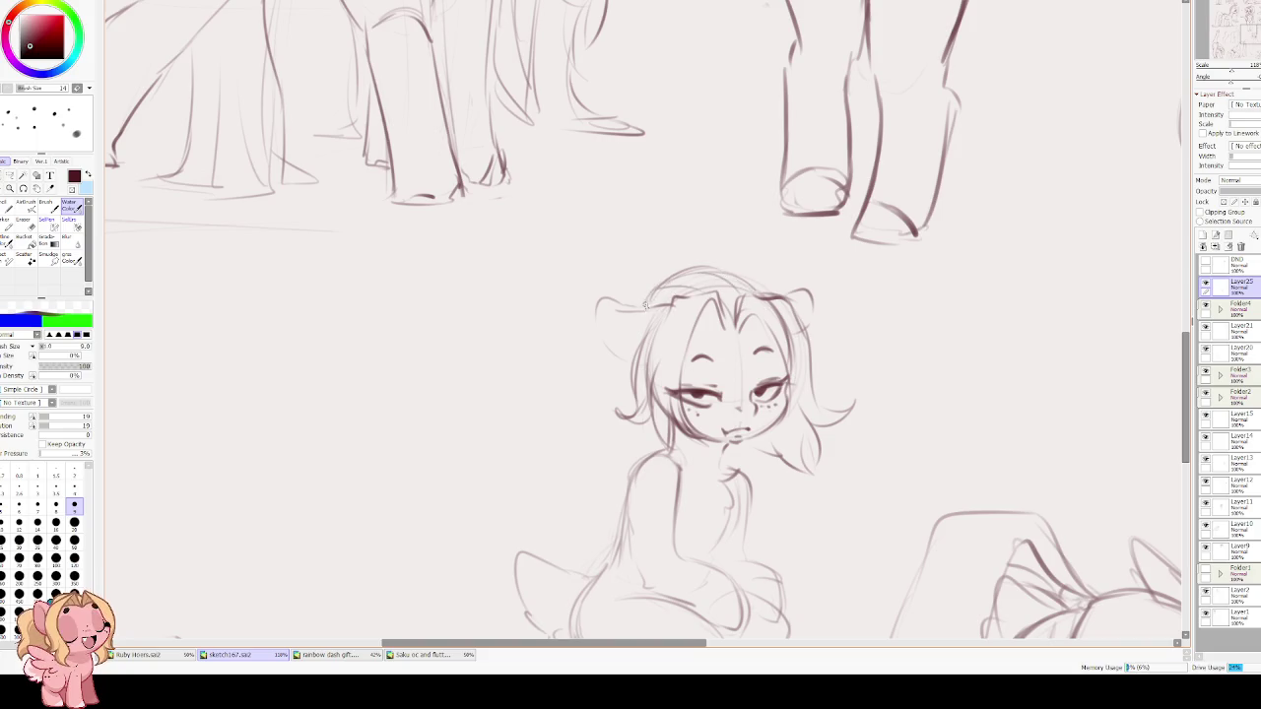
pyautogui.hscroll(3, 632, 323)
pyautogui.moveTo(660, 369); pyautogui.dragTo(647, 392)
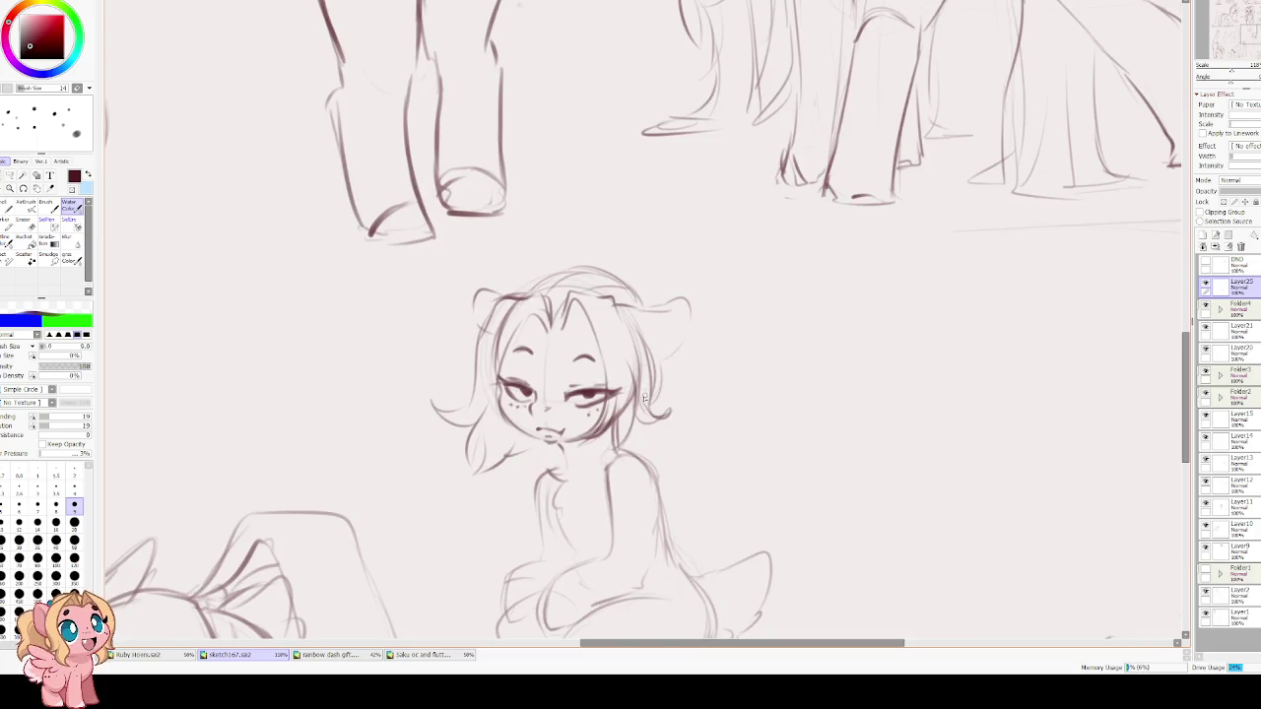
pyautogui.moveTo(625, 279)
pyautogui.mouseDown()
pyautogui.moveTo(640, 264)
pyautogui.moveTo(704, 344)
pyautogui.mouseUp()
pyautogui.moveTo(737, 338)
pyautogui.mouseDown()
pyautogui.moveTo(729, 370)
pyautogui.moveTo(662, 446)
pyautogui.mouseUp()
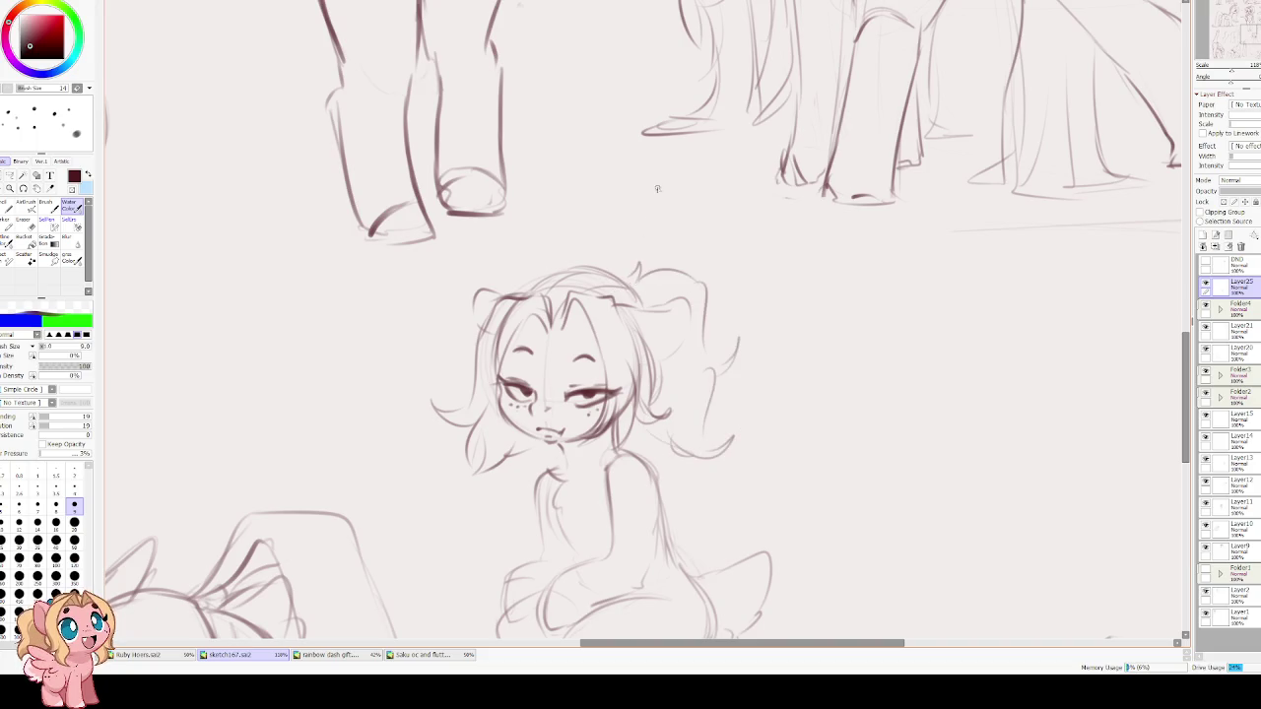
# Add a hair tuft and side line, checking the mane in a mirrored view.
pyautogui.press('h')
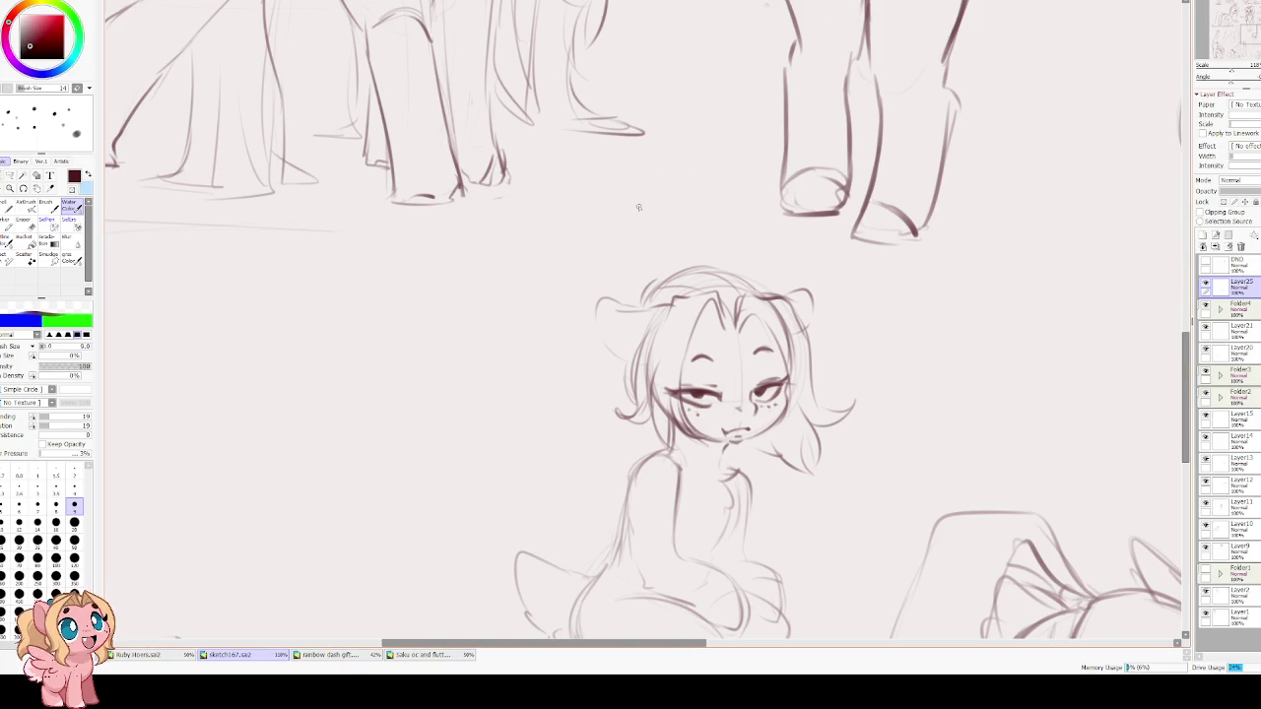
pyautogui.moveTo(562, 220); pyautogui.dragTo(564, 230)
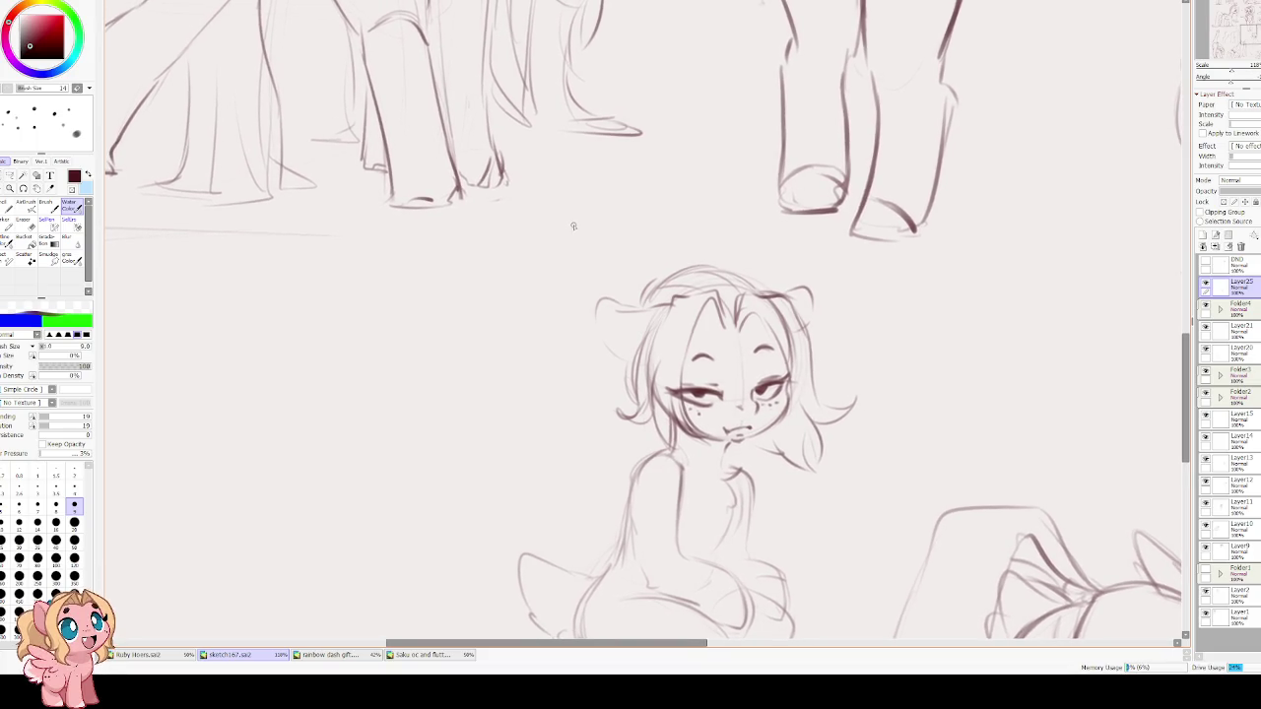
pyautogui.scroll(2, 597, 239)
pyautogui.moveTo(570, 329)
pyautogui.mouseDown()
pyautogui.moveTo(584, 335)
pyautogui.moveTo(532, 331)
pyautogui.moveTo(499, 372)
pyautogui.moveTo(495, 422)
pyautogui.moveTo(471, 439)
pyautogui.moveTo(501, 515)
pyautogui.mouseUp()
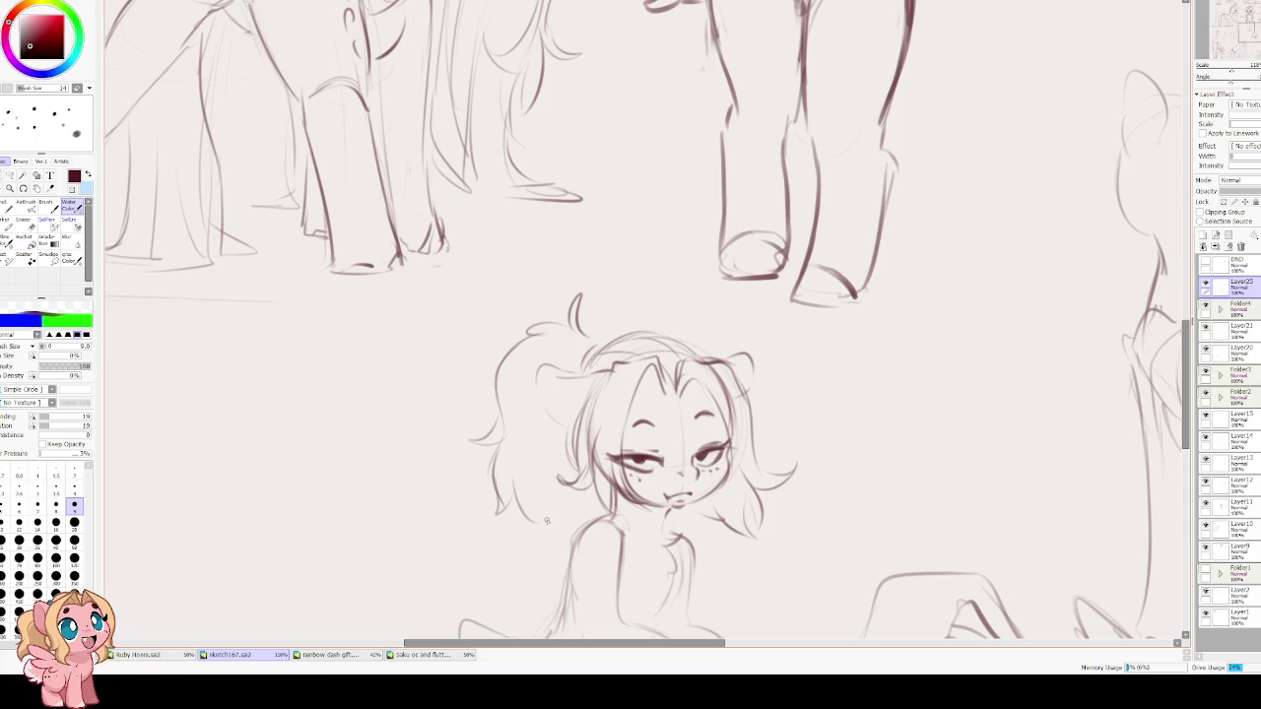
pyautogui.press('h')
pyautogui.moveTo(646, 101); pyautogui.dragTo(568, 10)
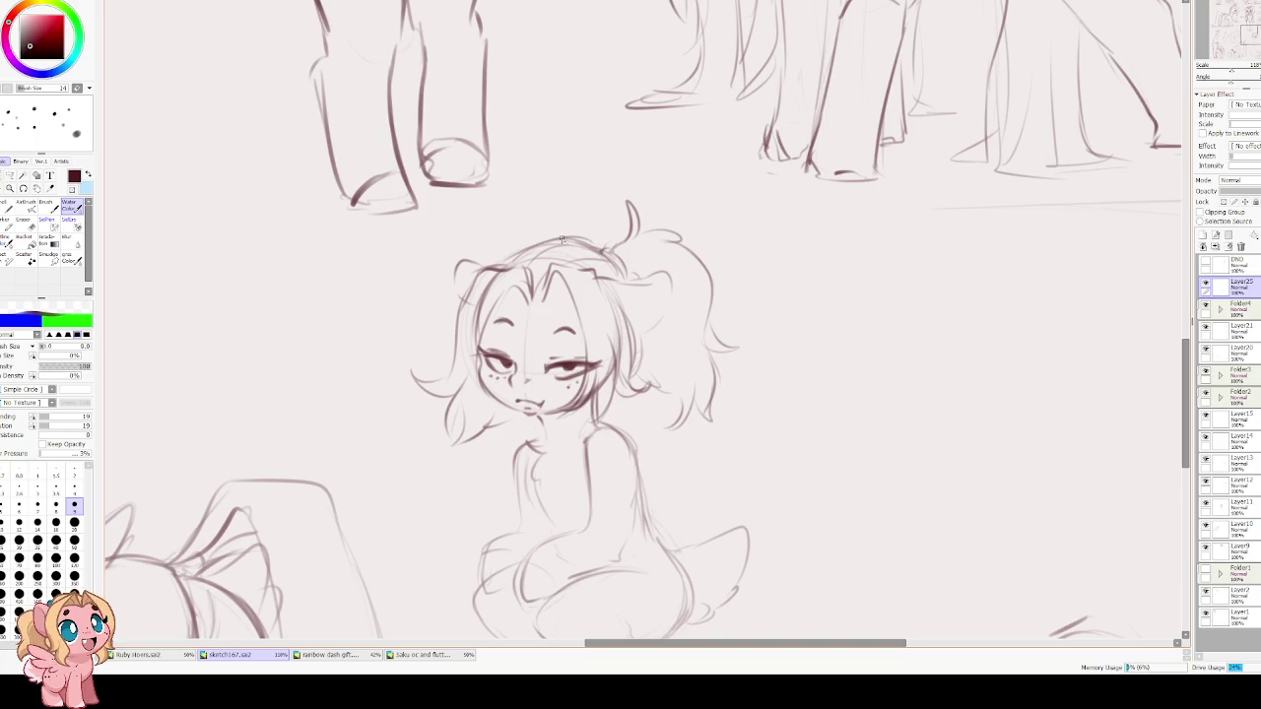
pyautogui.moveTo(502, 316); pyautogui.dragTo(511, 283)
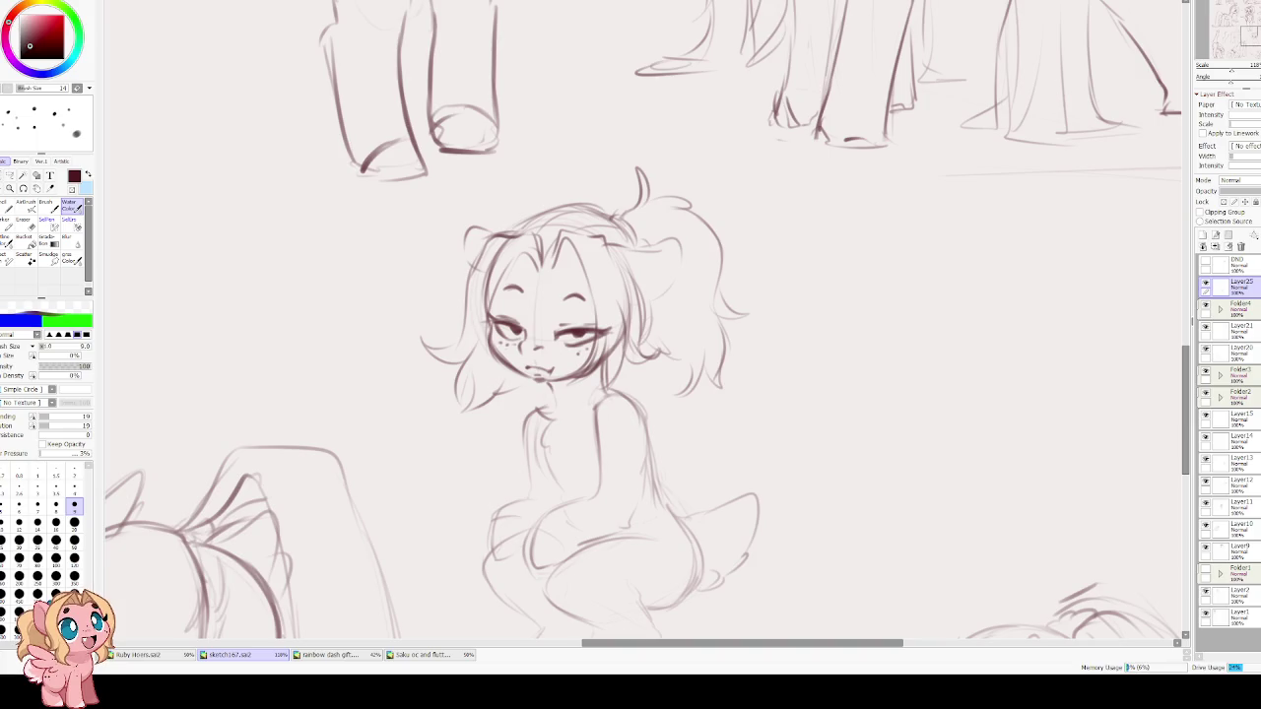
# Redraw the mouth, chin and neck line, checking the face in a mirrored view.
pyautogui.press('e')
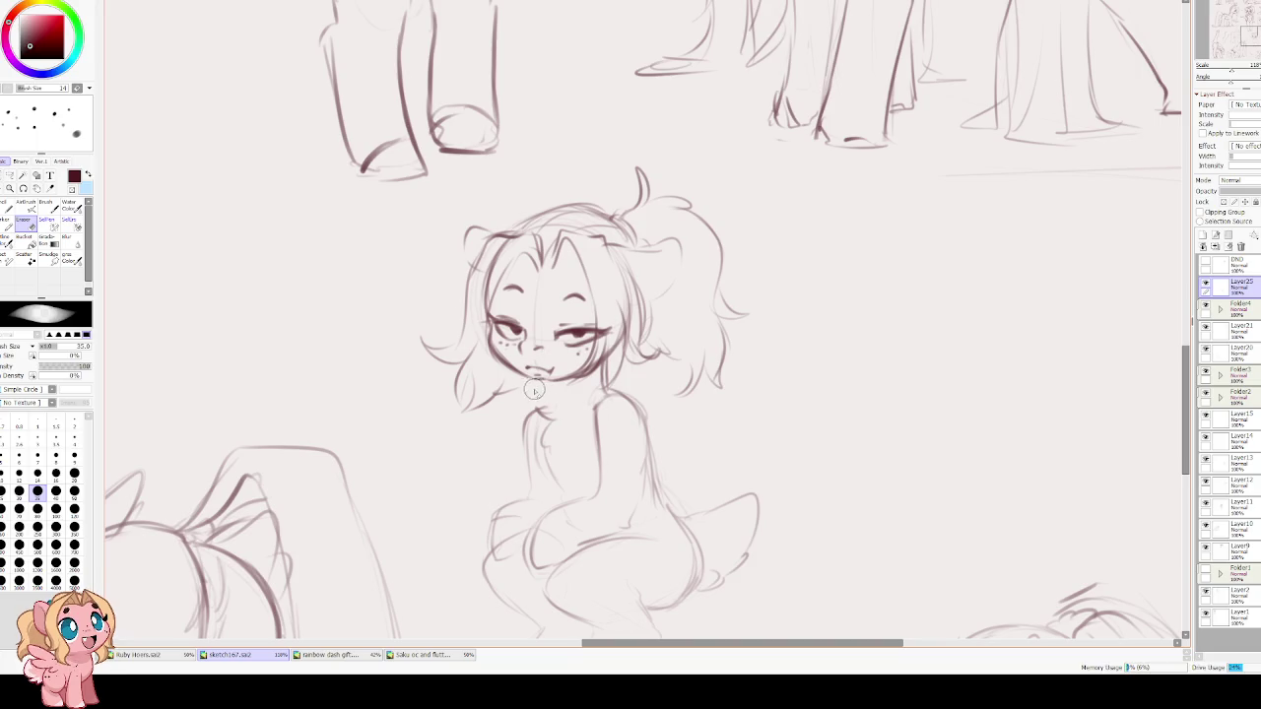
pyautogui.press('e')
pyautogui.moveTo(511, 369)
pyautogui.mouseDown()
pyautogui.moveTo(537, 385)
pyautogui.moveTo(557, 370)
pyautogui.moveTo(533, 381)
pyautogui.moveTo(567, 399)
pyautogui.moveTo(592, 384)
pyautogui.moveTo(559, 415)
pyautogui.mouseUp()
pyautogui.moveTo(599, 362); pyautogui.dragTo(604, 392)
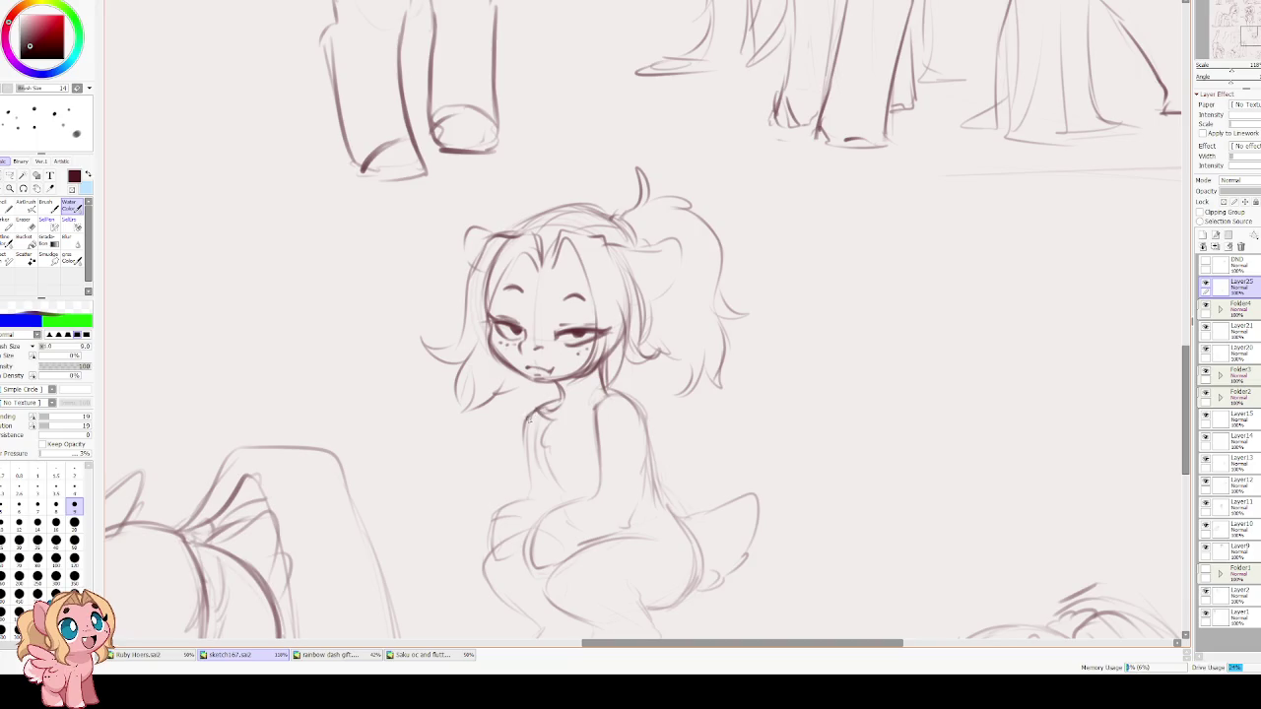
pyautogui.press('h')
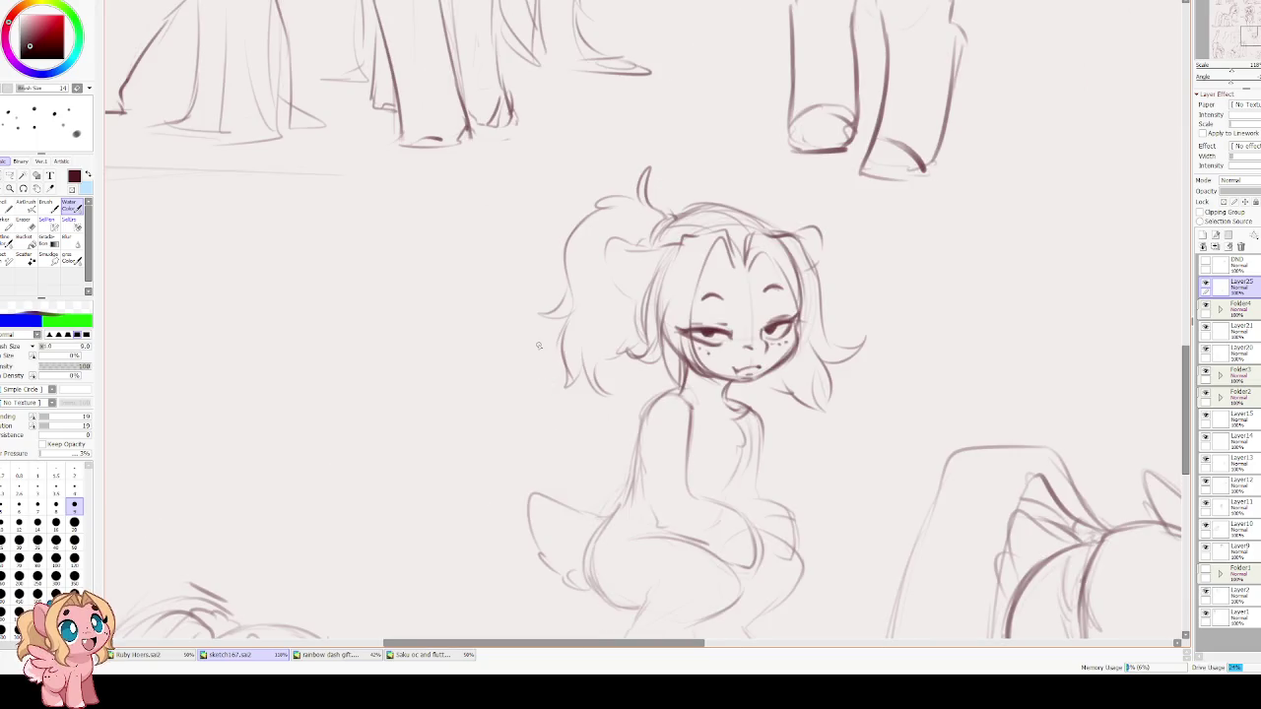
pyautogui.press('h')
pyautogui.press('h')
# Darken the lines along the figure's back and hip.
pyautogui.moveTo(688, 489); pyautogui.dragTo(643, 361)
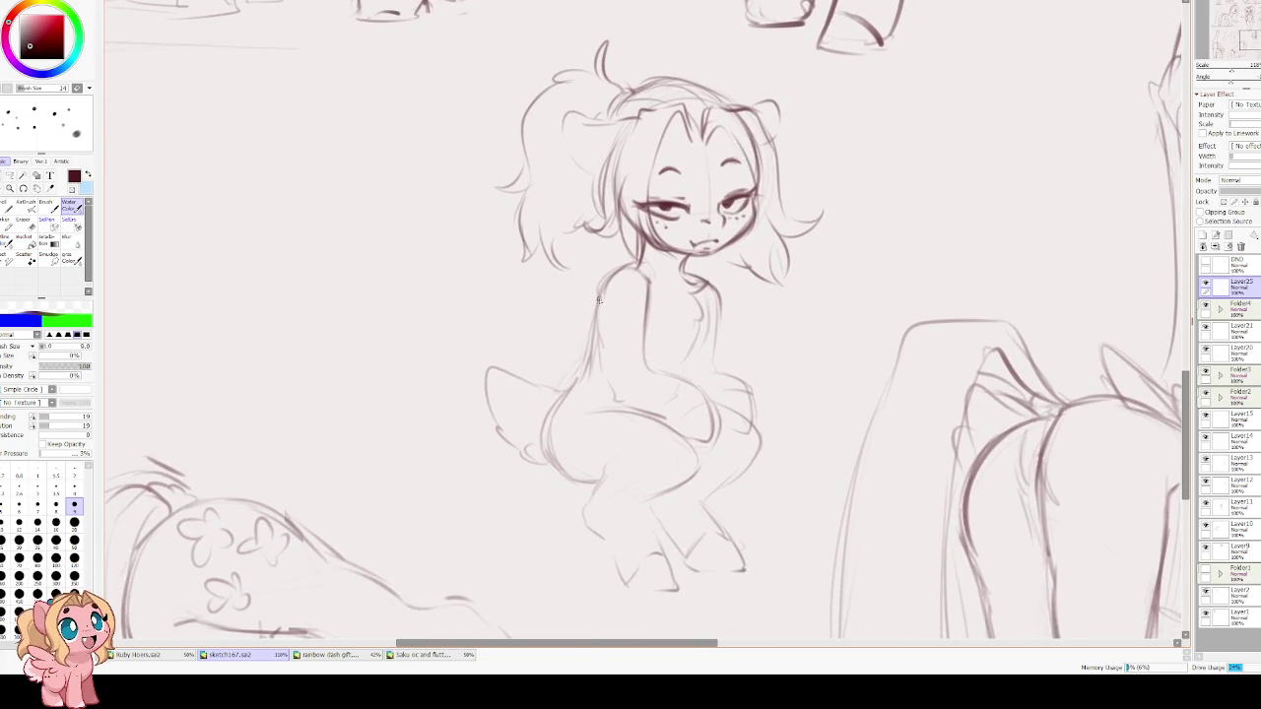
pyautogui.moveTo(598, 303)
pyautogui.mouseDown()
pyautogui.moveTo(570, 396)
pyautogui.moveTo(580, 480)
pyautogui.mouseUp()
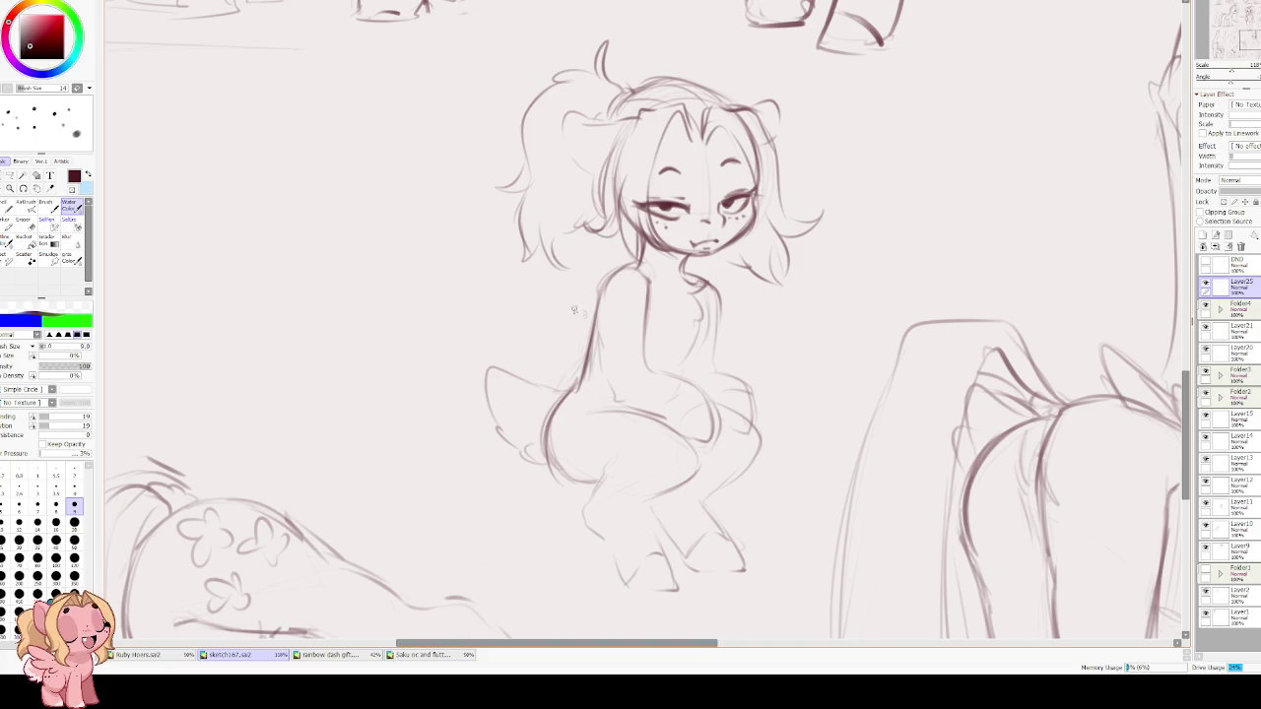
pyautogui.moveTo(603, 317)
pyautogui.mouseDown()
pyautogui.moveTo(609, 402)
pyautogui.moveTo(702, 404)
pyautogui.mouseUp()
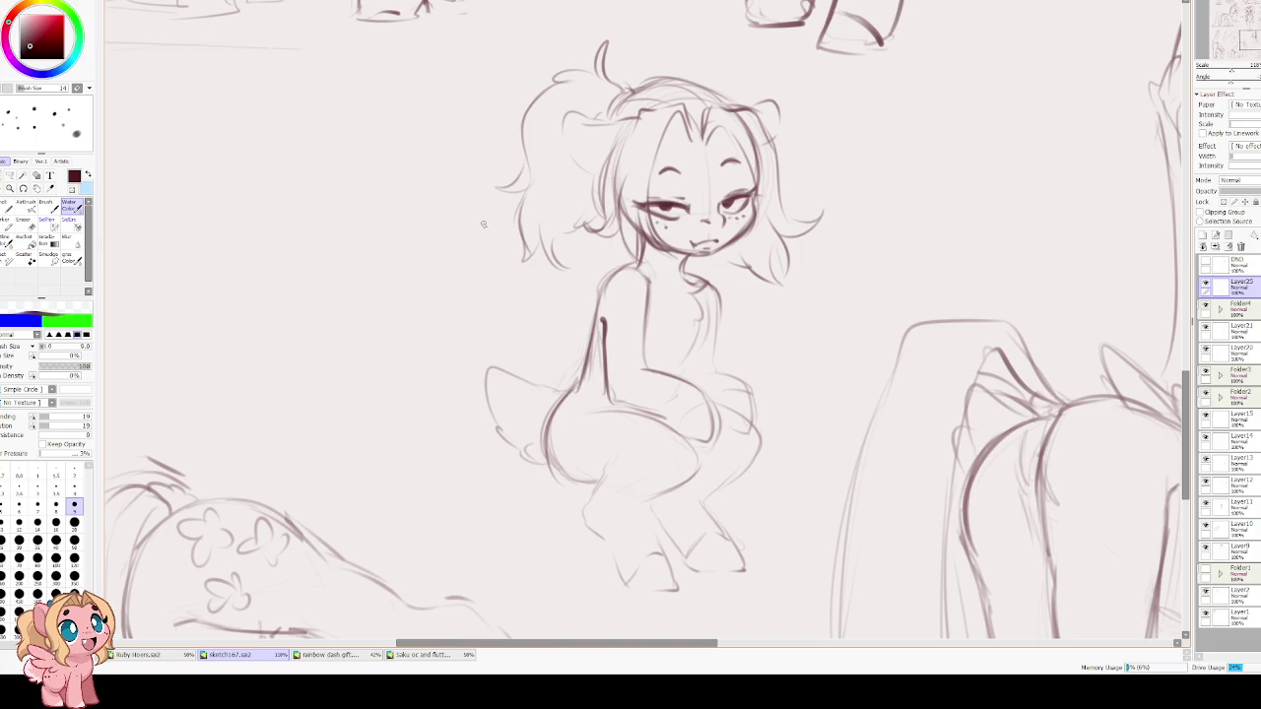
# Strengthen the shoulder, torso and knee lines and darken the right thigh outline.
pyautogui.press('h')
pyautogui.press('h')
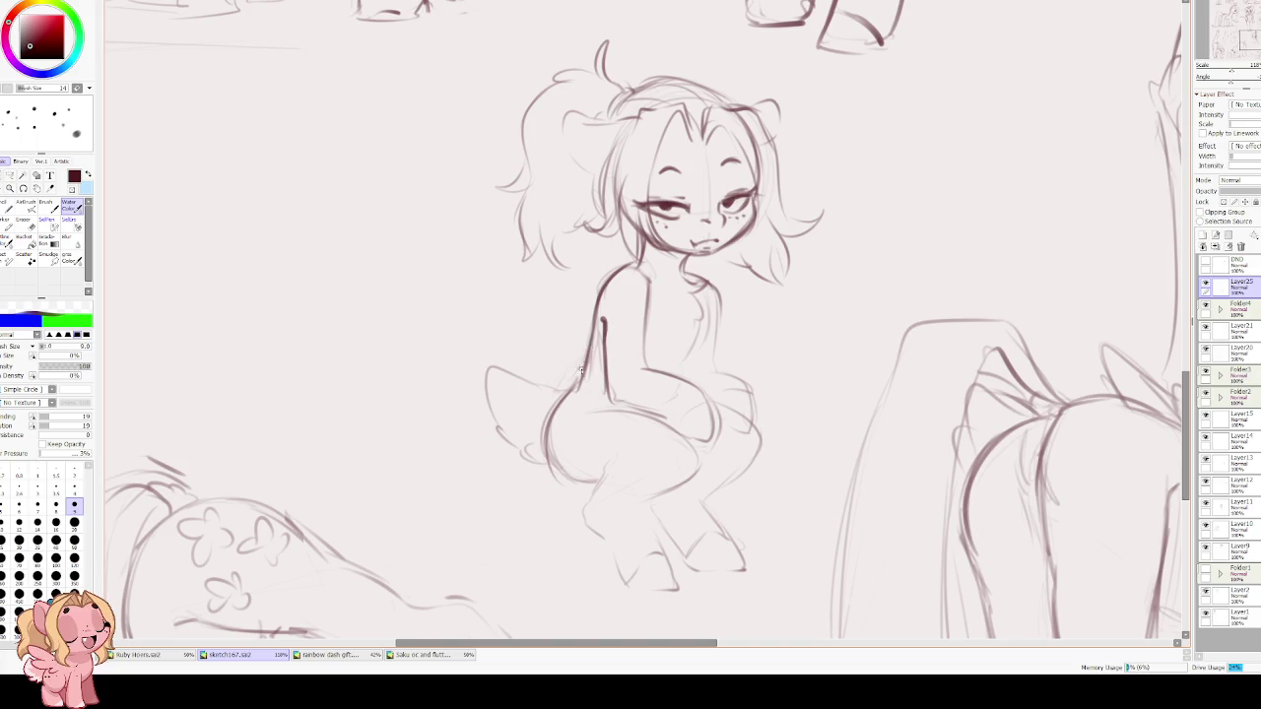
pyautogui.moveTo(635, 264); pyautogui.dragTo(597, 323)
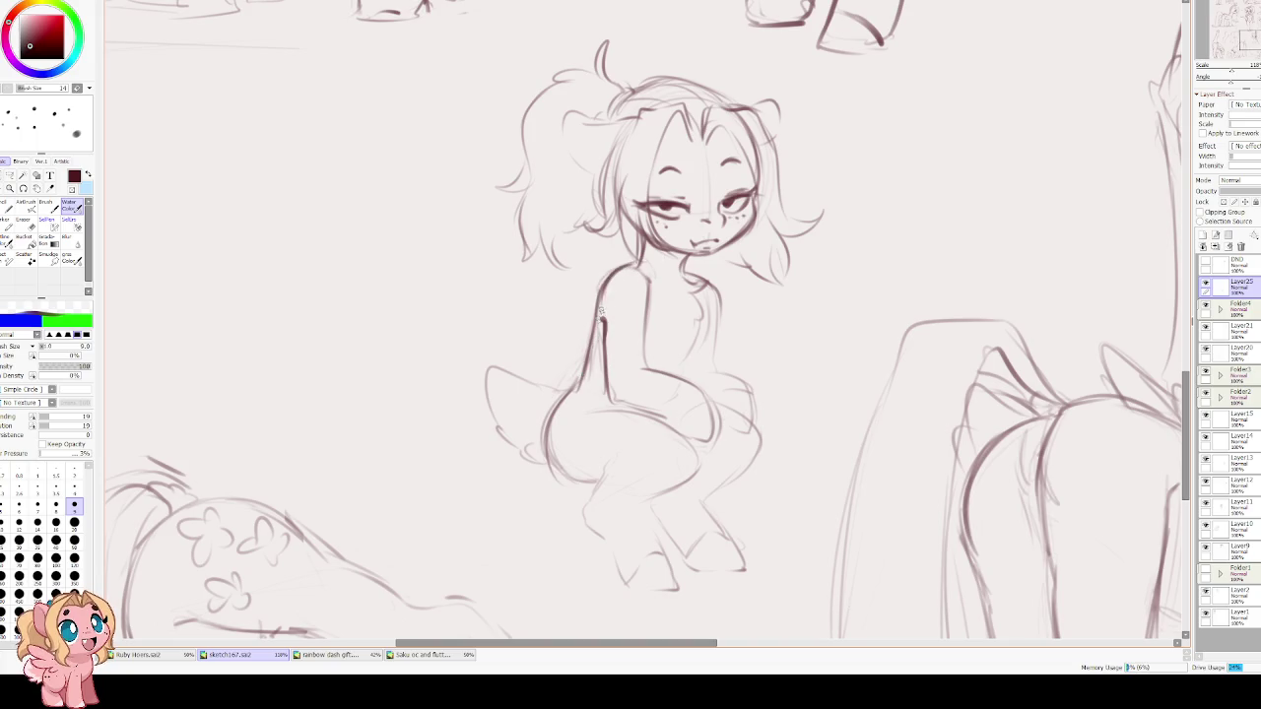
pyautogui.press('h')
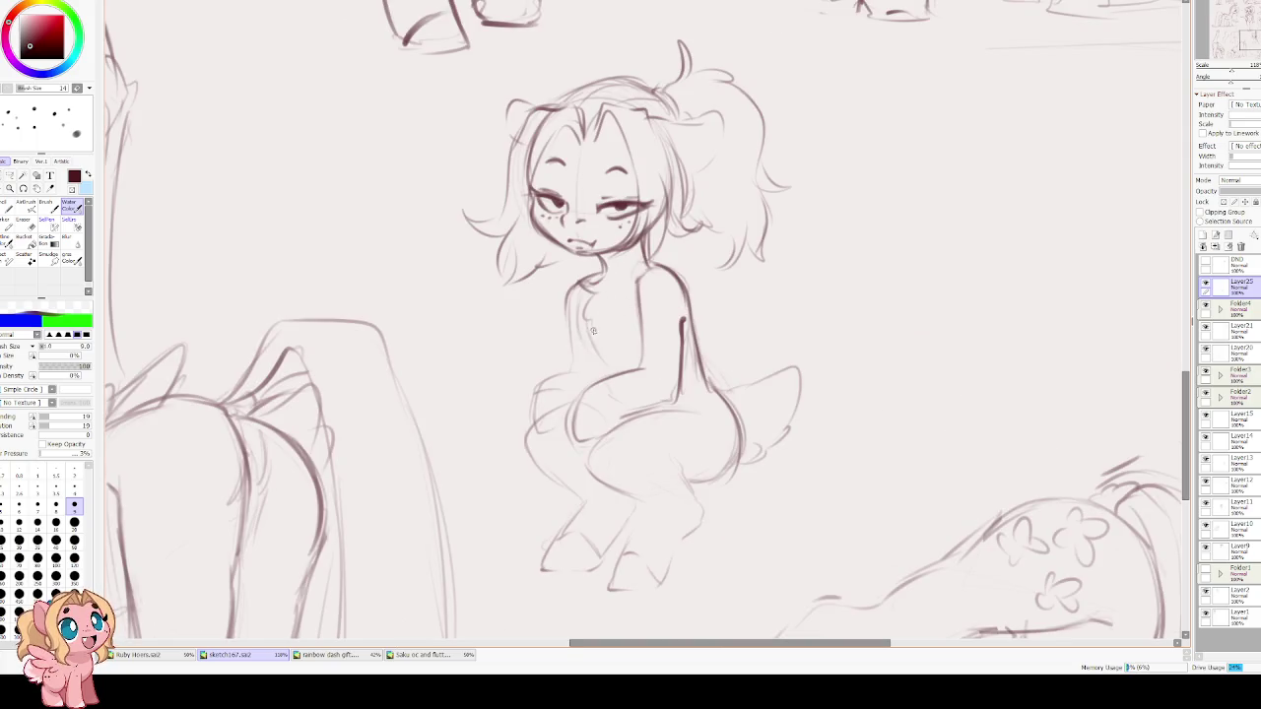
pyautogui.moveTo(591, 329); pyautogui.dragTo(611, 370)
pyautogui.moveTo(539, 389)
pyautogui.mouseDown()
pyautogui.moveTo(534, 431)
pyautogui.moveTo(565, 433)
pyautogui.moveTo(584, 370)
pyautogui.mouseUp()
pyautogui.moveTo(569, 294); pyautogui.dragTo(571, 367)
pyautogui.moveTo(729, 404); pyautogui.dragTo(726, 447)
pyautogui.moveTo(708, 483)
pyautogui.mouseDown()
pyautogui.moveTo(731, 431)
pyautogui.moveTo(798, 370)
pyautogui.mouseUp()
pyautogui.moveTo(690, 252)
pyautogui.mouseDown()
pyautogui.moveTo(711, 288)
pyautogui.moveTo(724, 396)
pyautogui.mouseUp()
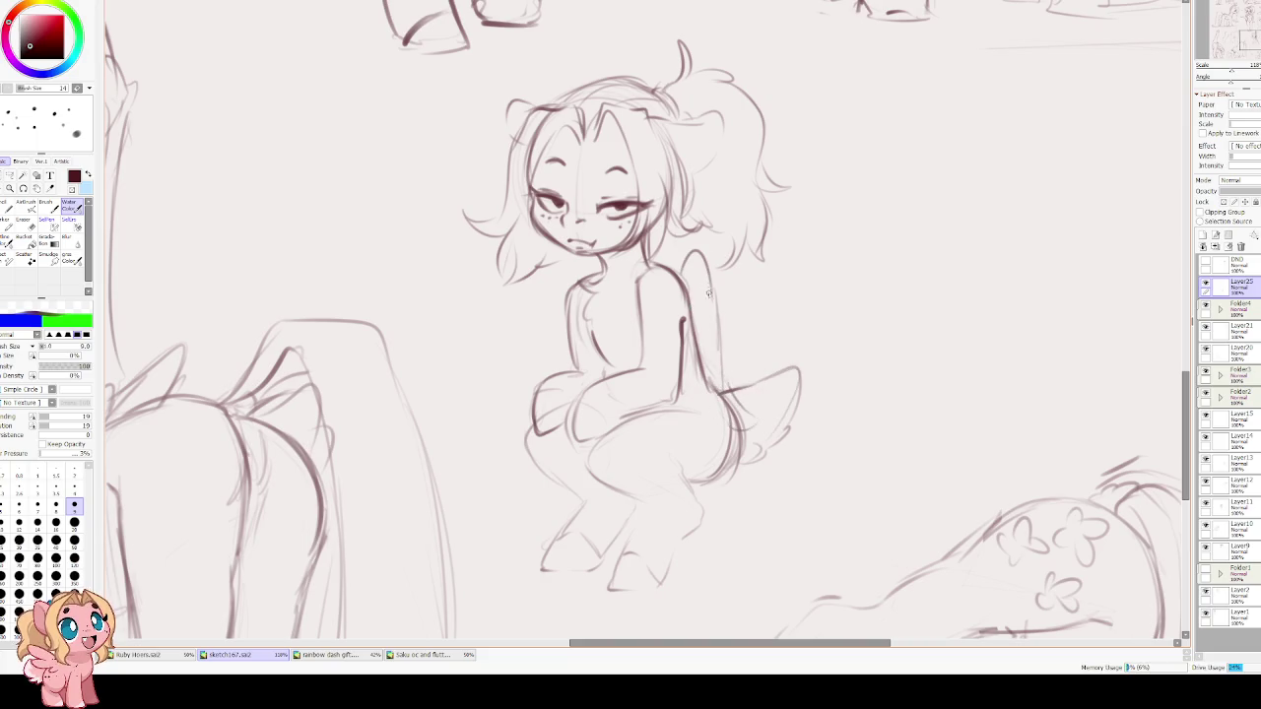
# Darken the neck and chest lines and outline the right hoof and lower hind leg.
pyautogui.moveTo(577, 264); pyautogui.dragTo(569, 279)
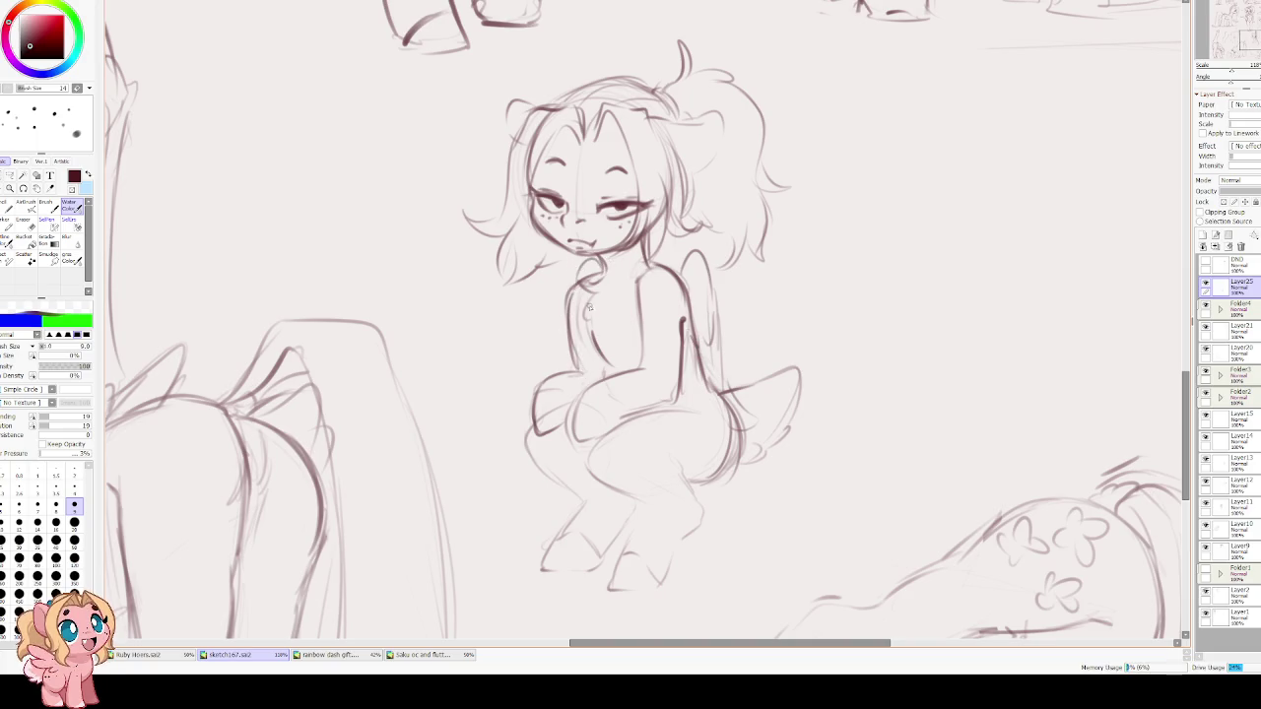
pyautogui.moveTo(599, 300); pyautogui.dragTo(603, 343)
pyautogui.moveTo(613, 276)
pyautogui.mouseDown()
pyautogui.moveTo(607, 307)
pyautogui.moveTo(605, 264)
pyautogui.mouseUp()
pyautogui.moveTo(531, 418)
pyautogui.mouseDown()
pyautogui.moveTo(583, 507)
pyautogui.moveTo(538, 573)
pyautogui.moveTo(614, 544)
pyautogui.mouseUp()
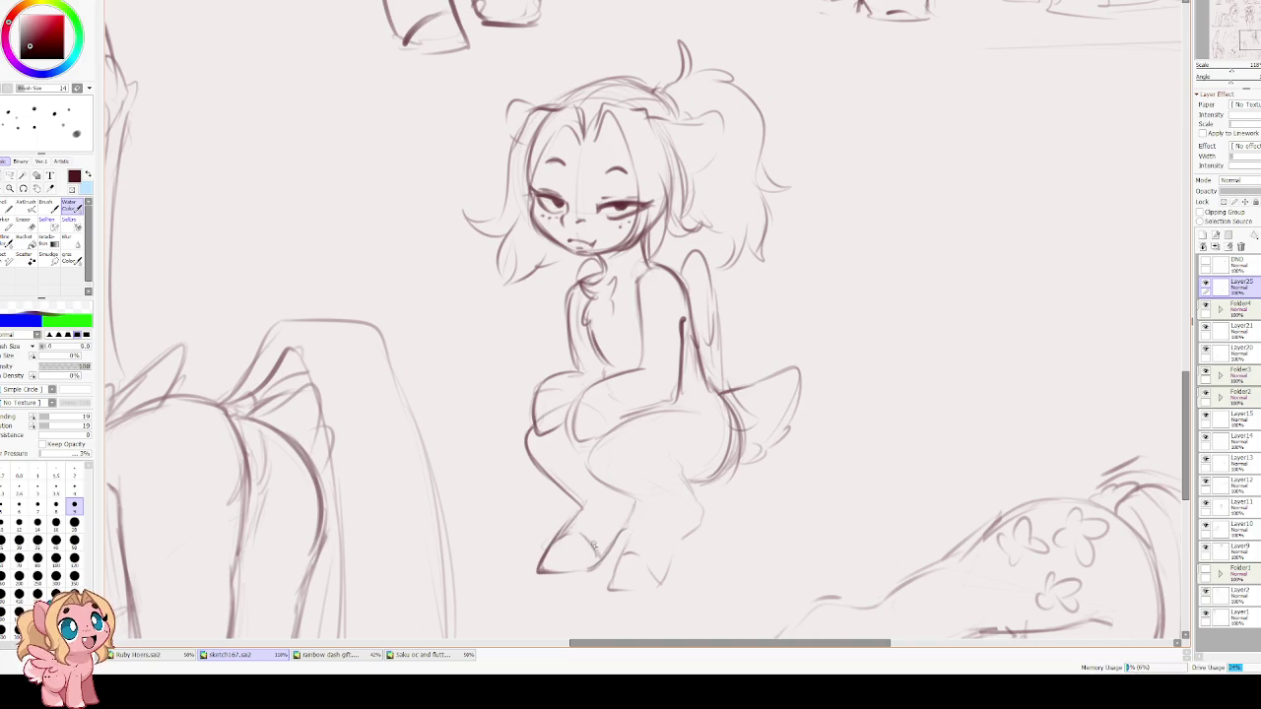
pyautogui.moveTo(616, 552)
pyautogui.mouseDown()
pyautogui.moveTo(651, 569)
pyautogui.moveTo(611, 590)
pyautogui.moveTo(660, 584)
pyautogui.mouseUp()
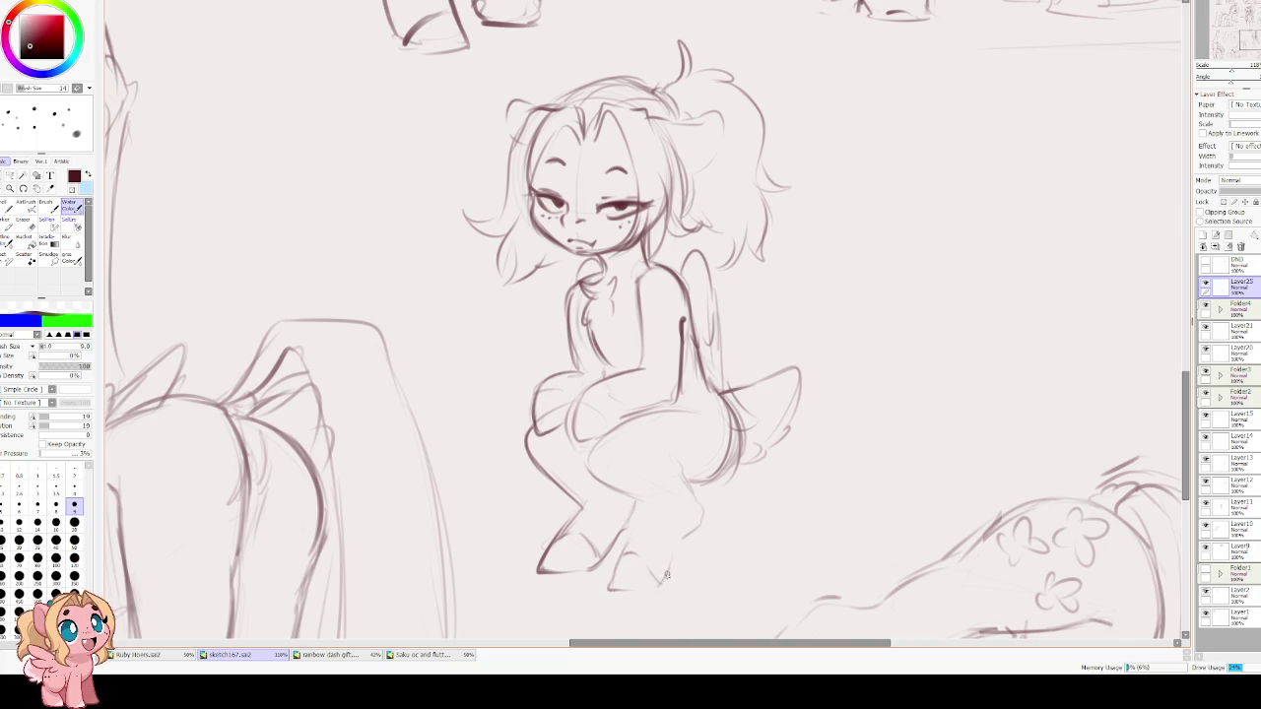
pyautogui.moveTo(667, 582); pyautogui.dragTo(705, 520)
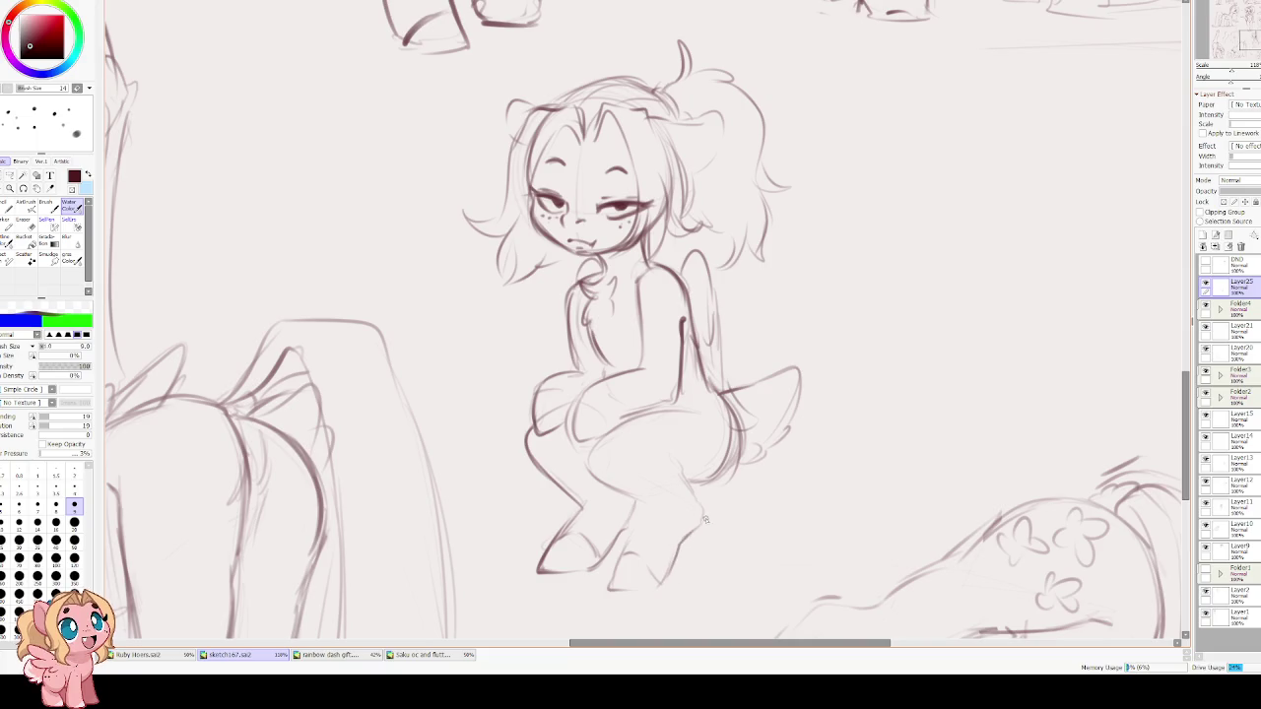
pyautogui.moveTo(628, 495); pyautogui.dragTo(656, 518)
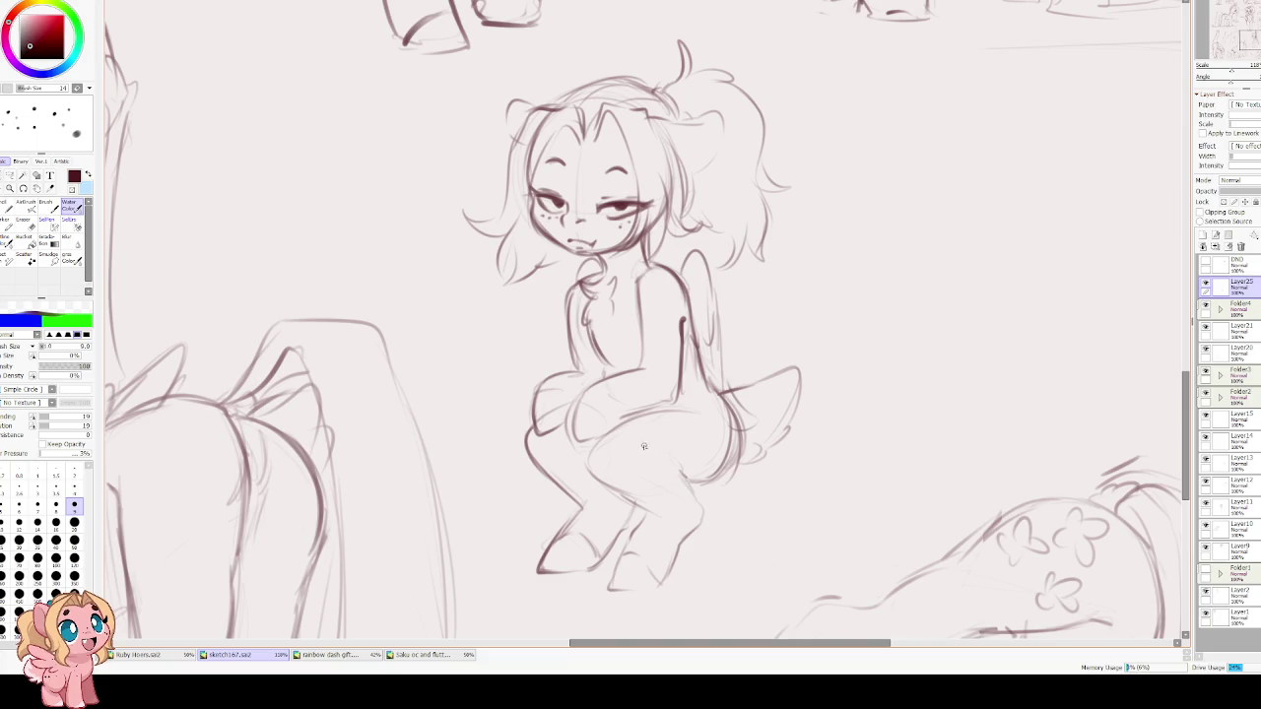
# Refine the thigh and lower hind leg shape with thin strokes.
pyautogui.press('h')
pyautogui.press('h')
pyautogui.scroll(1, 535, 431)
pyautogui.moveTo(635, 433); pyautogui.dragTo(562, 500)
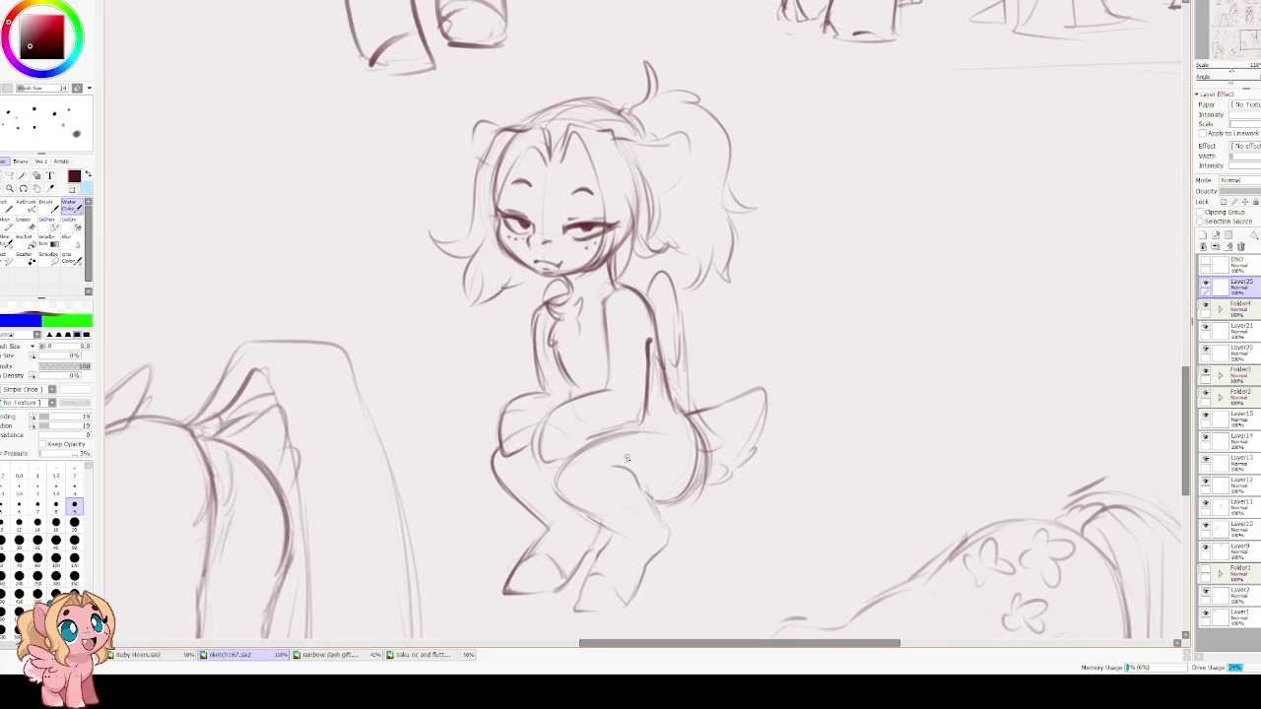
pyautogui.moveTo(567, 467)
pyautogui.mouseDown()
pyautogui.moveTo(558, 499)
pyautogui.moveTo(612, 540)
pyautogui.mouseUp()
pyautogui.hscroll(5, 669, 369)
pyautogui.moveTo(786, 246)
pyautogui.mouseDown()
pyautogui.moveTo(751, 303)
pyautogui.moveTo(818, 345)
pyautogui.moveTo(779, 431)
pyautogui.moveTo(865, 359)
pyautogui.moveTo(818, 276)
pyautogui.mouseUp()
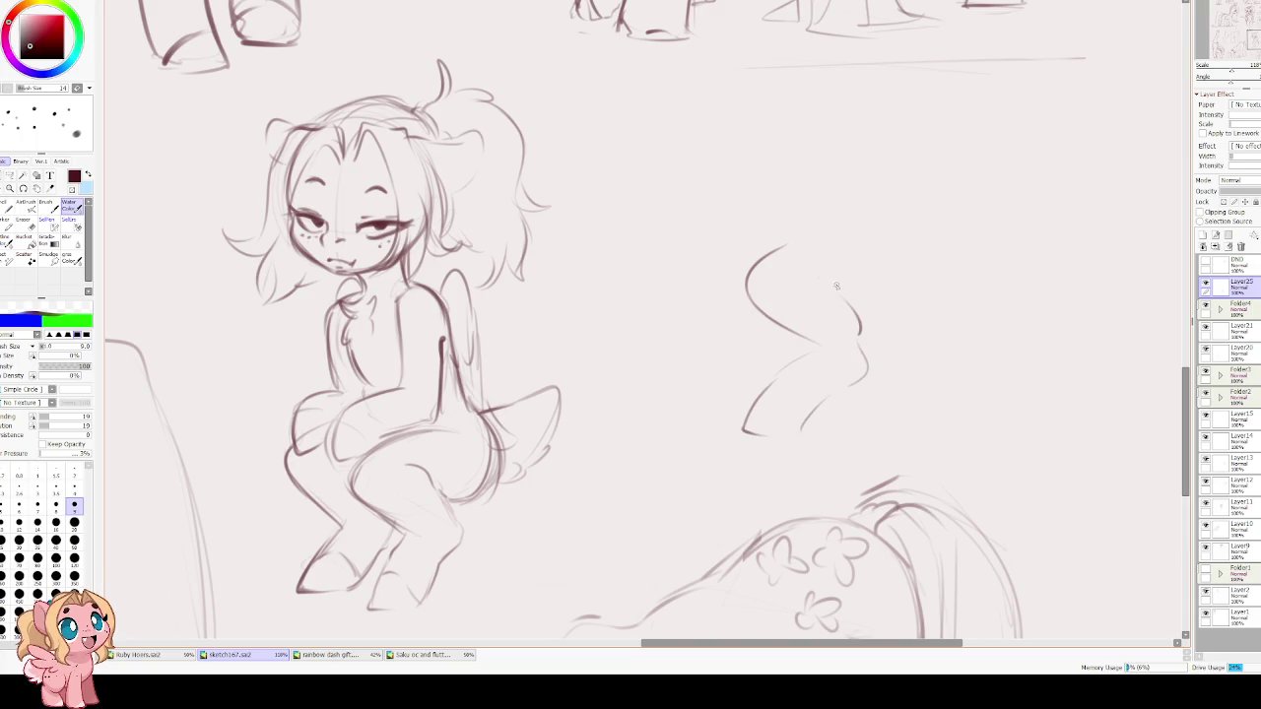
# Add faint leg strokes, then undo and erase the trial S-shaped sketch.
pyautogui.moveTo(422, 471); pyautogui.dragTo(454, 518)
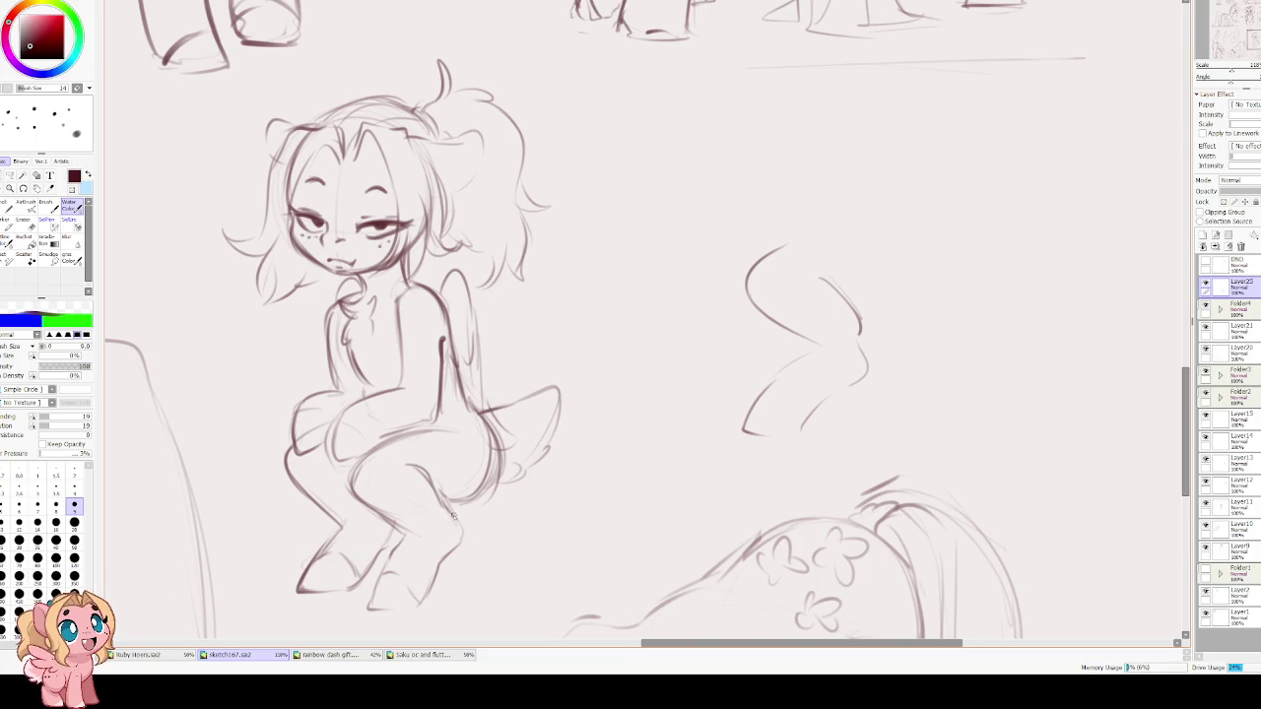
pyautogui.moveTo(465, 522); pyautogui.dragTo(437, 493)
pyautogui.scroll(3, 690, 374)
pyautogui.hscroll(3, 689, 374)
pyautogui.moveTo(720, 322); pyautogui.dragTo(783, 282)
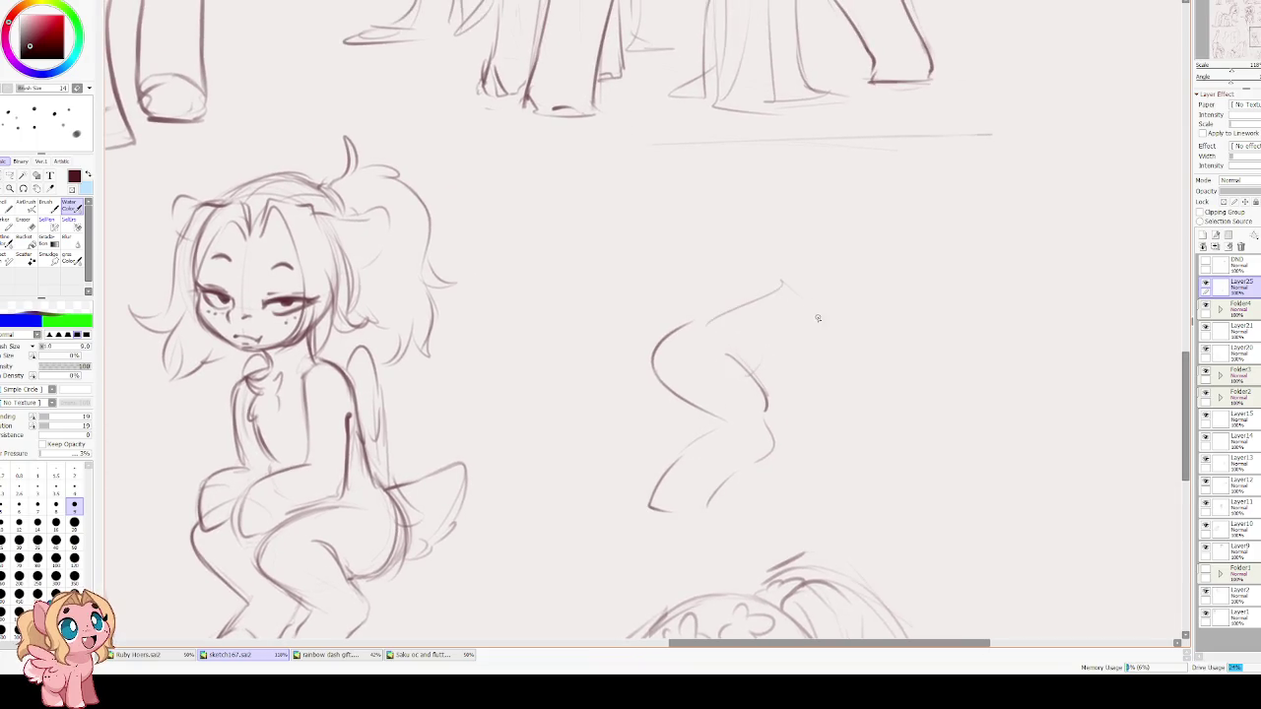
pyautogui.hotkey('ctrl', 'z')
pyautogui.press('e')
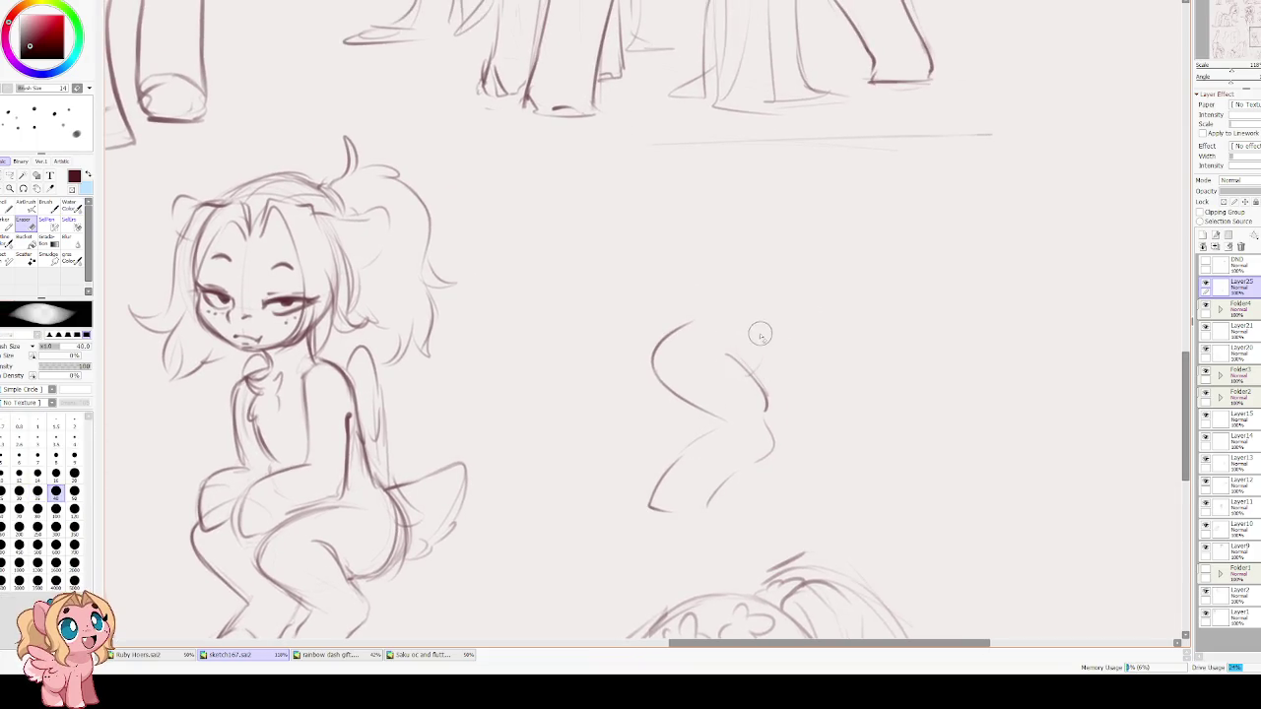
pyautogui.moveTo(653, 382)
pyautogui.mouseDown()
pyautogui.moveTo(766, 442)
pyautogui.moveTo(659, 344)
pyautogui.moveTo(423, 322)
pyautogui.mouseUp()
pyautogui.press('e')
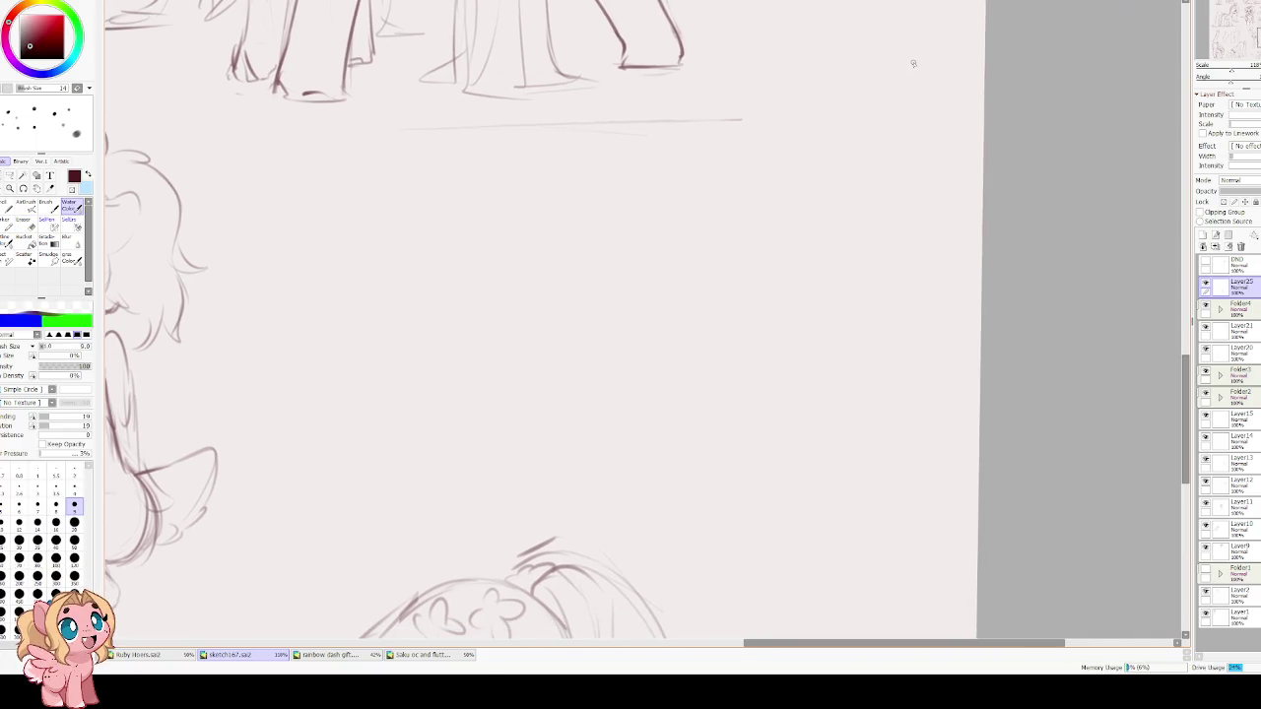
pyautogui.moveTo(521, 282); pyautogui.dragTo(759, 242)
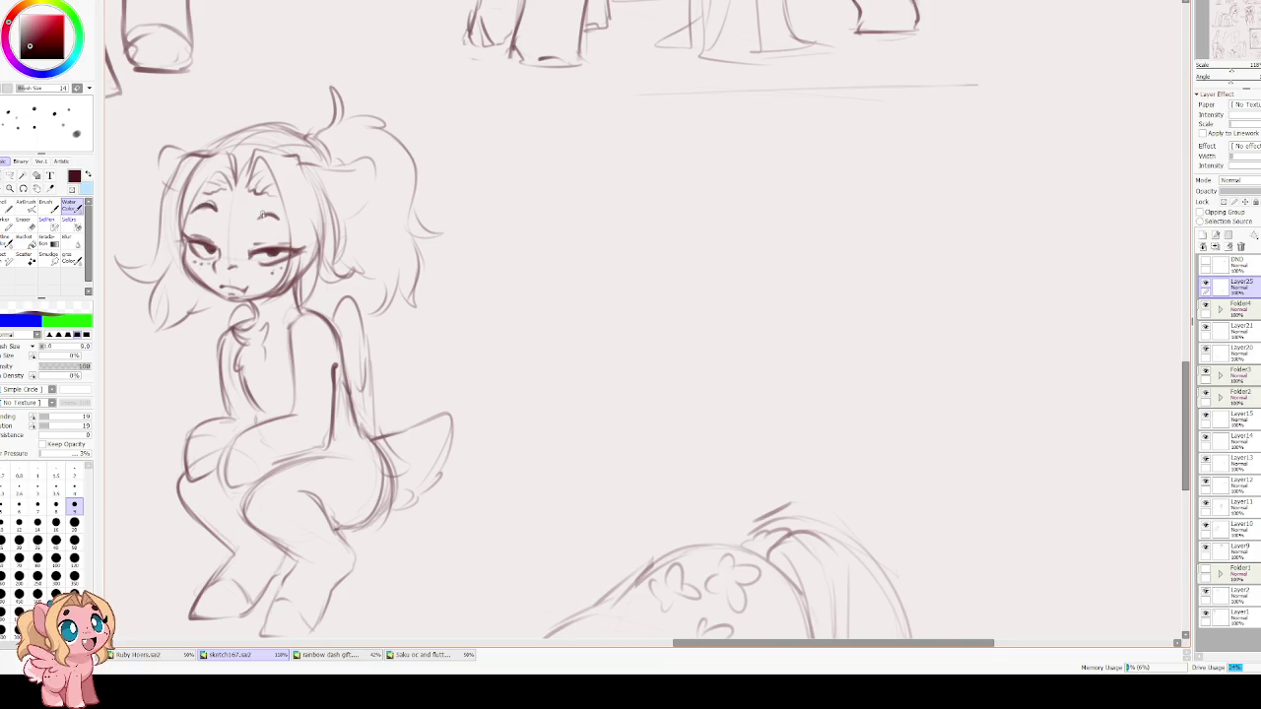
# Redraw the right upper eyelid as a rounder arc and draw a small frowning mouth.
pyautogui.moveTo(281, 219); pyautogui.dragTo(259, 220)
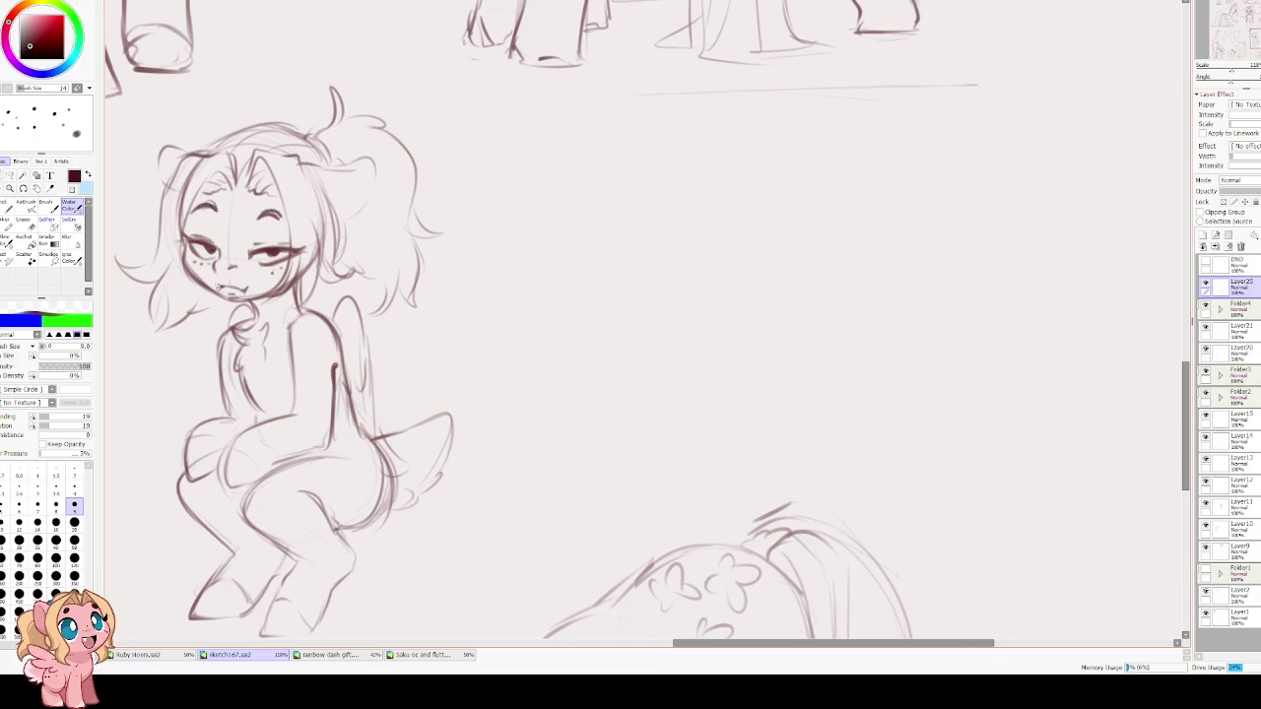
pyautogui.press('e')
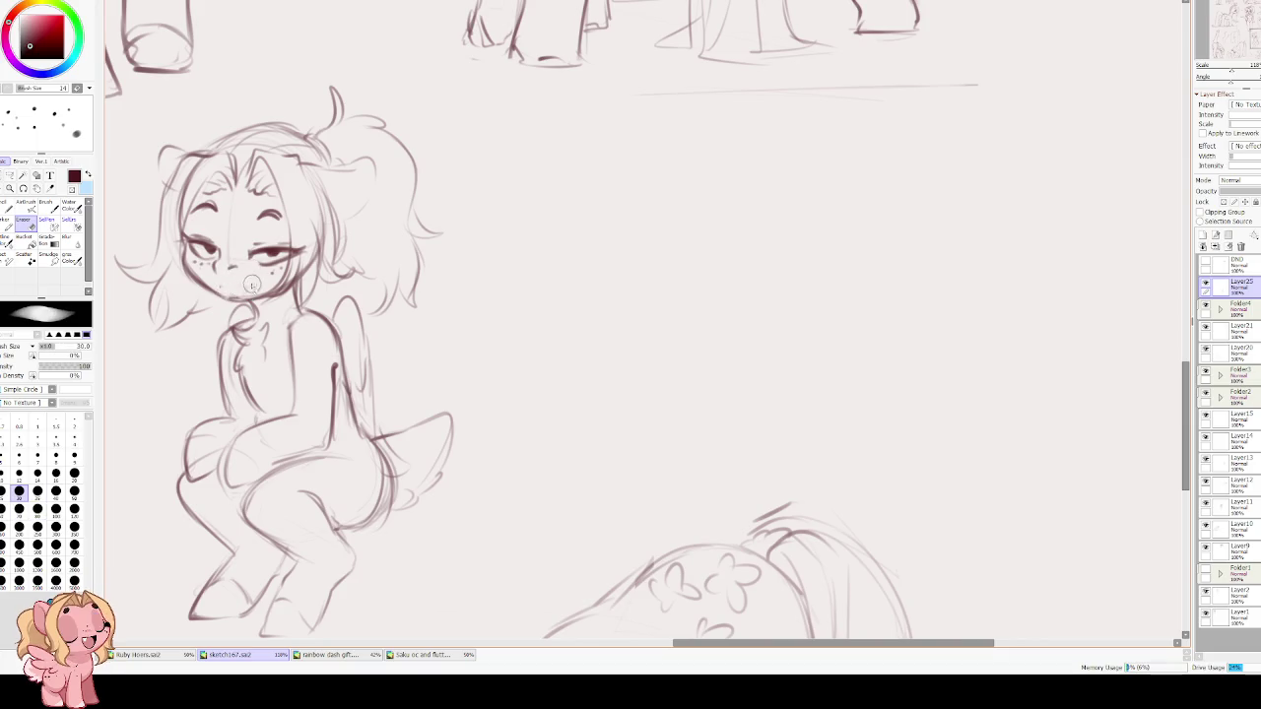
pyautogui.press('e')
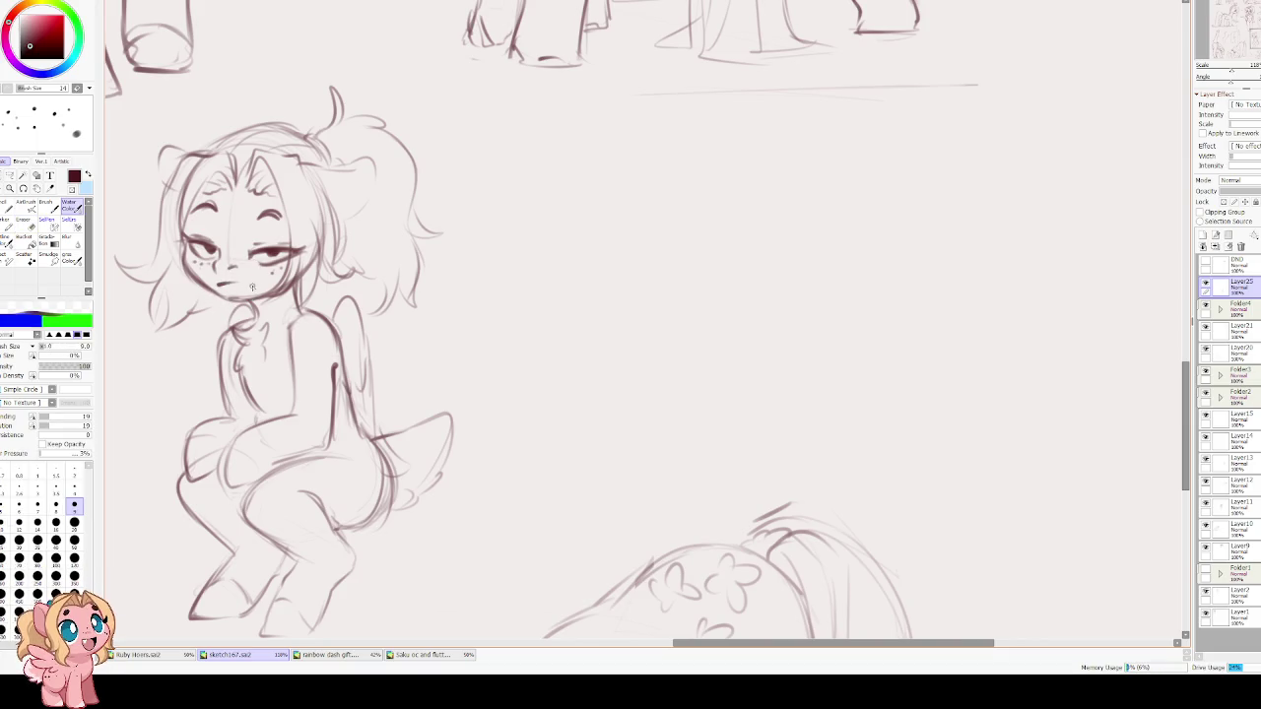
pyautogui.moveTo(217, 286); pyautogui.dragTo(239, 285)
pyautogui.moveTo(227, 285); pyautogui.dragTo(234, 289)
pyautogui.moveTo(245, 254); pyautogui.dragTo(453, 308)
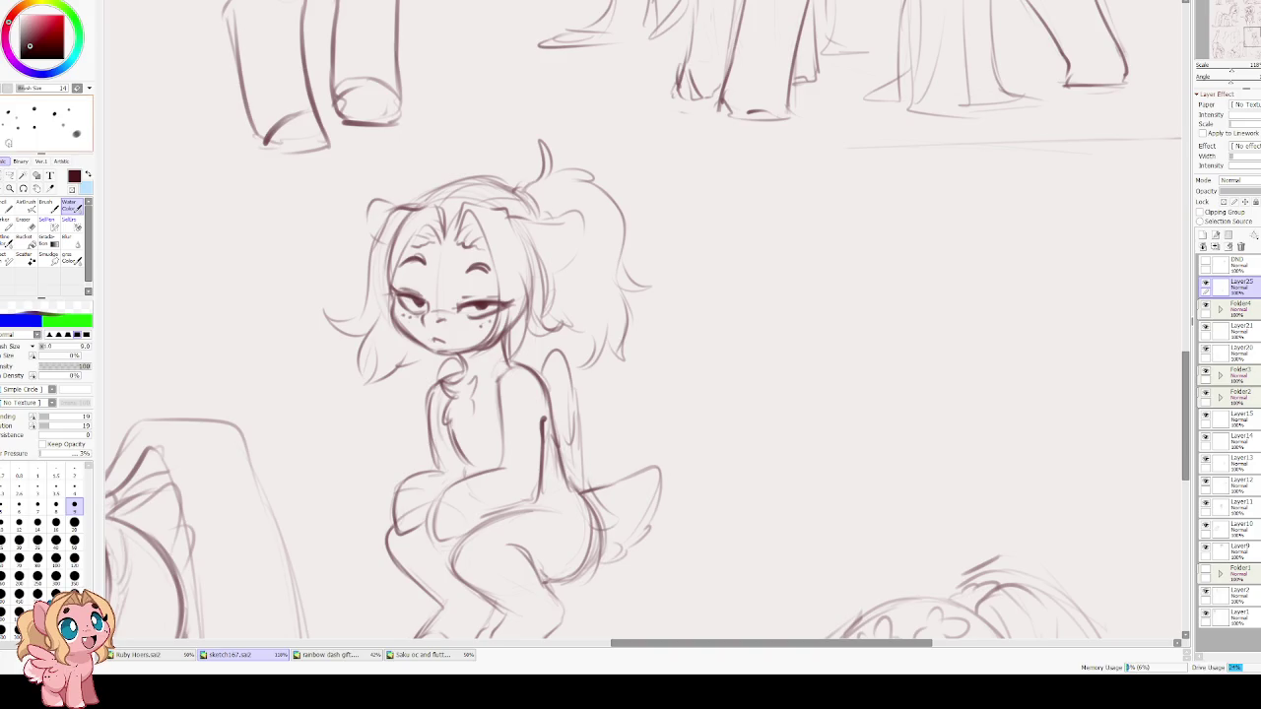
pyautogui.press('a')
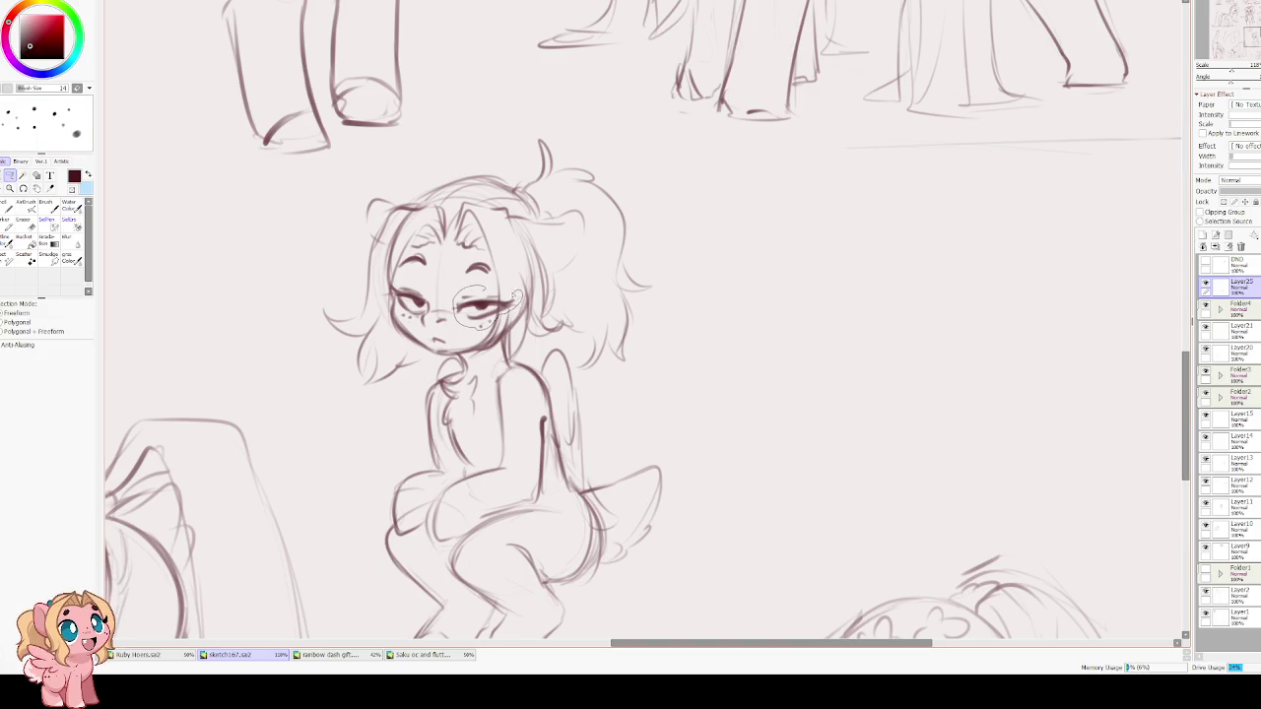
# Nudge the selected right eye slightly down and left.
pyautogui.hotkey('ctrl', 't')
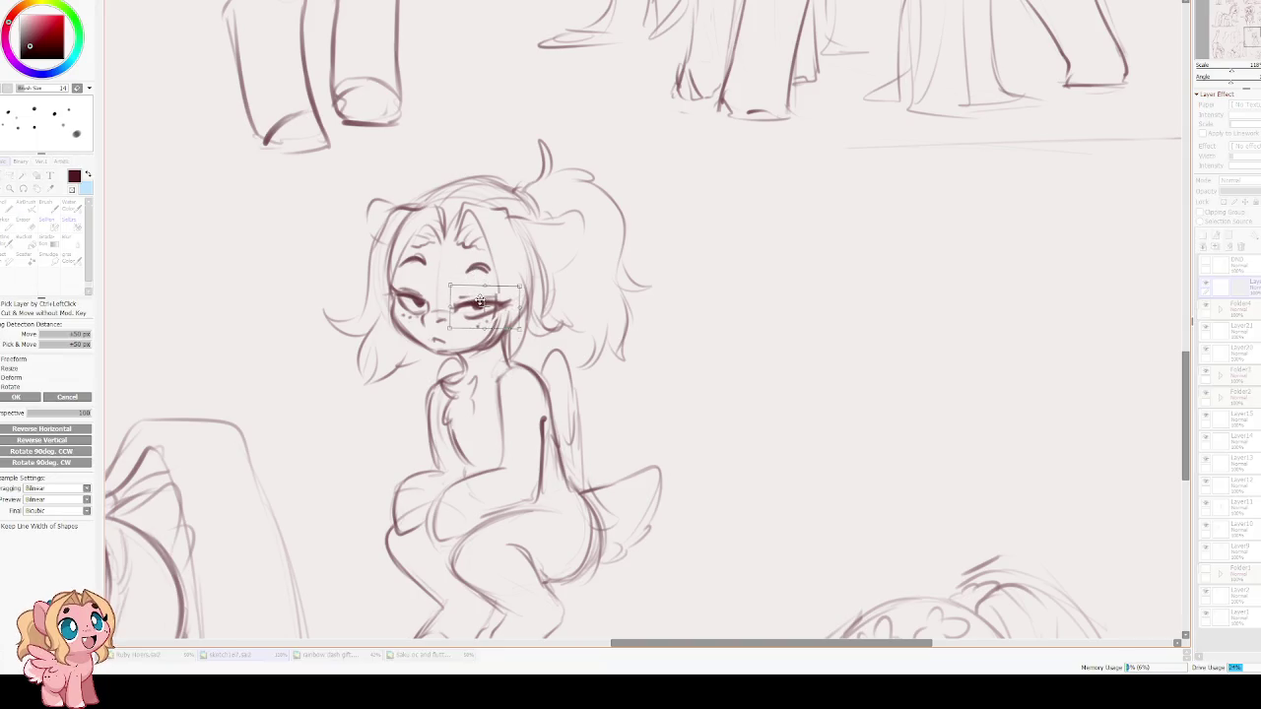
pyautogui.moveTo(478, 299); pyautogui.dragTo(475, 302)
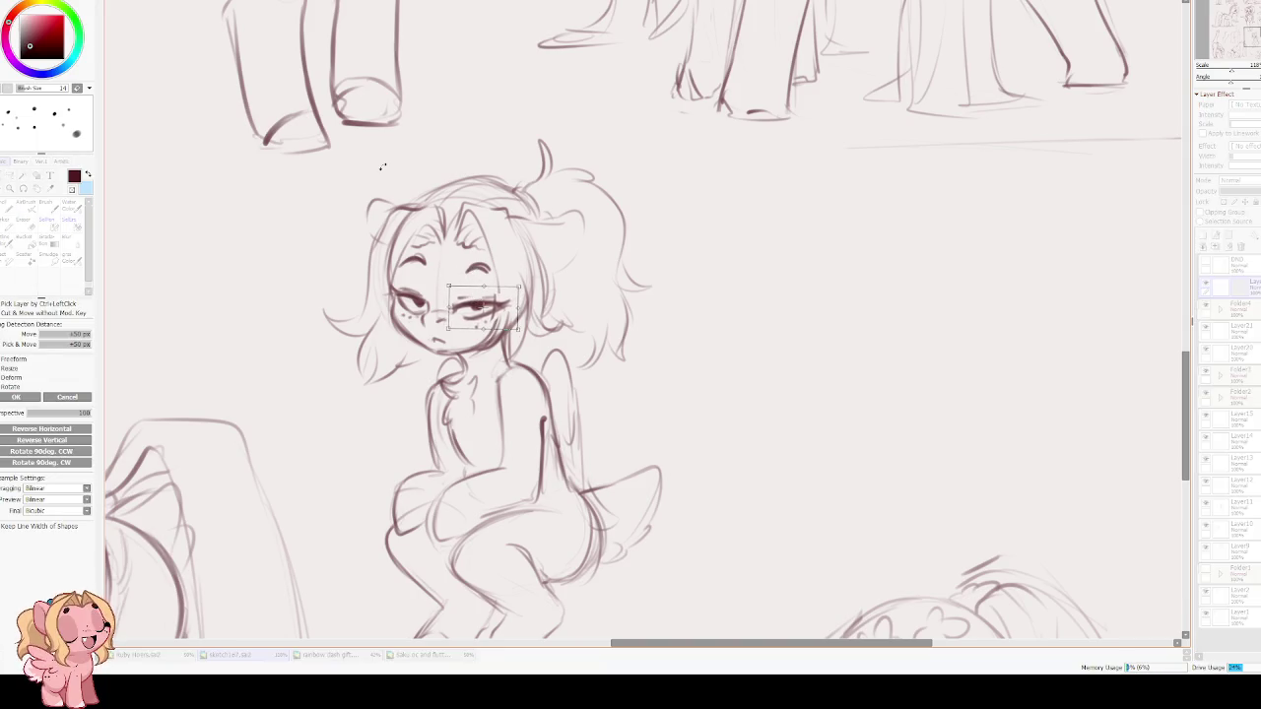
pyautogui.press('Return')
# Set the eraser size to 12 and sketch the glasses bridge between the eyes.
pyautogui.press('e')
pyautogui.press('[')
pyautogui.press('[')
pyautogui.press('[')
pyautogui.press('[')
pyautogui.press('[')
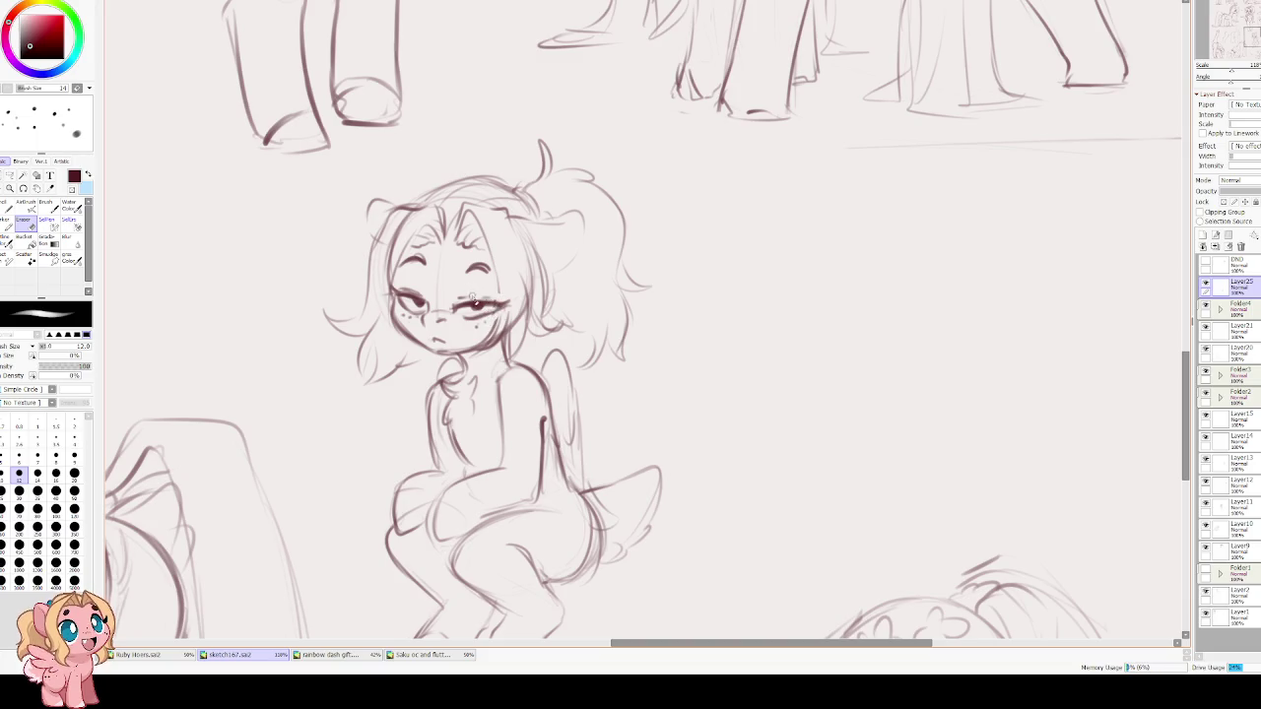
pyautogui.press('c')
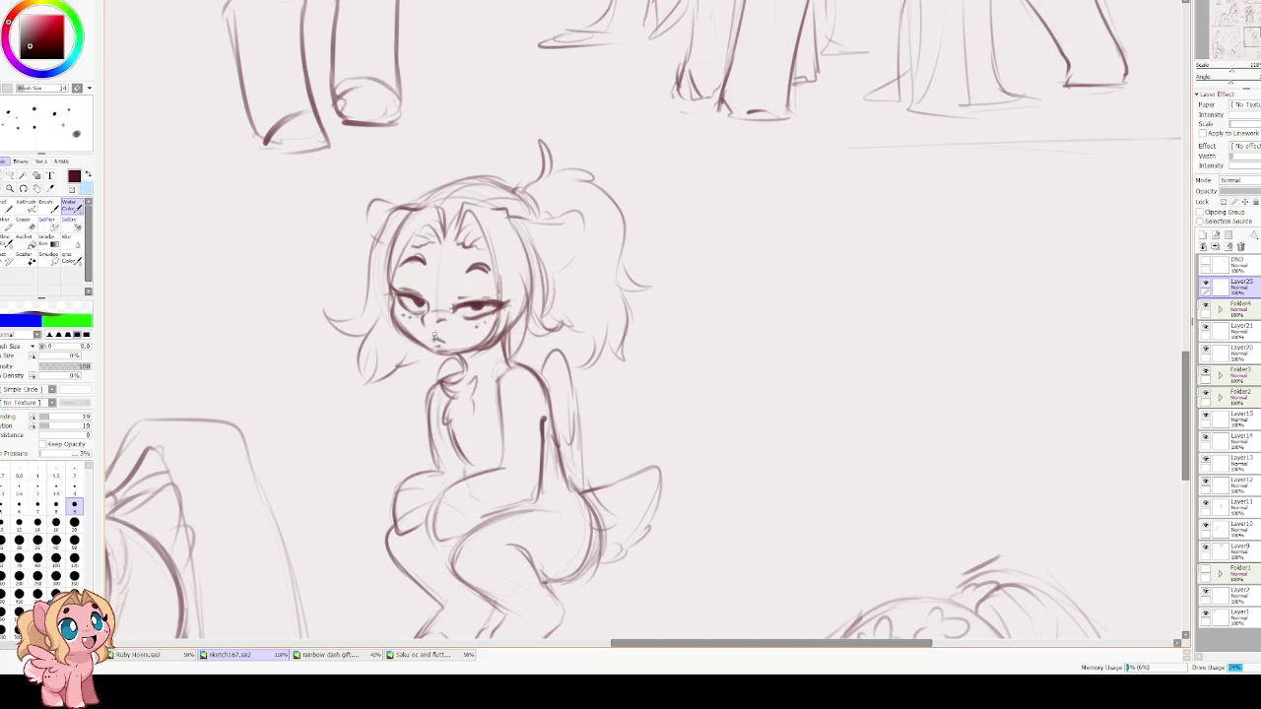
pyautogui.moveTo(430, 309); pyautogui.dragTo(451, 307)
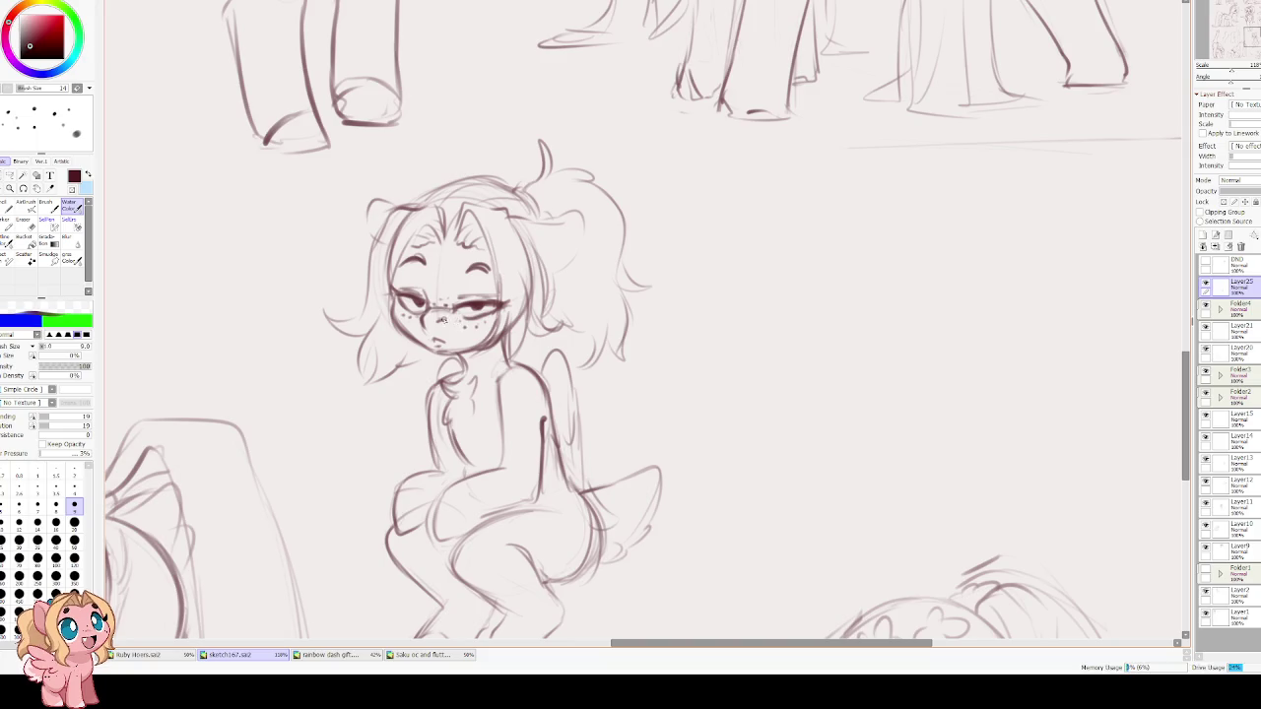
pyautogui.scroll(-3, 385, 237)
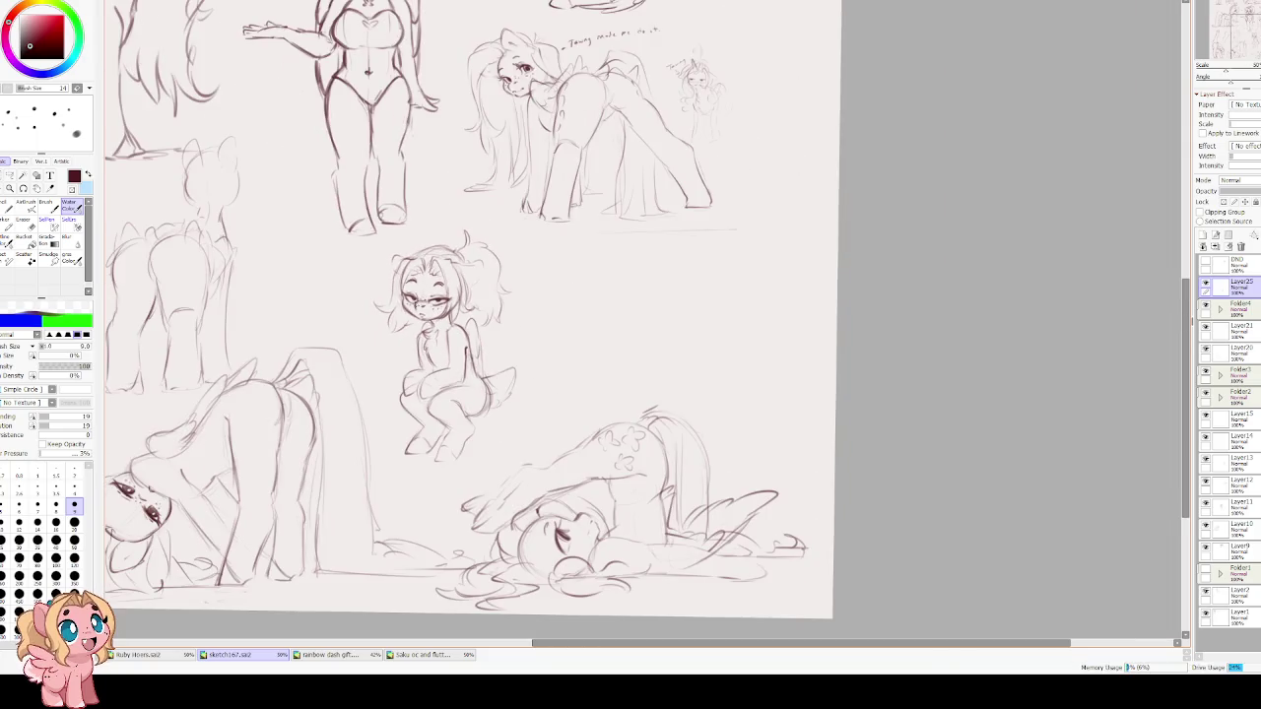
pyautogui.scroll(1, 426, 293)
pyautogui.scroll(1, 425, 294)
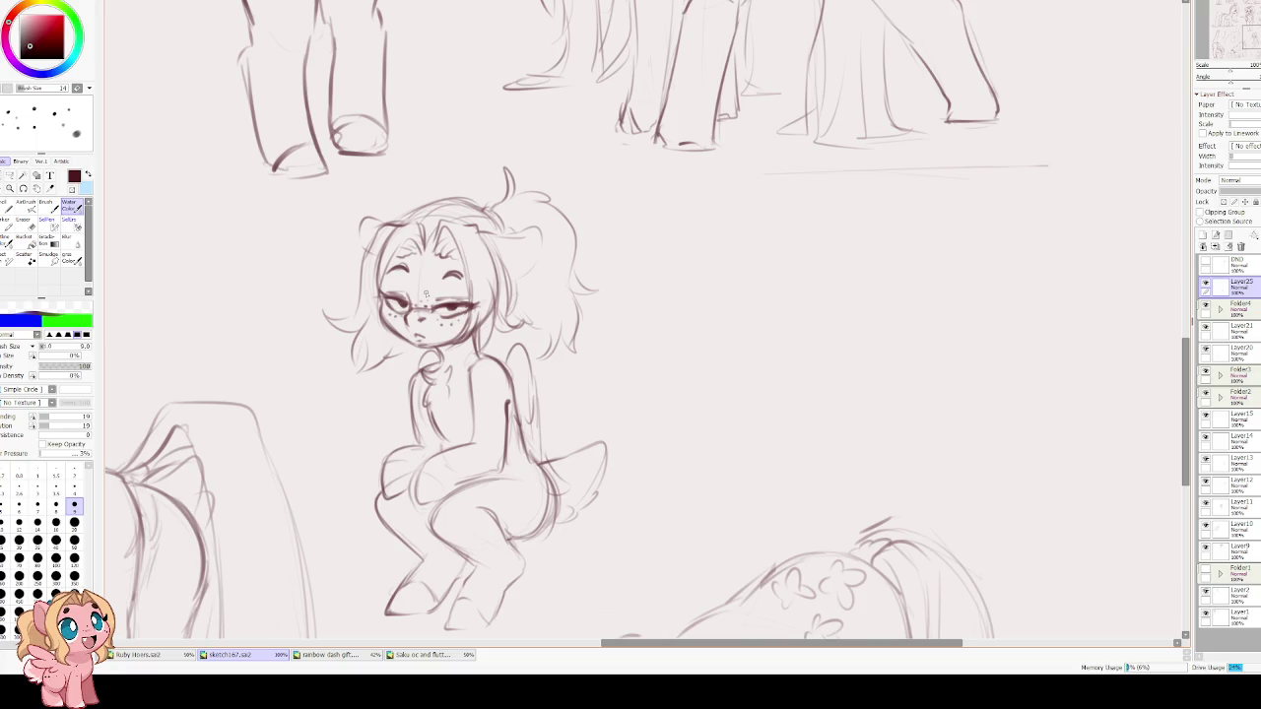
pyautogui.press('e')
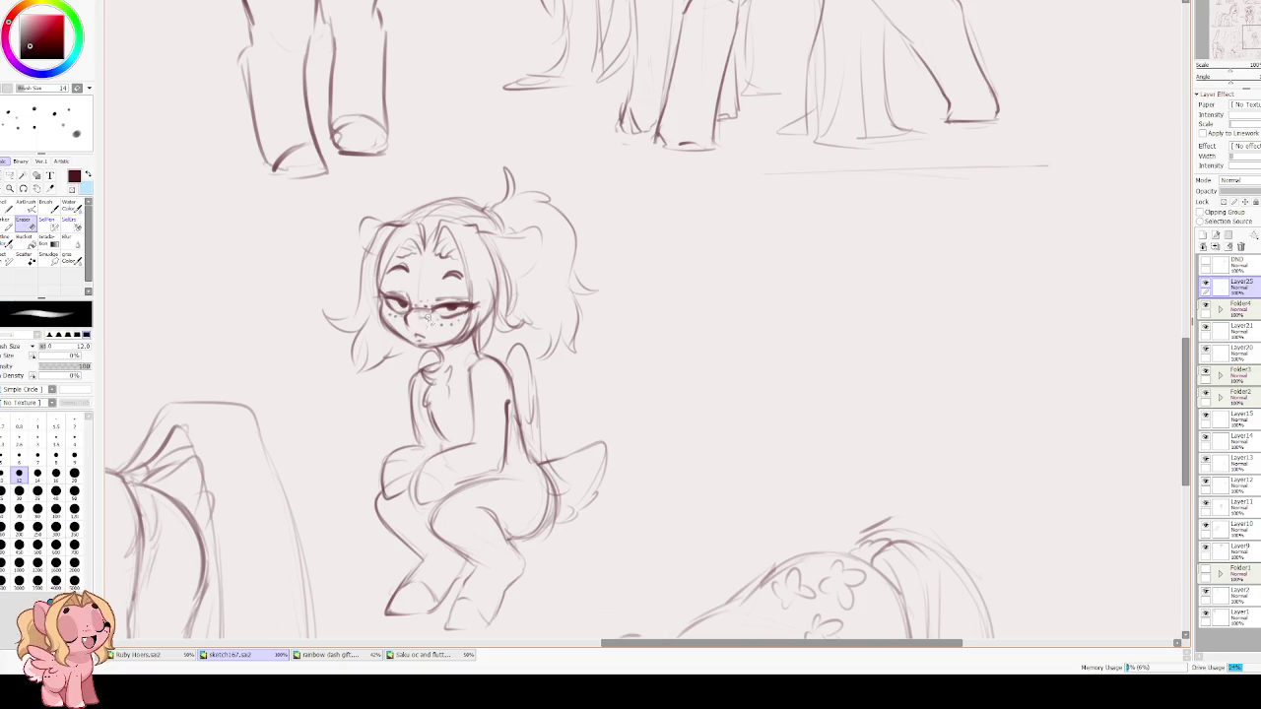
pyautogui.press('b')
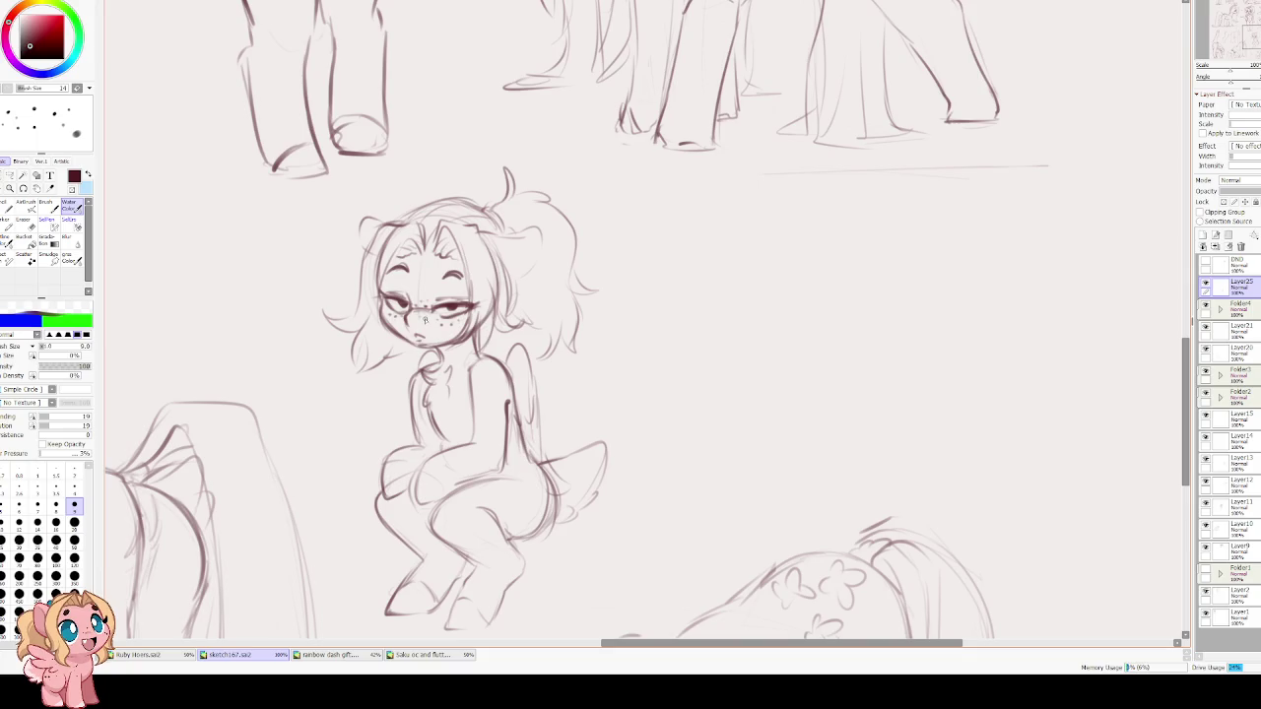
pyautogui.moveTo(426, 321); pyautogui.dragTo(179, 325)
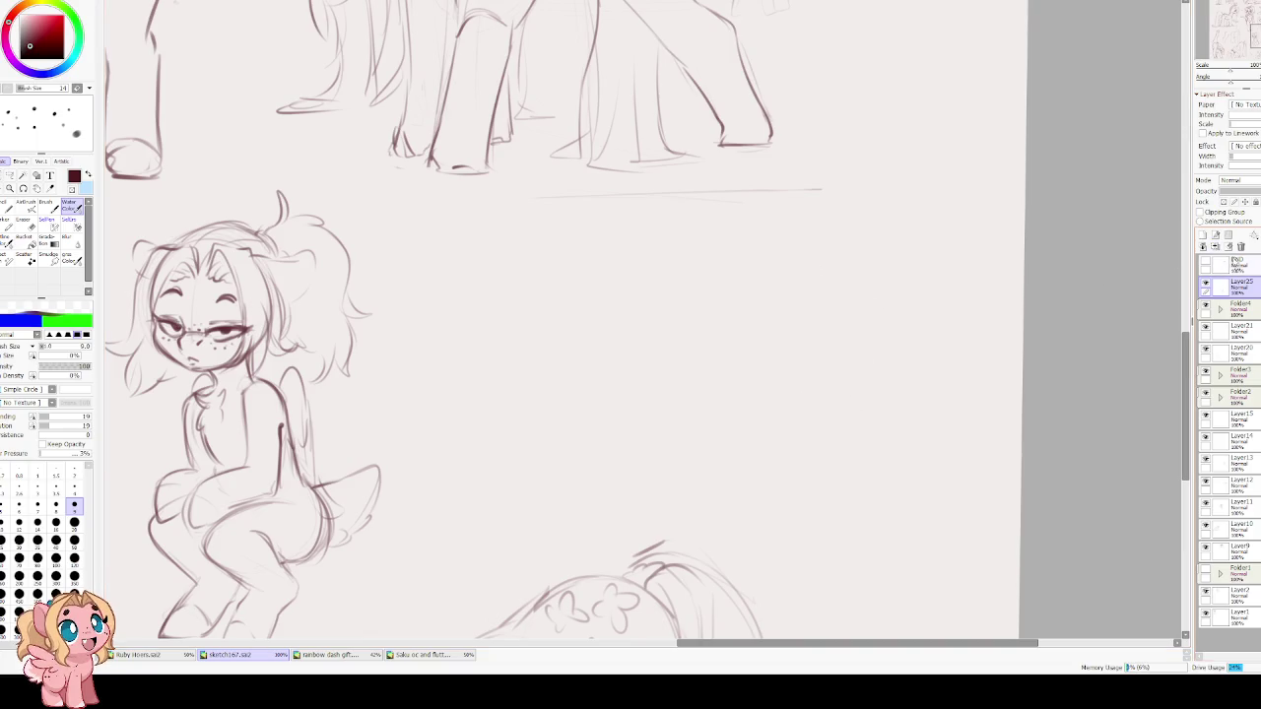
pyautogui.click(1204, 235)
# Undo a trial arc in the empty area and pull the faint strokes' corner inward.
pyautogui.moveTo(820, 292); pyautogui.dragTo(624, 220)
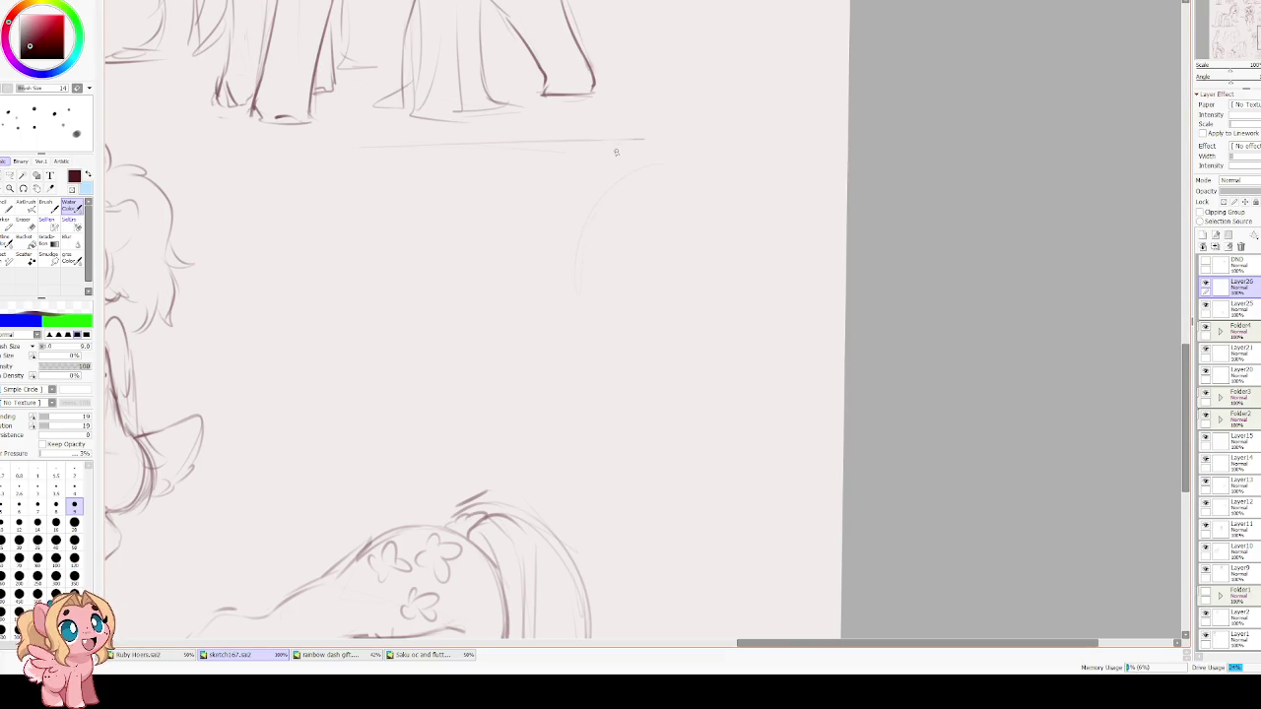
pyautogui.moveTo(484, 264); pyautogui.dragTo(554, 325)
pyautogui.hotkey('ctrl', 'z')
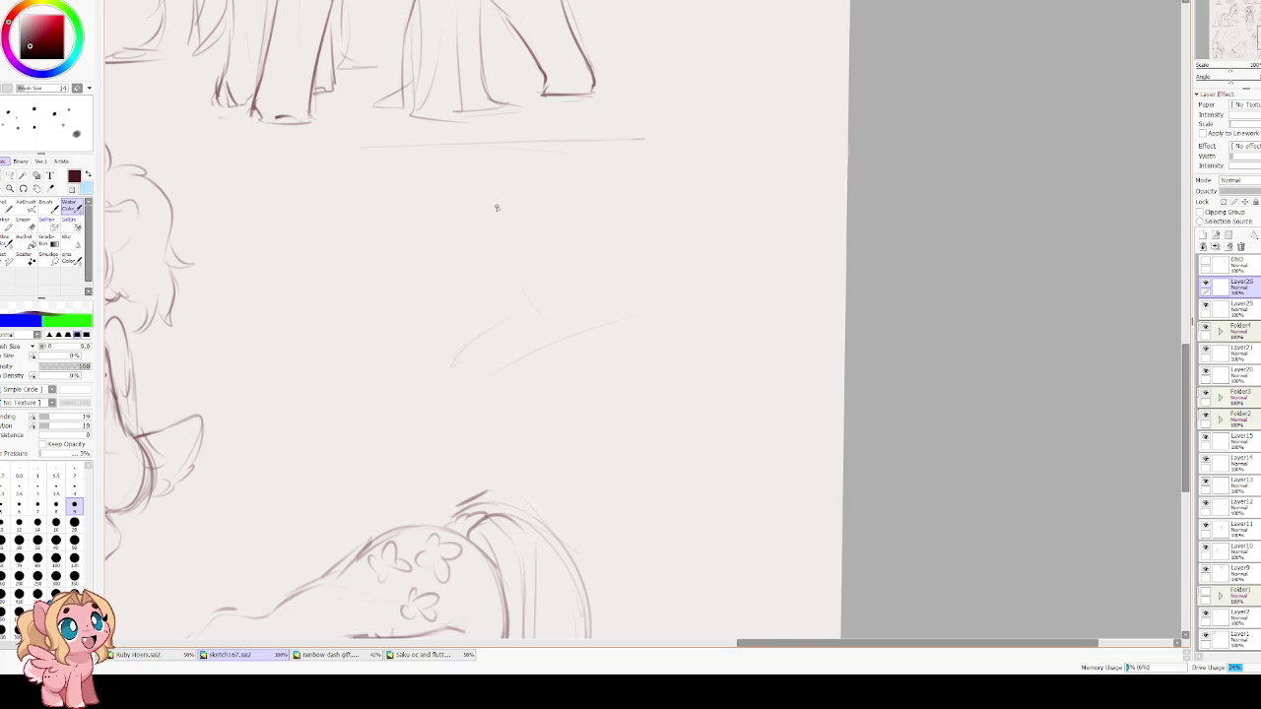
pyautogui.hotkey('ctrl', 't')
pyautogui.moveTo(659, 217); pyautogui.dragTo(632, 220)
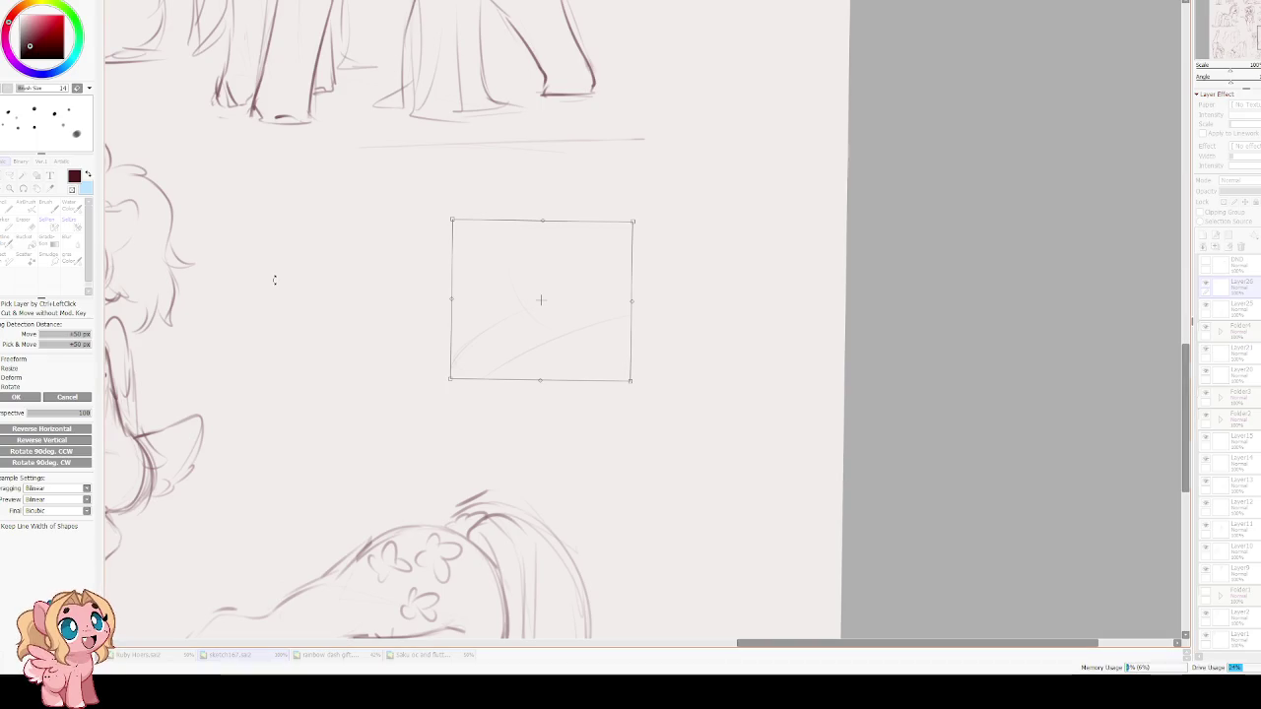
pyautogui.press('Return')
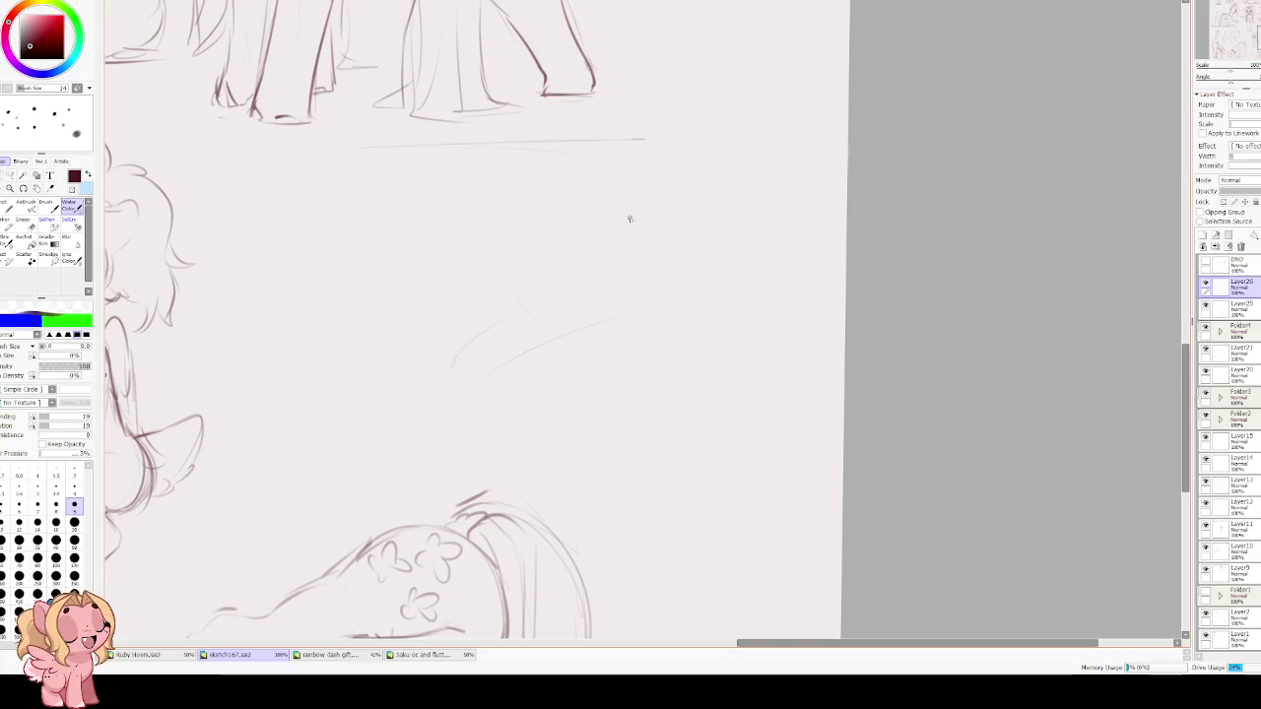
# Draw the new figure's head circle with a pointed ear on top.
pyautogui.moveTo(704, 184); pyautogui.dragTo(689, 251)
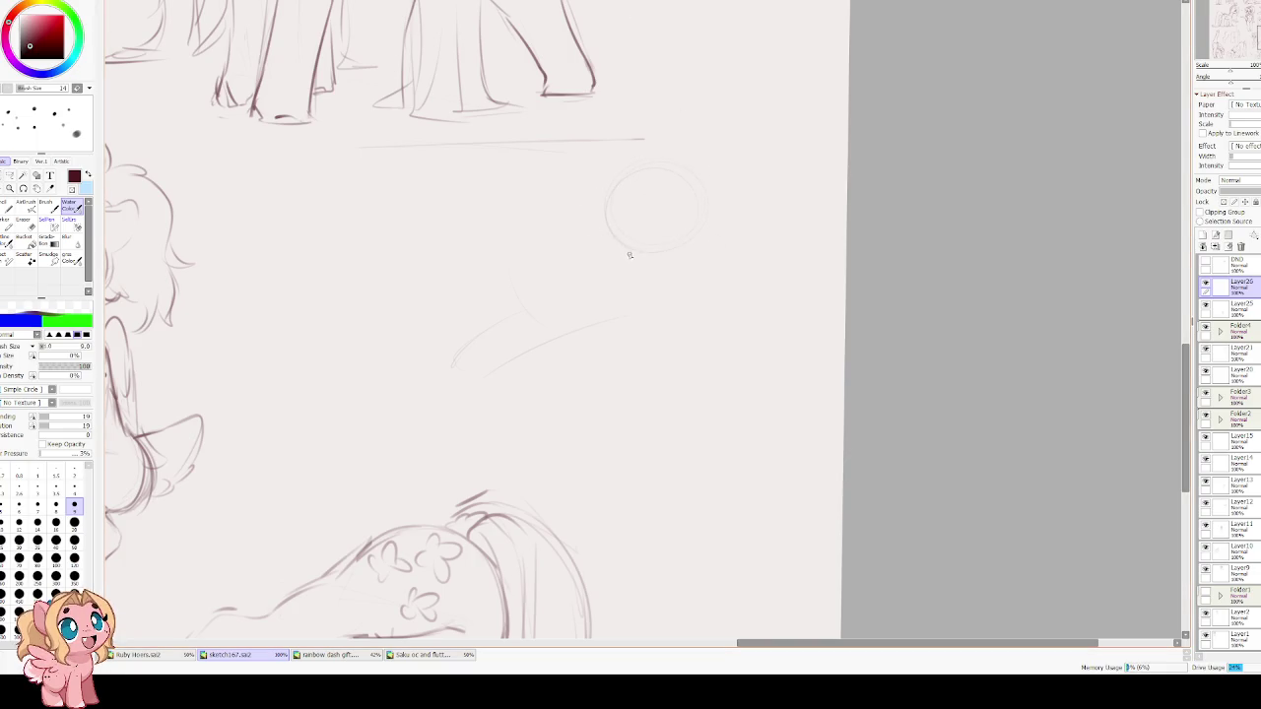
pyautogui.scroll(2, 635, 259)
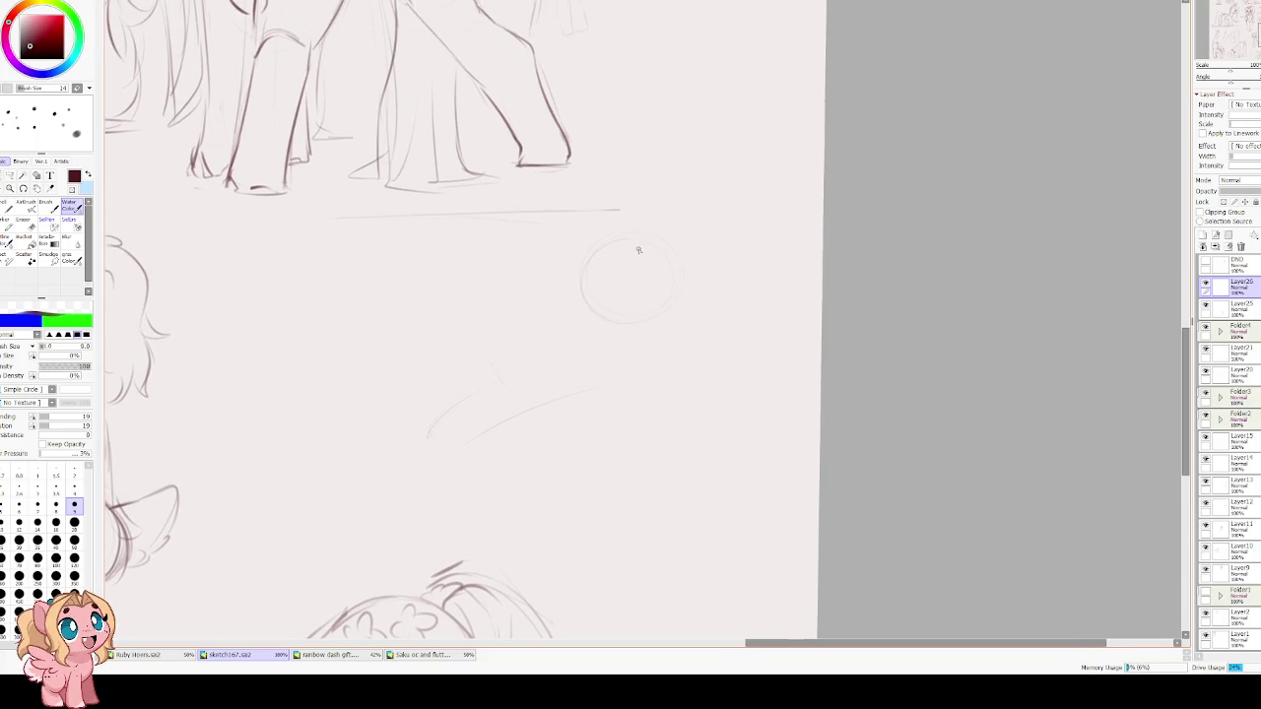
pyautogui.moveTo(697, 212); pyautogui.dragTo(708, 240)
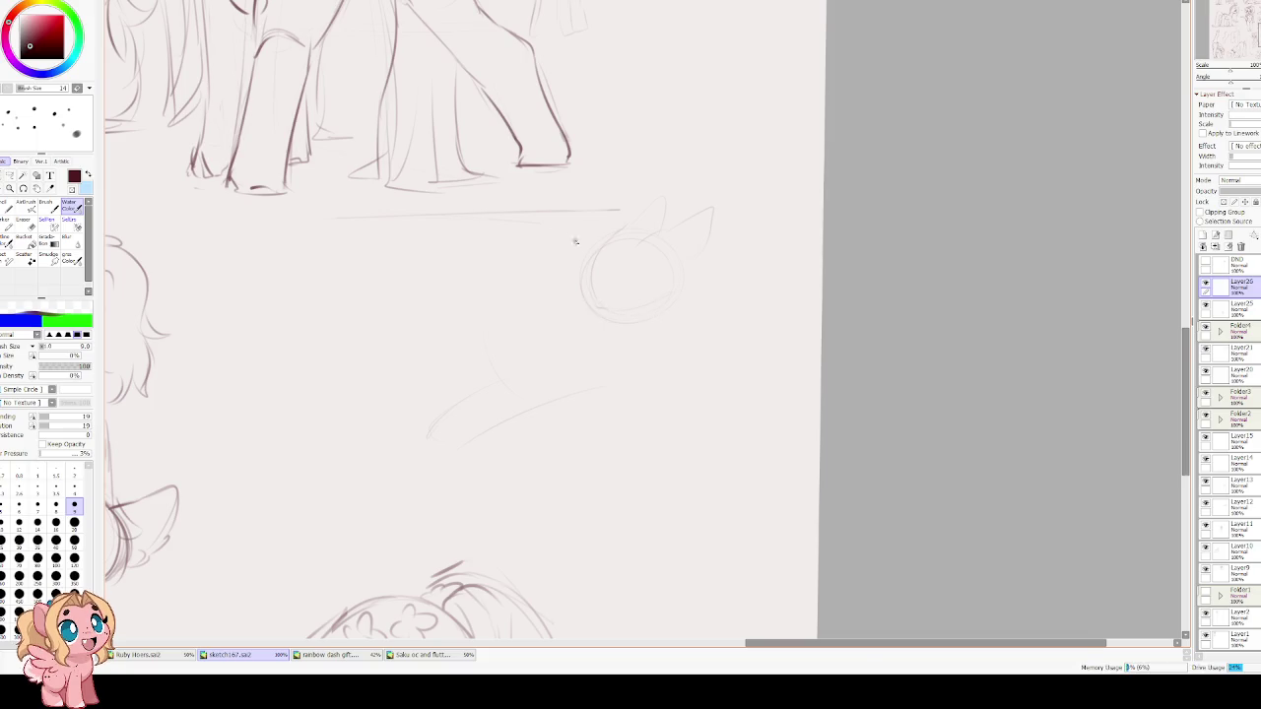
pyautogui.scroll(2, 565, 238)
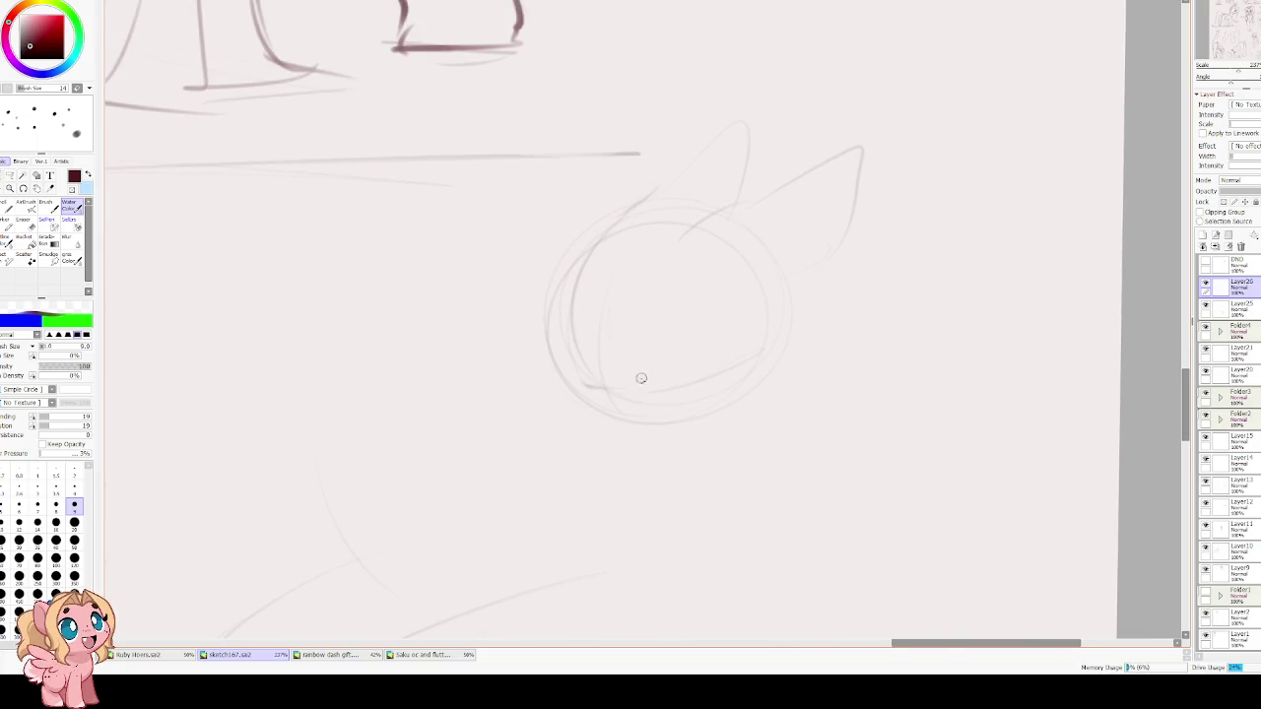
# Add a face curve and arcs around the outstretched arm, undoing an extra oval.
pyautogui.moveTo(605, 347); pyautogui.dragTo(596, 388)
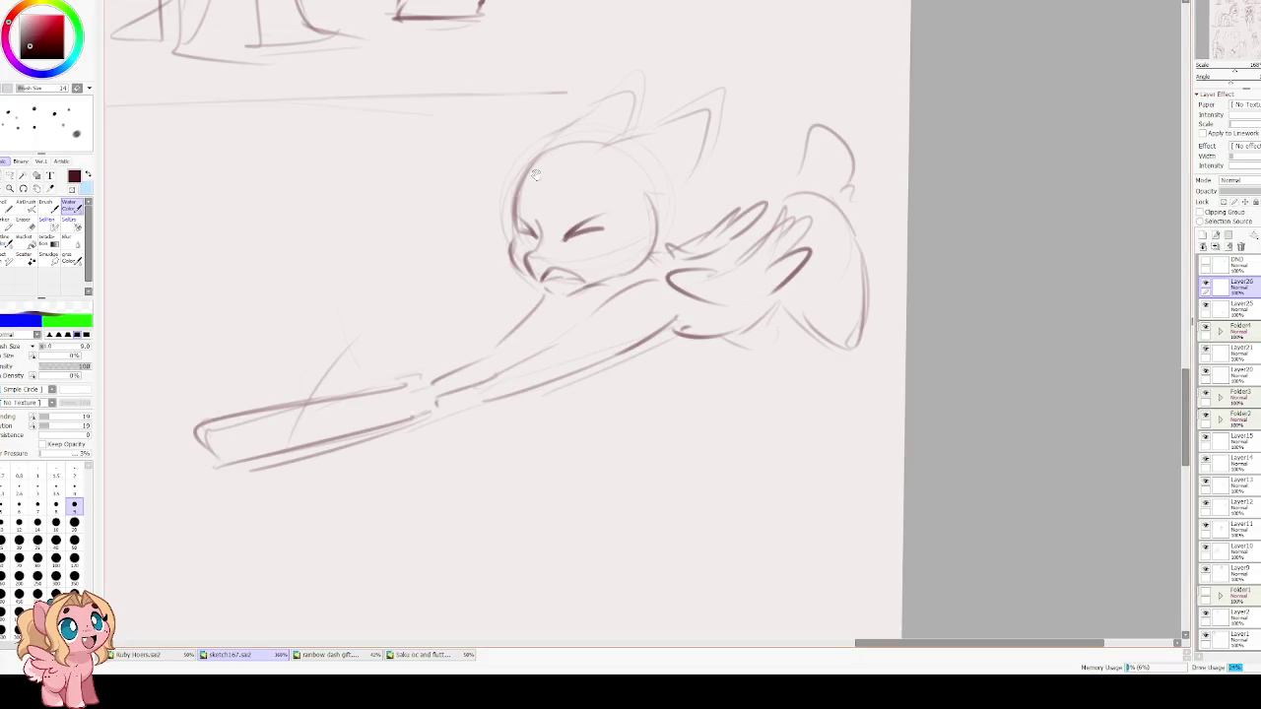
pyautogui.moveTo(560, 91); pyautogui.dragTo(776, 32)
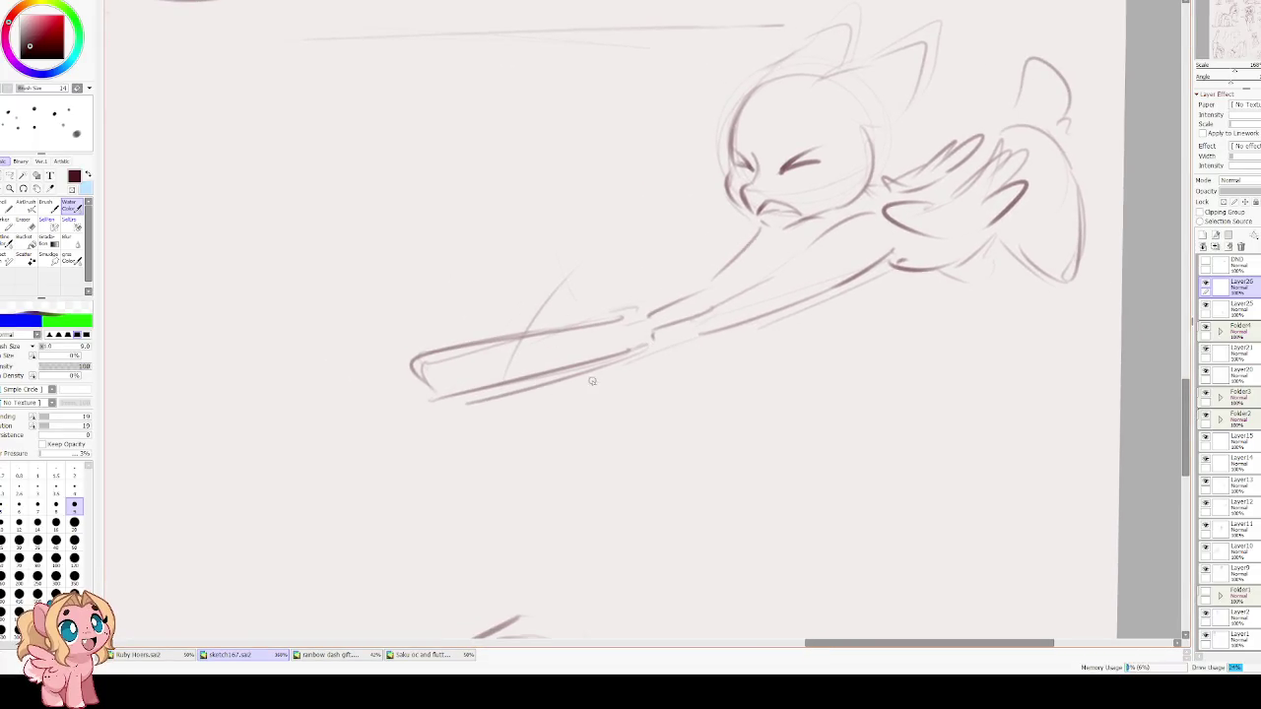
pyautogui.moveTo(493, 327); pyautogui.dragTo(561, 315)
pyautogui.moveTo(524, 427); pyautogui.dragTo(603, 391)
pyautogui.moveTo(479, 401); pyautogui.dragTo(552, 438)
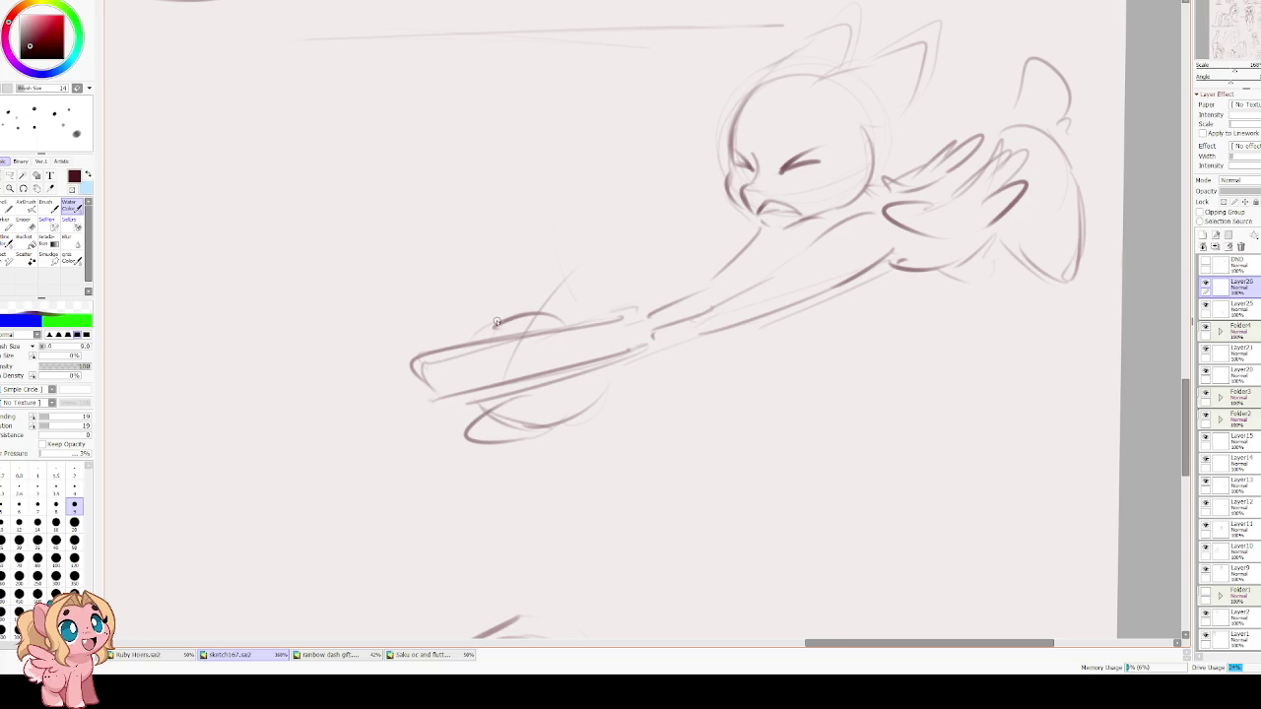
pyautogui.hotkey('ctrl', 'z')
# Sketch the long stretched body and leg lines trailing lower-left beneath the arm.
pyautogui.moveTo(514, 312); pyautogui.dragTo(431, 331)
pyautogui.moveTo(500, 424); pyautogui.dragTo(551, 441)
pyautogui.moveTo(402, 395); pyautogui.dragTo(380, 402)
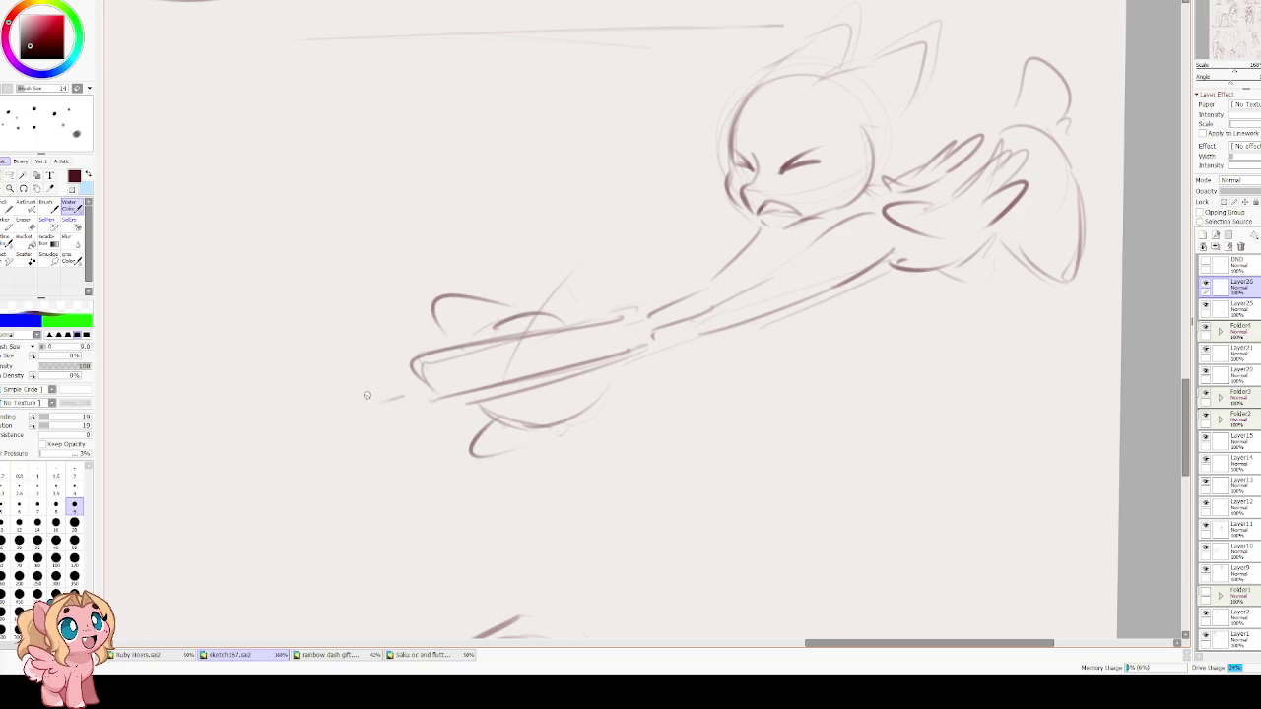
pyautogui.moveTo(266, 390)
pyautogui.mouseDown()
pyautogui.moveTo(365, 385)
pyautogui.moveTo(394, 371)
pyautogui.mouseUp()
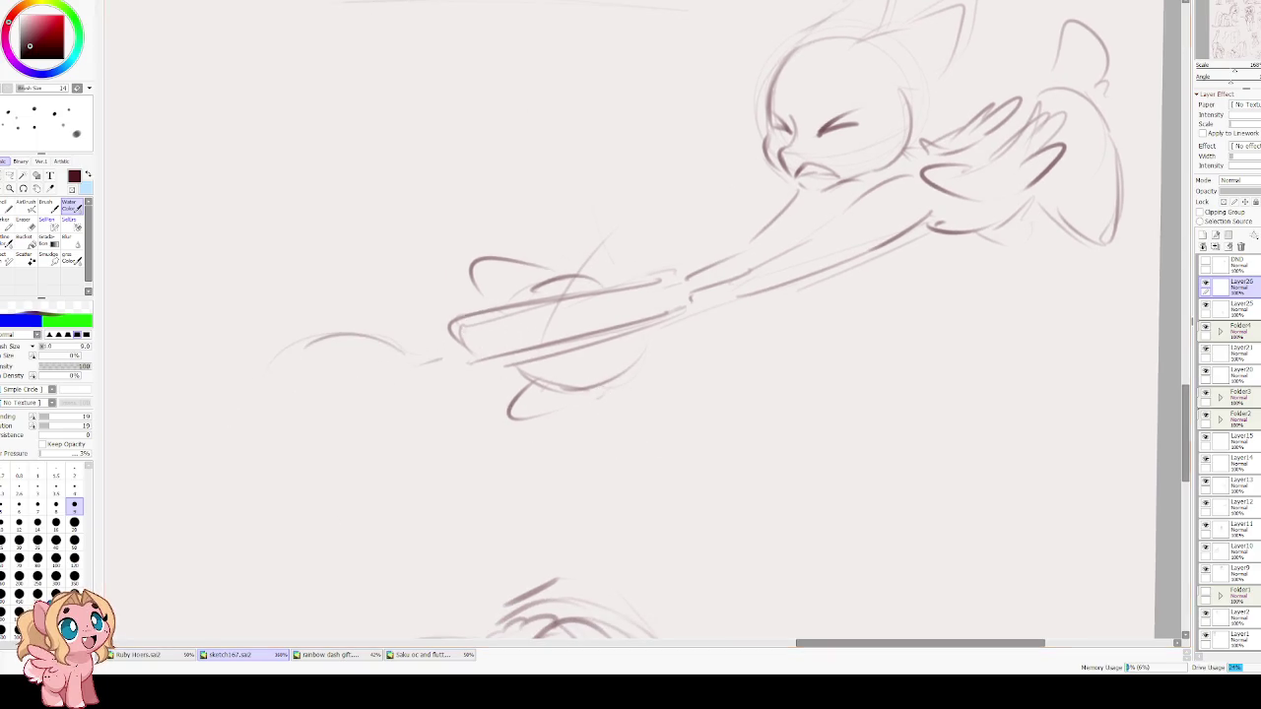
pyautogui.moveTo(461, 353); pyautogui.dragTo(243, 406)
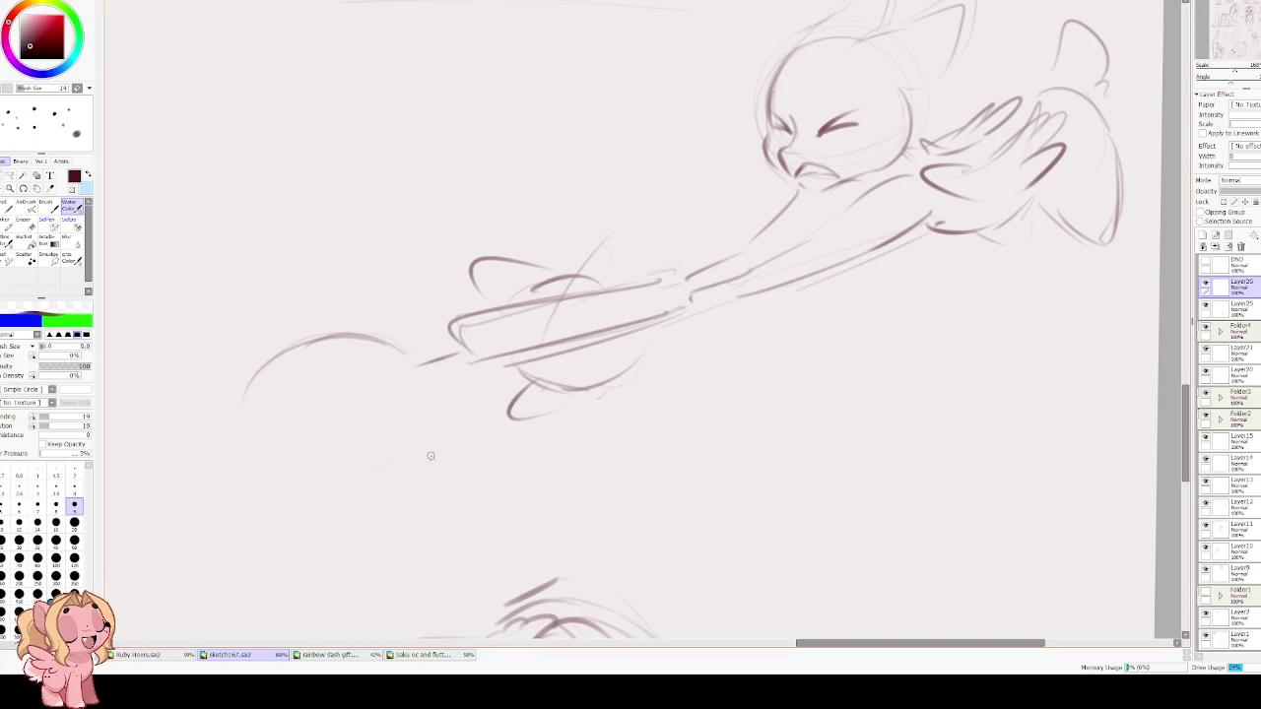
pyautogui.moveTo(532, 388); pyautogui.dragTo(509, 415)
pyautogui.moveTo(445, 449); pyautogui.dragTo(357, 475)
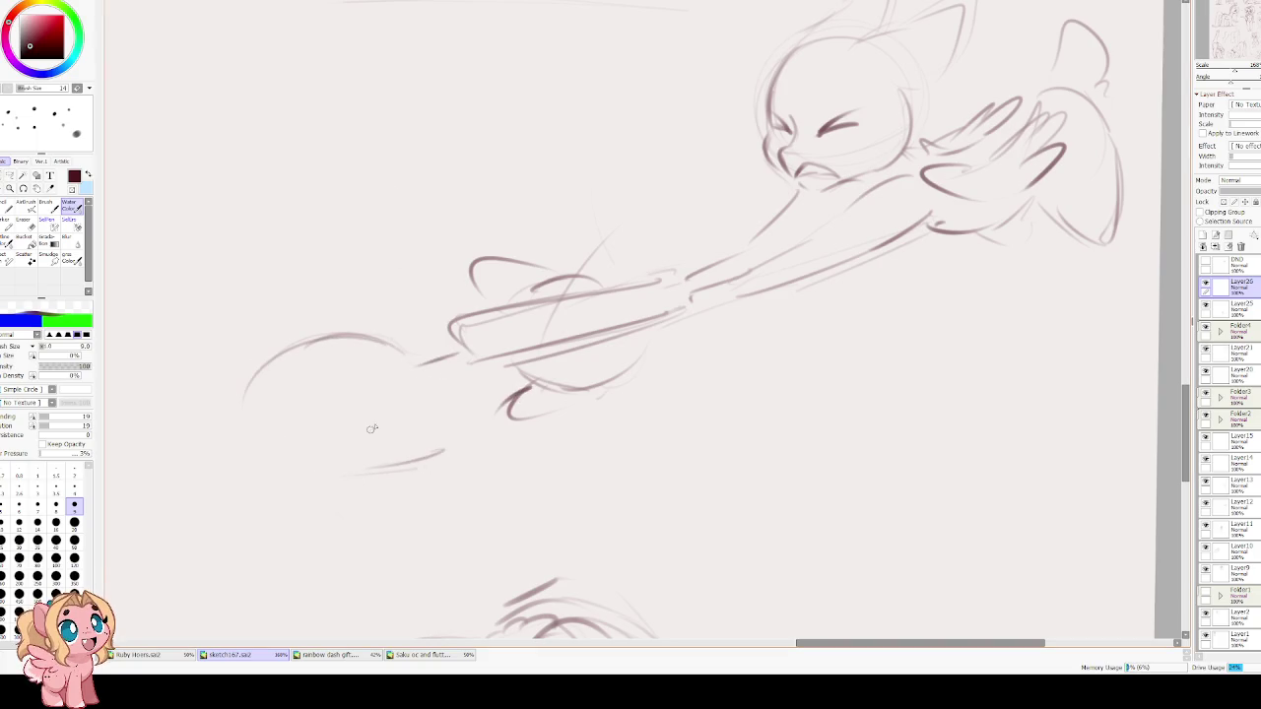
pyautogui.moveTo(583, 387)
pyautogui.mouseDown()
pyautogui.moveTo(480, 439)
pyautogui.moveTo(465, 497)
pyautogui.moveTo(591, 416)
pyautogui.mouseUp()
pyautogui.moveTo(440, 344); pyautogui.dragTo(398, 349)
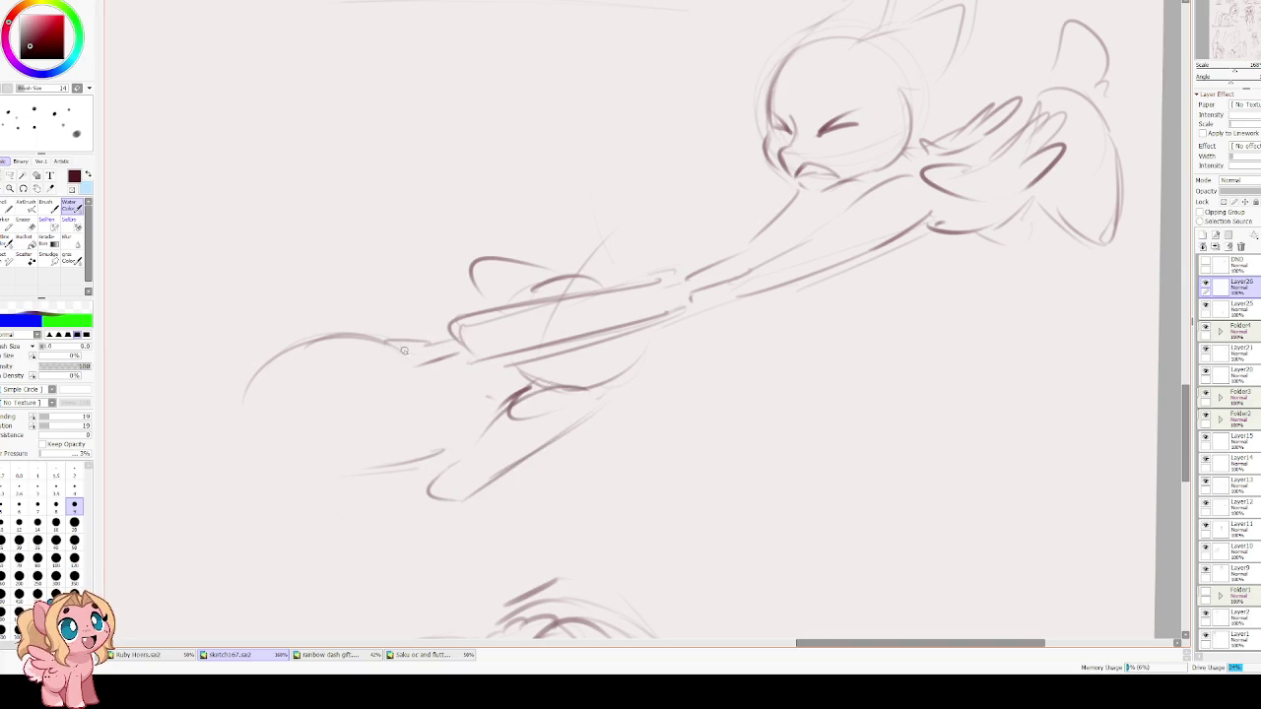
pyautogui.scroll(-2, 499, 366)
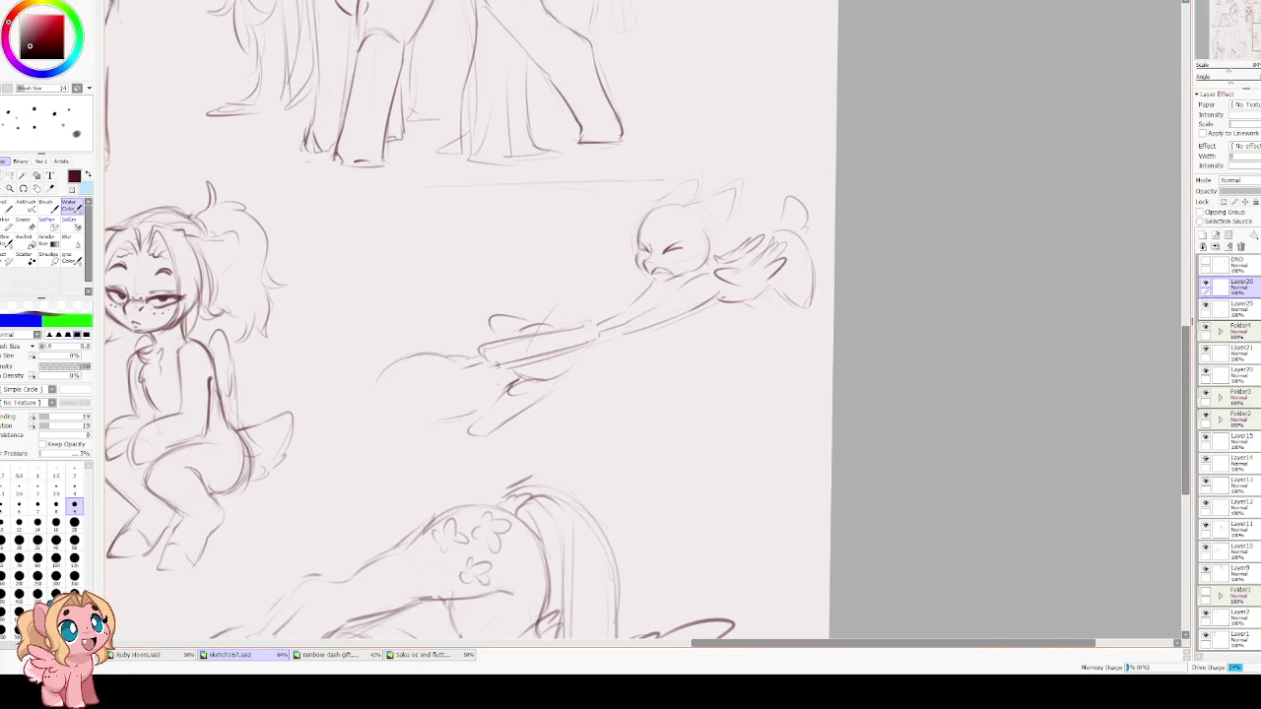
# Scale the reaching pony sketch down and move it up and left.
pyautogui.scroll(1, 502, 355)
pyautogui.scroll(1, 512, 340)
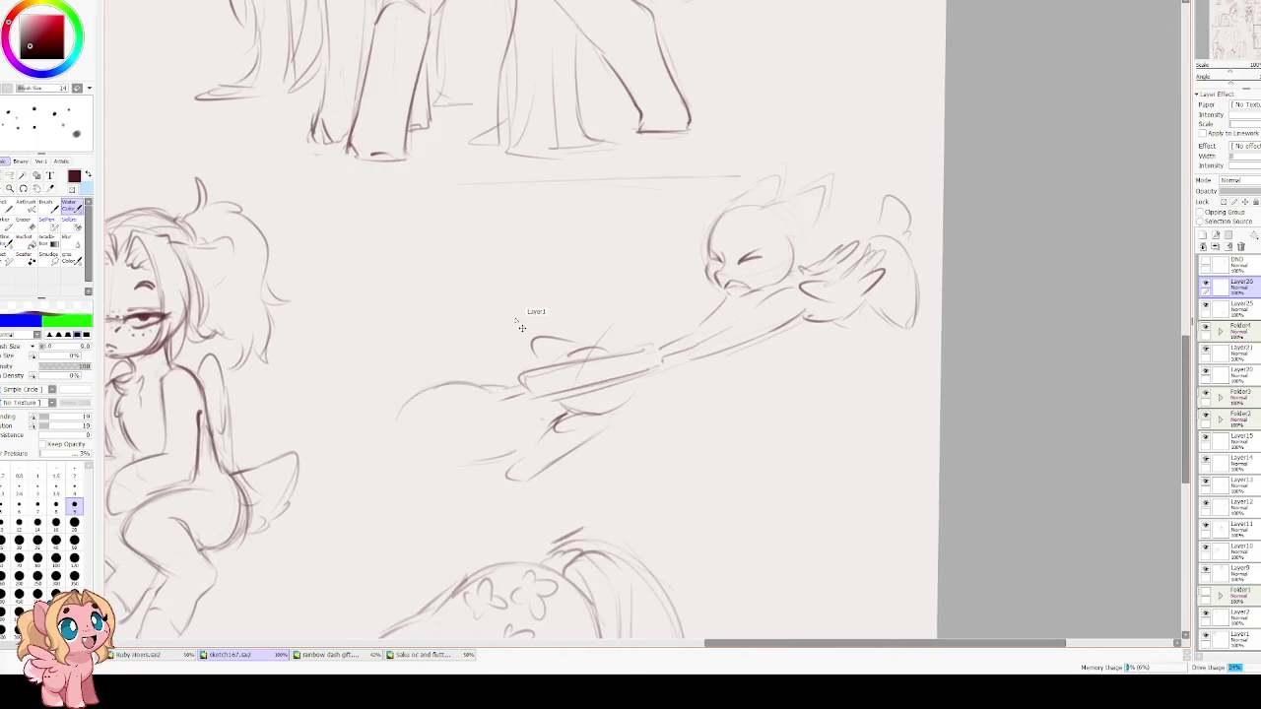
pyautogui.hotkey('ctrl', 't')
pyautogui.moveTo(929, 164); pyautogui.dragTo(809, 216)
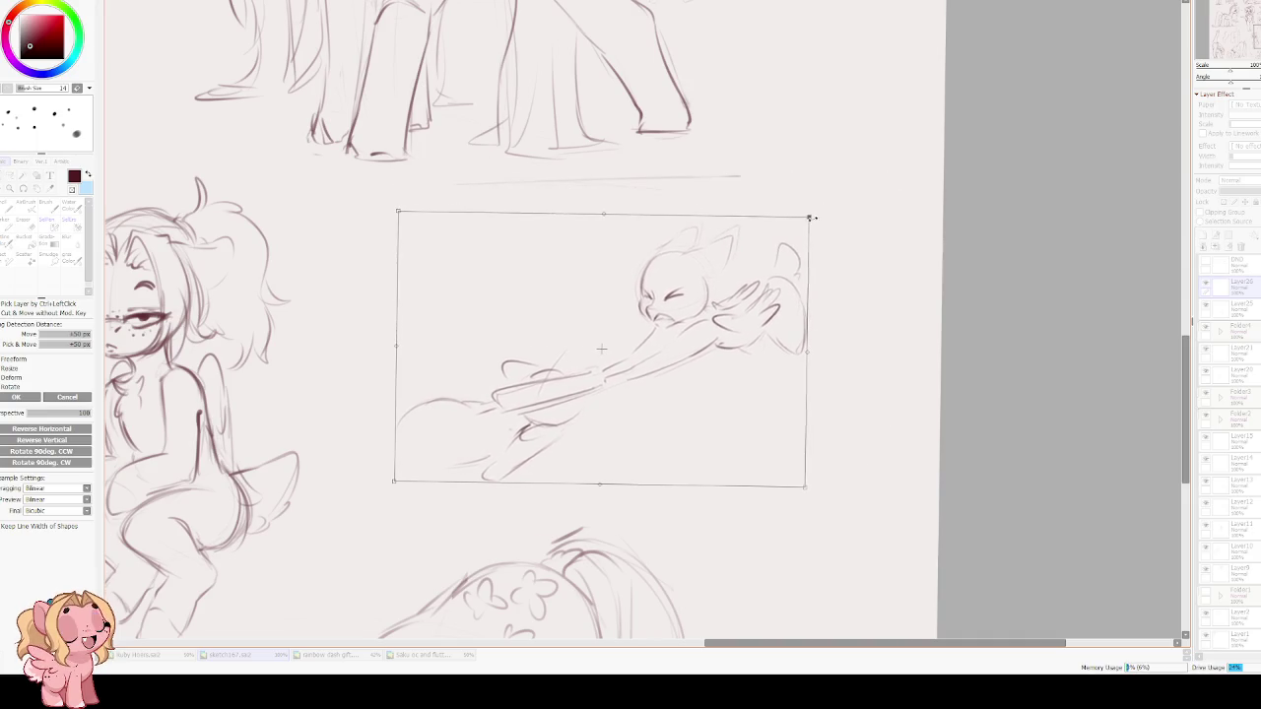
pyautogui.moveTo(540, 229); pyautogui.dragTo(513, 214)
pyautogui.press('Return')
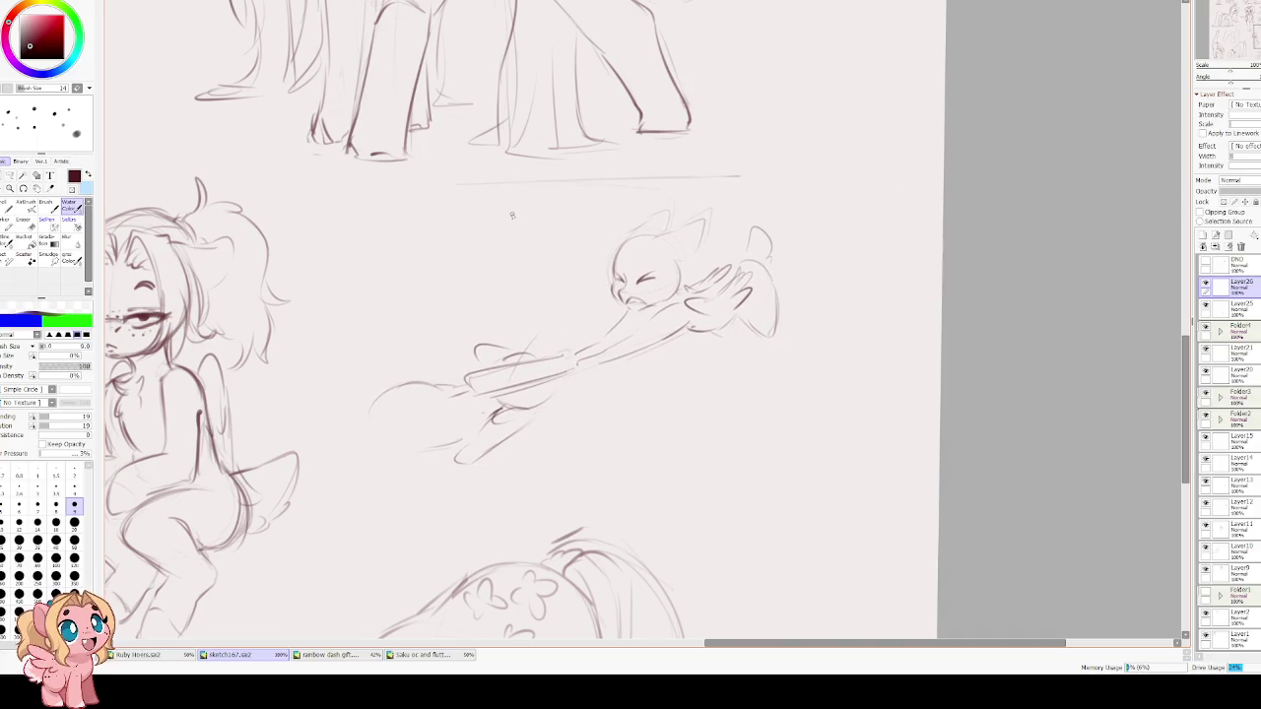
# Clean up the hoof by erasing stray and dark strokes and redrawing its right edge.
pyautogui.press('e')
pyautogui.moveTo(783, 304)
pyautogui.mouseDown()
pyautogui.moveTo(767, 338)
pyautogui.moveTo(751, 332)
pyautogui.moveTo(774, 323)
pyautogui.mouseUp()
pyautogui.press('b')
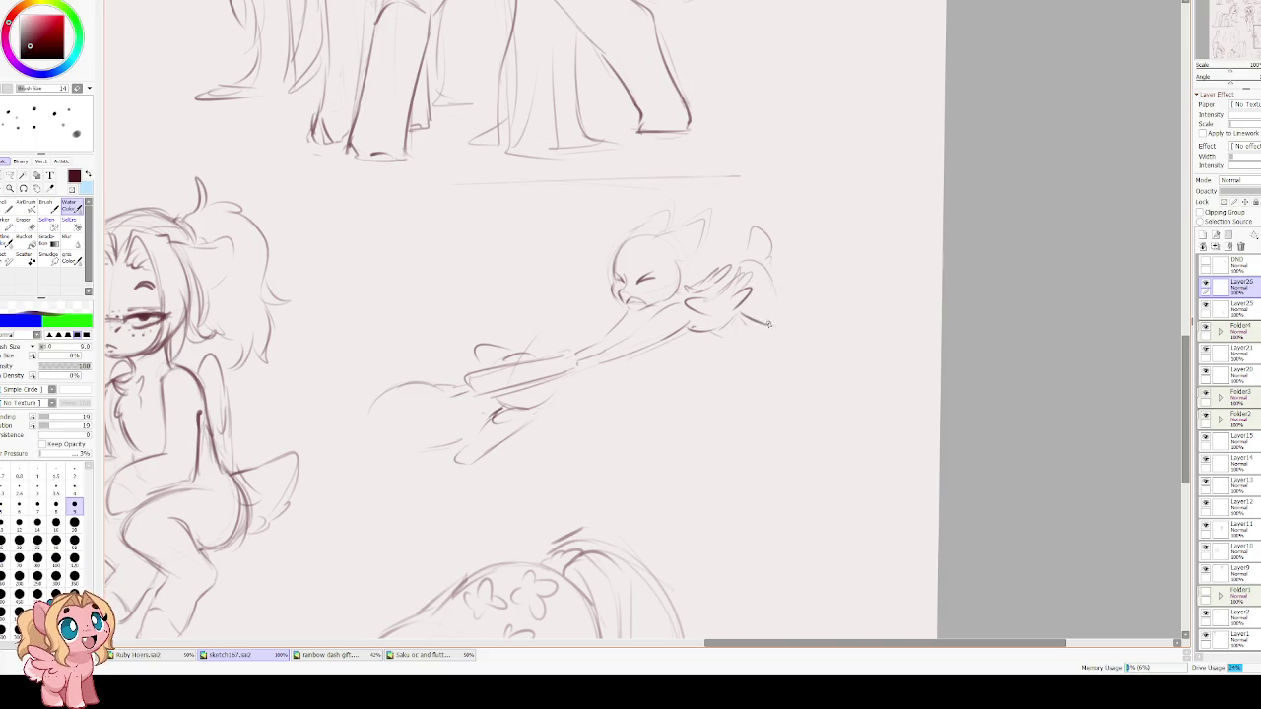
pyautogui.moveTo(767, 268)
pyautogui.mouseDown()
pyautogui.moveTo(794, 327)
pyautogui.moveTo(775, 336)
pyautogui.moveTo(777, 318)
pyautogui.moveTo(757, 320)
pyautogui.moveTo(801, 319)
pyautogui.mouseUp()
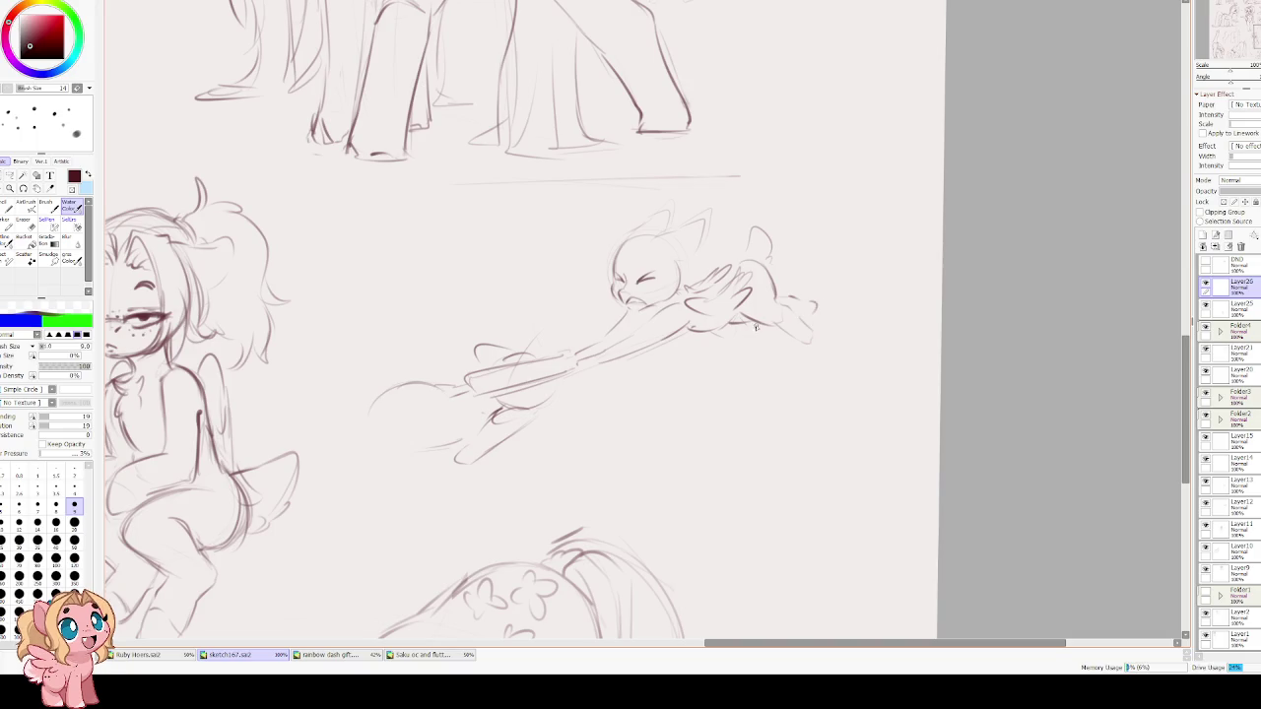
pyautogui.press('e')
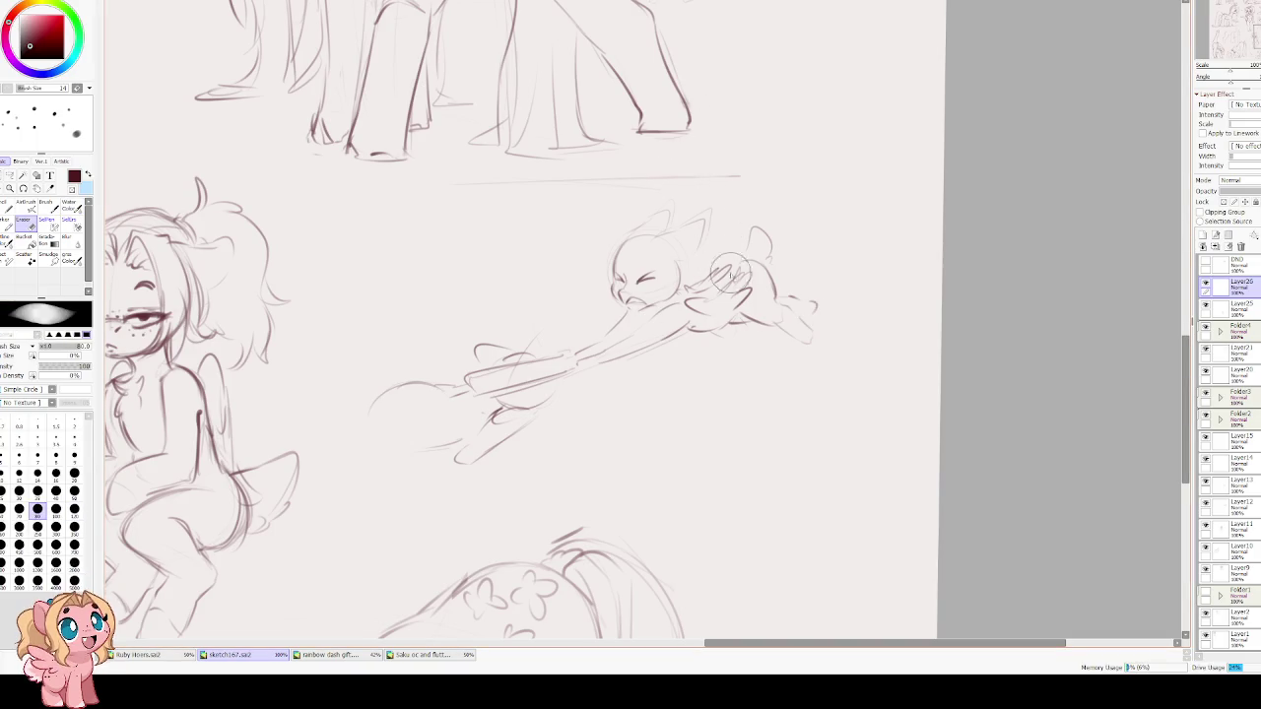
pyautogui.moveTo(760, 285); pyautogui.dragTo(687, 291)
pyautogui.press('c')
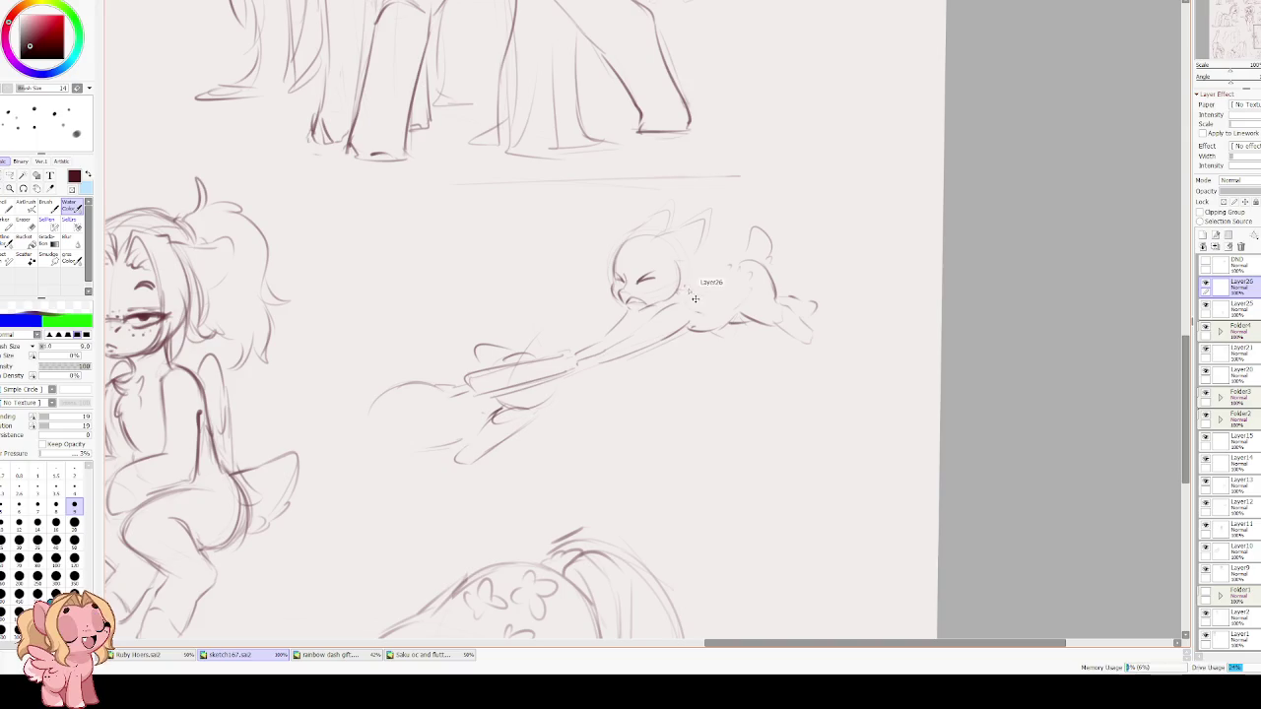
# Draw a feathered wing behind the head and a messy mane across the head.
pyautogui.moveTo(708, 261)
pyautogui.mouseDown()
pyautogui.moveTo(735, 248)
pyautogui.moveTo(714, 305)
pyautogui.mouseUp()
pyautogui.moveTo(717, 209); pyautogui.dragTo(698, 273)
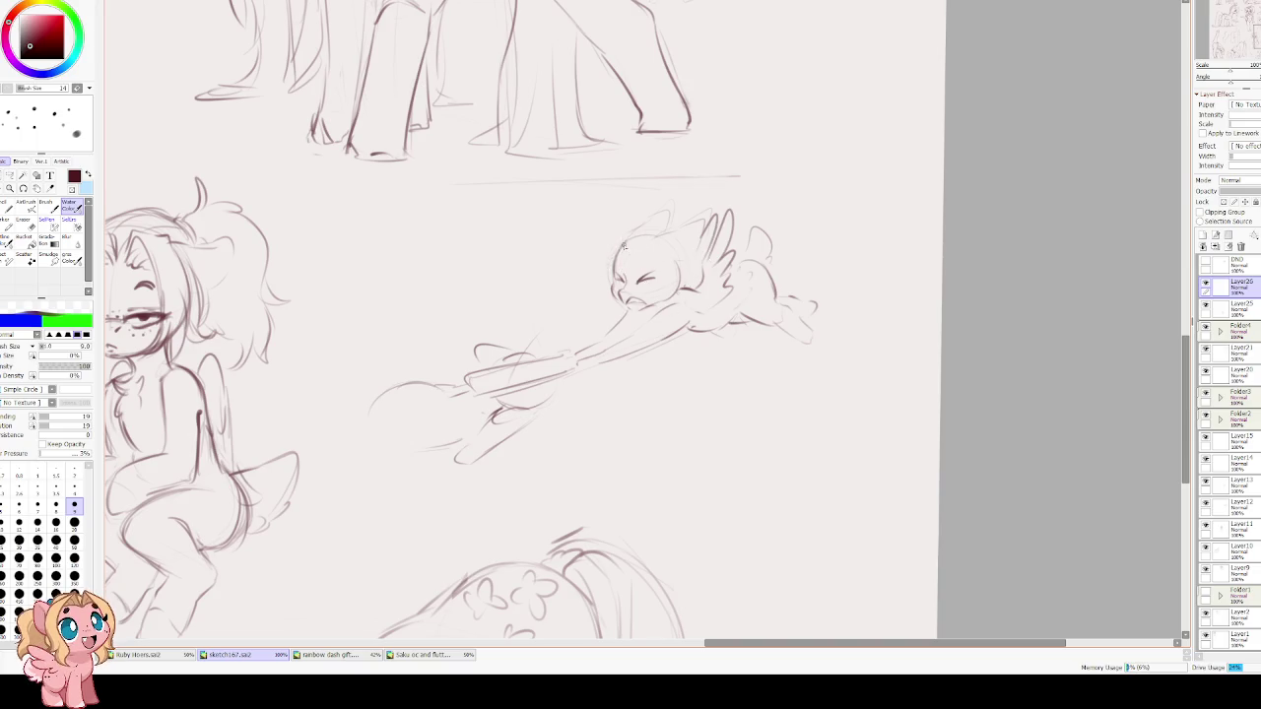
pyautogui.moveTo(619, 241)
pyautogui.mouseDown()
pyautogui.moveTo(603, 281)
pyautogui.moveTo(607, 234)
pyautogui.moveTo(603, 264)
pyautogui.moveTo(578, 289)
pyautogui.moveTo(641, 308)
pyautogui.mouseUp()
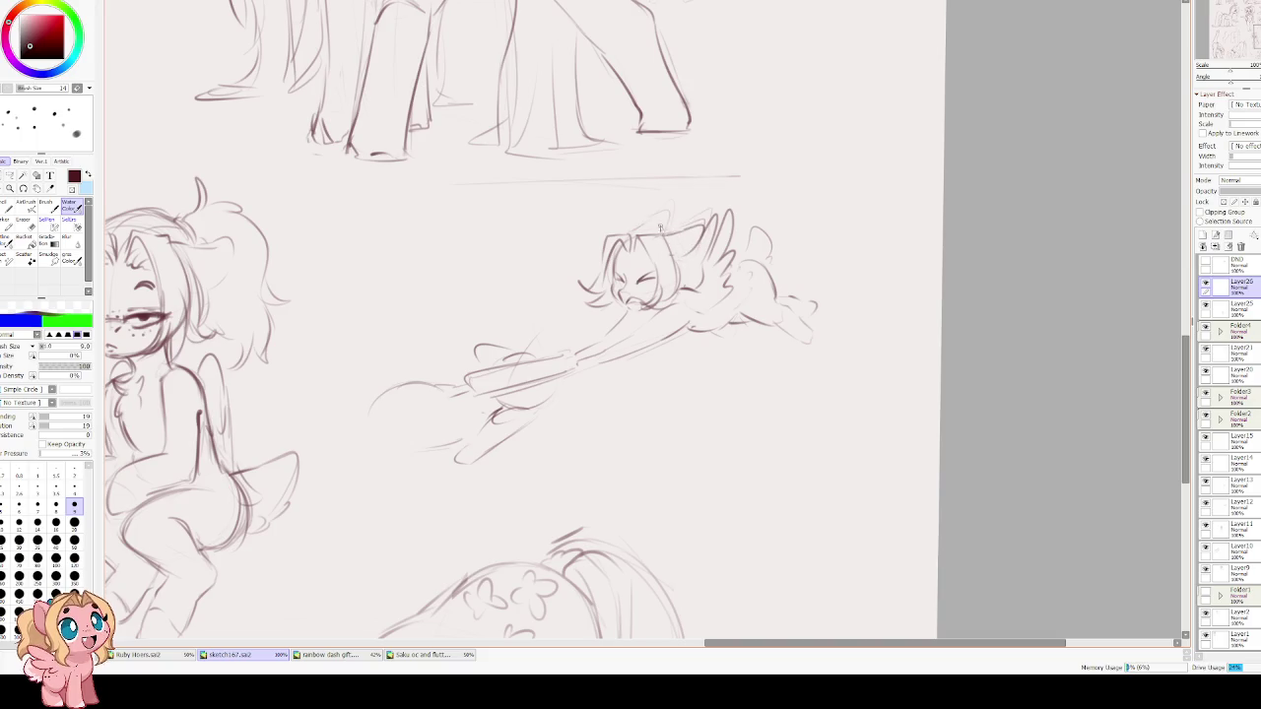
pyautogui.moveTo(633, 233); pyautogui.dragTo(674, 219)
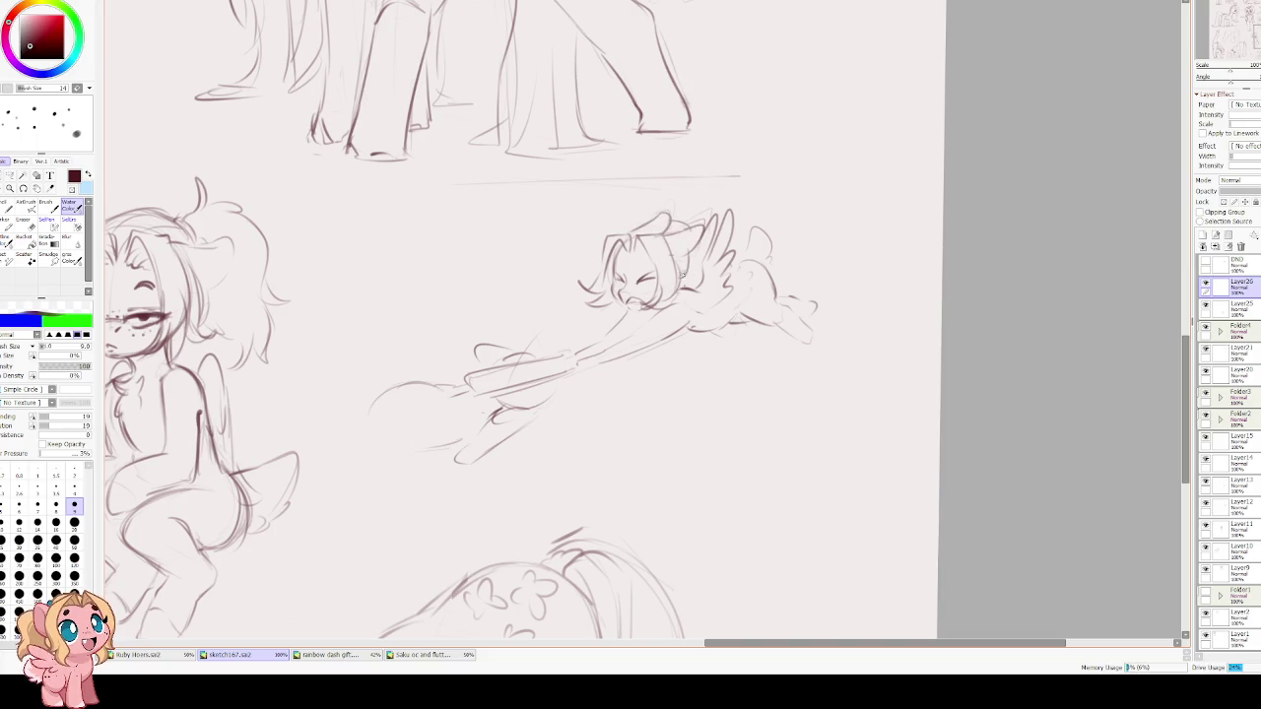
# Check the mirrored view while adding face and mane strokes, discarding a tall hair tuft.
pyautogui.press('h')
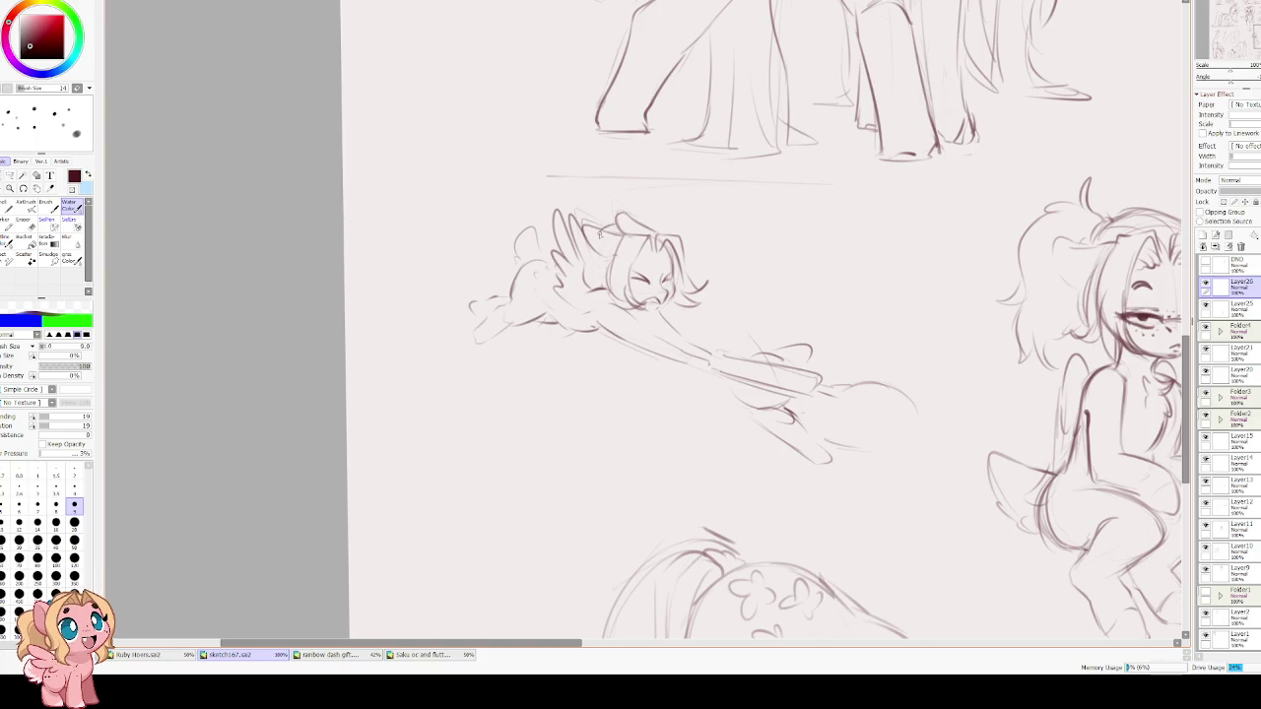
pyautogui.moveTo(599, 248); pyautogui.dragTo(598, 286)
pyautogui.moveTo(613, 227)
pyautogui.mouseDown()
pyautogui.moveTo(649, 221)
pyautogui.moveTo(610, 234)
pyautogui.moveTo(601, 285)
pyautogui.mouseUp()
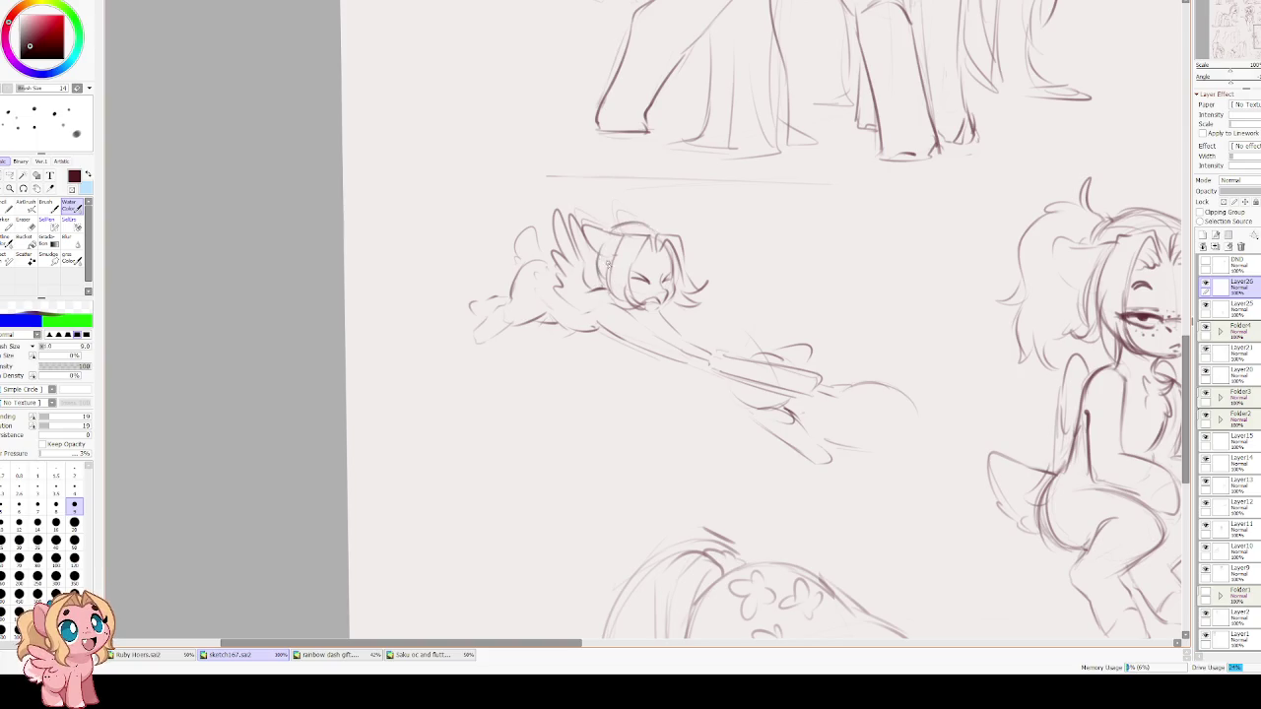
pyautogui.press('h')
pyautogui.moveTo(669, 215)
pyautogui.mouseDown()
pyautogui.moveTo(704, 154)
pyautogui.moveTo(731, 205)
pyautogui.moveTo(692, 230)
pyautogui.moveTo(666, 197)
pyautogui.moveTo(696, 165)
pyautogui.moveTo(711, 189)
pyautogui.moveTo(741, 183)
pyautogui.moveTo(727, 216)
pyautogui.mouseUp()
pyautogui.hotkey('ctrl', 'z')
pyautogui.hotkey('ctrl', 'z')
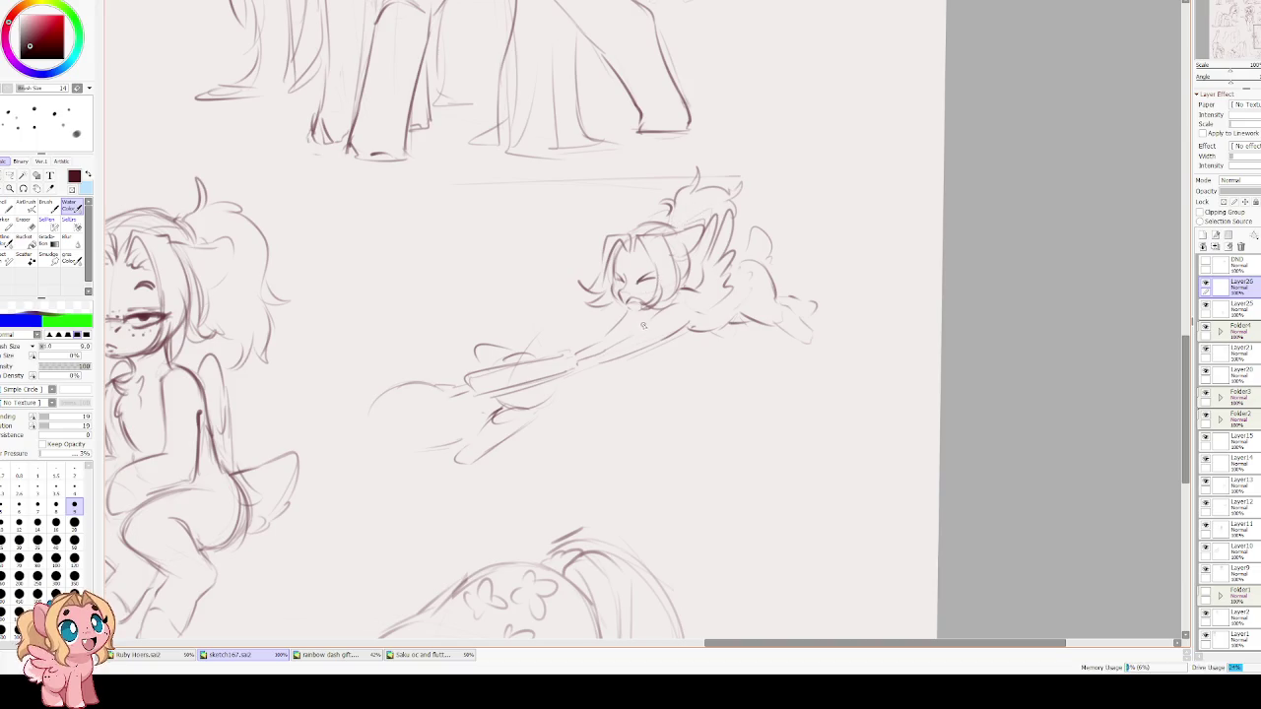
# Darken the long gun with heavier lines, small details and a loop below it.
pyautogui.moveTo(593, 367)
pyautogui.mouseDown()
pyautogui.moveTo(690, 321)
pyautogui.moveTo(592, 351)
pyautogui.mouseUp()
pyautogui.hotkey('ctrl', 'z')
pyautogui.moveTo(603, 361)
pyautogui.mouseDown()
pyautogui.moveTo(693, 315)
pyautogui.moveTo(627, 309)
pyautogui.moveTo(607, 343)
pyautogui.mouseUp()
pyautogui.moveTo(523, 377)
pyautogui.mouseDown()
pyautogui.moveTo(556, 346)
pyautogui.moveTo(577, 356)
pyautogui.moveTo(562, 332)
pyautogui.mouseUp()
pyautogui.moveTo(591, 346)
pyautogui.mouseDown()
pyautogui.moveTo(604, 358)
pyautogui.moveTo(592, 354)
pyautogui.mouseUp()
pyautogui.moveTo(513, 414)
pyautogui.mouseDown()
pyautogui.moveTo(480, 448)
pyautogui.moveTo(532, 410)
pyautogui.mouseUp()
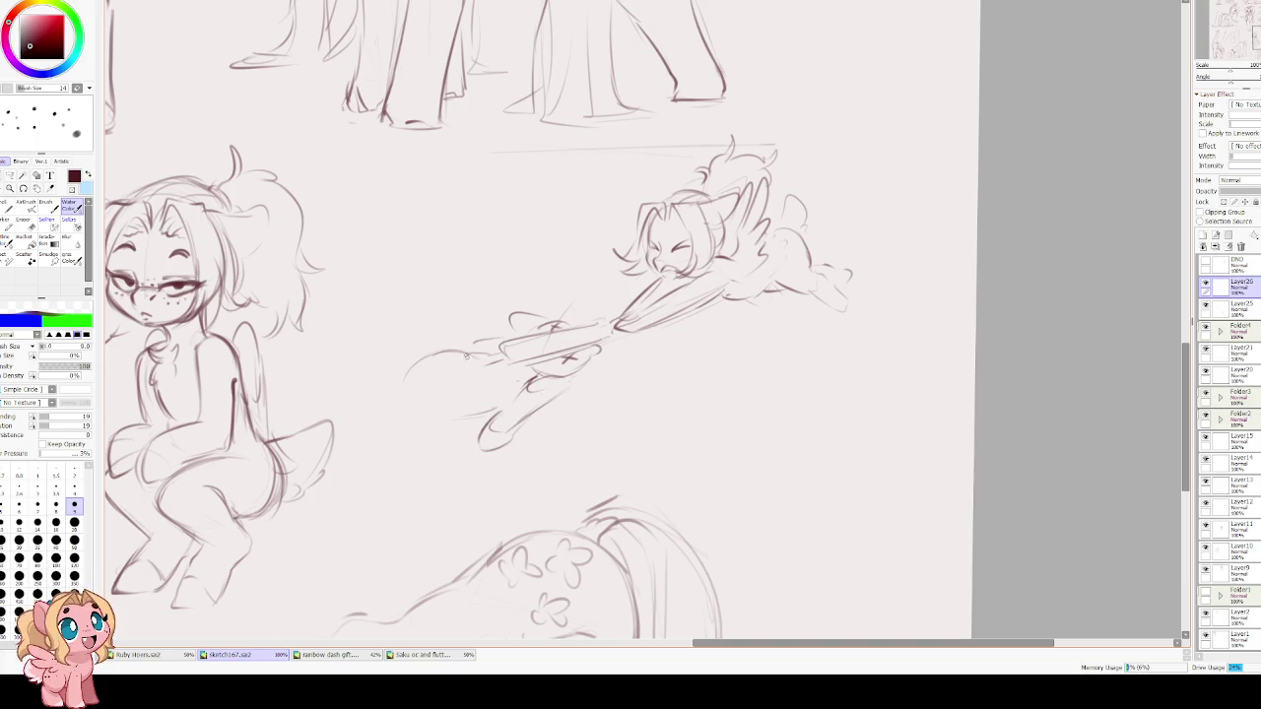
# Sketch curly loops behind the gun plus tail, lower body and leg lines.
pyautogui.moveTo(410, 367)
pyautogui.mouseDown()
pyautogui.moveTo(394, 327)
pyautogui.moveTo(357, 333)
pyautogui.moveTo(385, 373)
pyautogui.moveTo(377, 392)
pyautogui.mouseUp()
pyautogui.moveTo(506, 411)
pyautogui.mouseDown()
pyautogui.moveTo(437, 402)
pyautogui.moveTo(463, 418)
pyautogui.mouseUp()
pyautogui.moveTo(379, 373)
pyautogui.mouseDown()
pyautogui.moveTo(337, 371)
pyautogui.moveTo(363, 390)
pyautogui.mouseUp()
pyautogui.hotkey('ctrl', 'z')
pyautogui.hotkey('ctrl', 'z')
pyautogui.hotkey('ctrl', 'z')
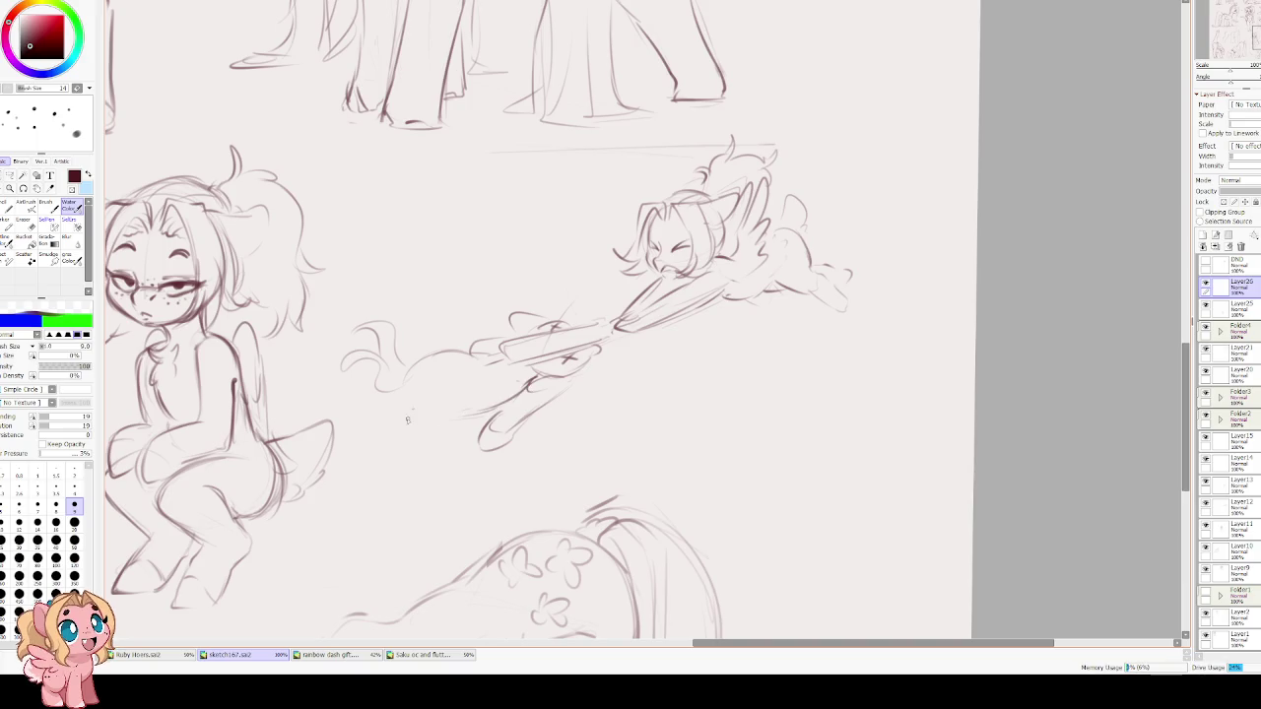
pyautogui.moveTo(429, 367)
pyautogui.mouseDown()
pyautogui.moveTo(409, 394)
pyautogui.moveTo(449, 439)
pyautogui.moveTo(376, 495)
pyautogui.moveTo(463, 434)
pyautogui.mouseUp()
pyautogui.moveTo(356, 367); pyautogui.dragTo(323, 381)
pyautogui.moveTo(473, 340); pyautogui.dragTo(419, 382)
# Thicken the gun shape along its full length.
pyautogui.moveTo(538, 365)
pyautogui.mouseDown()
pyautogui.moveTo(448, 404)
pyautogui.moveTo(459, 422)
pyautogui.mouseUp()
pyautogui.moveTo(544, 310); pyautogui.dragTo(533, 323)
pyautogui.moveTo(542, 216); pyautogui.dragTo(509, 240)
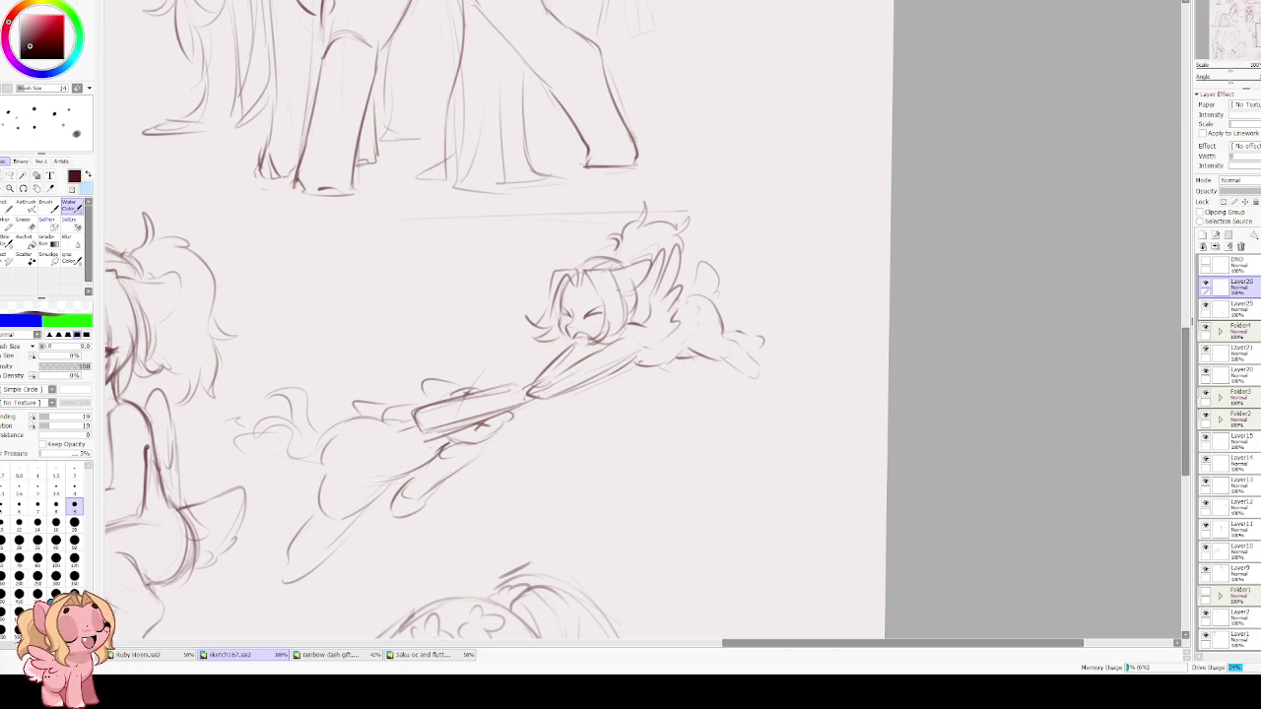
pyautogui.scroll(-1, 672, 311)
# Add diagonal speed hatching and hand-letter 'Pow!' above the broom.
pyautogui.scroll(-2, 672, 312)
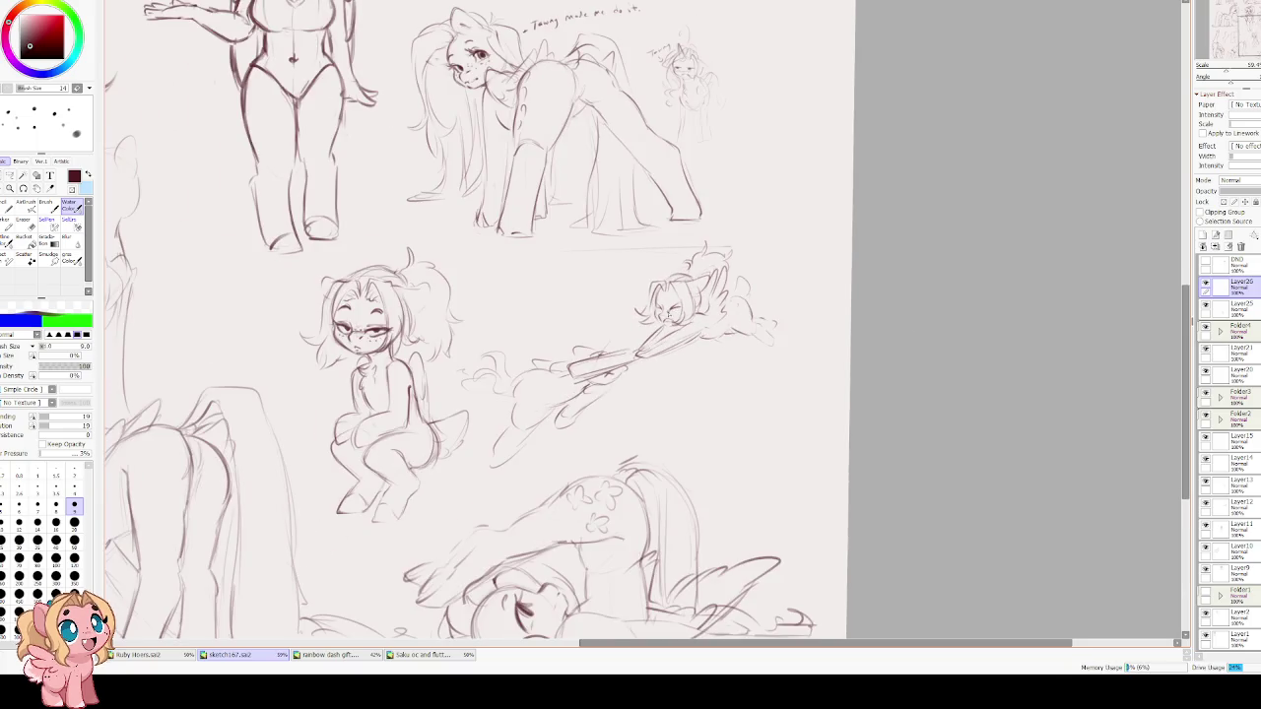
pyautogui.scroll(-1, 675, 306)
pyautogui.scroll(2, 675, 306)
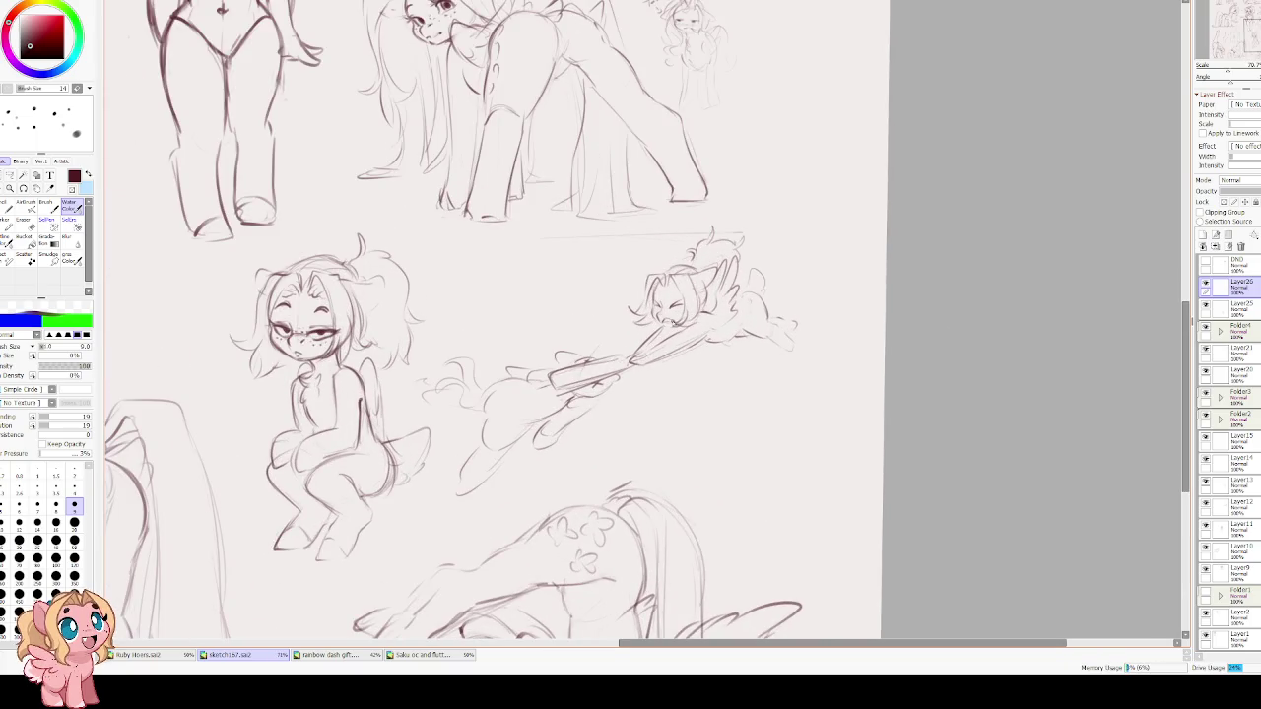
pyautogui.scroll(-1, 675, 321)
pyautogui.scroll(1, 675, 320)
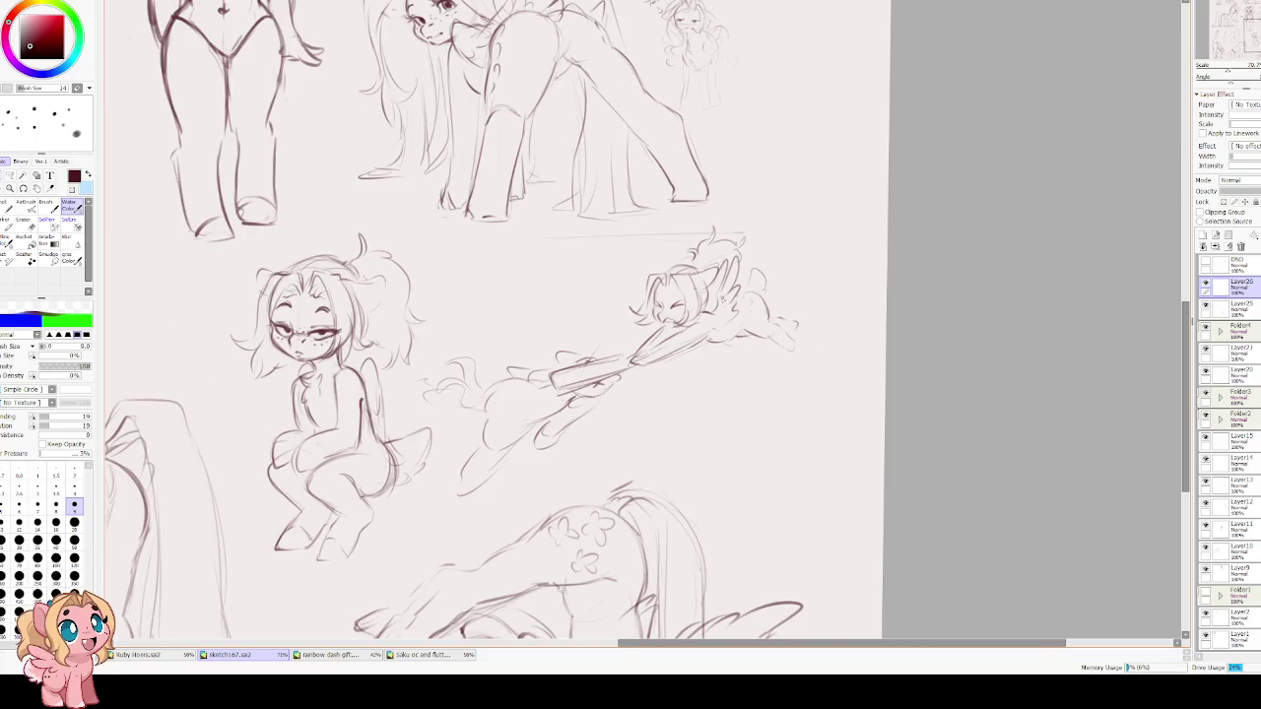
pyautogui.moveTo(601, 309); pyautogui.dragTo(557, 398)
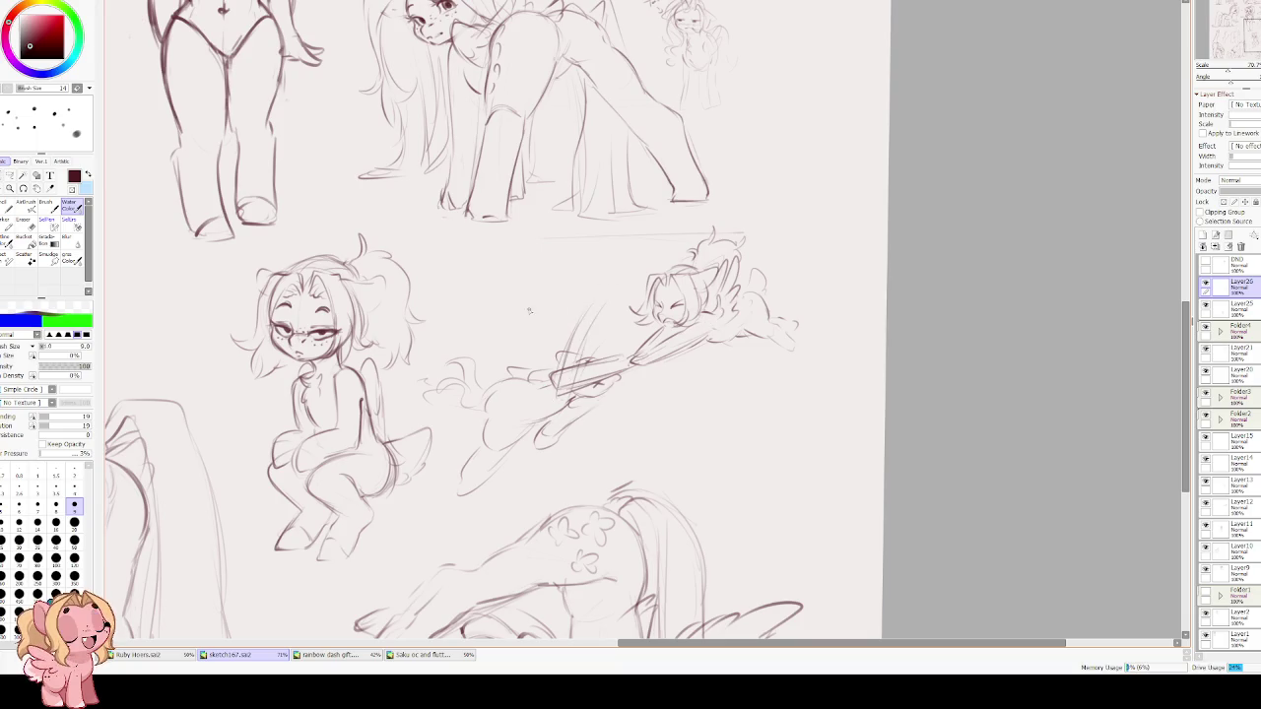
pyautogui.moveTo(523, 345); pyautogui.dragTo(551, 299)
pyautogui.moveTo(459, 345); pyautogui.dragTo(680, 202)
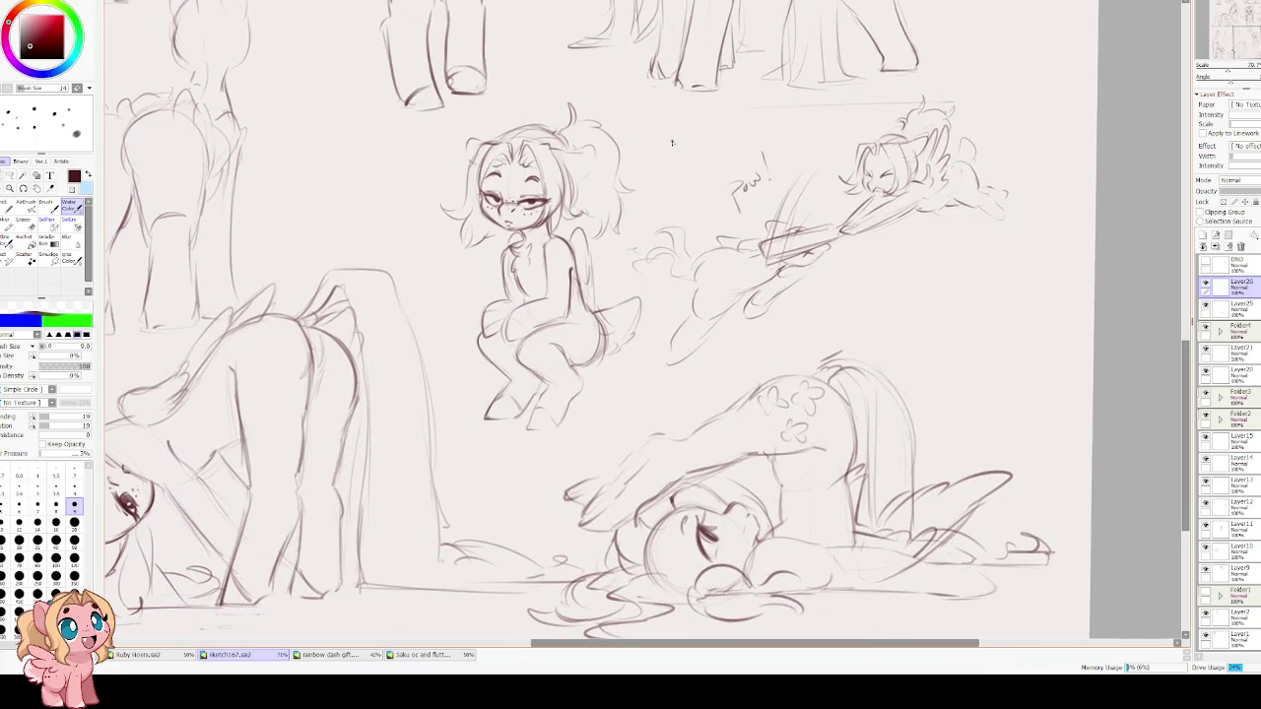
# Transform the sketch to tilt it slightly clockwise and shift it right.
pyautogui.hotkey('ctrl', 't')
pyautogui.scroll(2, 920, 277)
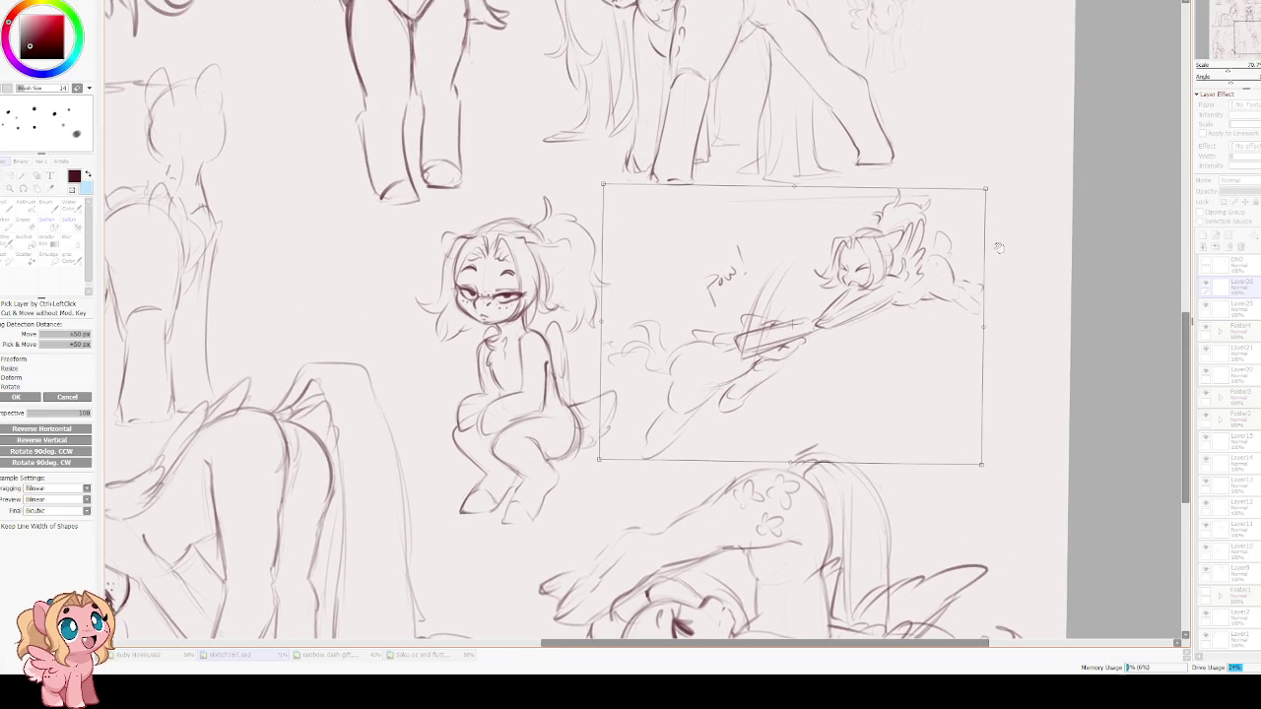
pyautogui.moveTo(983, 192); pyautogui.dragTo(996, 208)
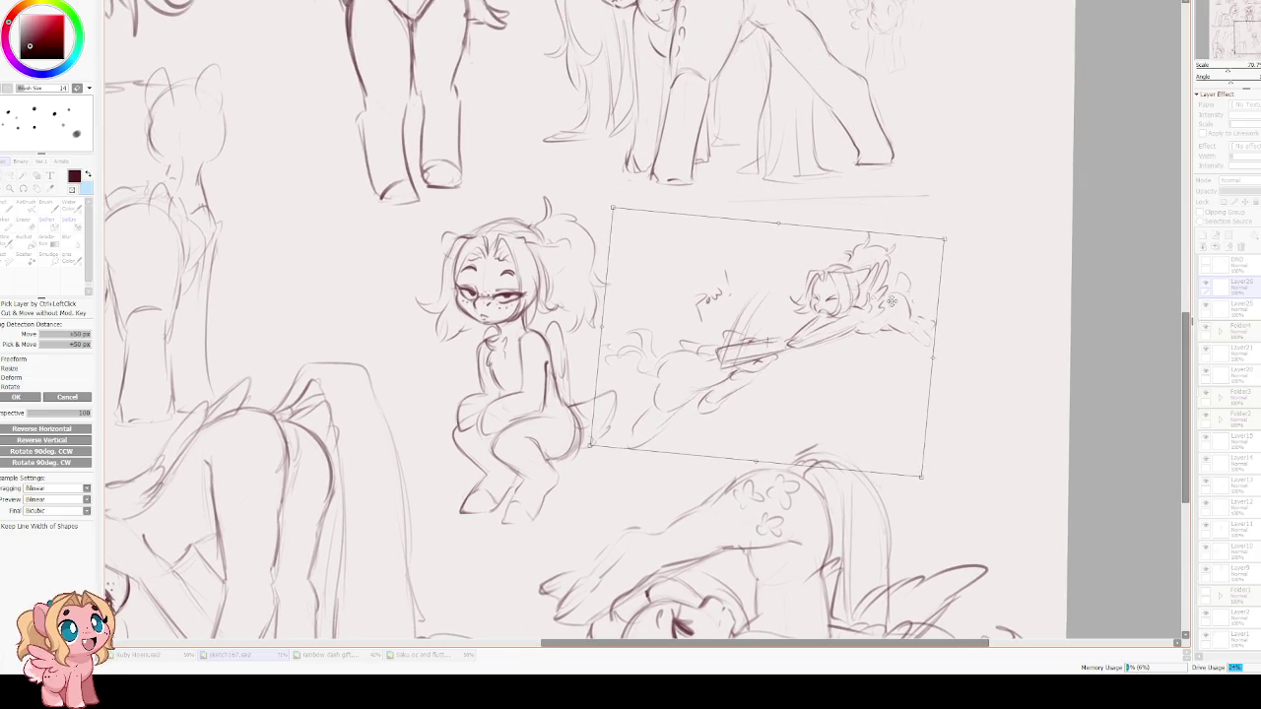
pyautogui.moveTo(805, 291); pyautogui.dragTo(885, 288)
pyautogui.press('Return')
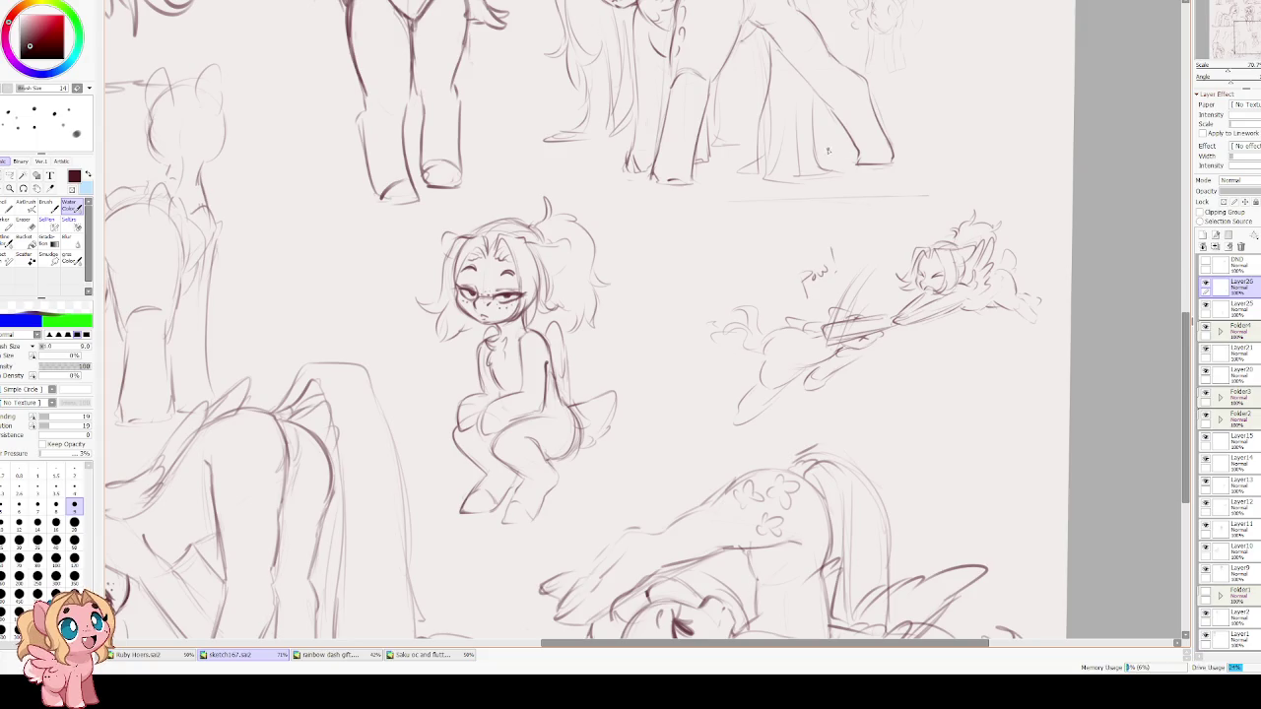
# Zoom in and out to review the finished pony sketch sheet.
pyautogui.scroll(-4, 664, 254)
pyautogui.scroll(2, 503, 178)
pyautogui.scroll(2, 502, 178)
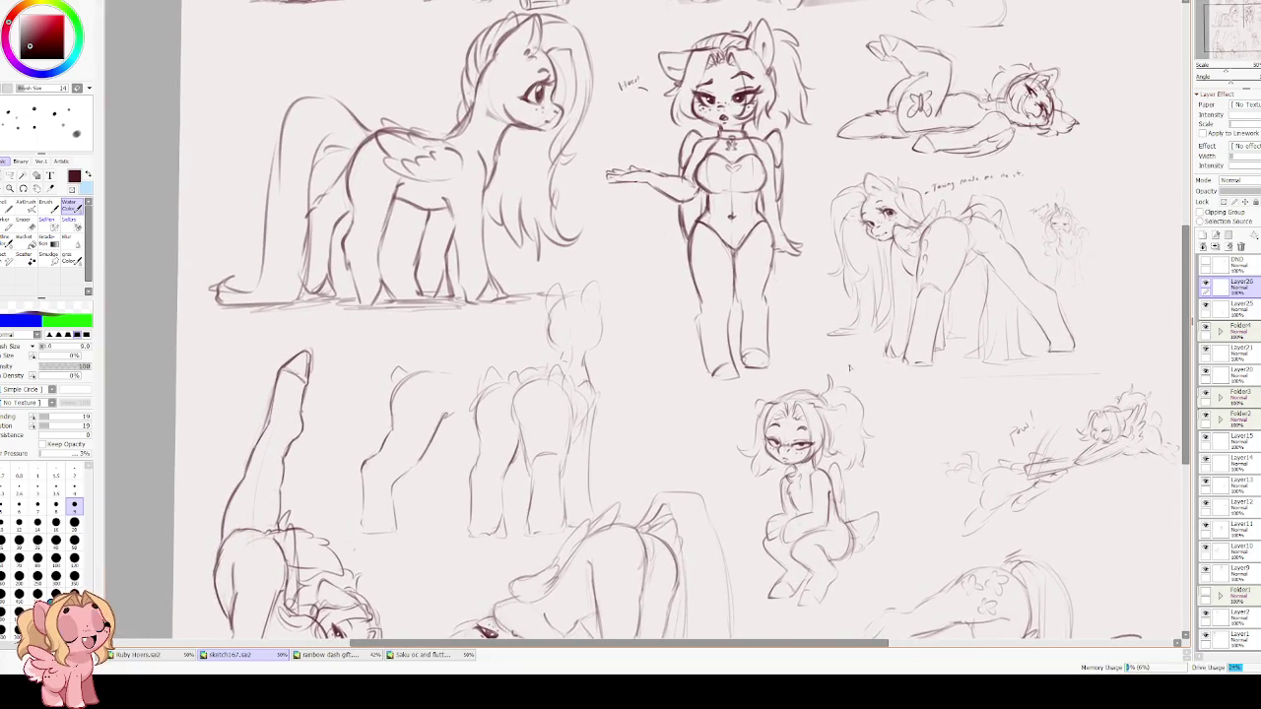
pyautogui.scroll(-1, 718, 280)
pyautogui.scroll(-1, 718, 280)
pyautogui.scroll(-1, 718, 280)
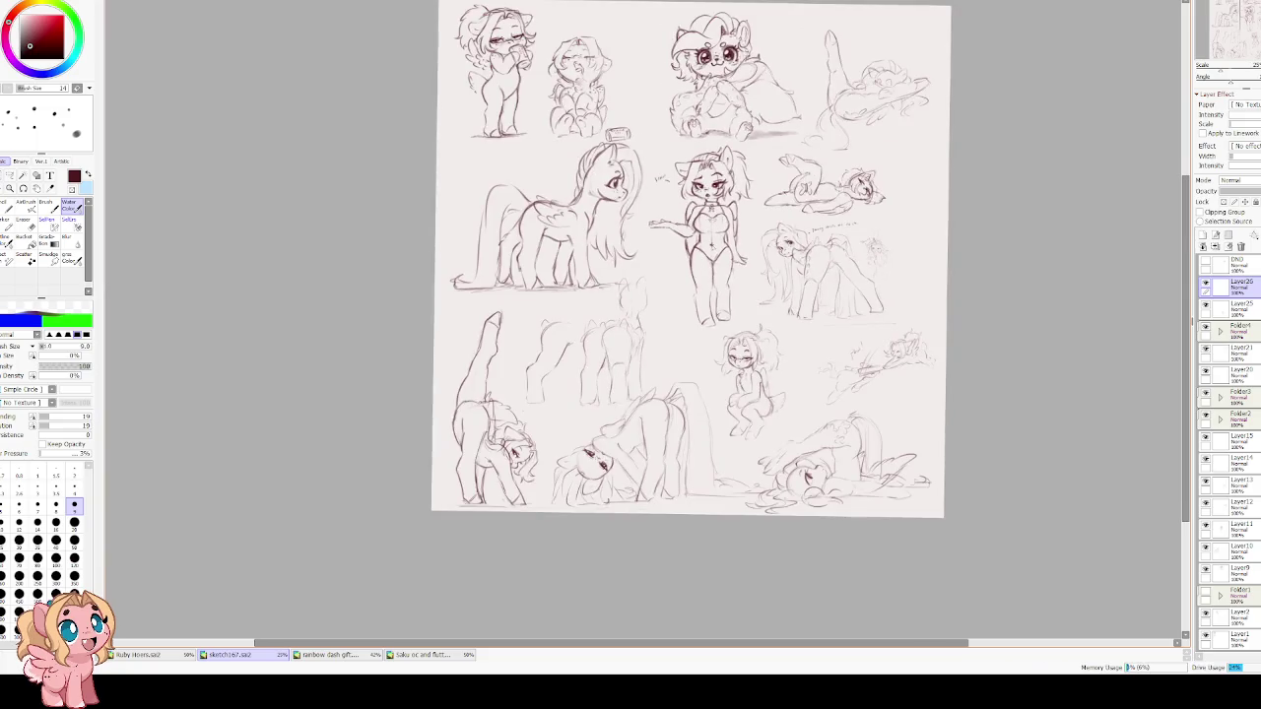
pyautogui.scroll(1, 791, 76)
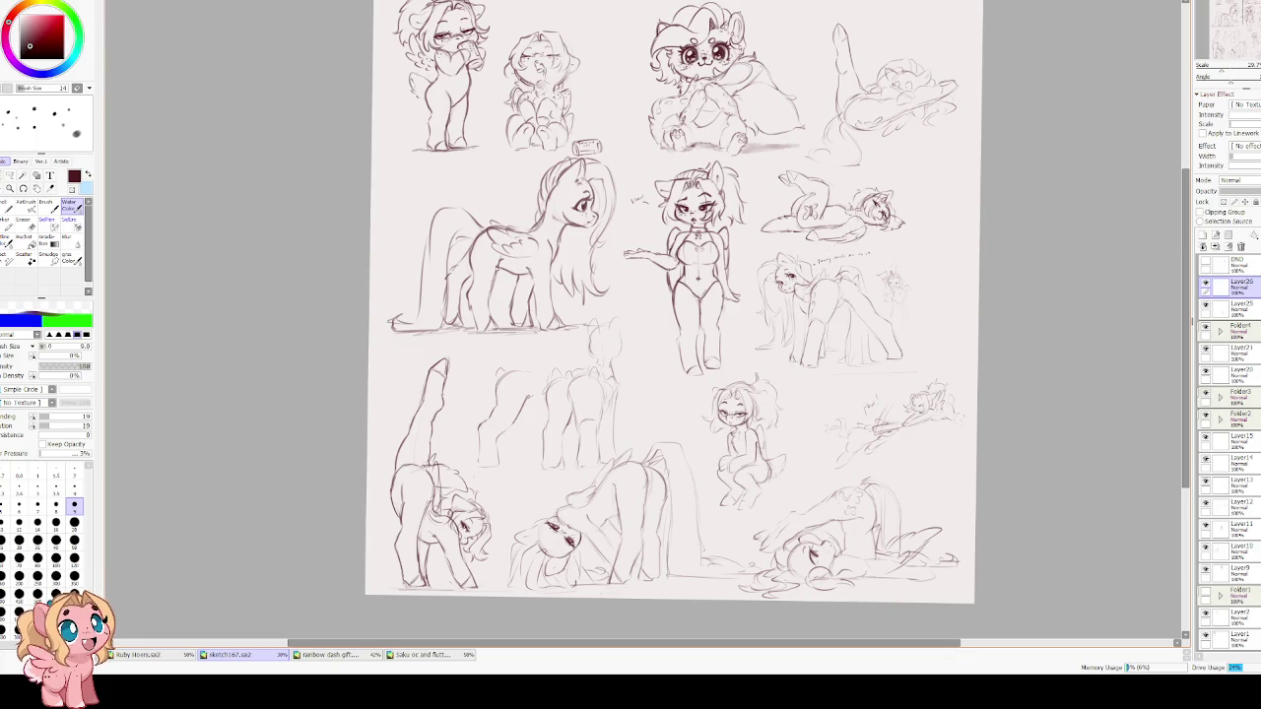
pyautogui.scroll(3, 640, 259)
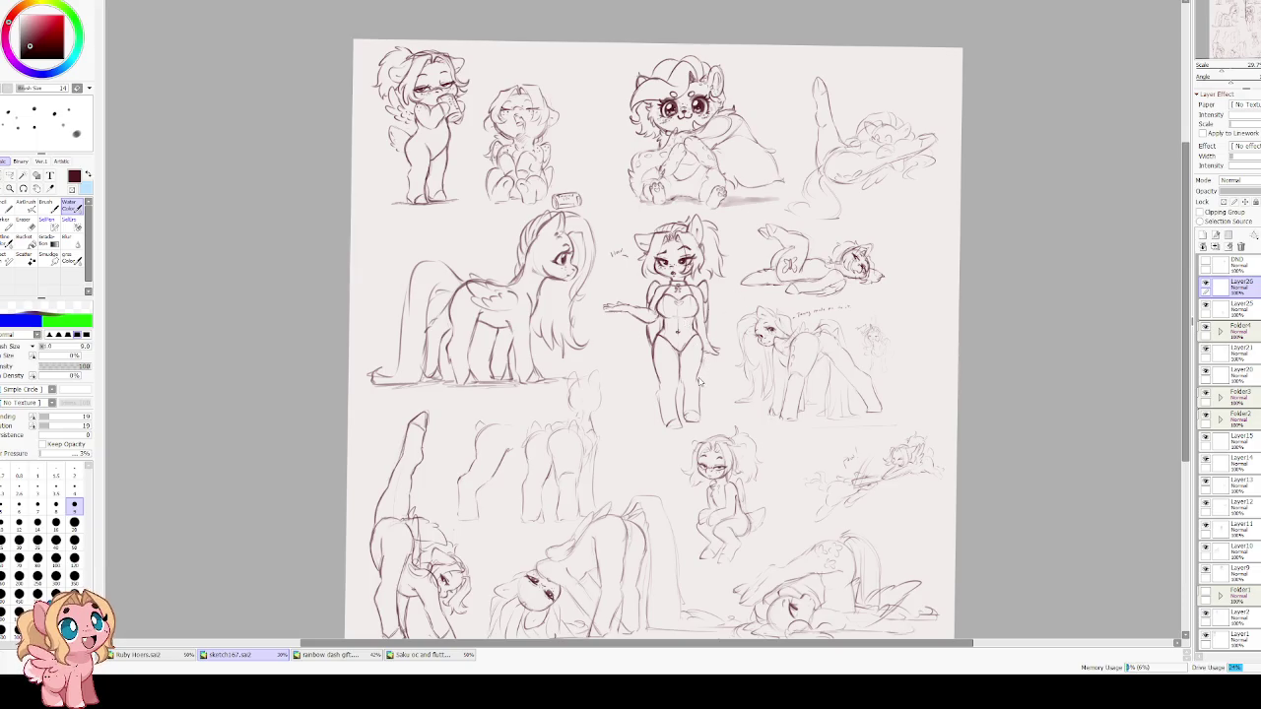
# Create the blank canvas NewCanvas4 and set the brush size to 14.
pyautogui.hotkey('ctrl', 'n')
pyautogui.press('Return')
pyautogui.scroll(3, 582, 227)
pyautogui.press(']')
pyautogui.press(']')
pyautogui.press(']')
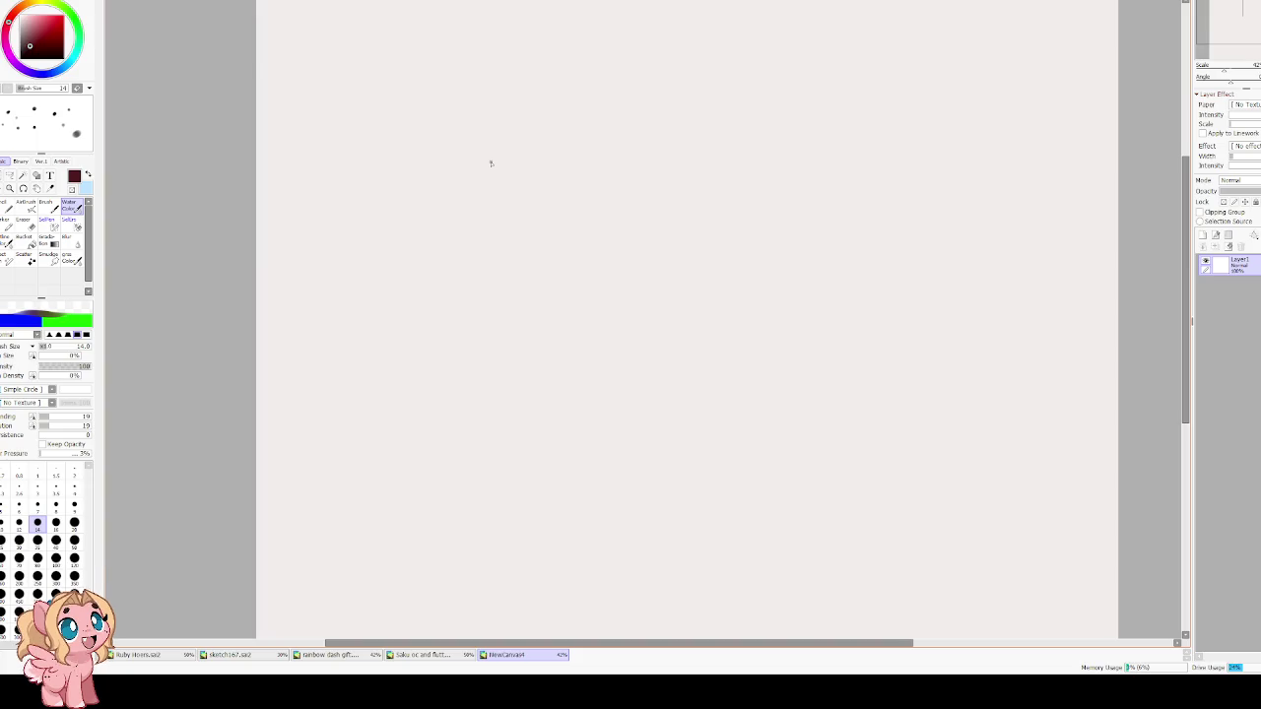
# Adjust the head circle with a transform and add a short vertical guide on it.
pyautogui.scroll(2, 534, 220)
pyautogui.scroll(3, 526, 289)
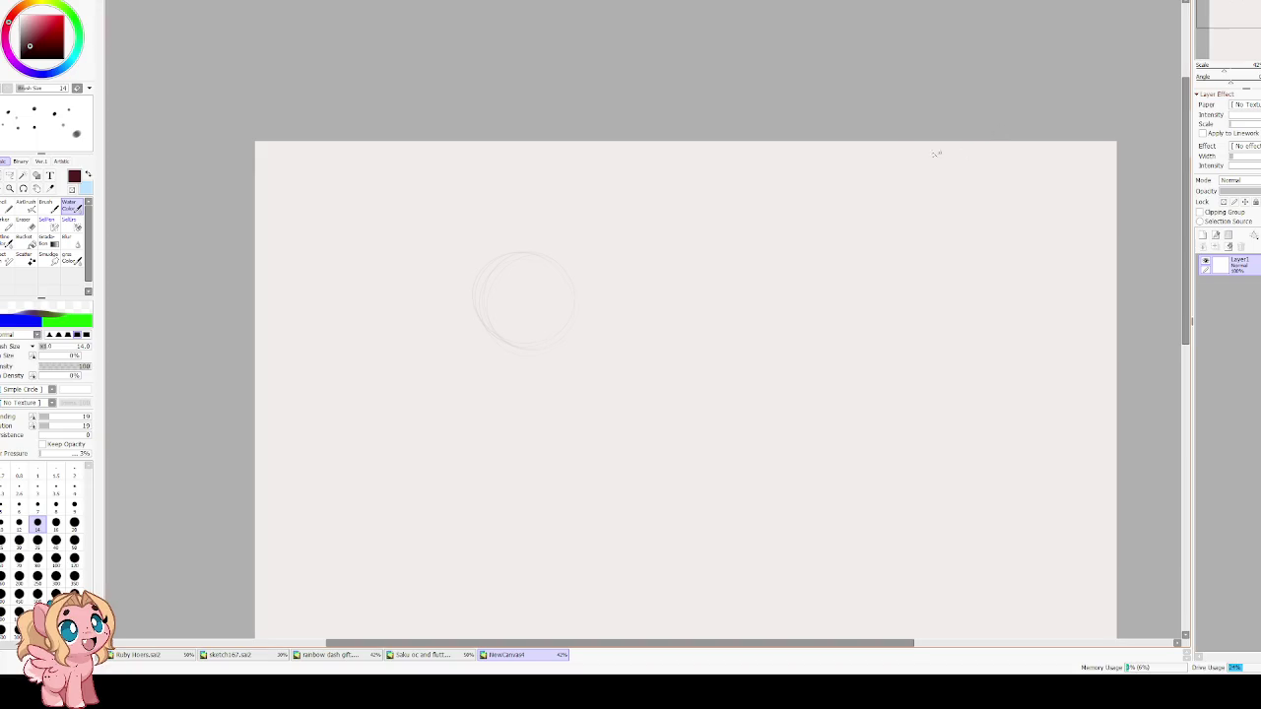
pyautogui.scroll(1, 966, 152)
pyautogui.hotkey('ctrl', 't')
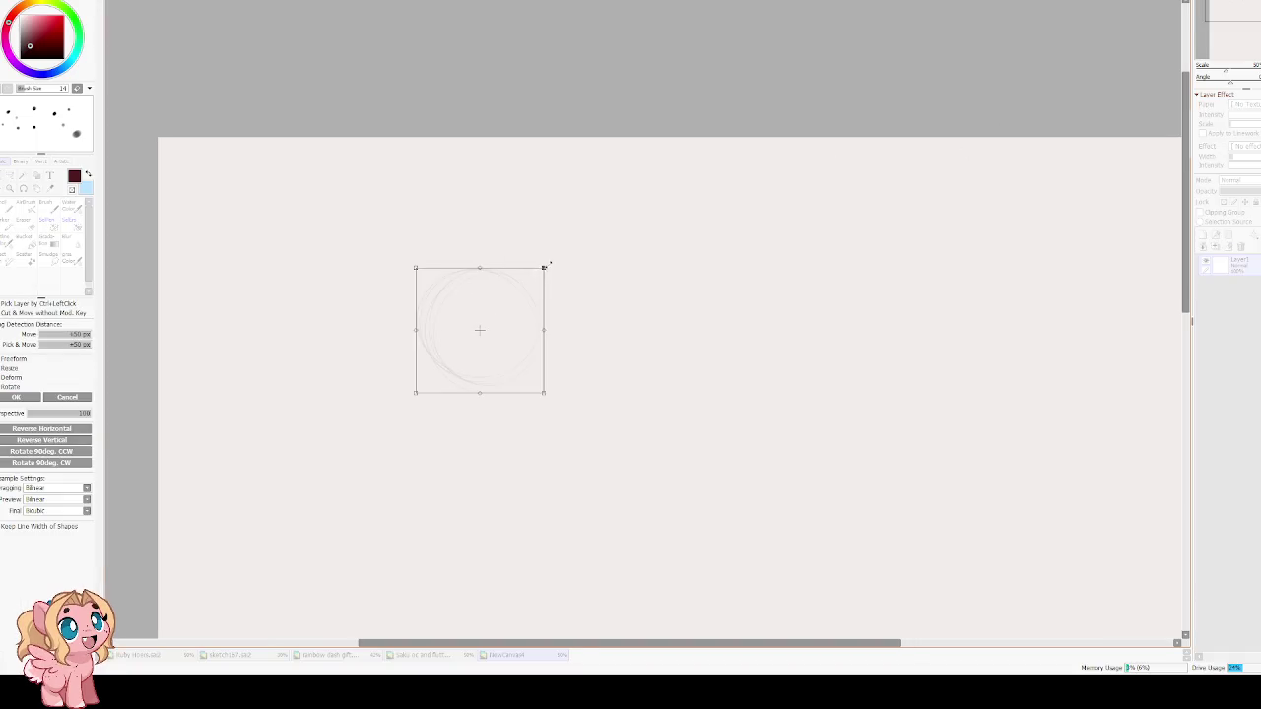
pyautogui.press('Return')
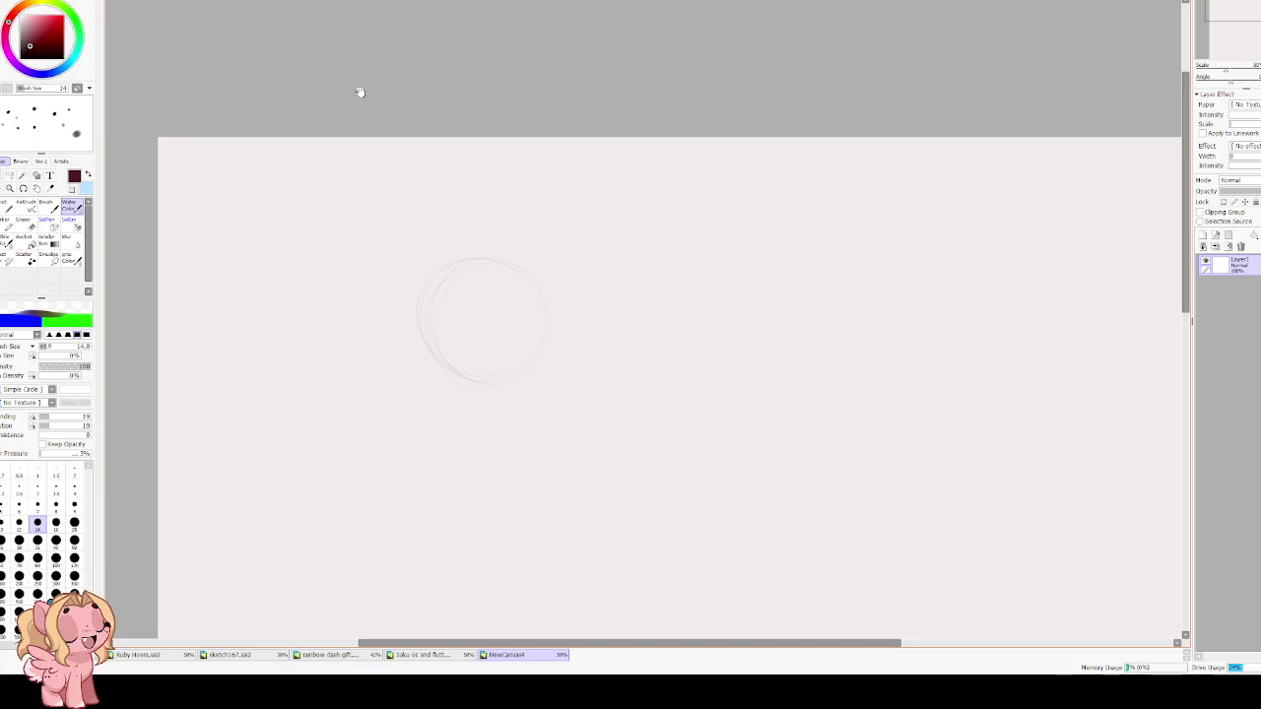
pyautogui.moveTo(483, 286); pyautogui.dragTo(515, 191)
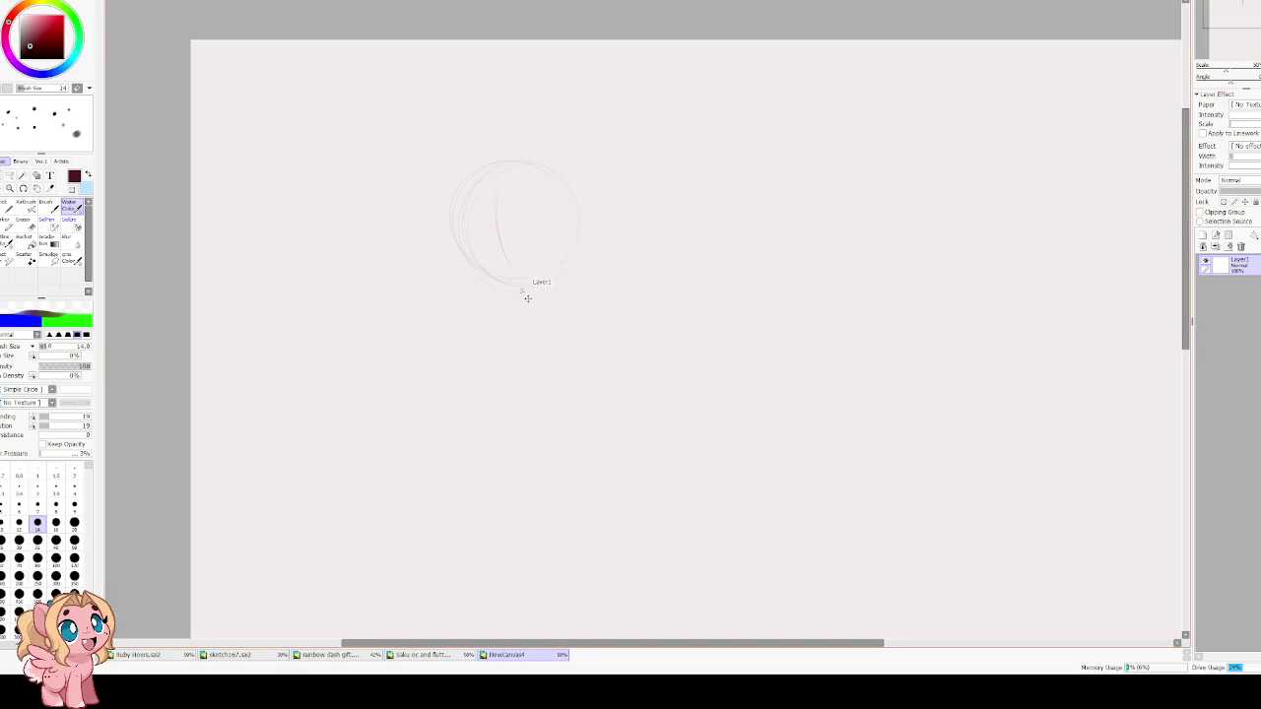
pyautogui.moveTo(552, 300); pyautogui.dragTo(552, 279)
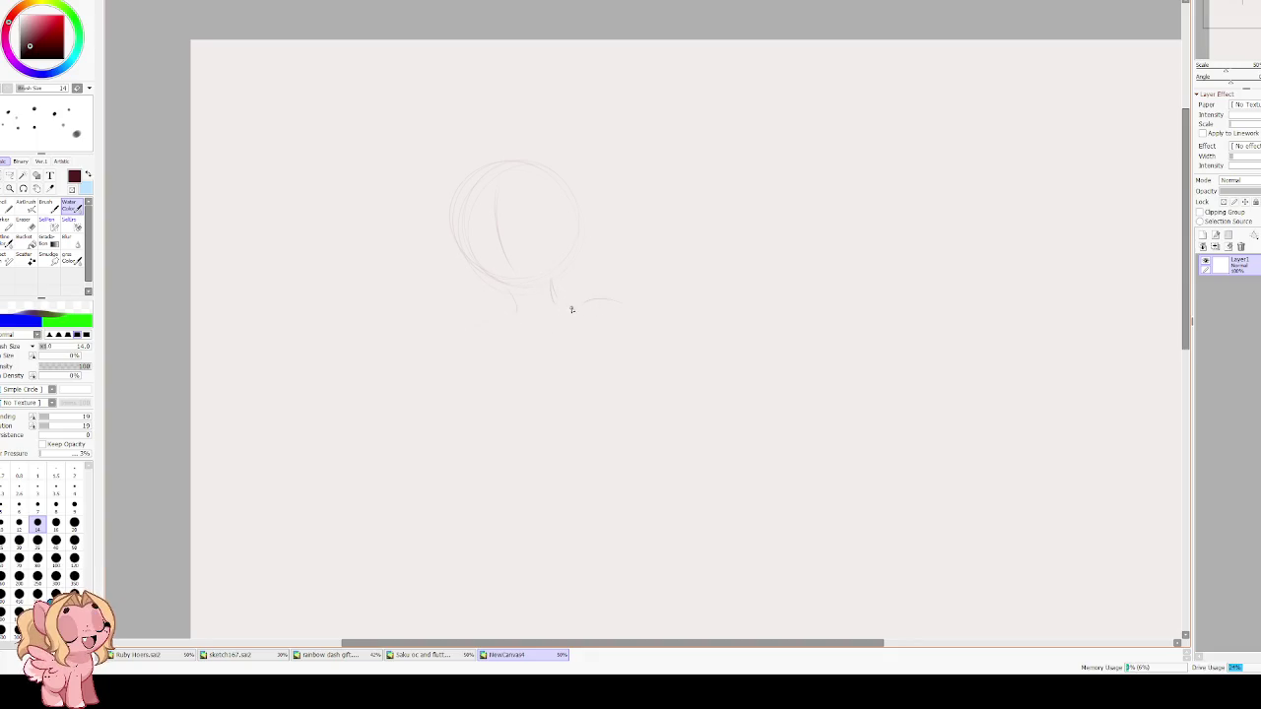
pyautogui.moveTo(585, 210); pyautogui.dragTo(596, 217)
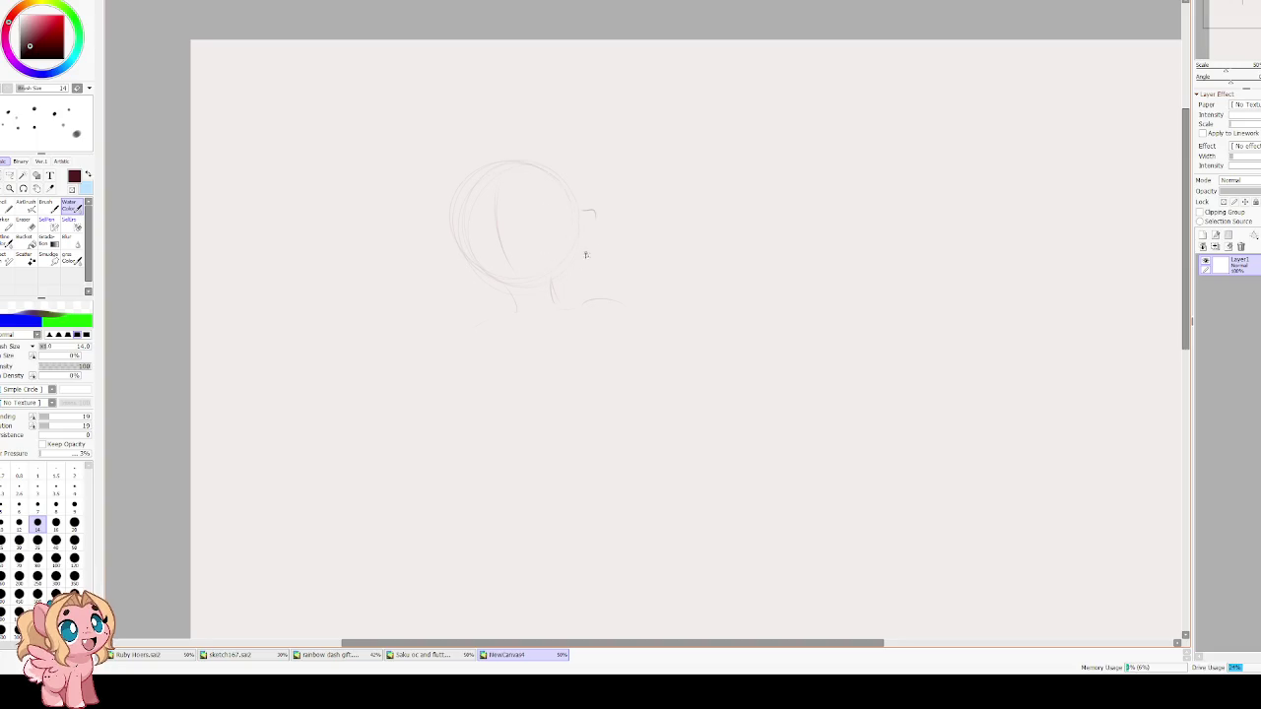
# Remove a stray mark and sketch loose mane strokes off the head's left side.
pyautogui.hotkey('ctrl', 'z')
pyautogui.press('e')
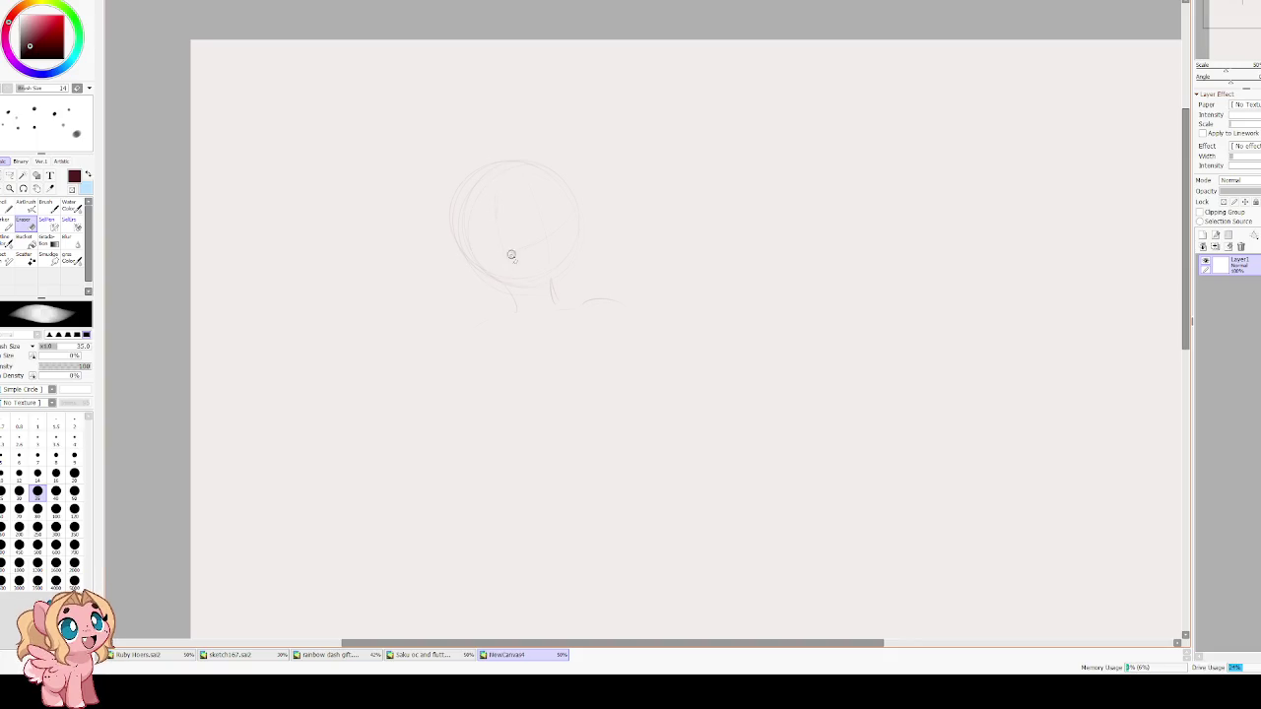
pyautogui.press('e')
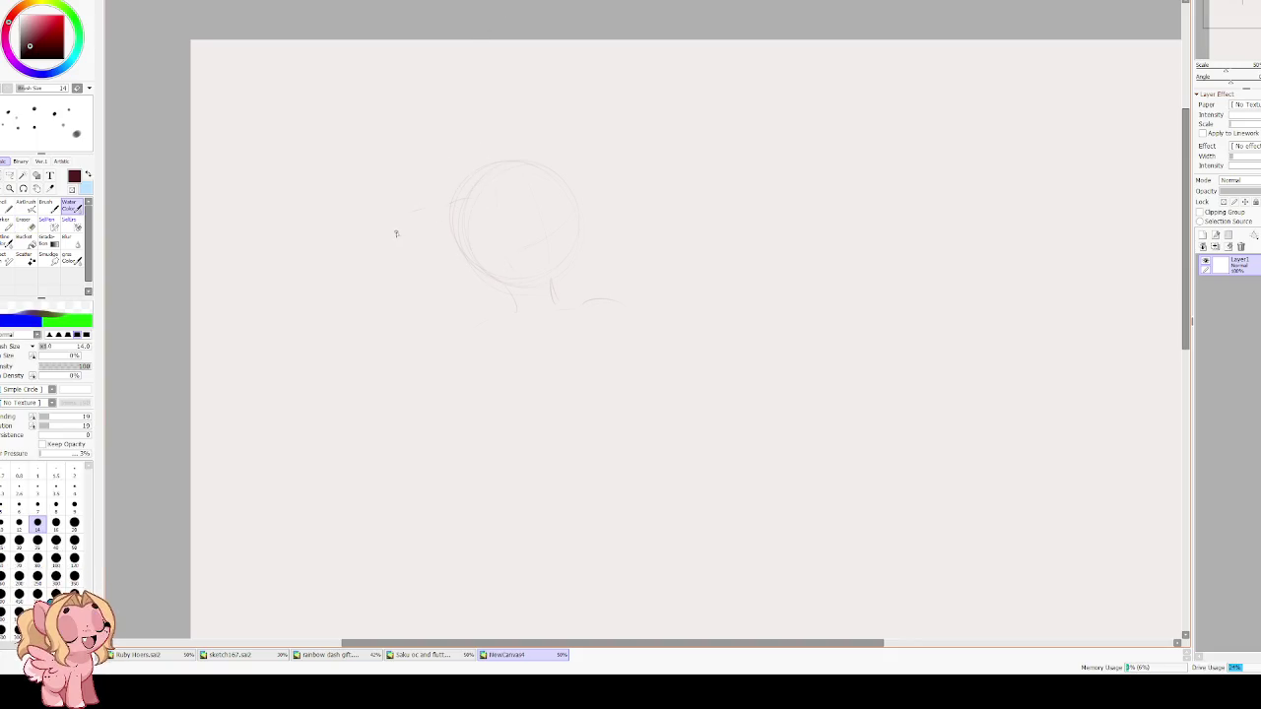
pyautogui.moveTo(414, 213); pyautogui.dragTo(406, 240)
pyautogui.moveTo(453, 169)
pyautogui.mouseDown()
pyautogui.moveTo(414, 167)
pyautogui.moveTo(412, 197)
pyautogui.mouseUp()
pyautogui.moveTo(500, 250)
pyautogui.mouseDown()
pyautogui.moveTo(417, 161)
pyautogui.moveTo(488, 172)
pyautogui.mouseUp()
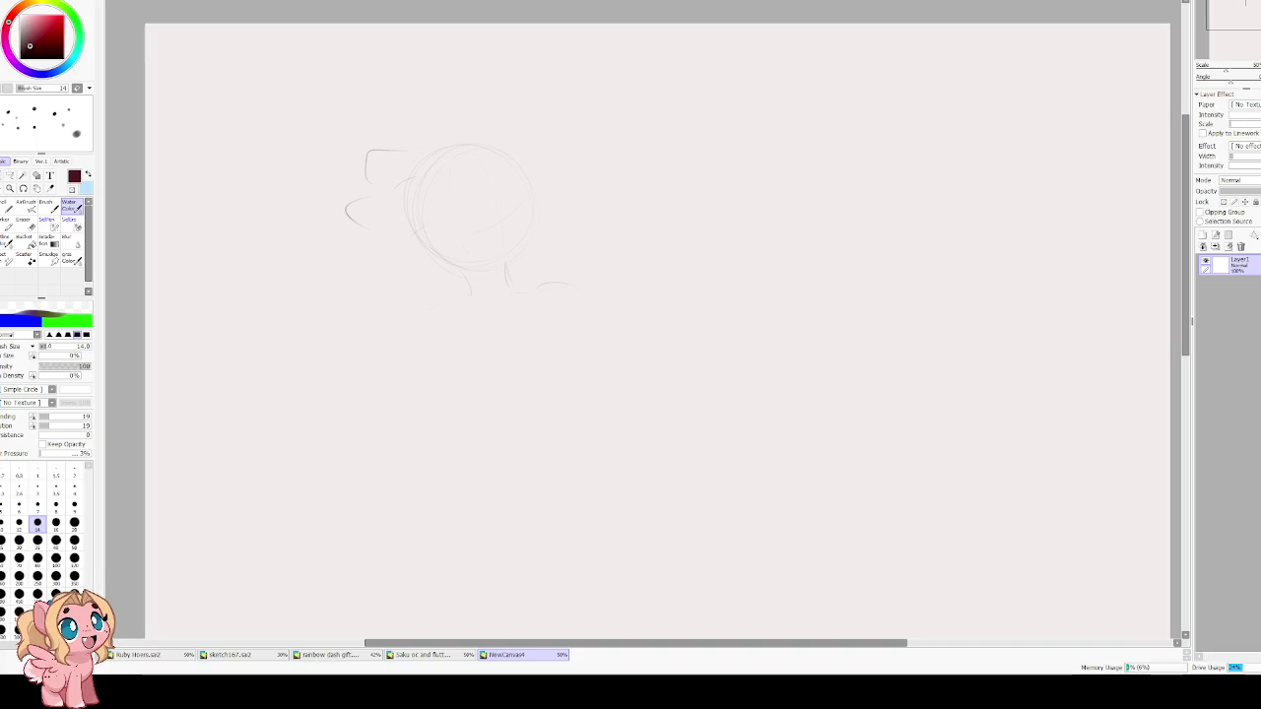
pyautogui.scroll(-2, 476, 439)
# Redraw the neck line and shoulder curve below the head, discarding faint strokes.
pyautogui.moveTo(469, 239); pyautogui.dragTo(480, 268)
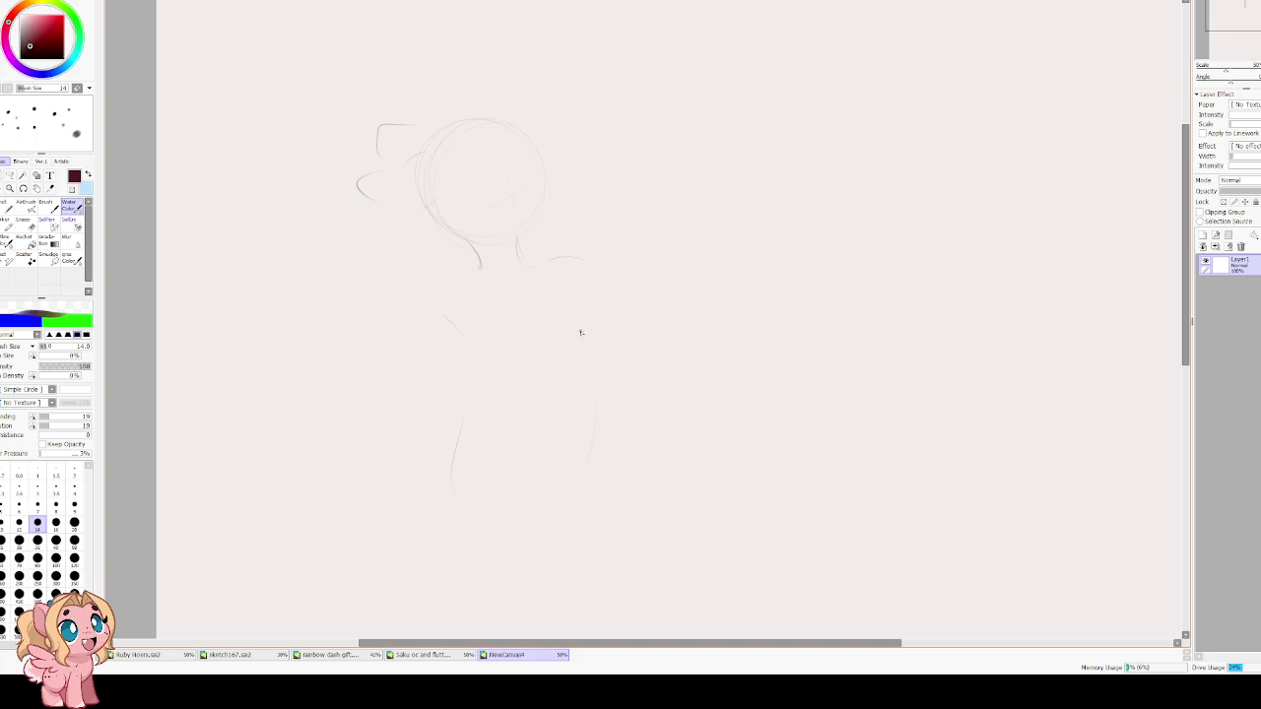
pyautogui.hotkey('ctrl', 'z')
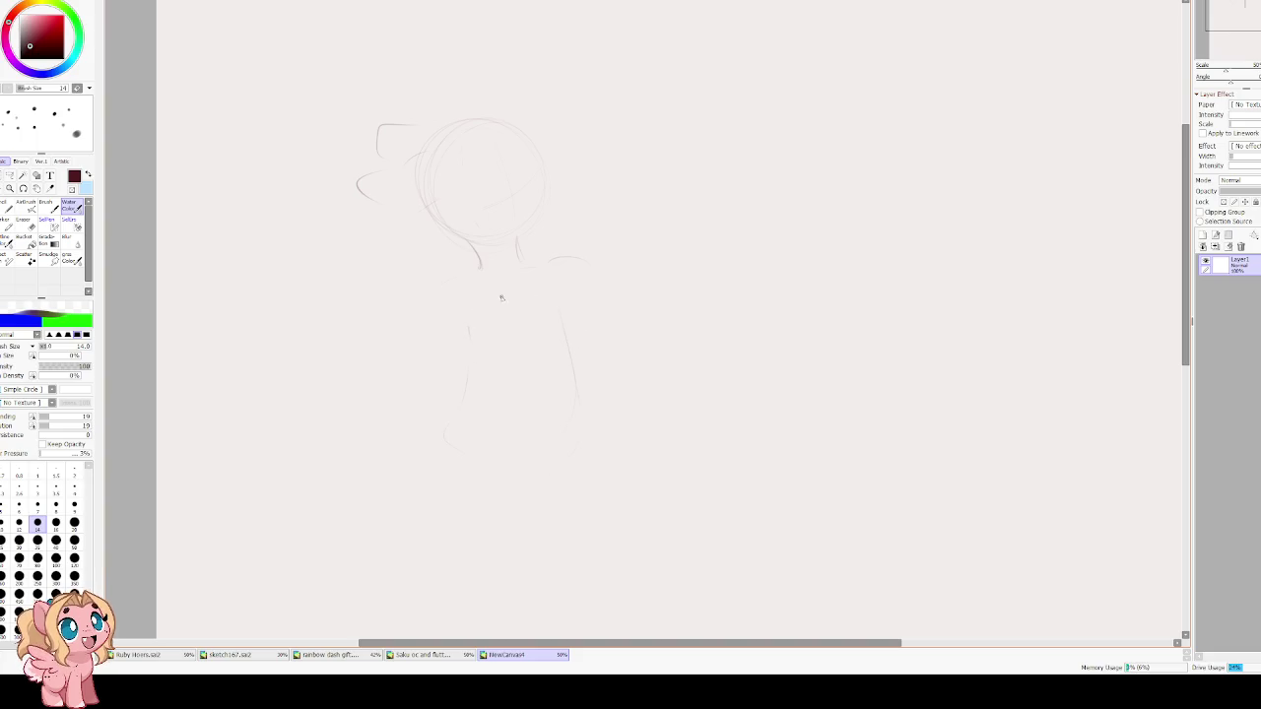
pyautogui.scroll(-1, 476, 347)
pyautogui.scroll(1, 478, 331)
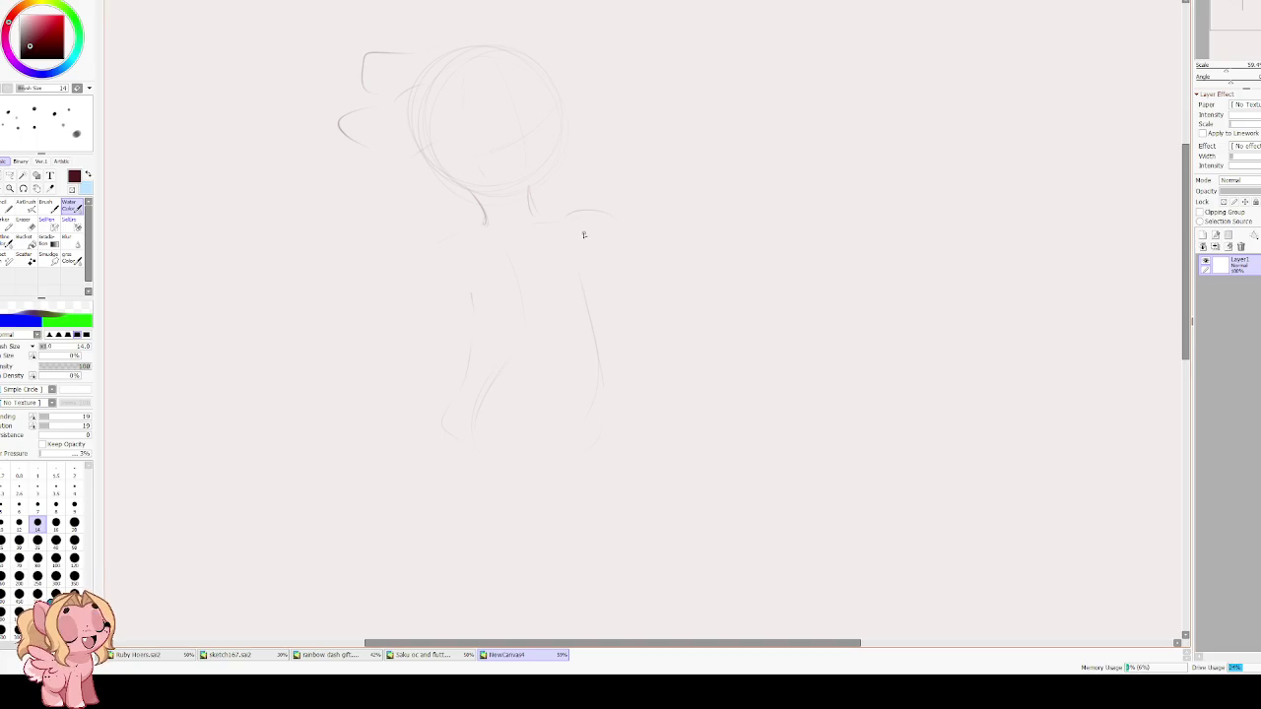
pyautogui.press('e')
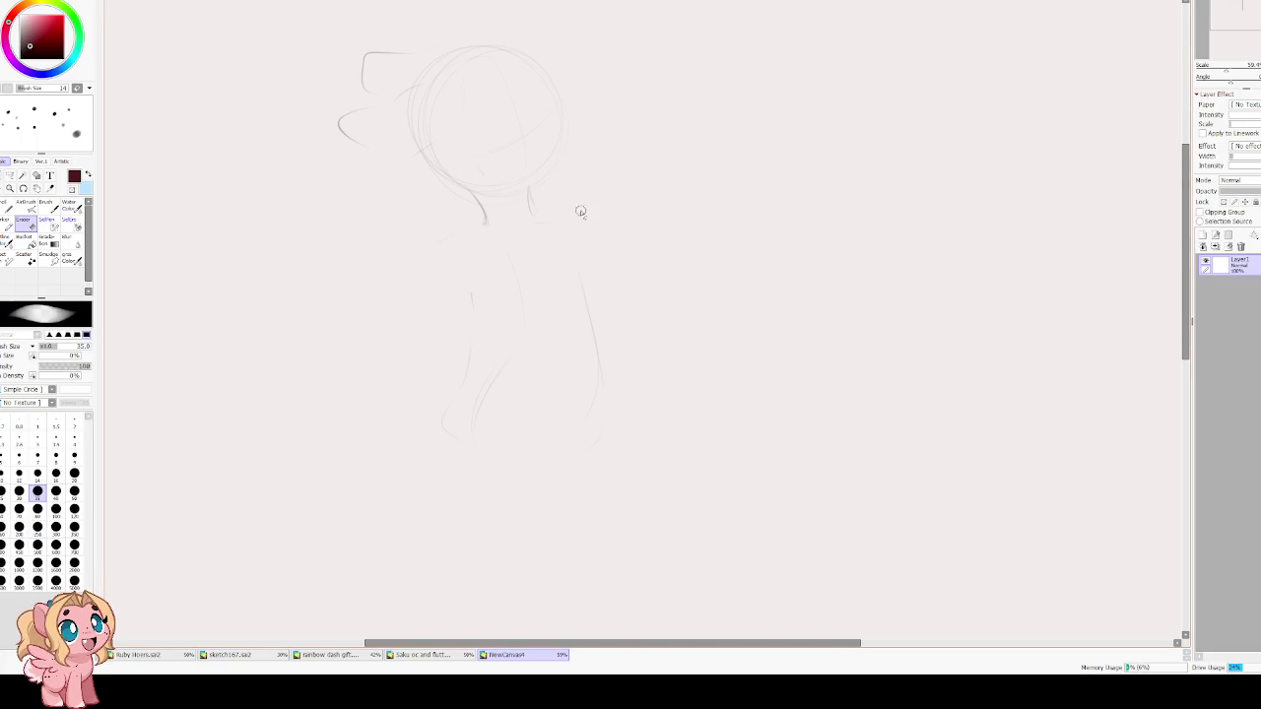
pyautogui.press('e')
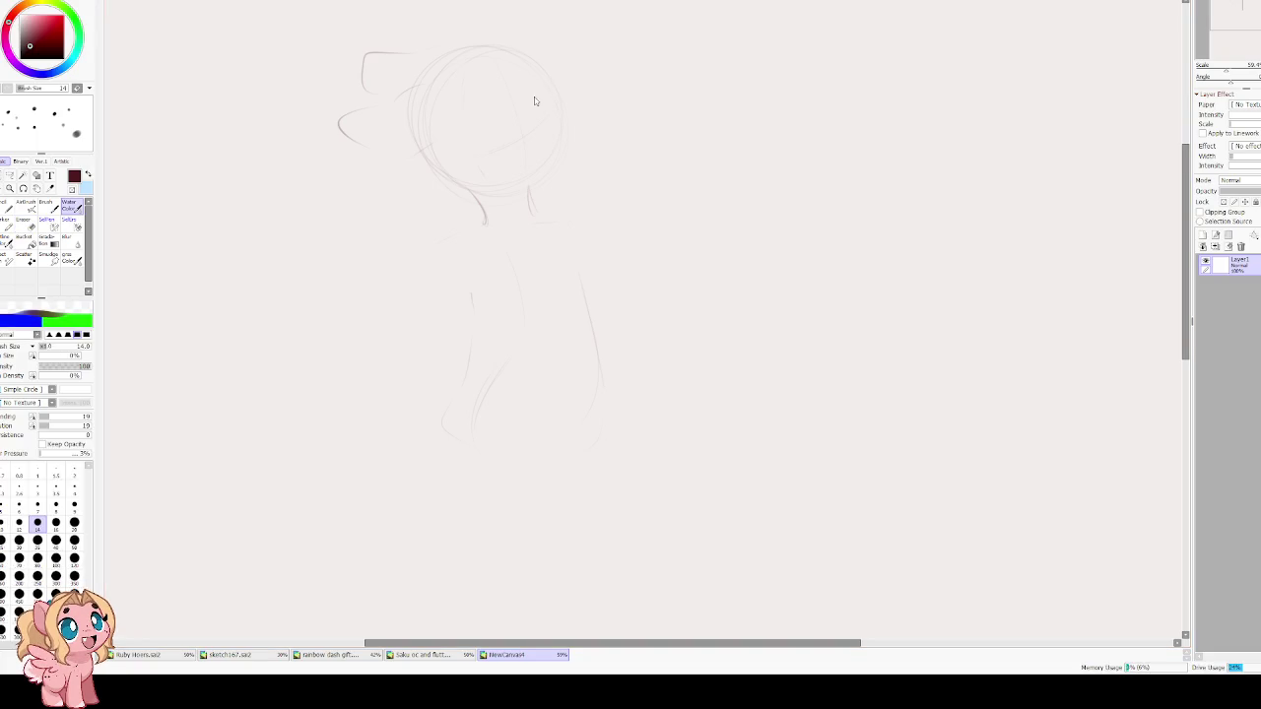
pyautogui.moveTo(537, 212); pyautogui.dragTo(590, 259)
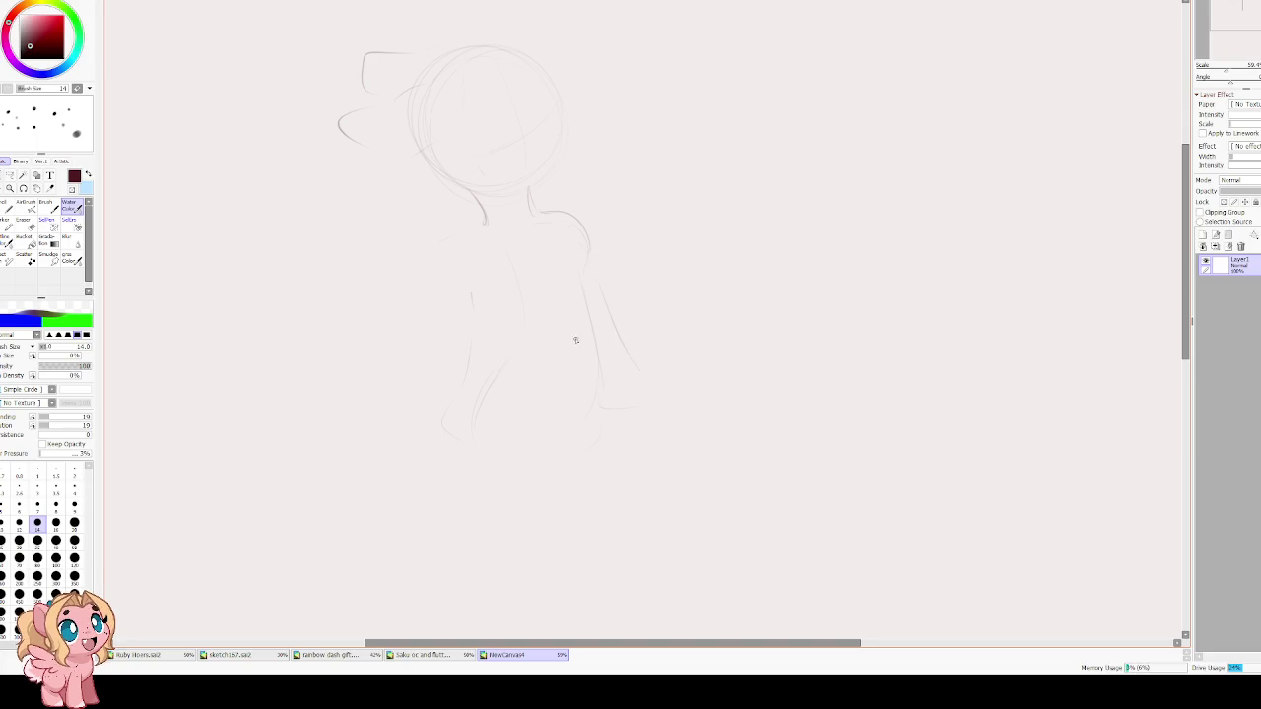
pyautogui.hotkey('ctrl', 'z')
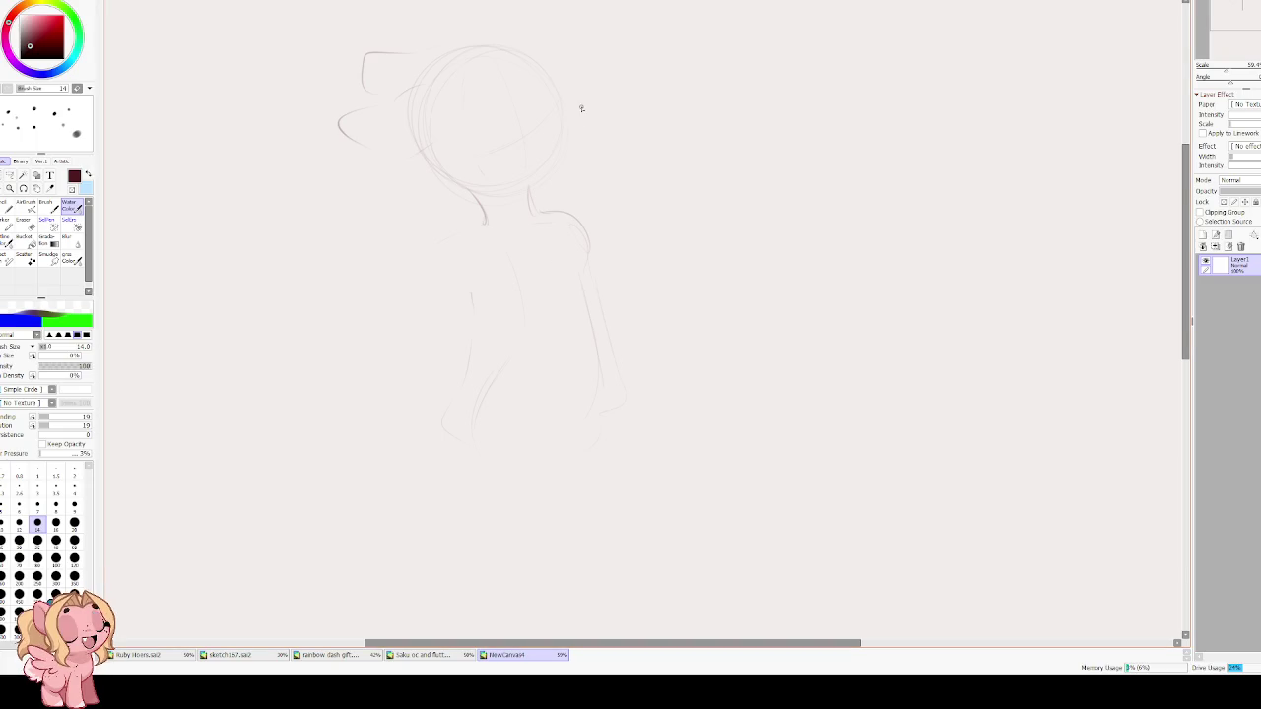
# Outline the leg's front and back edges and extend the left hip curve.
pyautogui.moveTo(535, 262); pyautogui.dragTo(598, 394)
pyautogui.moveTo(590, 288); pyautogui.dragTo(643, 412)
pyautogui.moveTo(551, 291); pyautogui.dragTo(591, 192)
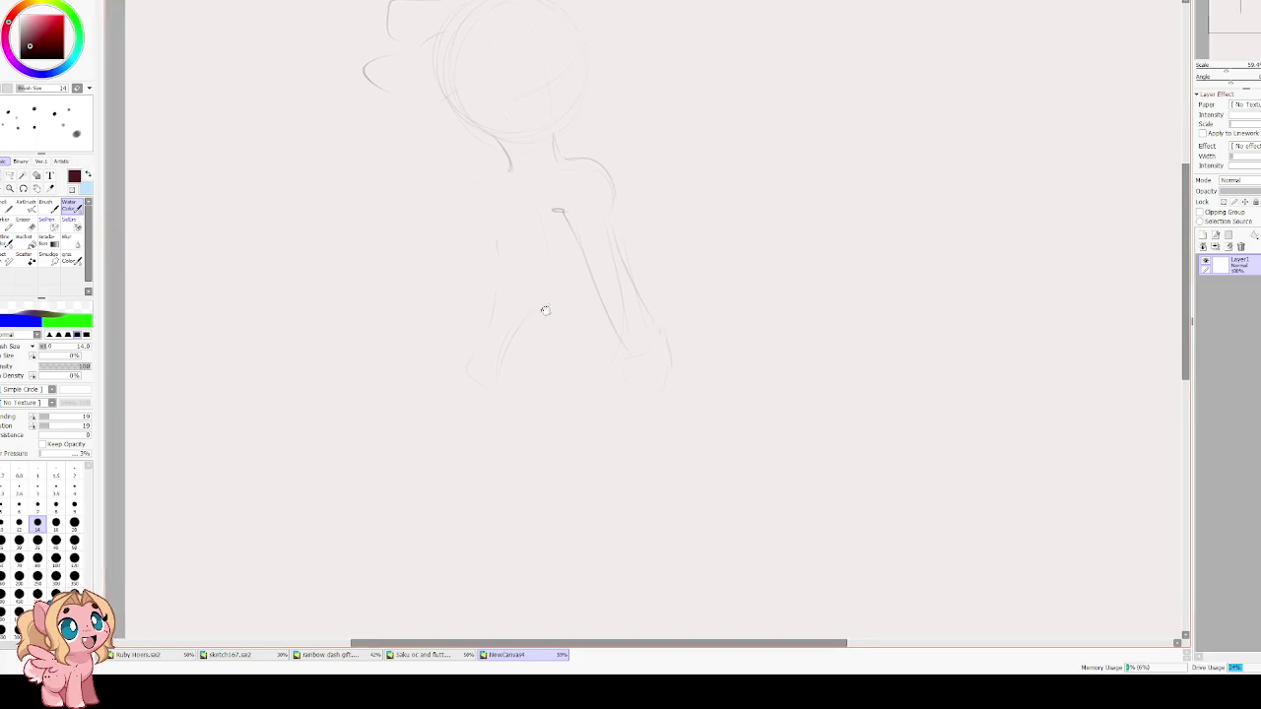
pyautogui.moveTo(542, 274); pyautogui.dragTo(503, 350)
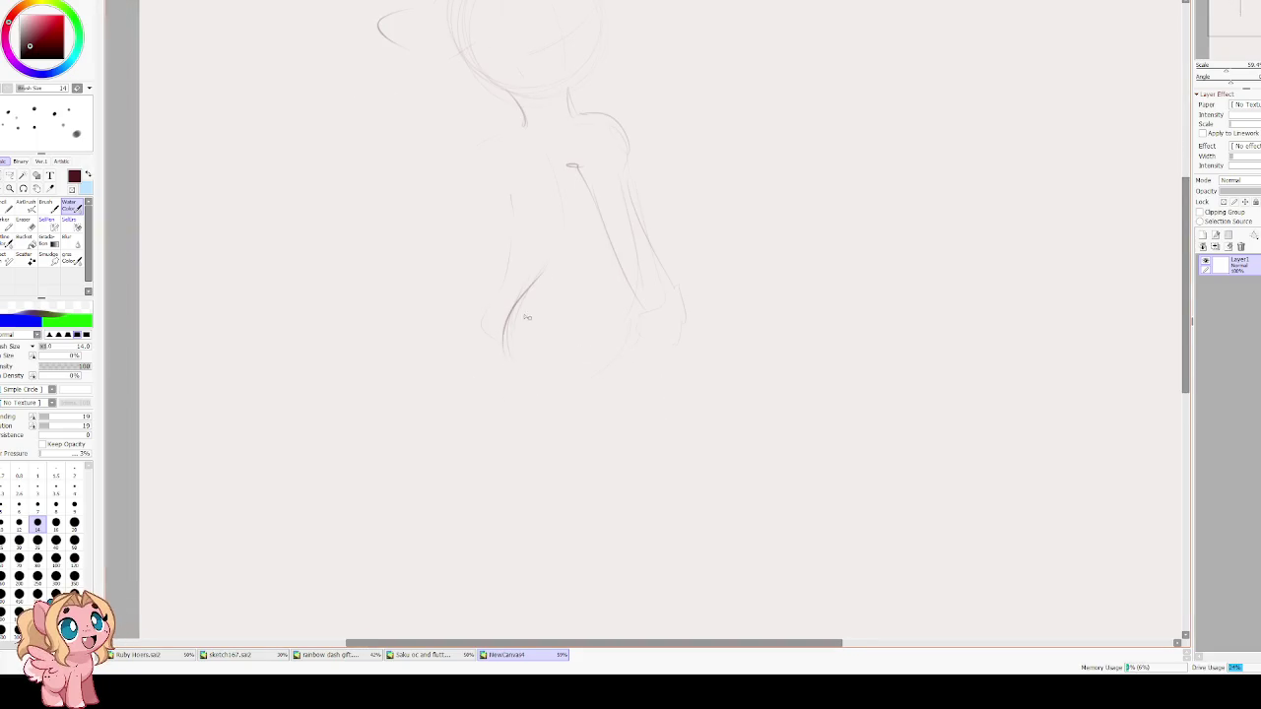
pyautogui.moveTo(484, 284); pyautogui.dragTo(466, 345)
pyautogui.hotkey('ctrl', 'z')
pyautogui.hotkey('ctrl', 'z')
pyautogui.moveTo(497, 278)
pyautogui.mouseDown()
pyautogui.moveTo(465, 359)
pyautogui.moveTo(545, 449)
pyautogui.moveTo(609, 436)
pyautogui.mouseUp()
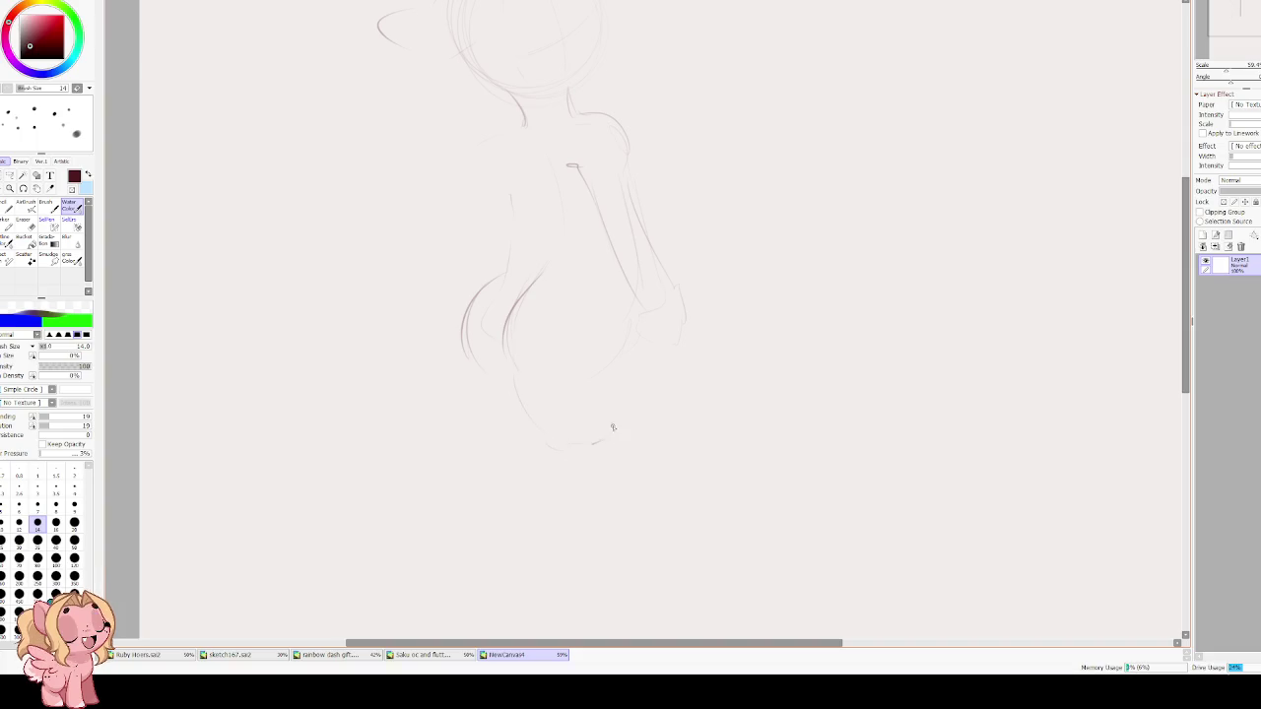
pyautogui.moveTo(465, 345); pyautogui.dragTo(477, 373)
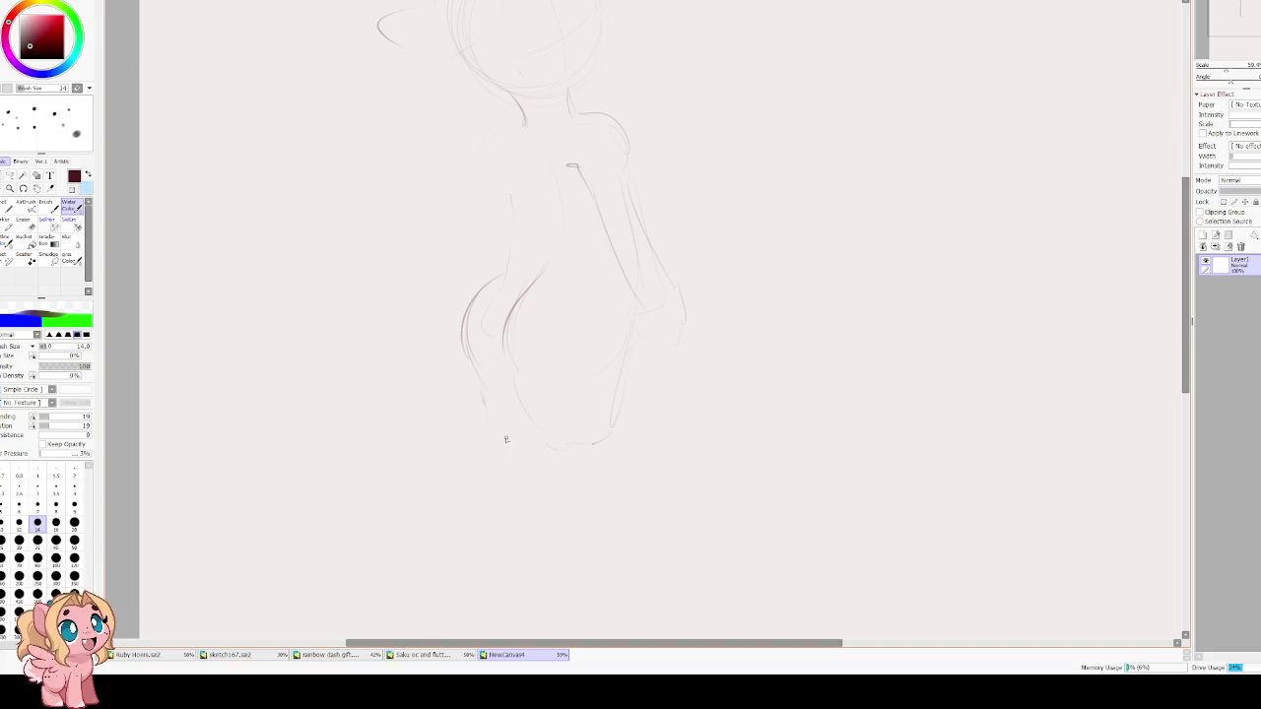
# Add strokes at the hip curve and sketch the left arm line.
pyautogui.moveTo(524, 285); pyautogui.dragTo(480, 409)
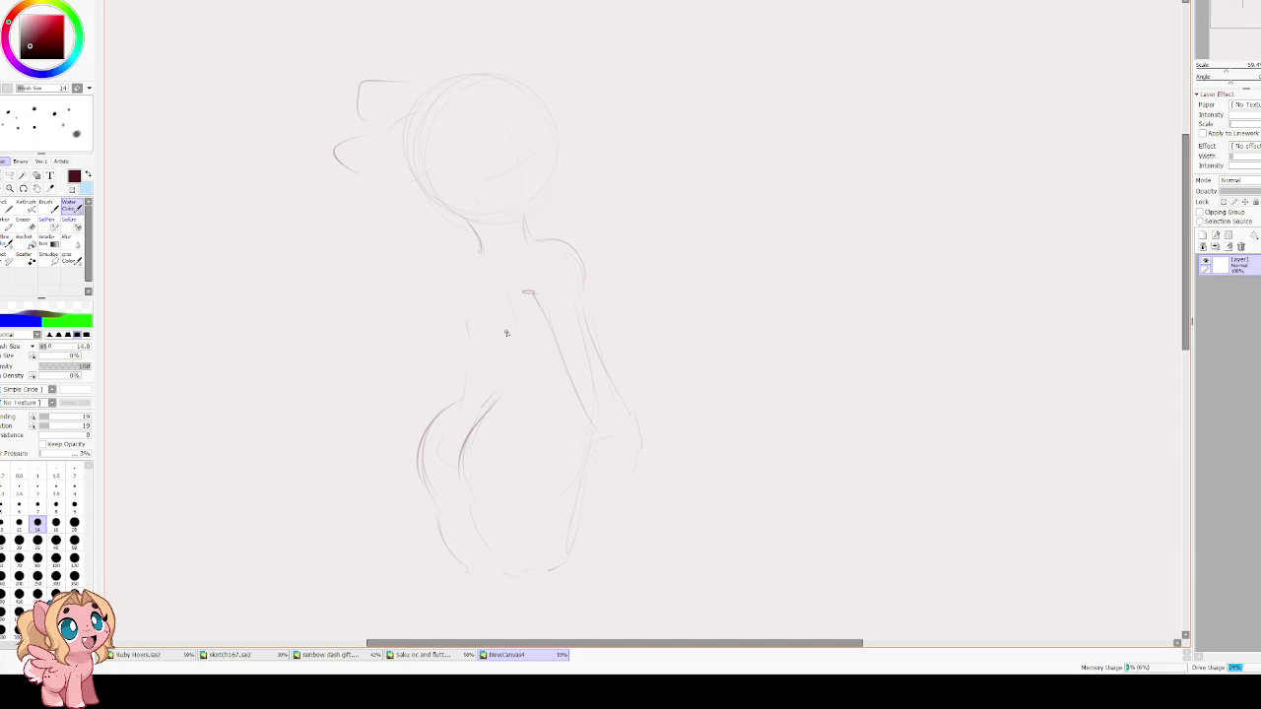
pyautogui.moveTo(489, 256); pyautogui.dragTo(474, 279)
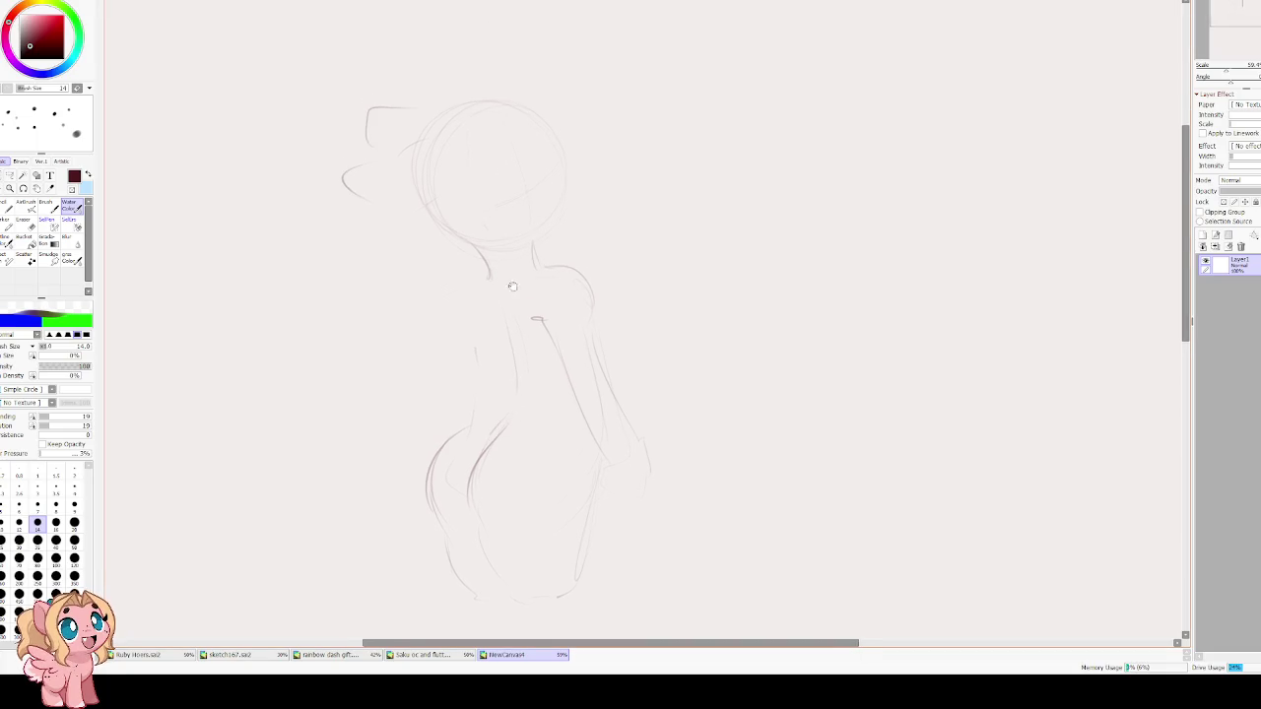
pyautogui.moveTo(454, 330); pyautogui.dragTo(444, 291)
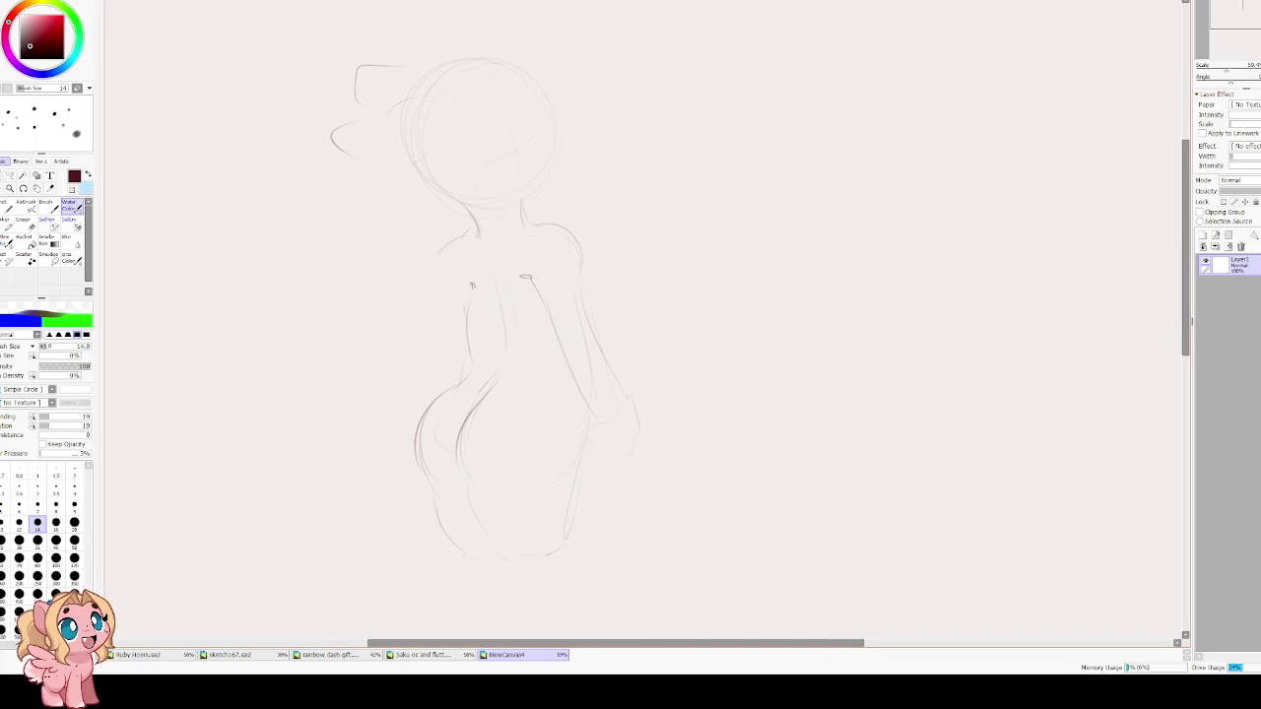
pyautogui.moveTo(474, 215); pyautogui.dragTo(479, 235)
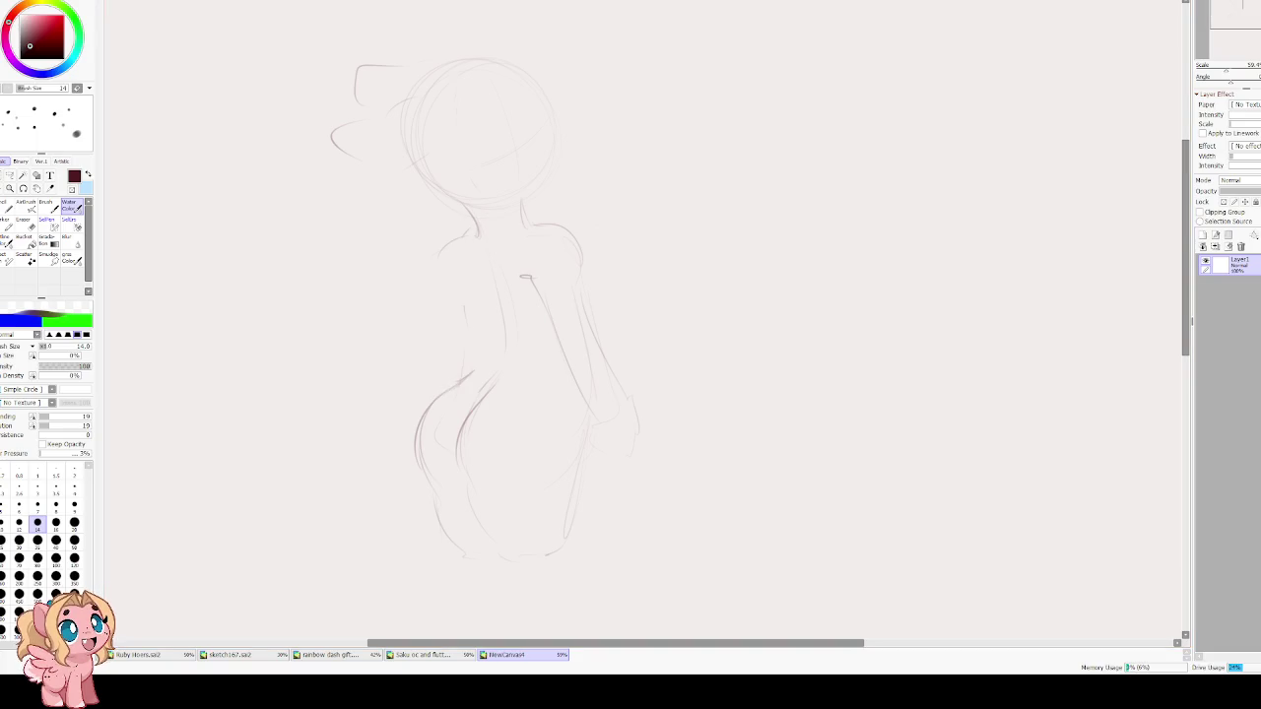
pyautogui.moveTo(459, 383)
pyautogui.mouseDown()
pyautogui.moveTo(482, 361)
pyautogui.moveTo(483, 314)
pyautogui.mouseUp()
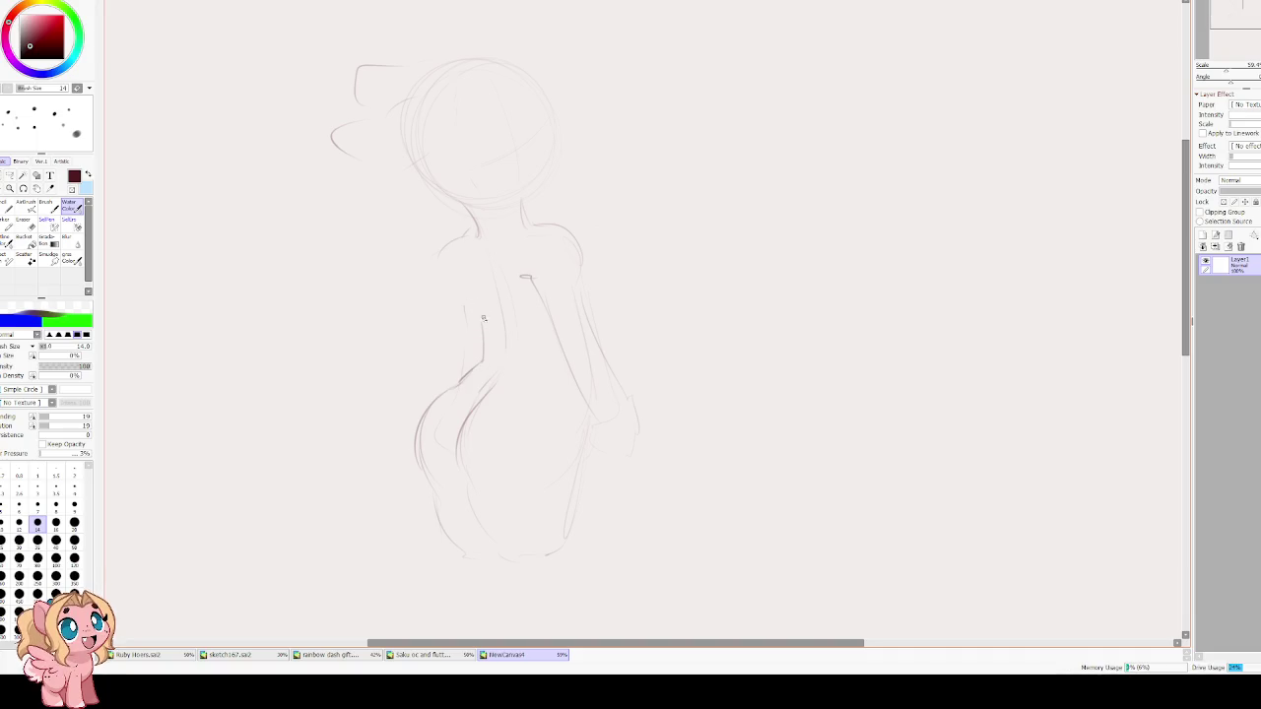
pyautogui.moveTo(439, 281); pyautogui.dragTo(450, 356)
pyautogui.scroll(-1, 448, 291)
pyautogui.scroll(-2, 569, 339)
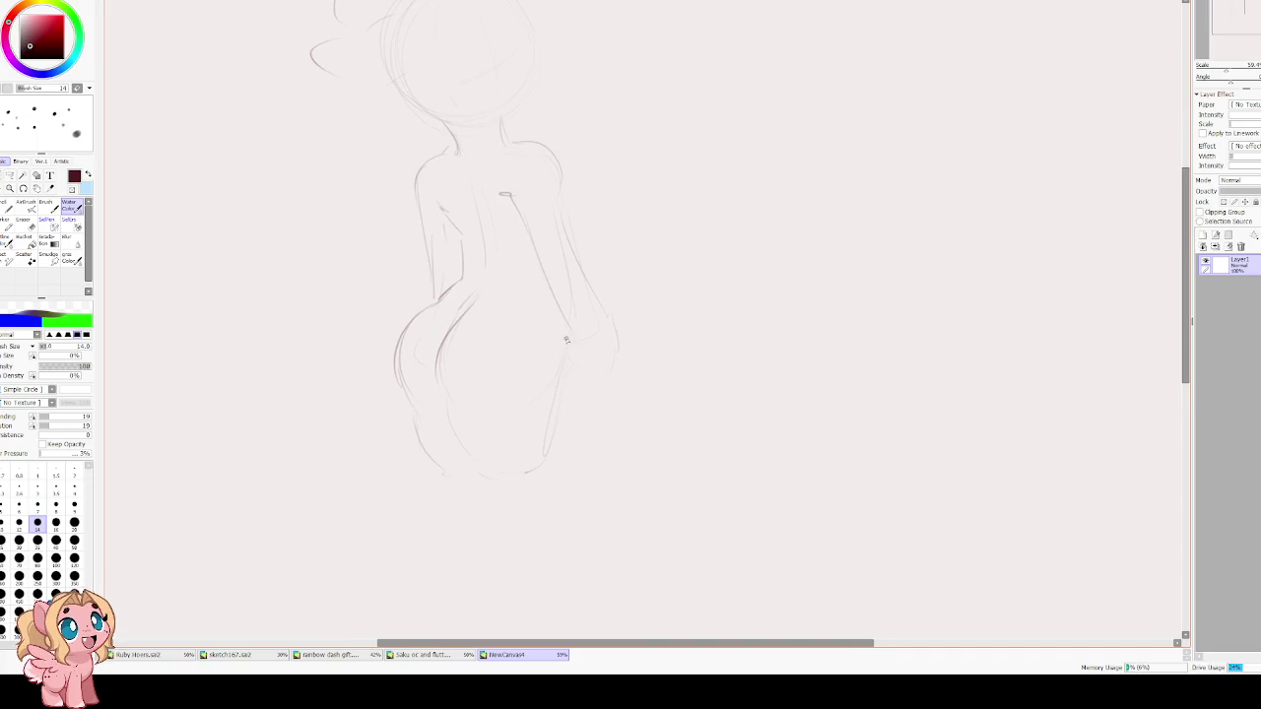
# Draw the right leg line darker and outline the inner and outer left leg.
pyautogui.moveTo(547, 424)
pyautogui.mouseDown()
pyautogui.moveTo(549, 329)
pyautogui.moveTo(553, 364)
pyautogui.mouseUp()
pyautogui.moveTo(565, 322); pyautogui.dragTo(553, 377)
pyautogui.hotkey('ctrl', 'z')
pyautogui.moveTo(562, 352); pyautogui.dragTo(538, 457)
pyautogui.moveTo(438, 343); pyautogui.dragTo(532, 469)
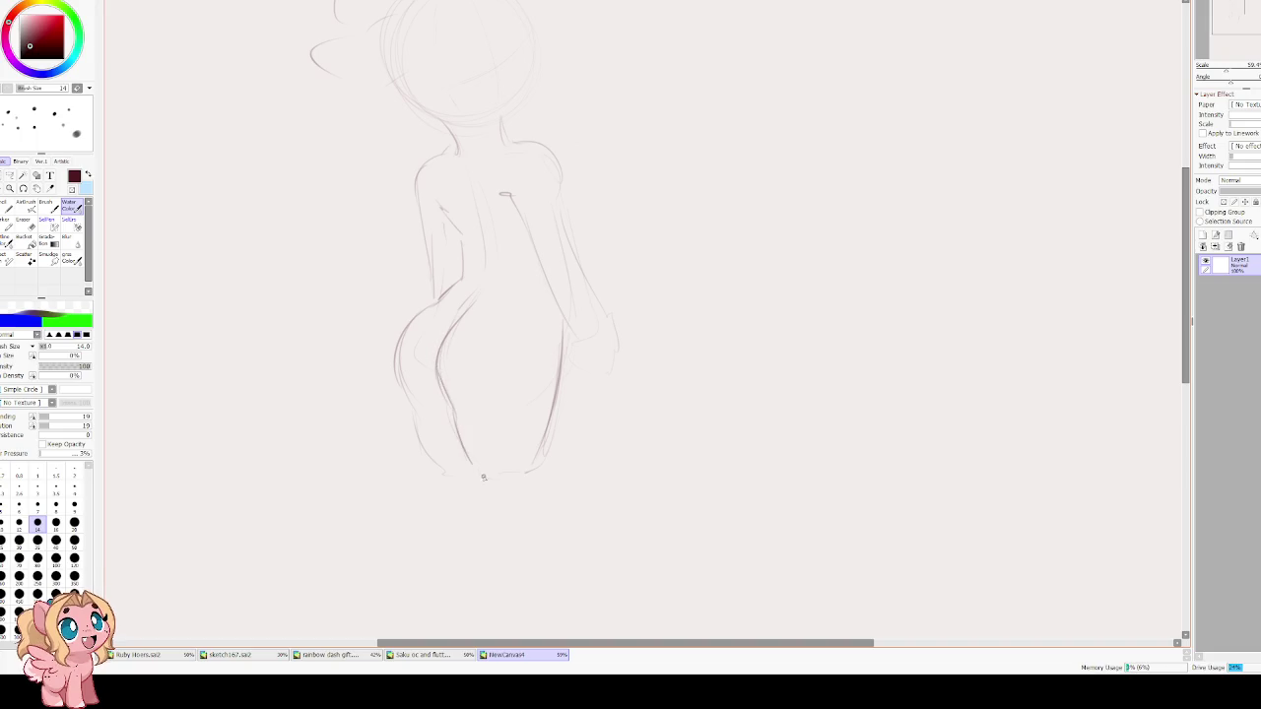
pyautogui.moveTo(396, 335); pyautogui.dragTo(445, 473)
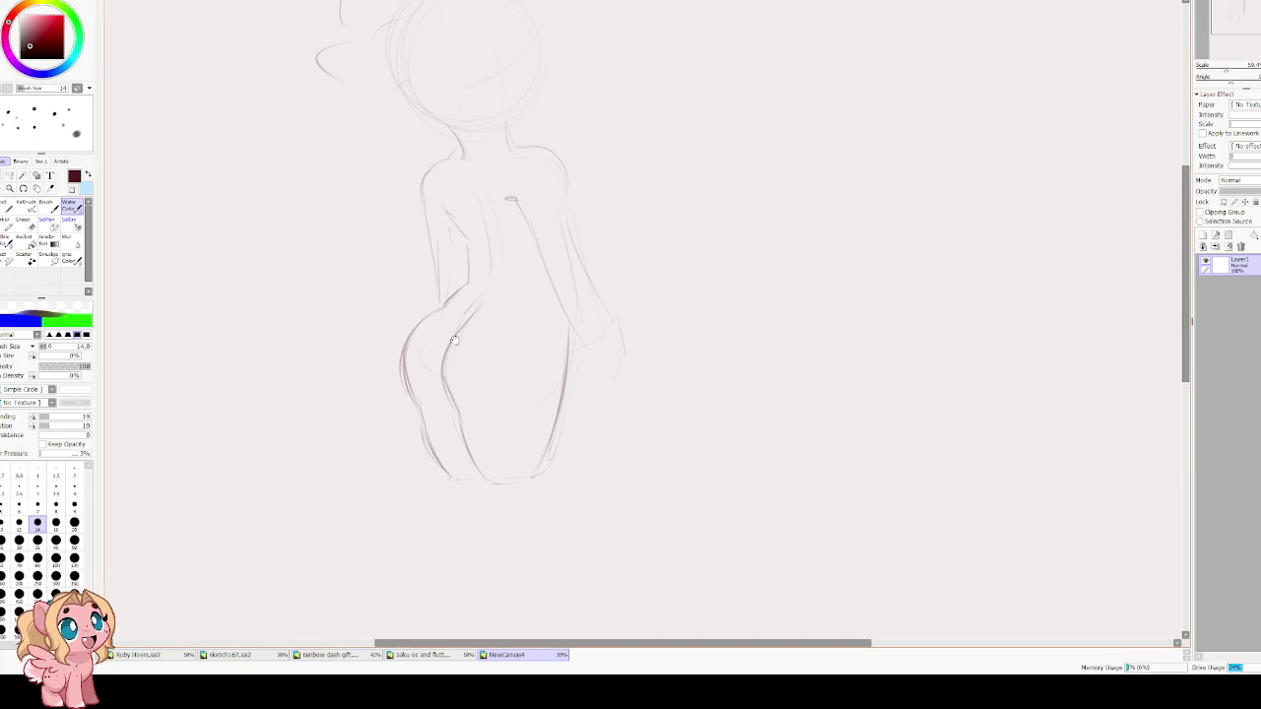
pyautogui.scroll(1, 460, 365)
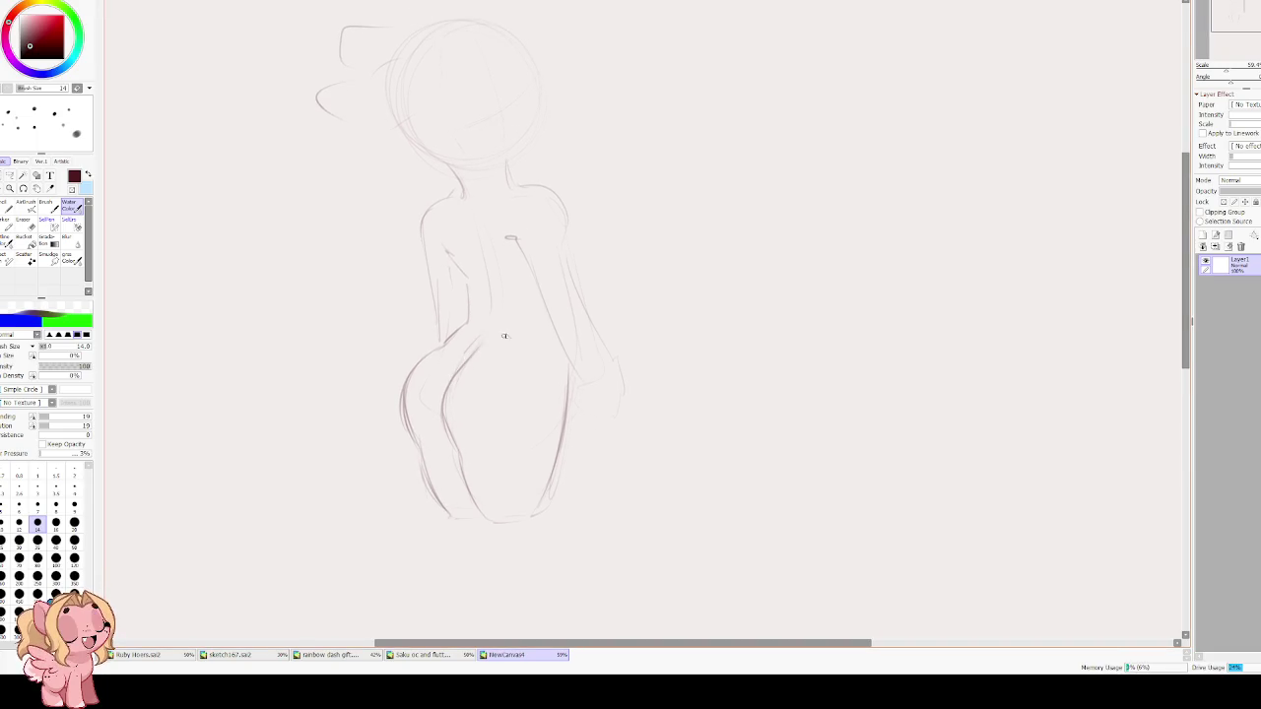
# Firm up the body and lower-right outlines, checking proportions in a mirrored view.
pyautogui.press('h')
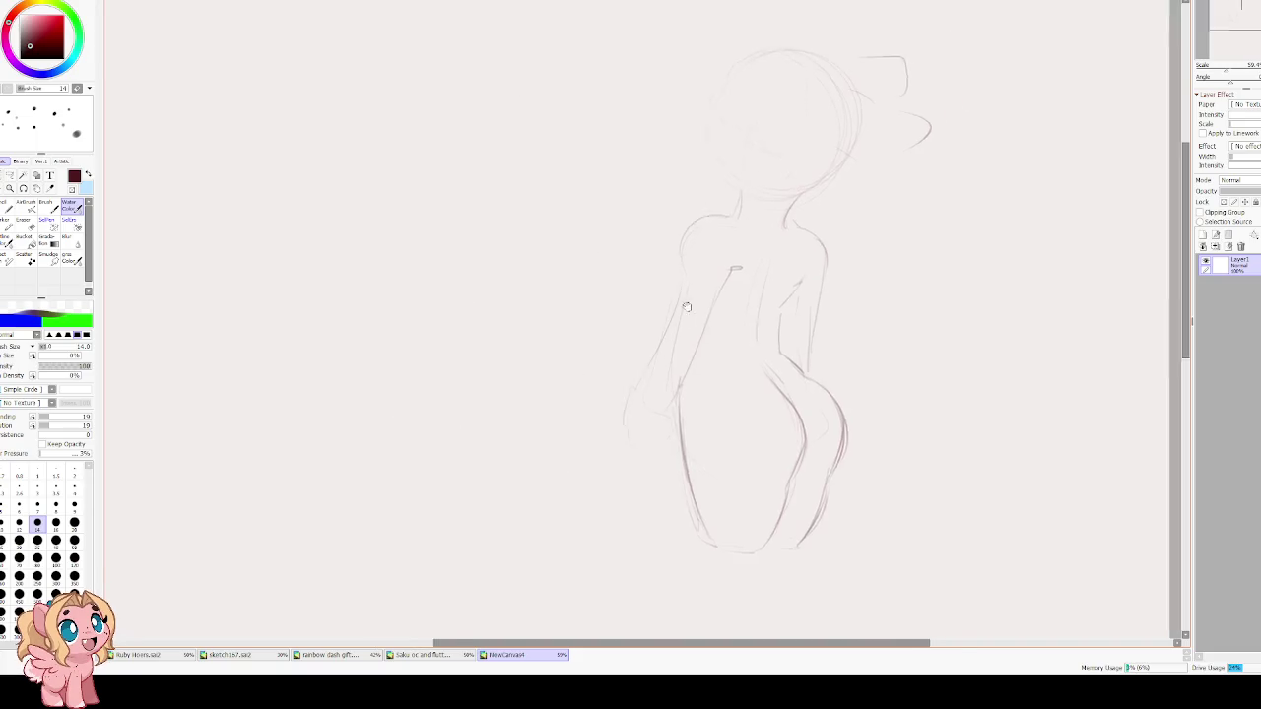
pyautogui.moveTo(607, 335)
pyautogui.mouseDown()
pyautogui.moveTo(557, 469)
pyautogui.moveTo(554, 506)
pyautogui.moveTo(590, 541)
pyautogui.mouseUp()
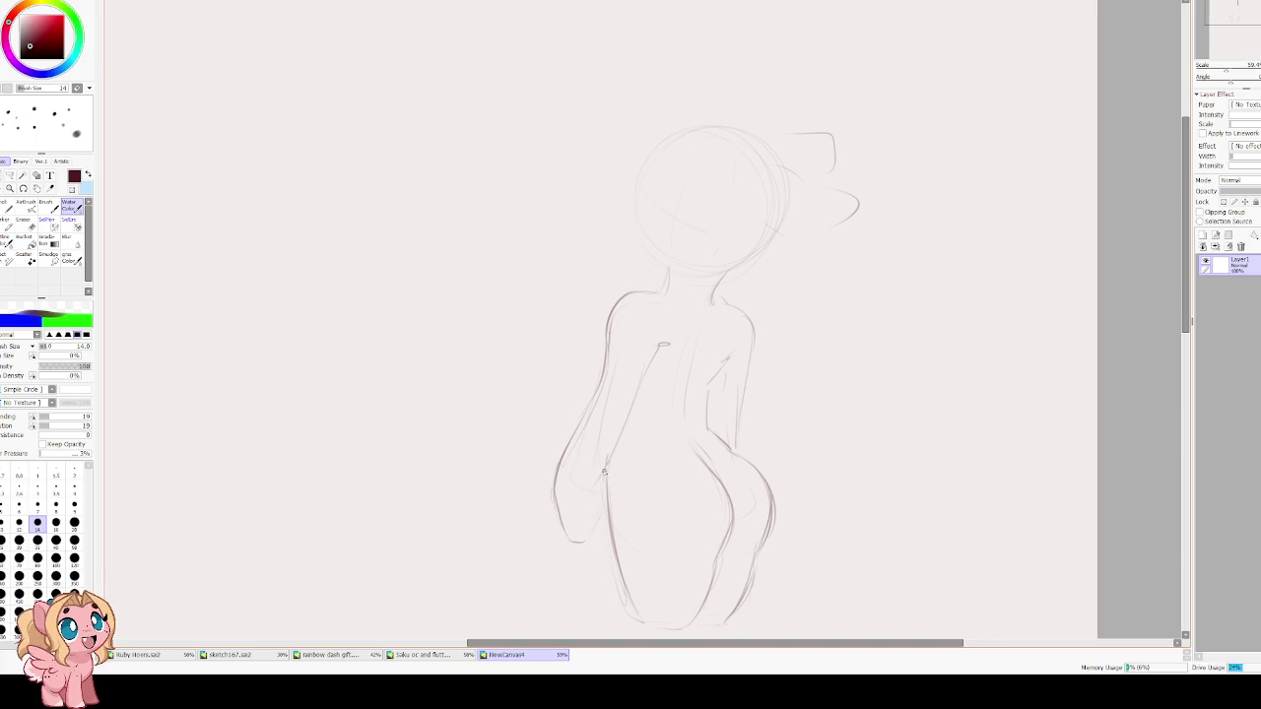
pyautogui.press('h')
pyautogui.moveTo(733, 493); pyautogui.dragTo(693, 542)
pyautogui.moveTo(681, 483)
pyautogui.mouseDown()
pyautogui.moveTo(688, 546)
pyautogui.moveTo(701, 545)
pyautogui.mouseUp()
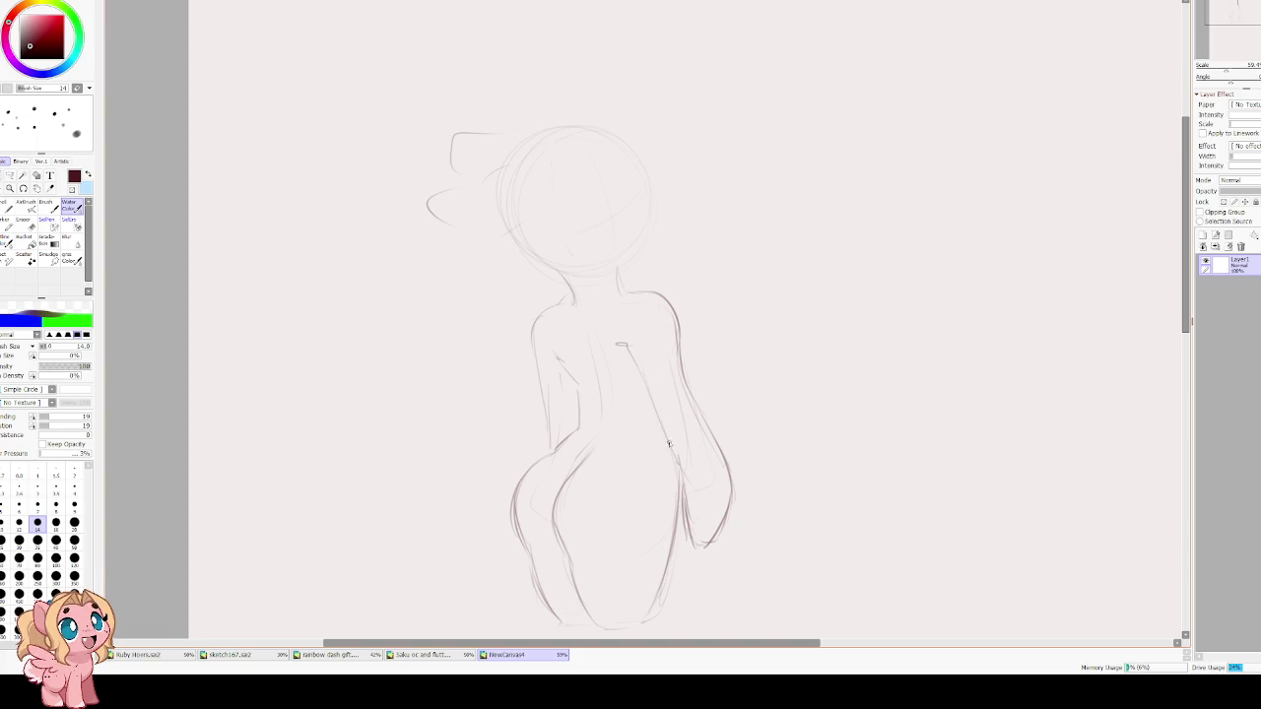
pyautogui.moveTo(622, 345); pyautogui.dragTo(612, 343)
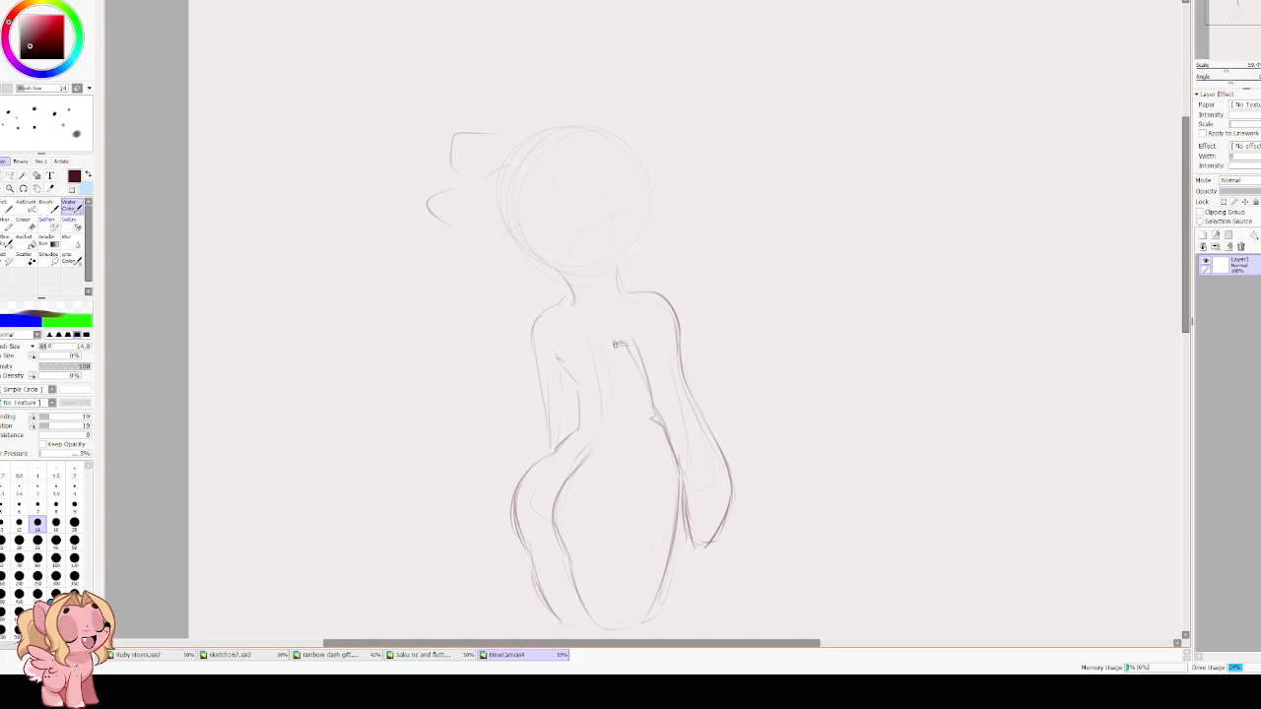
pyautogui.moveTo(655, 161); pyautogui.dragTo(645, 168)
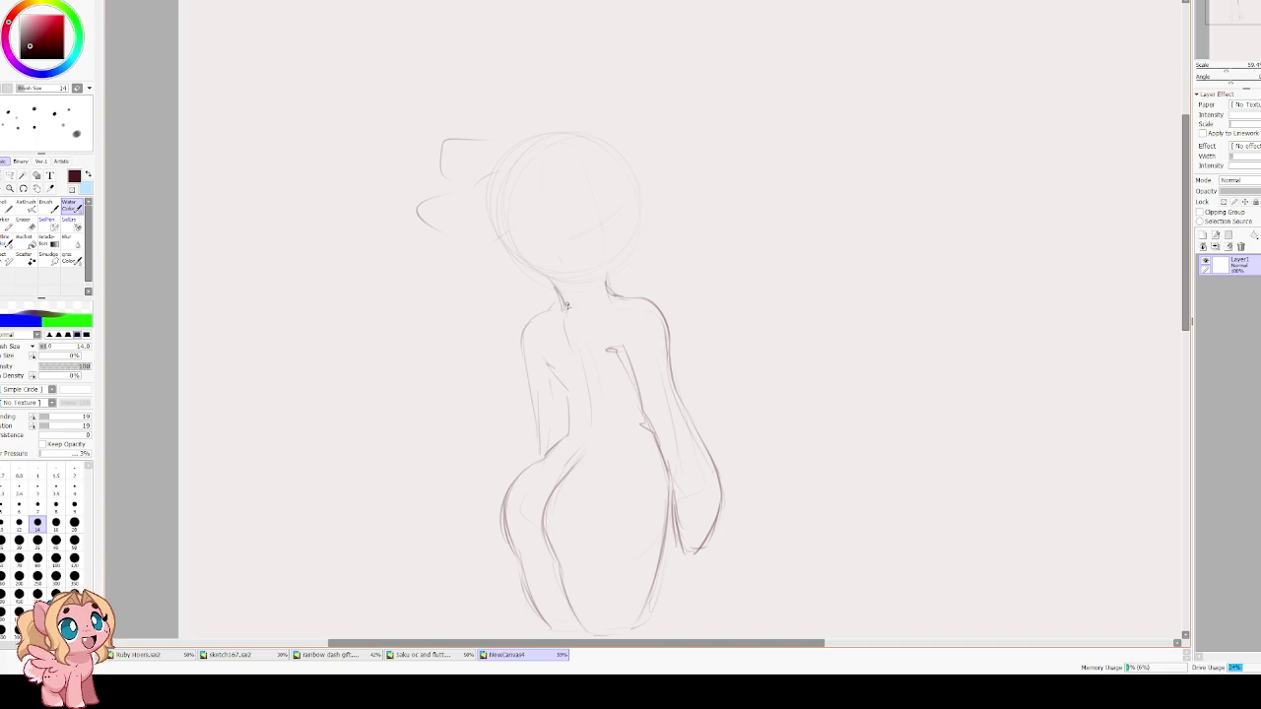
# Redraw the left shoulder line and try several hip lines, undoing the misfires.
pyautogui.moveTo(544, 310)
pyautogui.mouseDown()
pyautogui.moveTo(522, 341)
pyautogui.moveTo(540, 410)
pyautogui.mouseUp()
pyautogui.moveTo(535, 219); pyautogui.dragTo(513, 110)
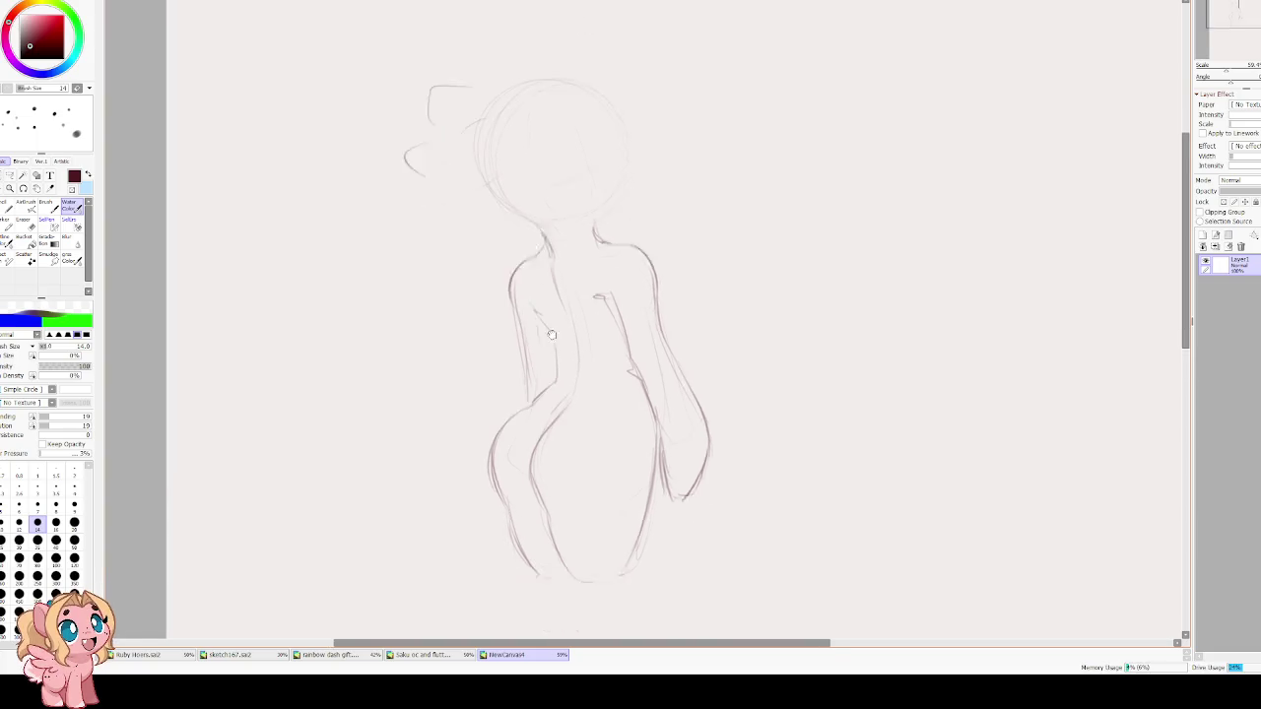
pyautogui.moveTo(521, 369)
pyautogui.mouseDown()
pyautogui.moveTo(459, 341)
pyautogui.moveTo(460, 376)
pyautogui.mouseUp()
pyautogui.hotkey('ctrl', 'z')
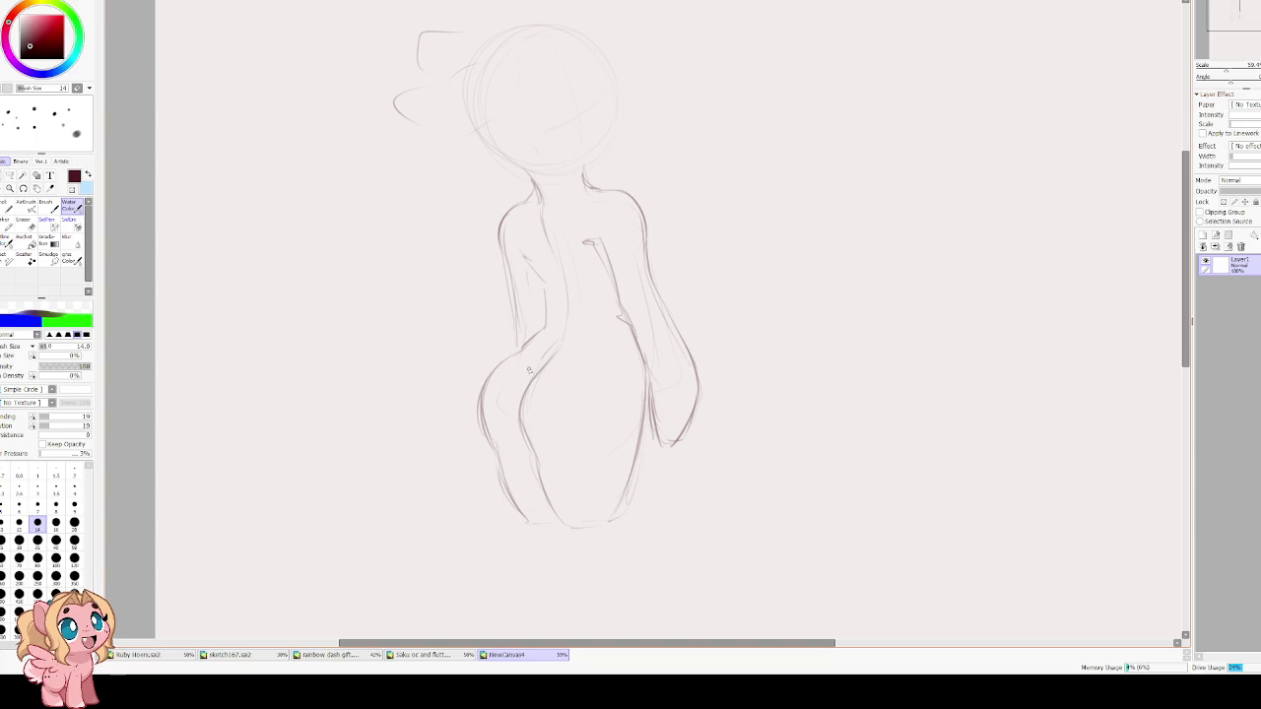
pyautogui.moveTo(441, 329); pyautogui.dragTo(469, 396)
pyautogui.hotkey('ctrl', 'z')
pyautogui.moveTo(511, 354)
pyautogui.mouseDown()
pyautogui.moveTo(450, 386)
pyautogui.moveTo(481, 412)
pyautogui.moveTo(507, 406)
pyautogui.mouseUp()
pyautogui.hotkey('ctrl', 'z')
pyautogui.hotkey('ctrl', 'z')
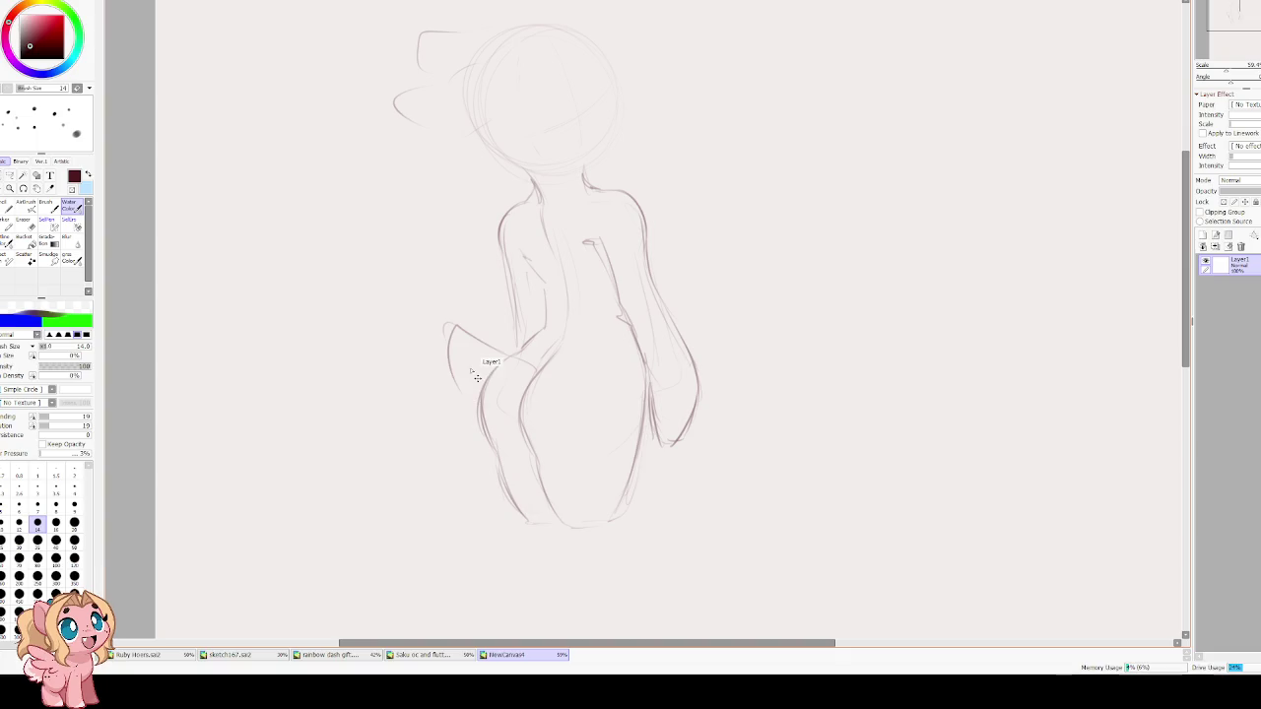
# Sketch the tail against the left hip and darken the hip line.
pyautogui.moveTo(452, 356); pyautogui.dragTo(477, 404)
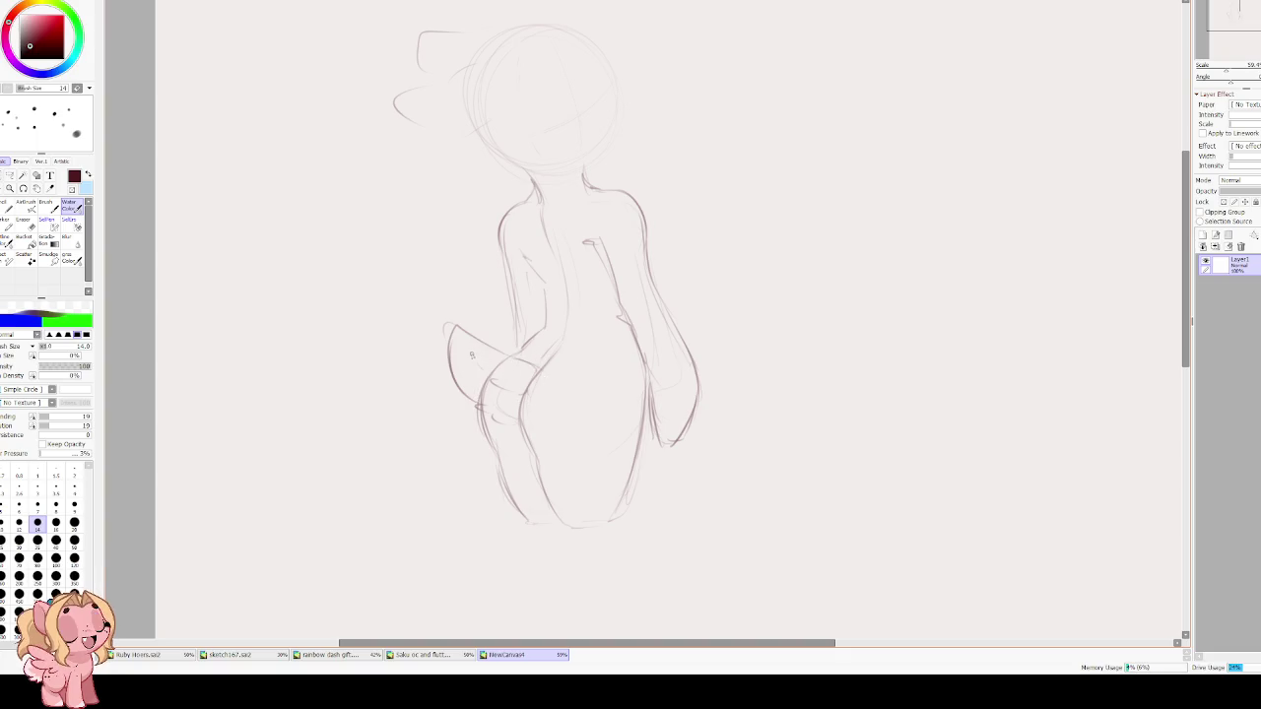
pyautogui.moveTo(449, 367); pyautogui.dragTo(476, 414)
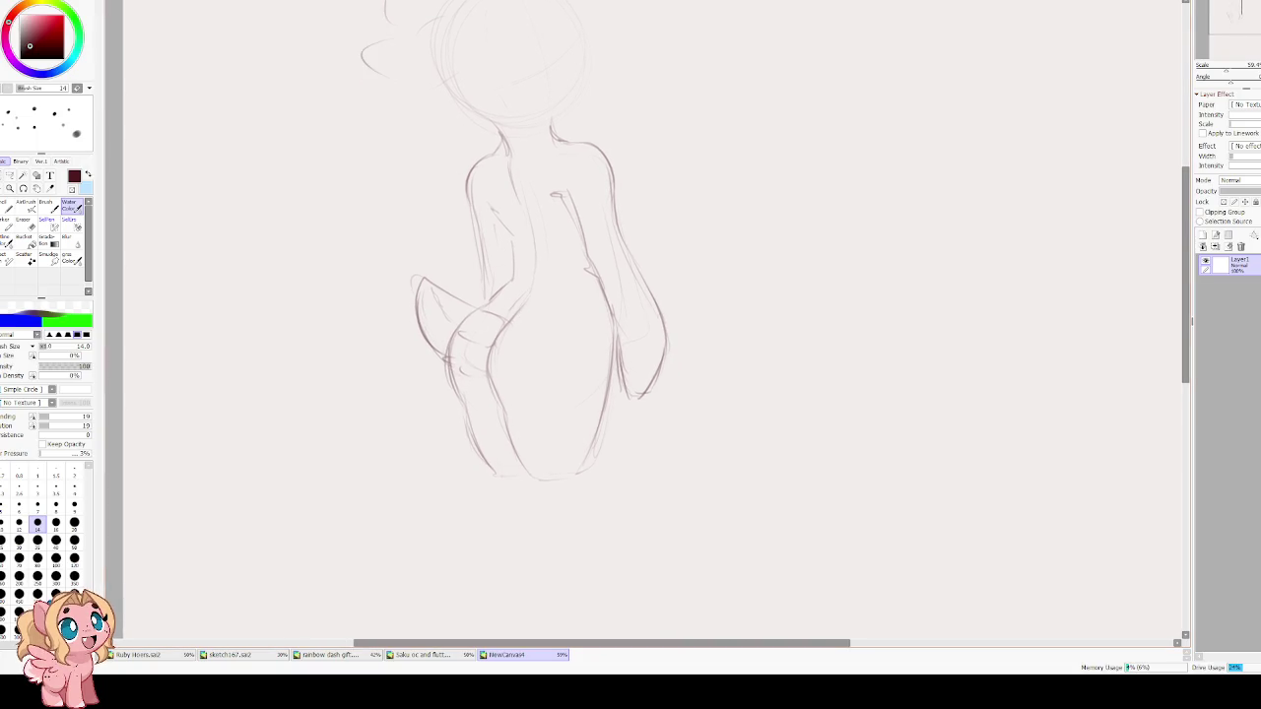
pyautogui.scroll(3, 550, 317)
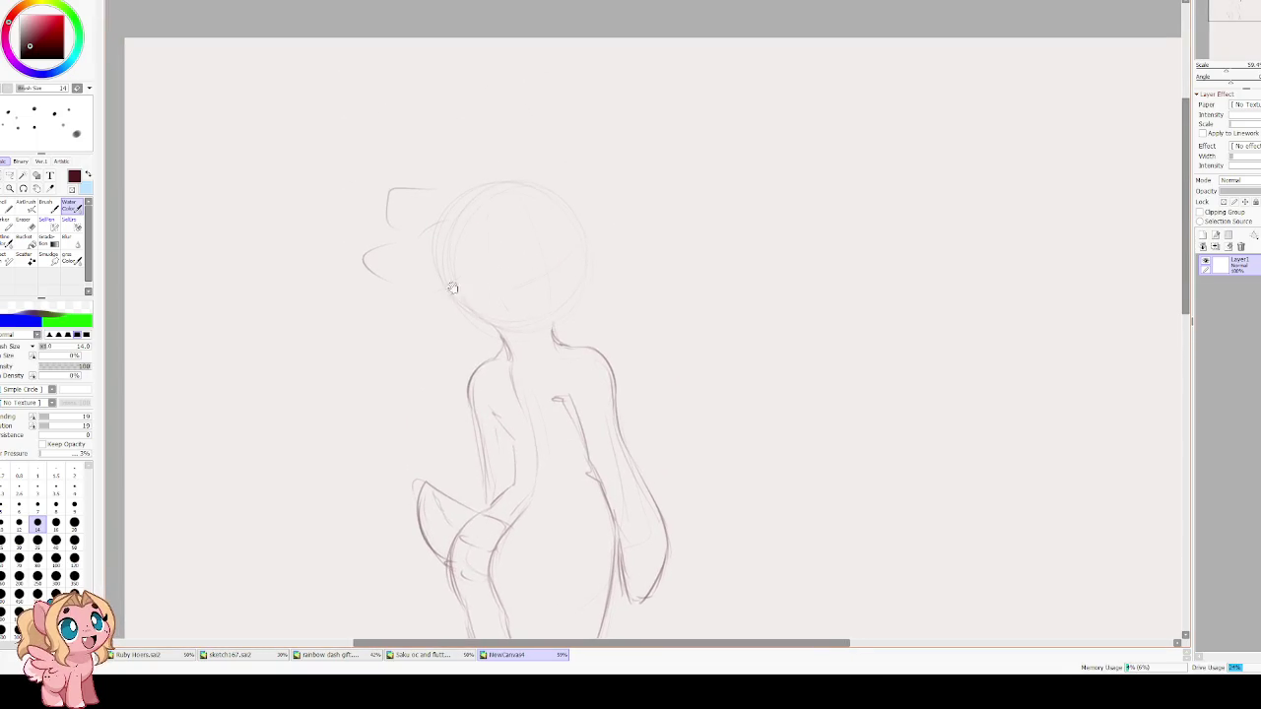
pyautogui.scroll(3, 457, 294)
# Redraw the ear strokes beside the head, then mirror the view.
pyautogui.moveTo(471, 289); pyautogui.dragTo(377, 335)
pyautogui.hotkey('ctrl', 'z')
pyautogui.hotkey('ctrl', 'z')
pyautogui.moveTo(469, 289); pyautogui.dragTo(426, 359)
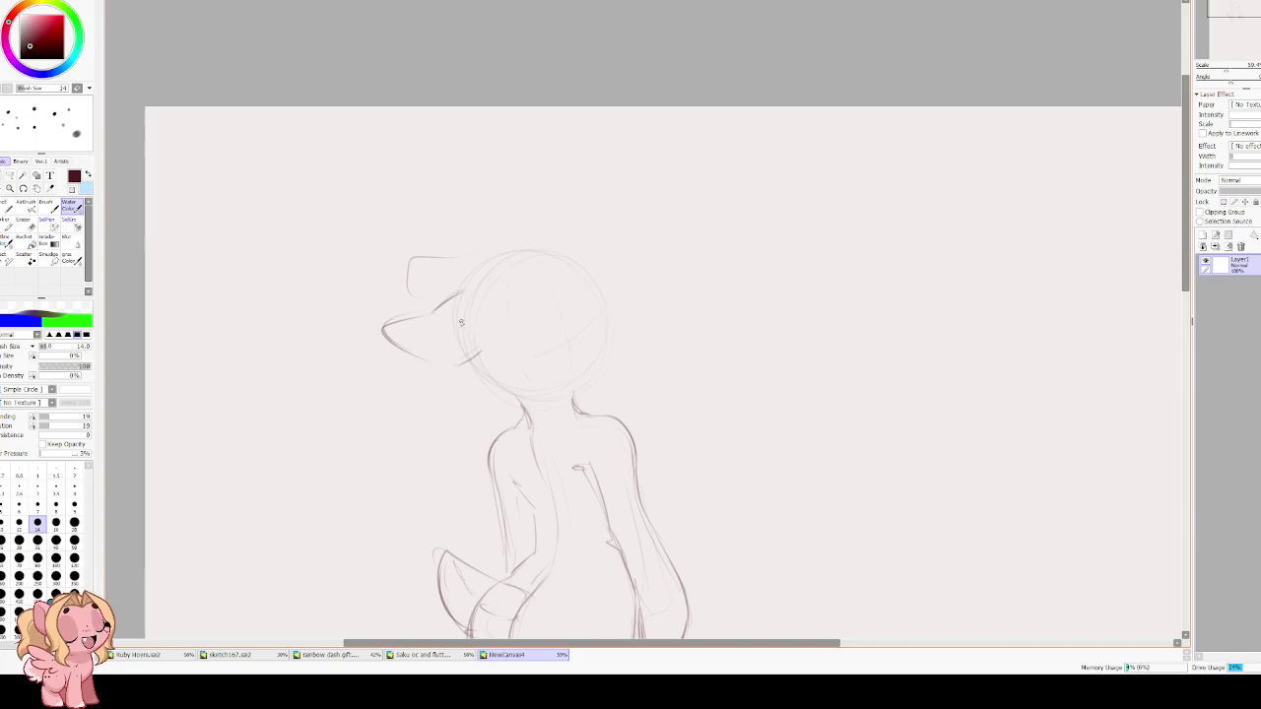
pyautogui.scroll(2, 461, 326)
pyautogui.moveTo(492, 299)
pyautogui.mouseDown()
pyautogui.moveTo(410, 302)
pyautogui.moveTo(430, 332)
pyautogui.mouseUp()
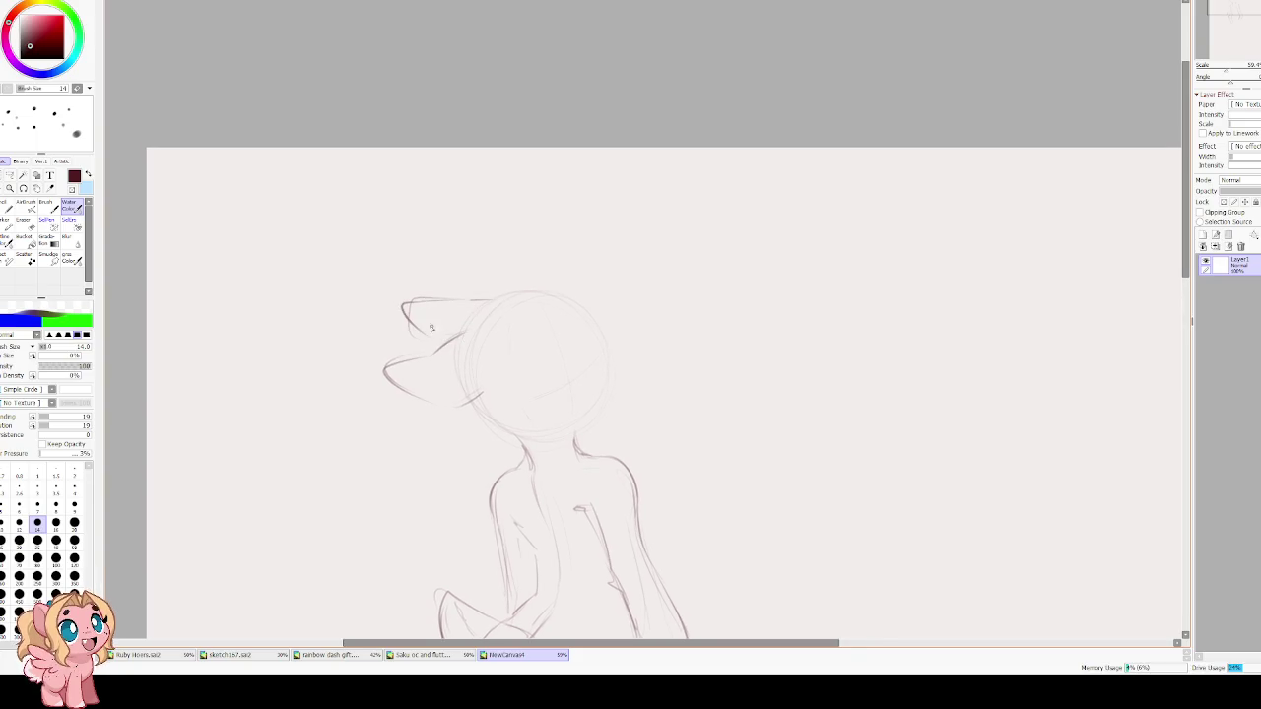
pyautogui.press('h')
pyautogui.scroll(-5, 578, 329)
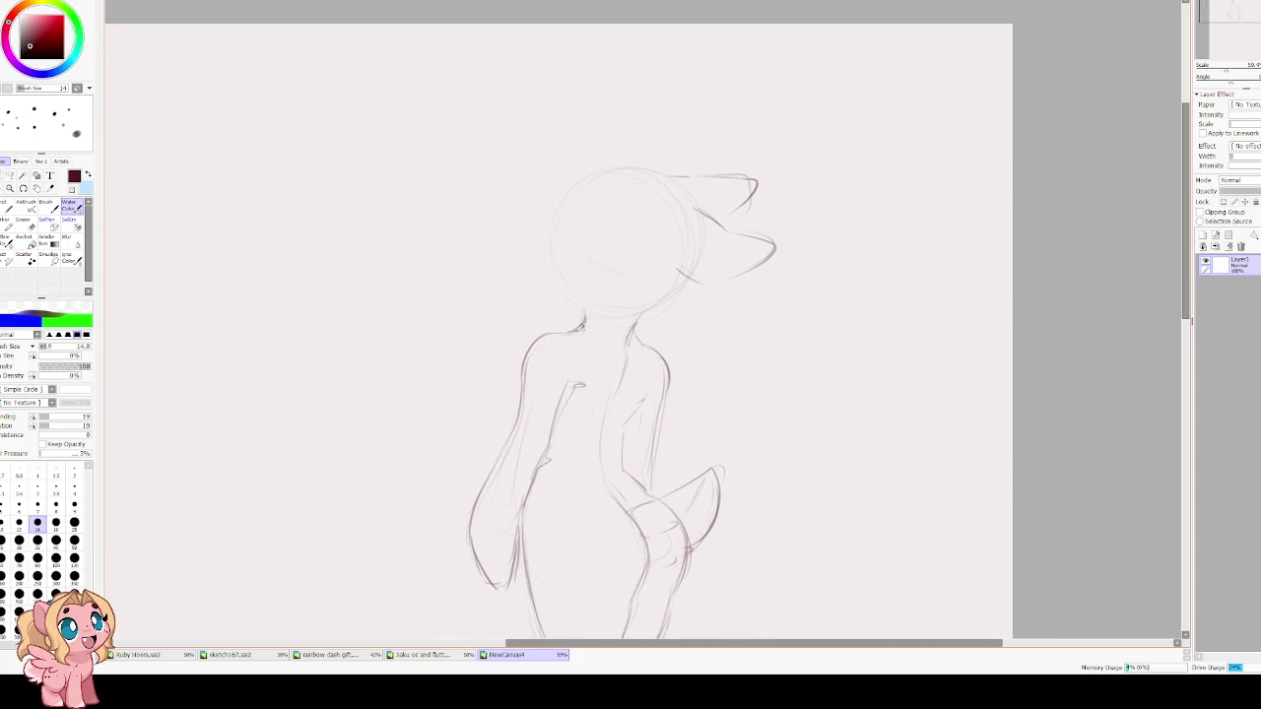
# Flip the view back and sketch trial eye strokes on the face, undoing each try.
pyautogui.press('h')
pyautogui.scroll(2, 581, 182)
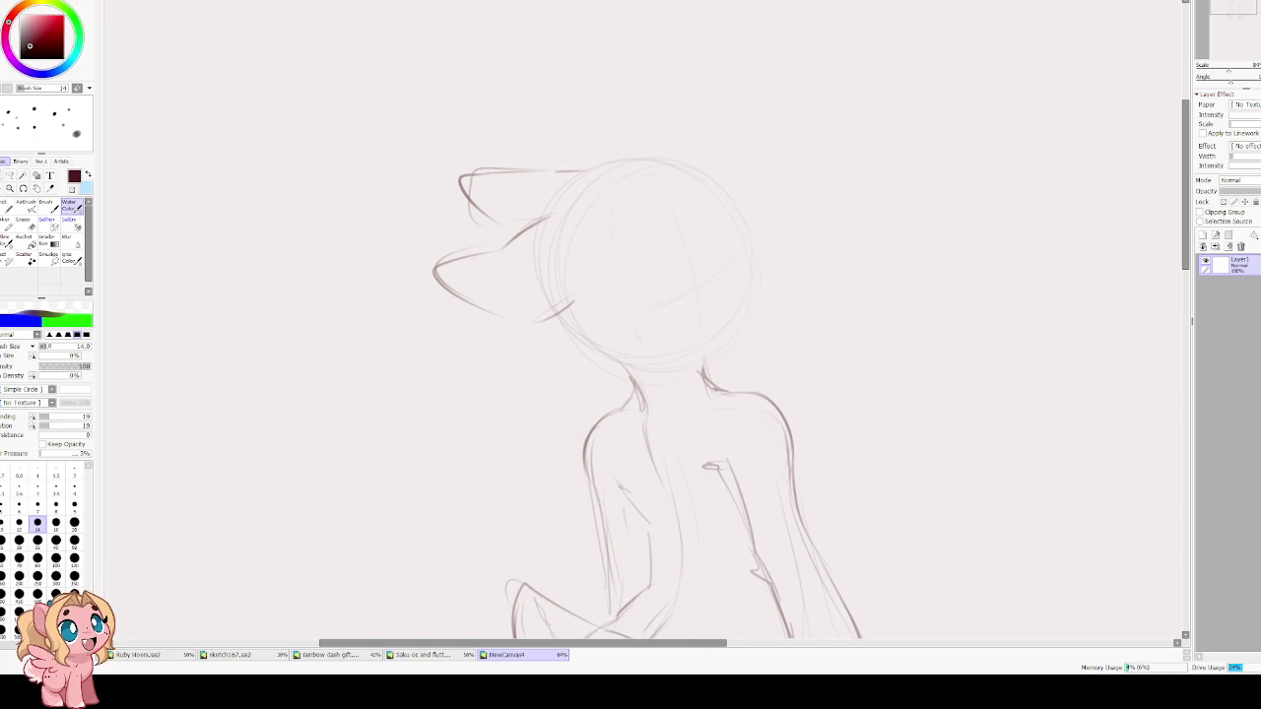
pyautogui.moveTo(653, 268)
pyautogui.mouseDown()
pyautogui.moveTo(631, 314)
pyautogui.moveTo(598, 341)
pyautogui.moveTo(645, 313)
pyautogui.moveTo(626, 343)
pyautogui.mouseUp()
pyautogui.hotkey('ctrl', 'z')
pyautogui.hotkey('ctrl', 'z')
pyautogui.hotkey('ctrl', 'z')
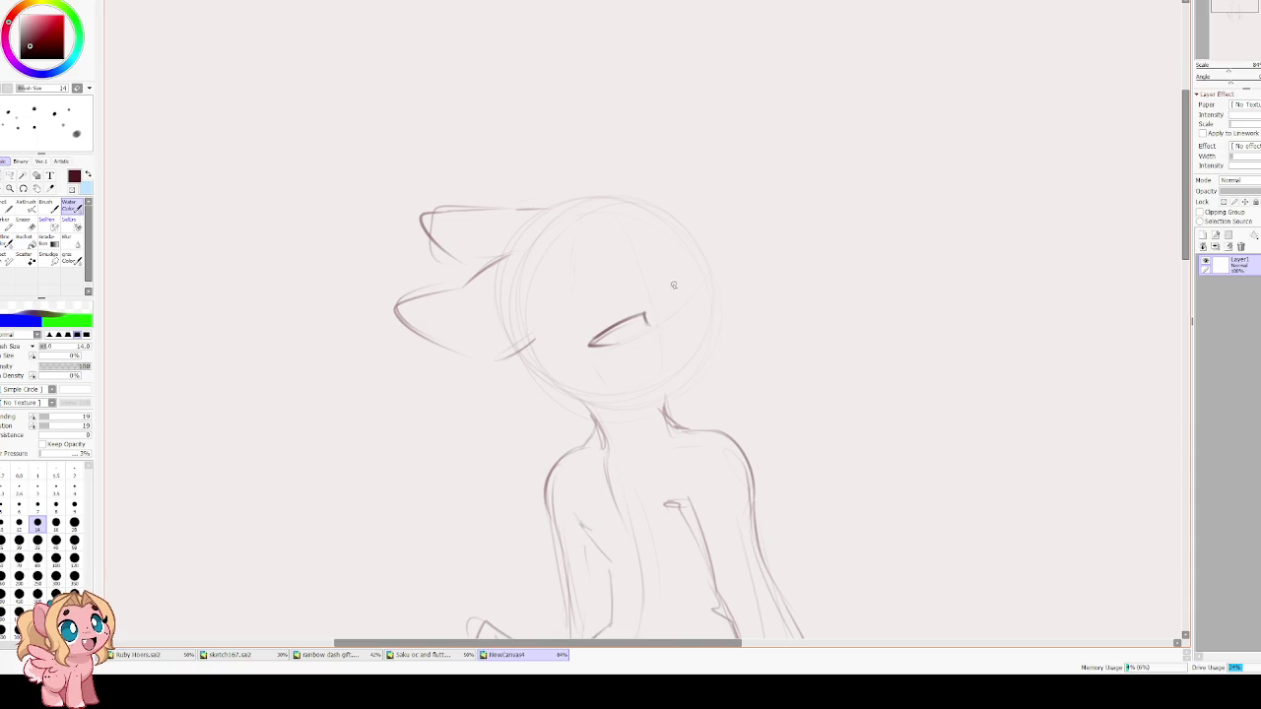
pyautogui.moveTo(674, 262)
pyautogui.mouseDown()
pyautogui.moveTo(618, 301)
pyautogui.moveTo(606, 352)
pyautogui.moveTo(638, 348)
pyautogui.mouseUp()
pyautogui.hotkey('ctrl', 'z')
pyautogui.press('End')
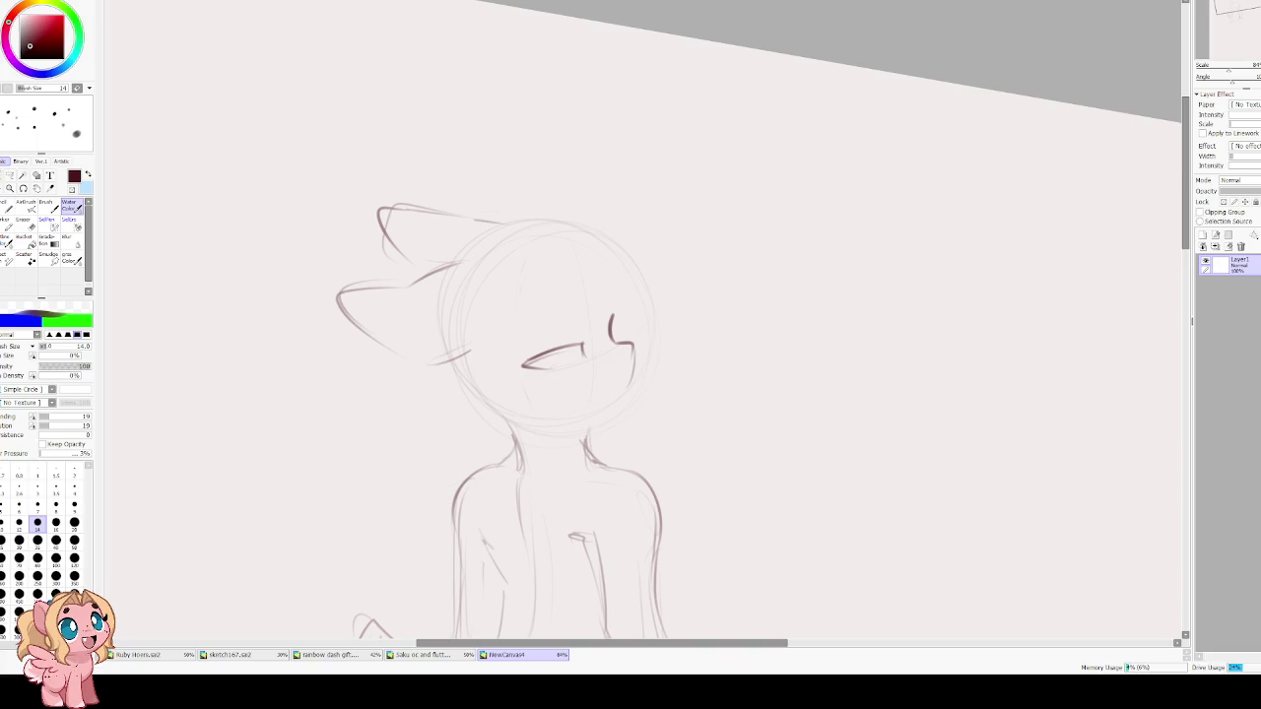
pyautogui.scroll(1, 511, 249)
pyautogui.hotkey('ctrl', 'z')
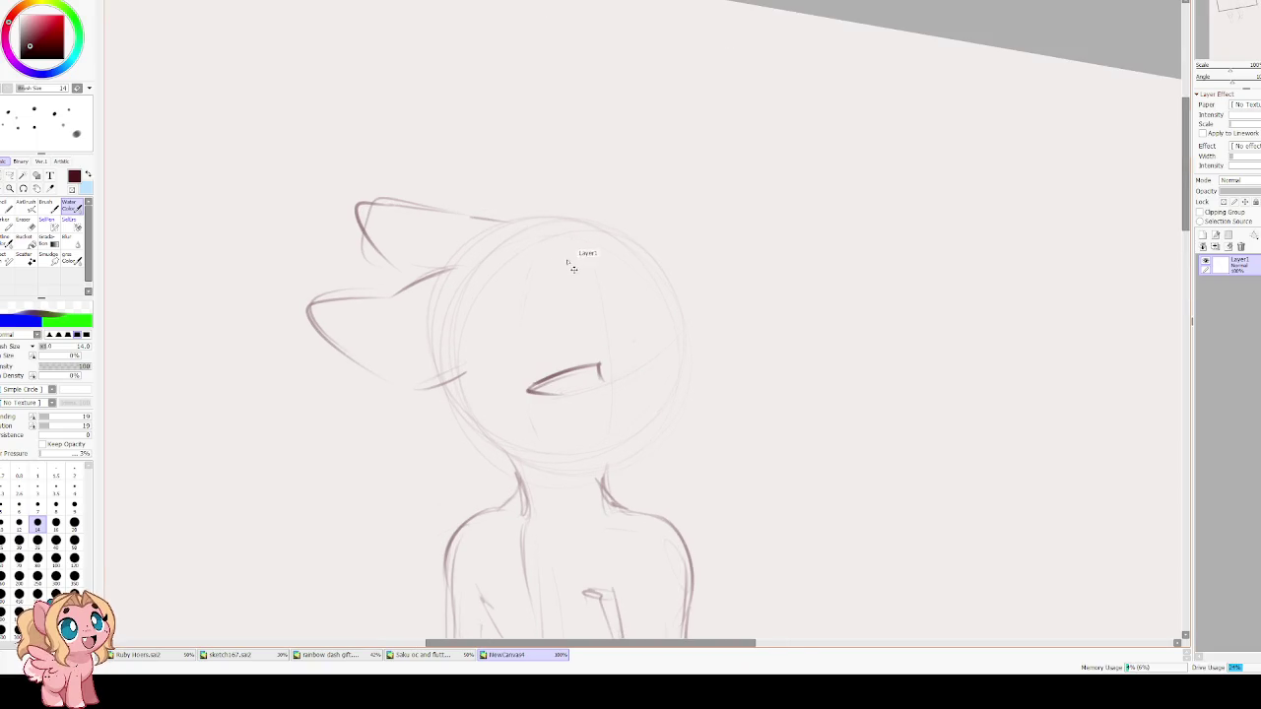
pyautogui.hotkey('ctrl', 'z')
# Retry the eye line and the closed-eye arc on the face, undoing the unsatisfying attempts.
pyautogui.moveTo(623, 310)
pyautogui.mouseDown()
pyautogui.moveTo(617, 355)
pyautogui.moveTo(656, 422)
pyautogui.mouseUp()
pyautogui.hotkey('ctrl', 'z')
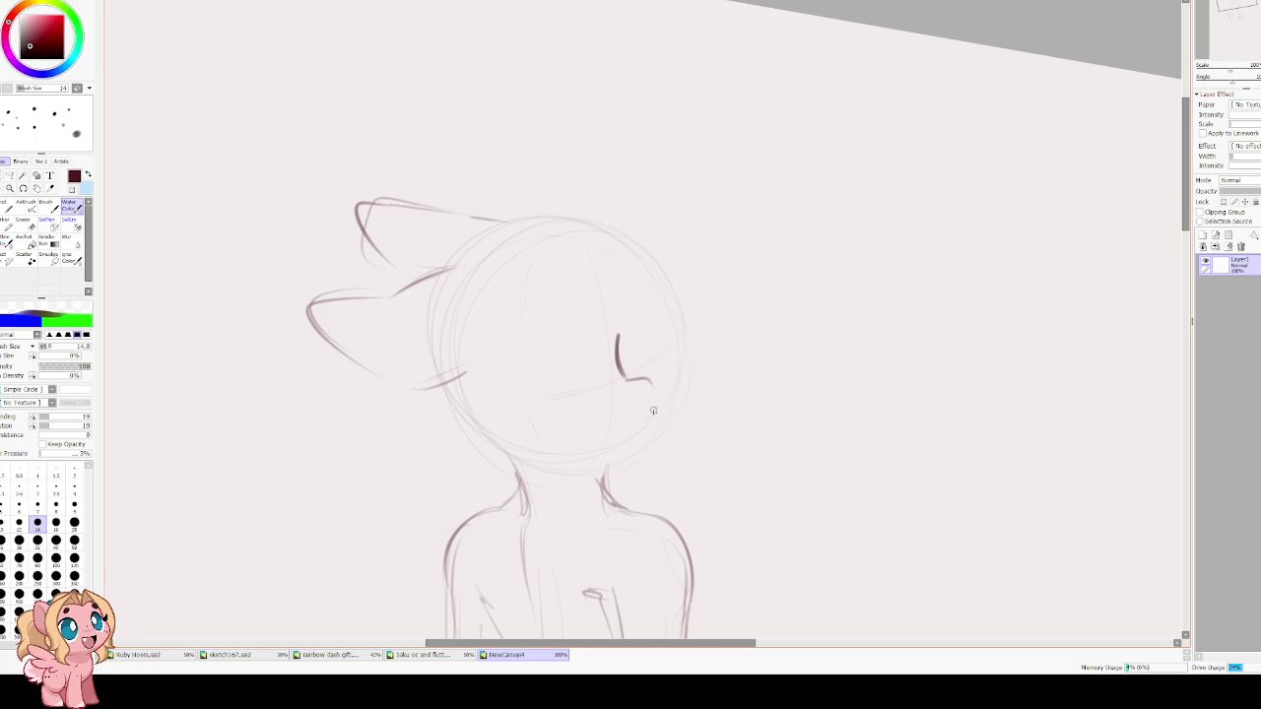
pyautogui.moveTo(654, 335)
pyautogui.mouseDown()
pyautogui.moveTo(621, 347)
pyautogui.moveTo(641, 370)
pyautogui.moveTo(658, 341)
pyautogui.moveTo(645, 347)
pyautogui.mouseUp()
pyautogui.hotkey('ctrl', 'z')
pyautogui.hotkey('ctrl', 'z')
pyautogui.hotkey('ctrl', 'z')
pyautogui.hotkey('ctrl', 'z')
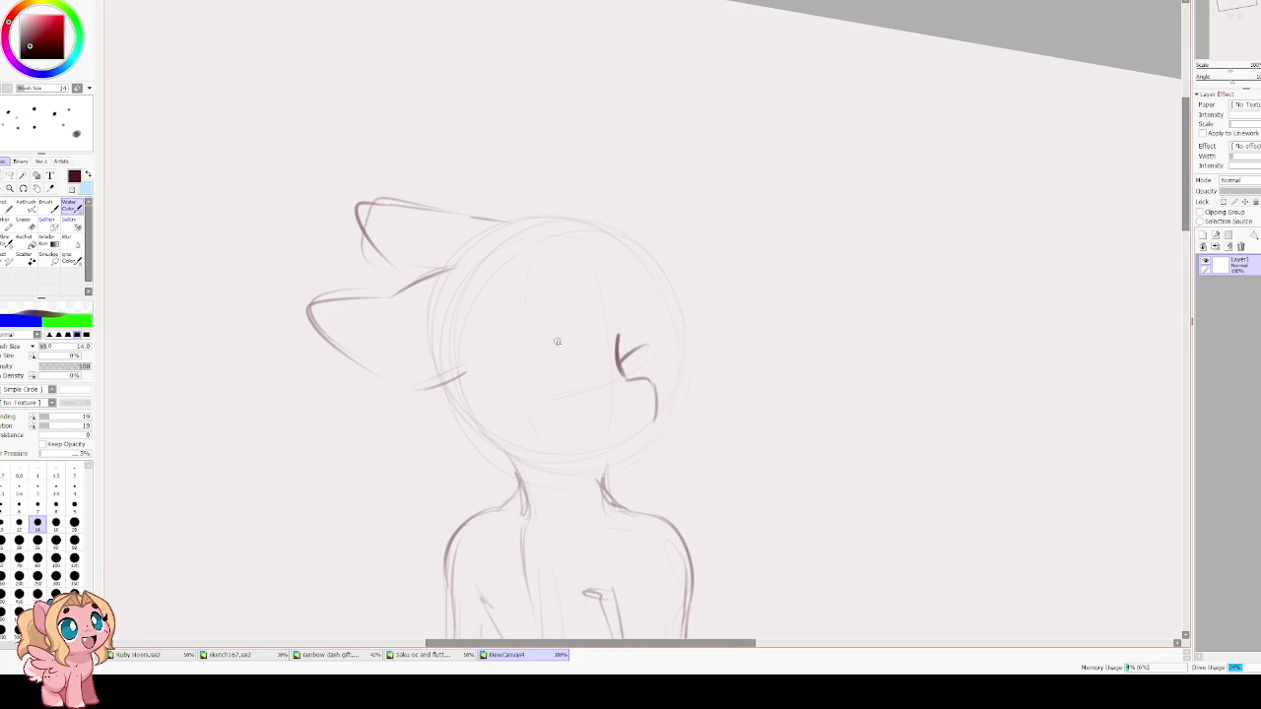
pyautogui.moveTo(574, 367); pyautogui.dragTo(522, 382)
pyautogui.hotkey('ctrl', 'z')
# Reset the canvas rotation and zoom in on the pony's head.
pyautogui.scroll(-2, 538, 391)
pyautogui.scroll(-2, 497, 212)
pyautogui.scroll(2, 548, 223)
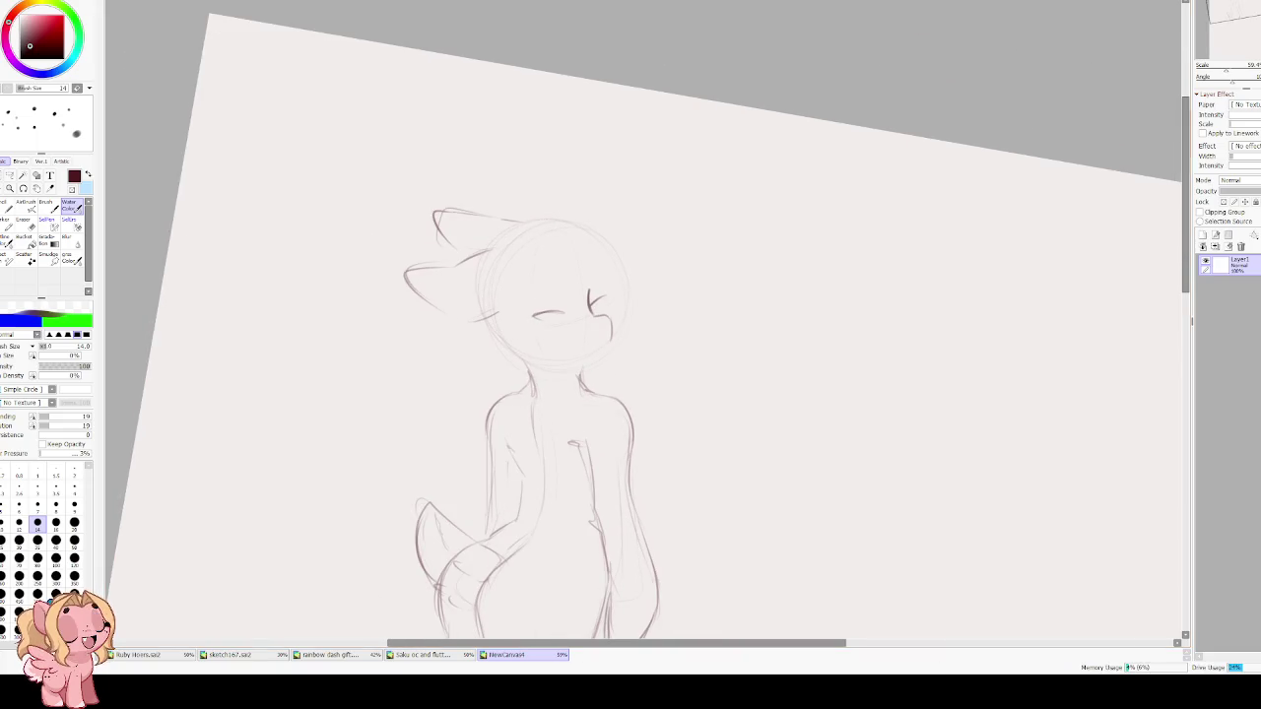
pyautogui.press('Delete')
pyautogui.scroll(3, 589, 269)
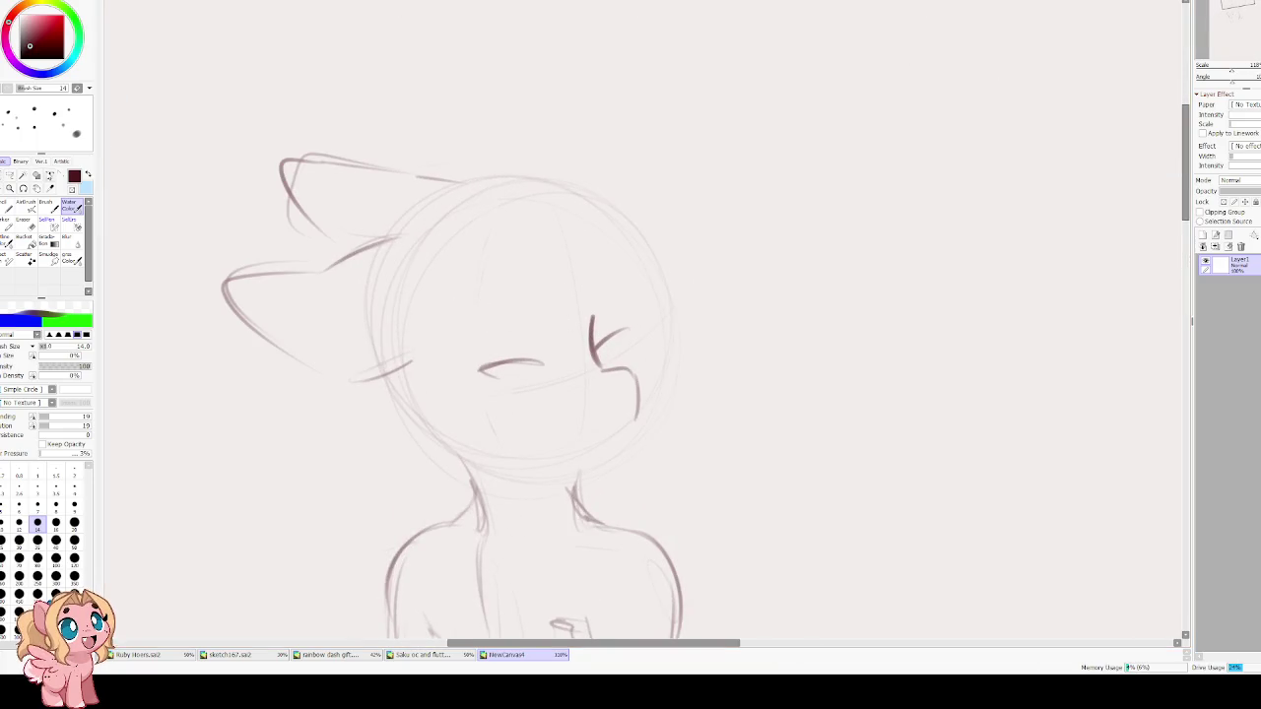
# Lasso the cheek squint marks, nudge them up, and rotate them slightly clockwise.
pyautogui.press('l')
pyautogui.moveTo(618, 286)
pyautogui.mouseDown()
pyautogui.moveTo(609, 424)
pyautogui.moveTo(660, 316)
pyautogui.mouseUp()
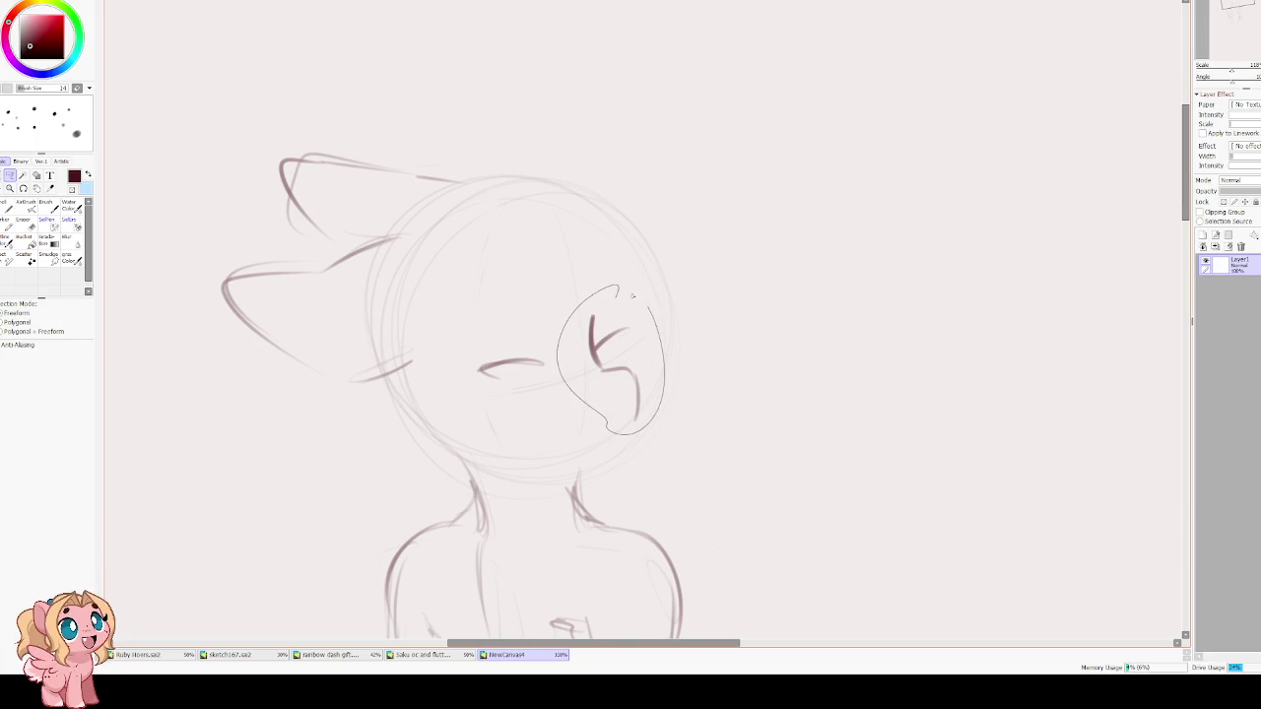
pyautogui.hotkey('ctrl', 't')
pyautogui.moveTo(609, 381); pyautogui.dragTo(617, 367)
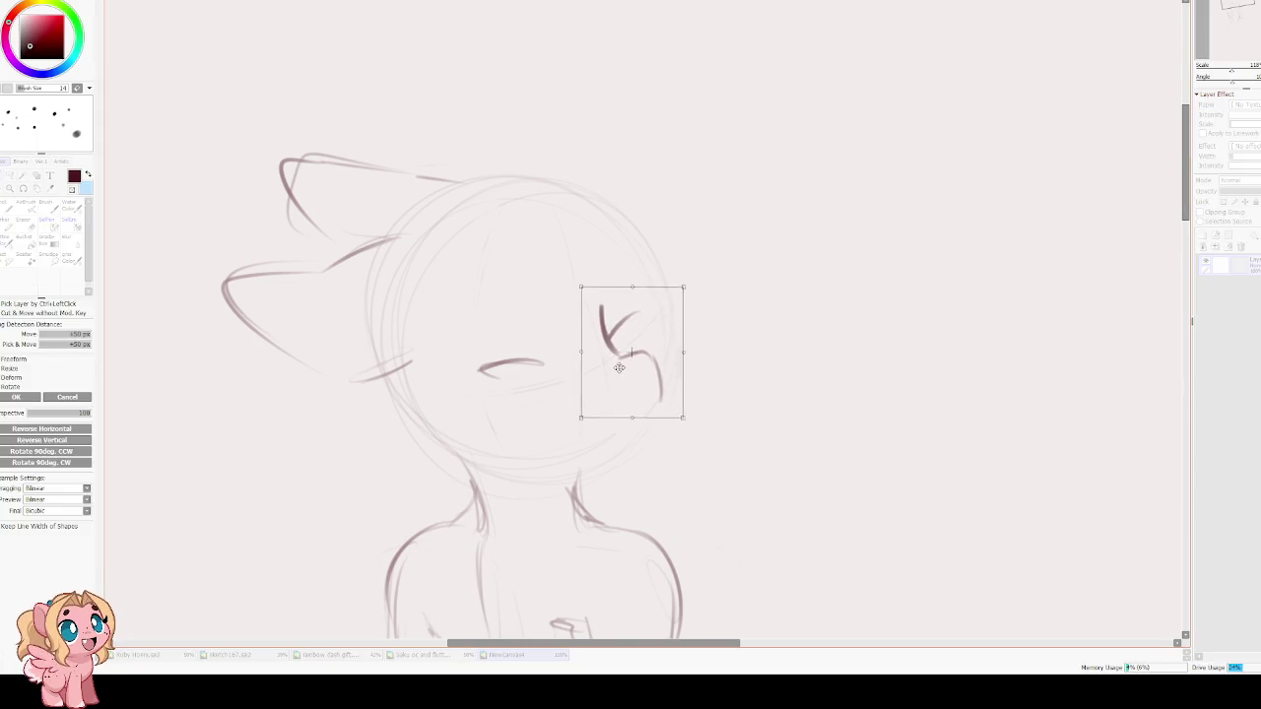
pyautogui.moveTo(689, 335); pyautogui.dragTo(666, 386)
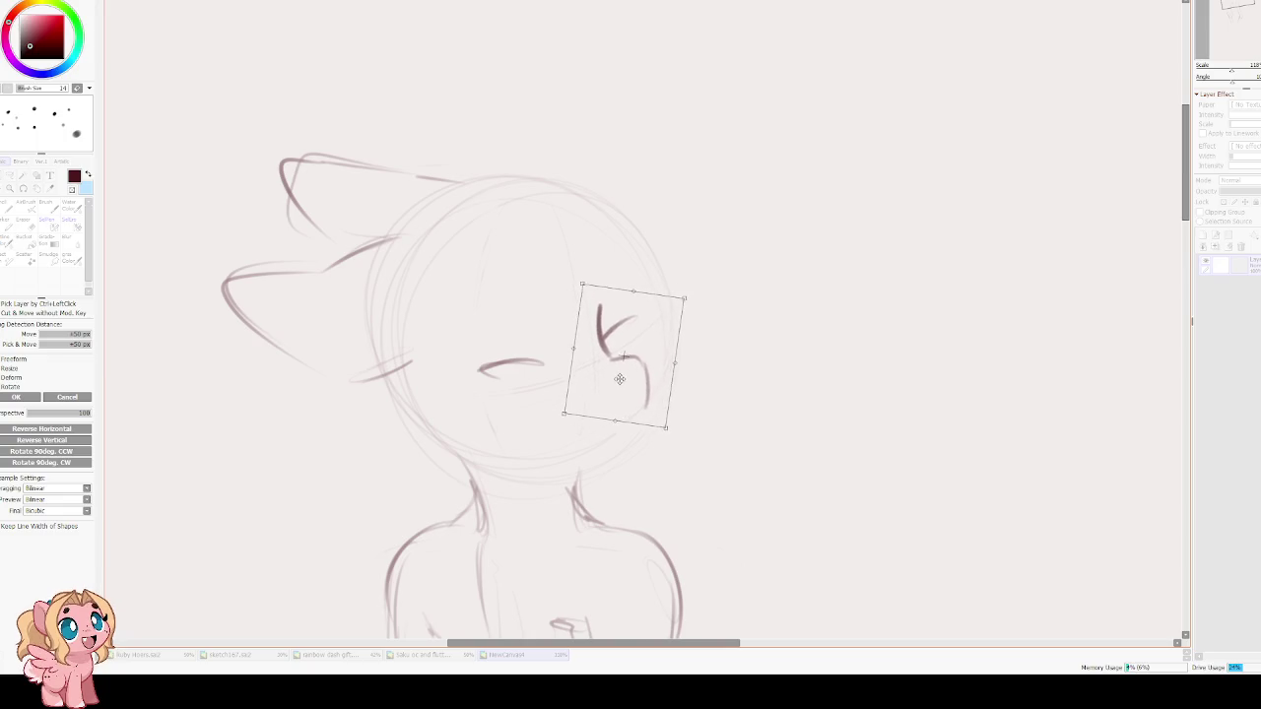
pyautogui.press('Return')
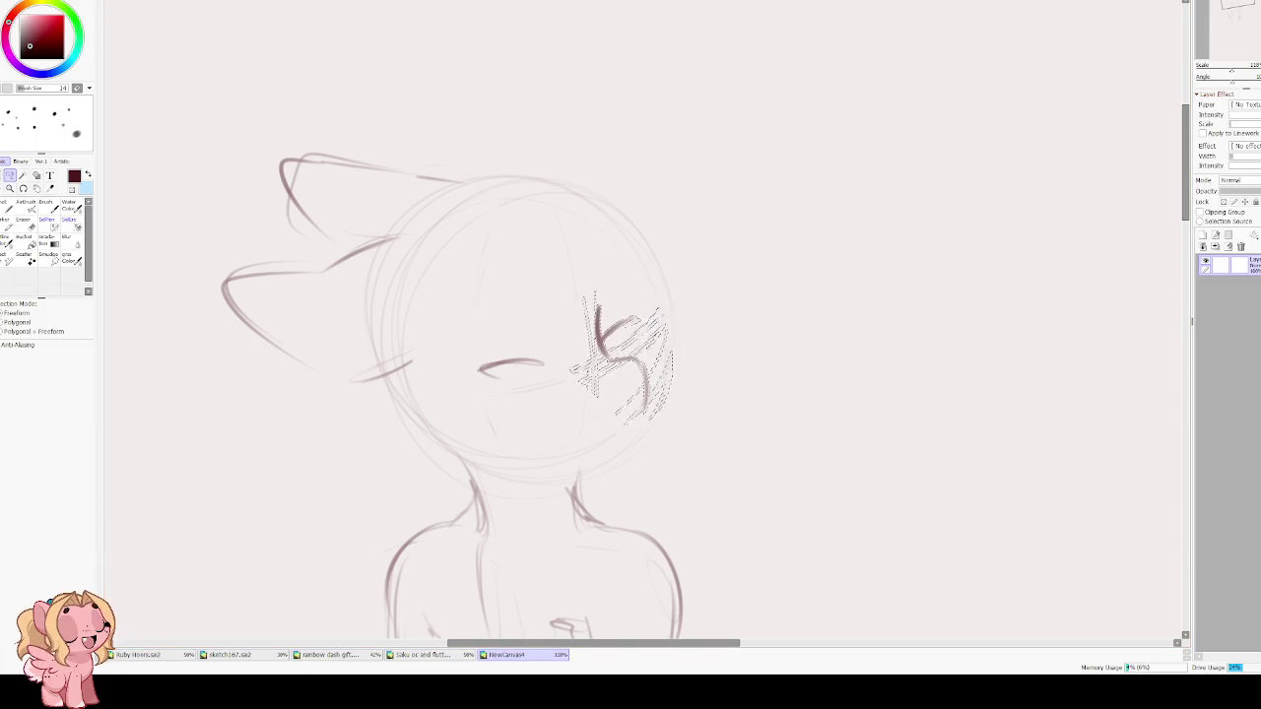
pyautogui.hotkey('ctrl', 'd')
# Raise and slightly tilt the closed-eye line, then mirror and tilt the view to check.
pyautogui.moveTo(430, 363); pyautogui.dragTo(446, 340)
pyautogui.hotkey('ctrl', 't')
pyautogui.moveTo(517, 379); pyautogui.dragTo(518, 369)
pyautogui.moveTo(592, 389); pyautogui.dragTo(592, 378)
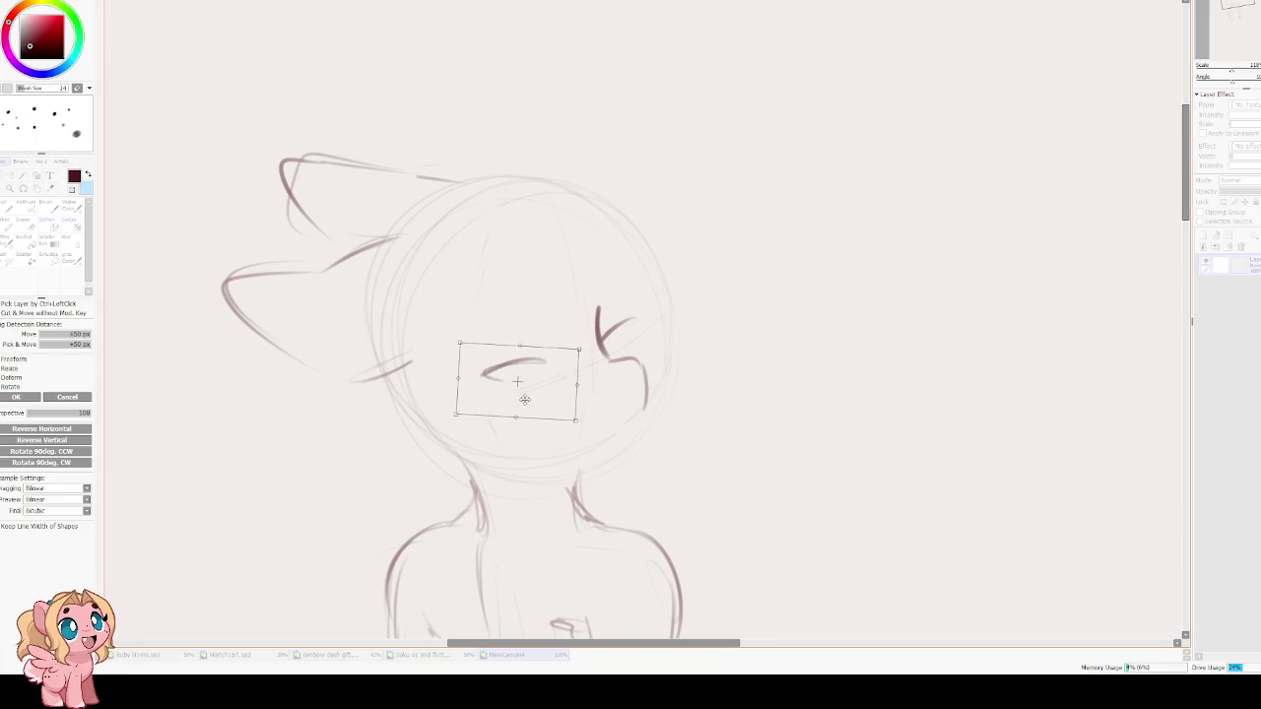
pyautogui.press('Return')
pyautogui.hotkey('ctrl', 'd')
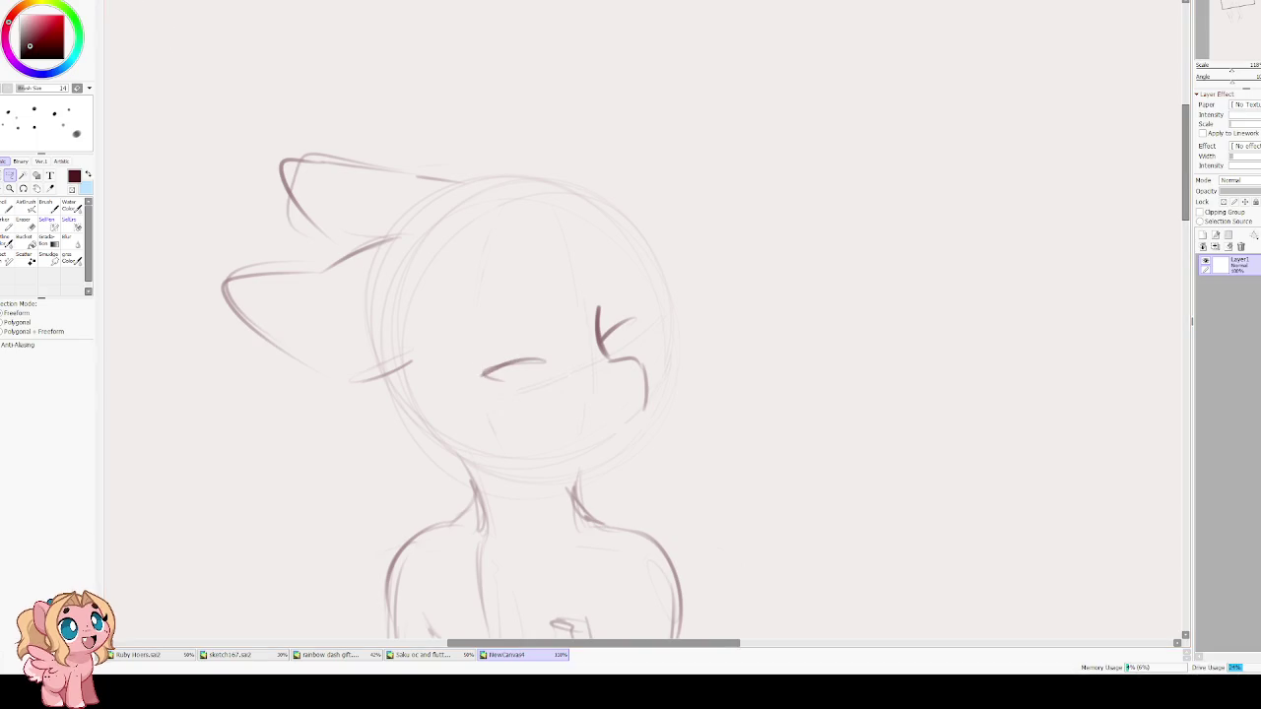
pyautogui.press('h')
pyautogui.press('Delete')
# With the Water Color brush, firm up the top and back of the head, cheek and jaw outlines.
pyautogui.press('b')
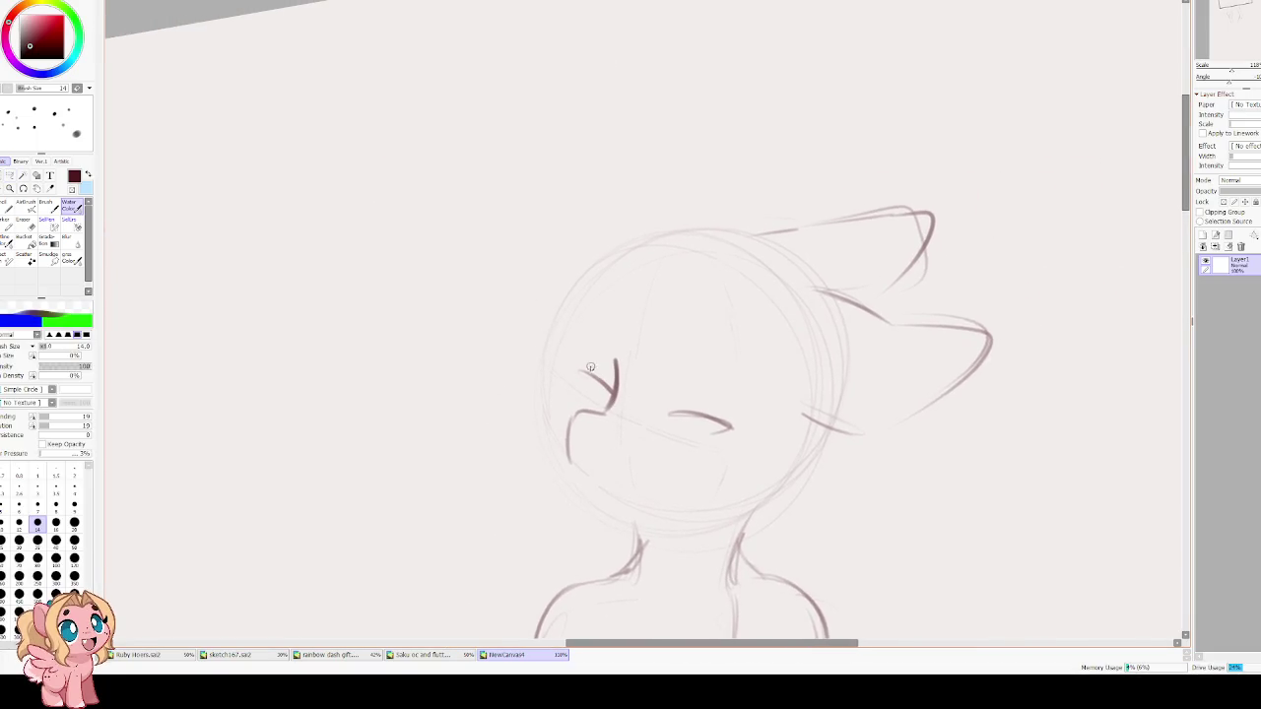
pyautogui.moveTo(653, 254); pyautogui.dragTo(589, 330)
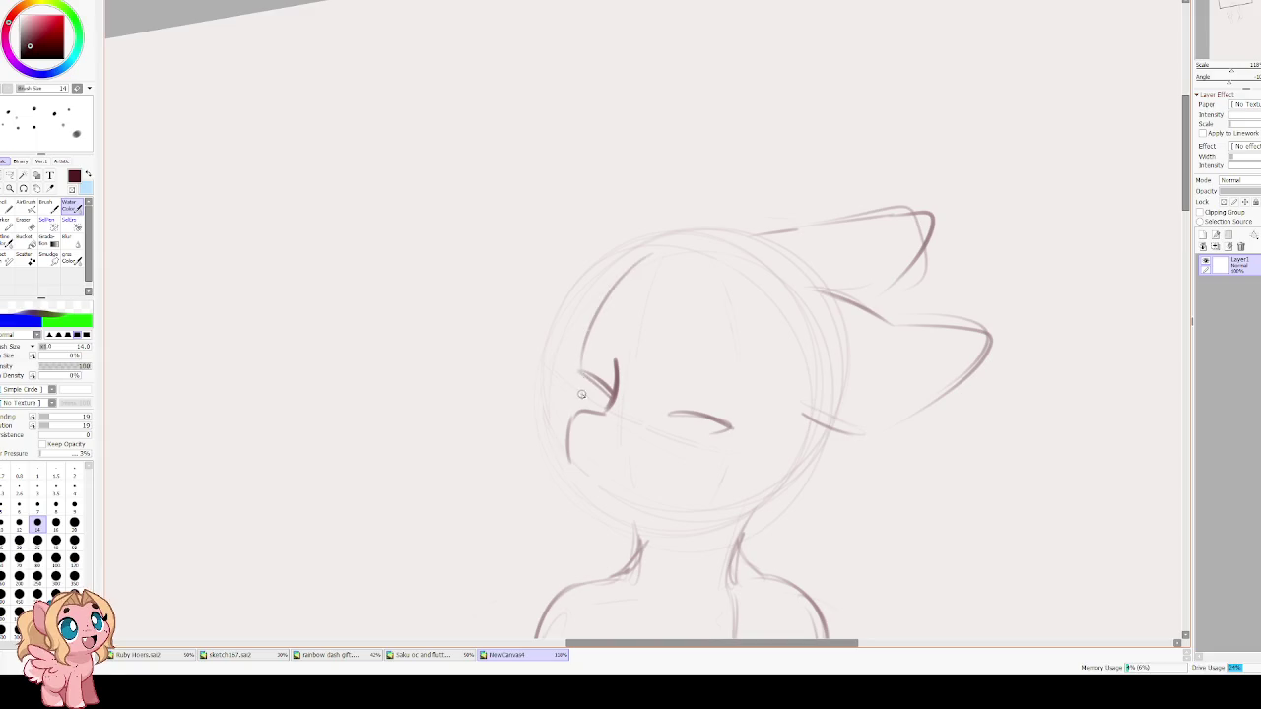
pyautogui.moveTo(567, 408)
pyautogui.mouseDown()
pyautogui.moveTo(558, 449)
pyautogui.moveTo(578, 491)
pyautogui.moveTo(645, 511)
pyautogui.mouseUp()
pyautogui.moveTo(771, 503); pyautogui.dragTo(711, 518)
pyautogui.press('h')
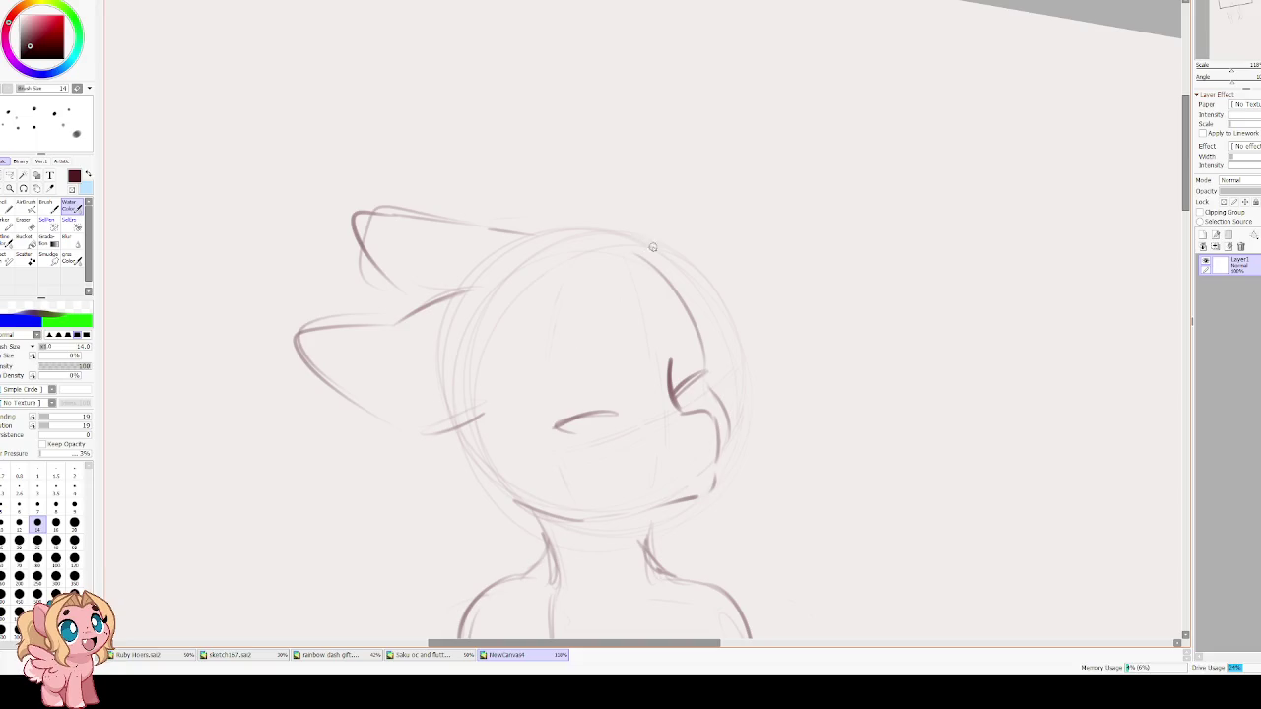
pyautogui.moveTo(522, 247); pyautogui.dragTo(674, 274)
pyautogui.moveTo(482, 418)
pyautogui.mouseDown()
pyautogui.moveTo(597, 510)
pyautogui.moveTo(749, 514)
pyautogui.moveTo(794, 466)
pyautogui.mouseUp()
pyautogui.press('h')
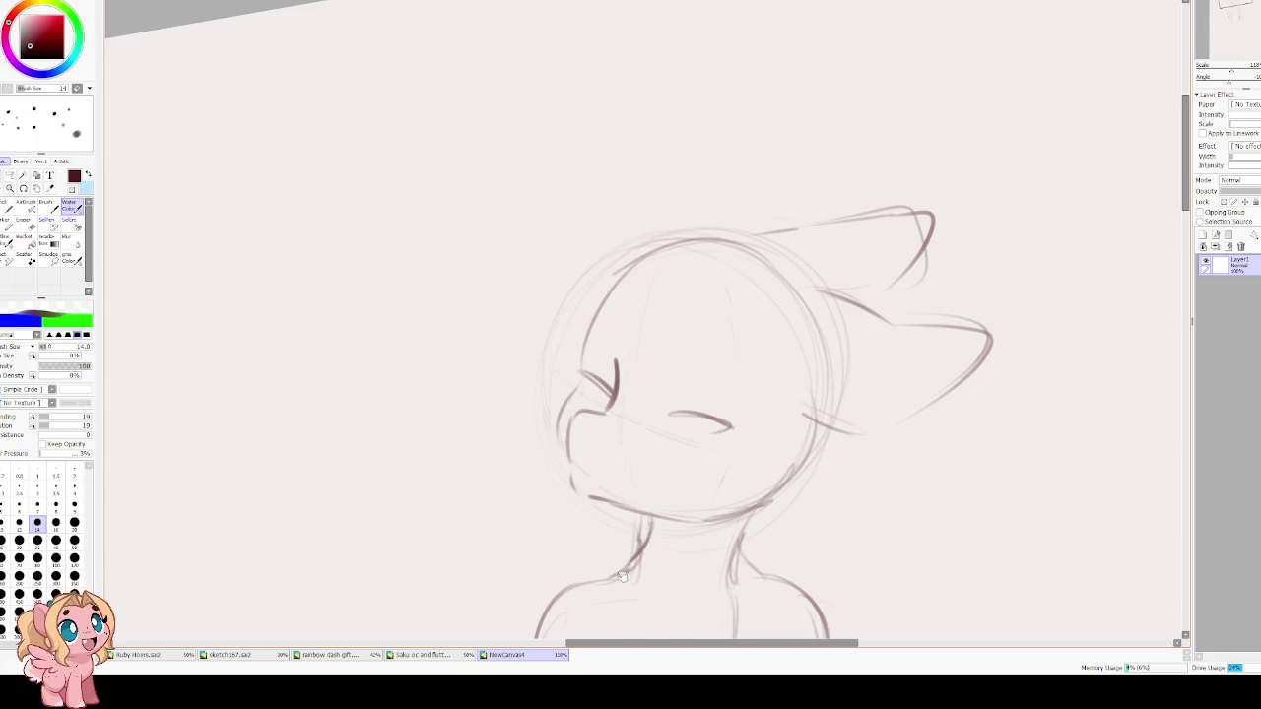
# Add a mane curl beside the neck and redraw the neck and chin lines.
pyautogui.scroll(-3, 623, 576)
pyautogui.press('h')
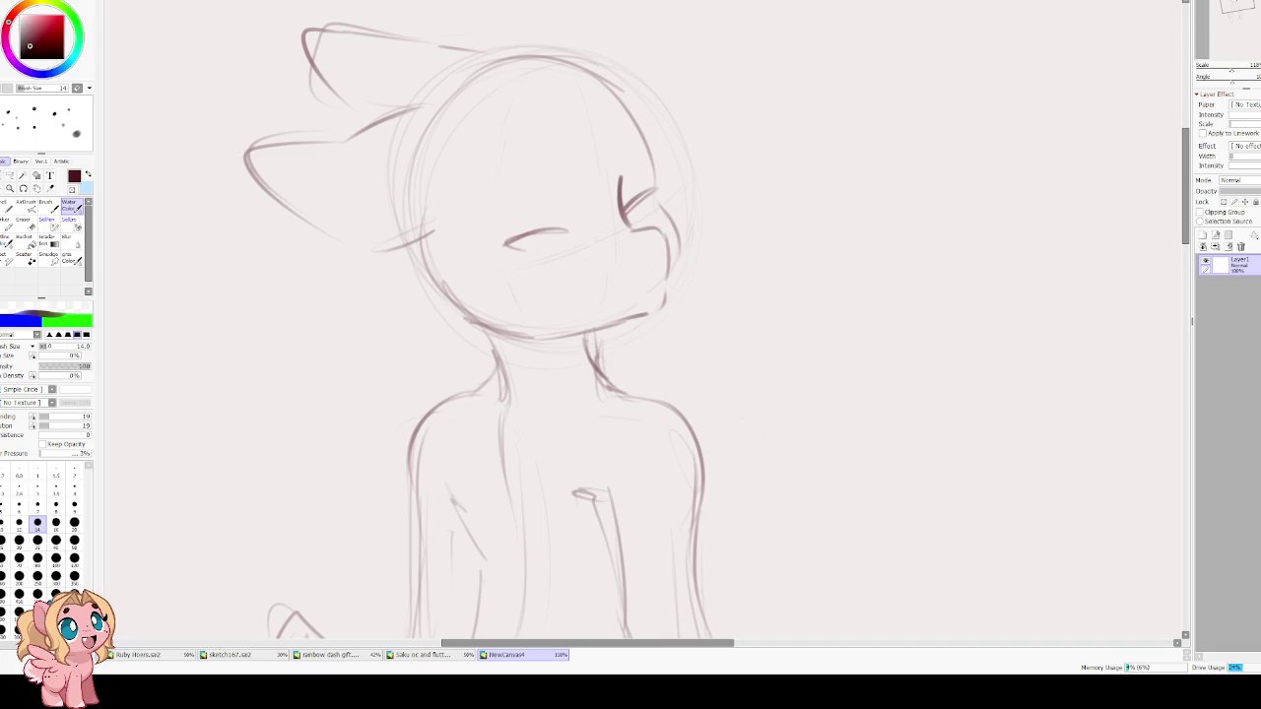
pyautogui.press('h')
pyautogui.scroll(-1, 678, 230)
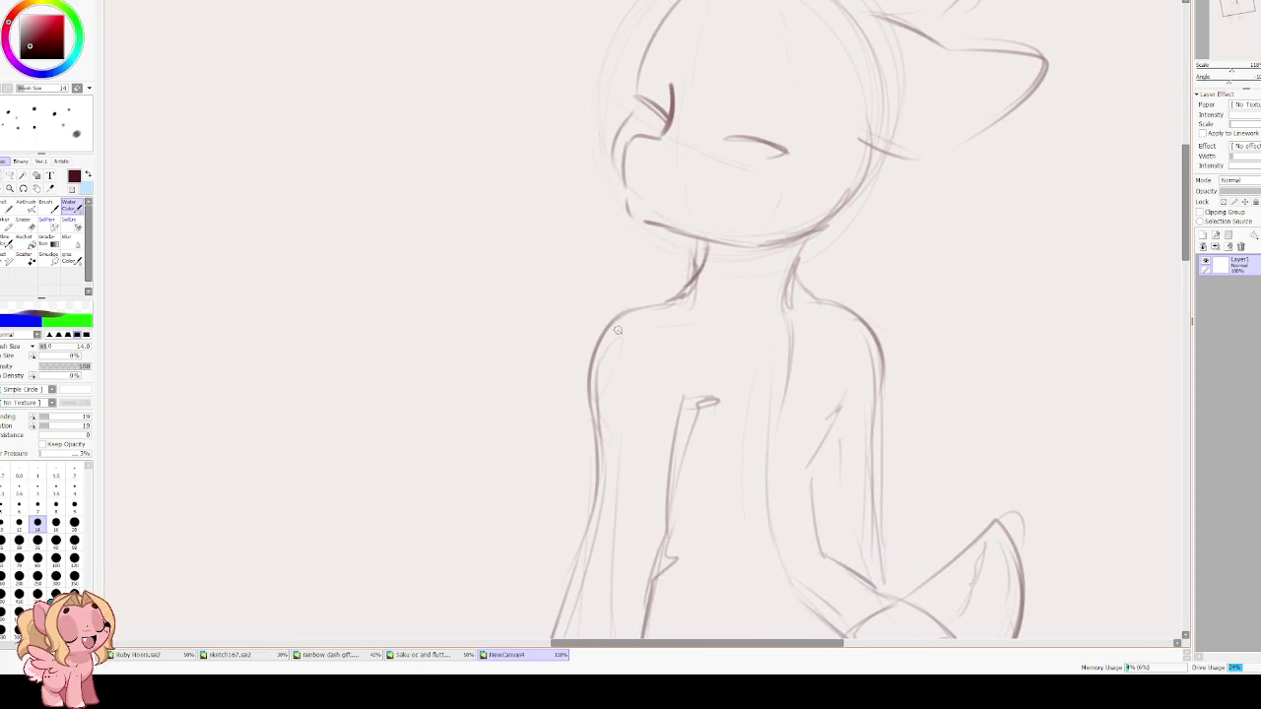
pyautogui.press('e')
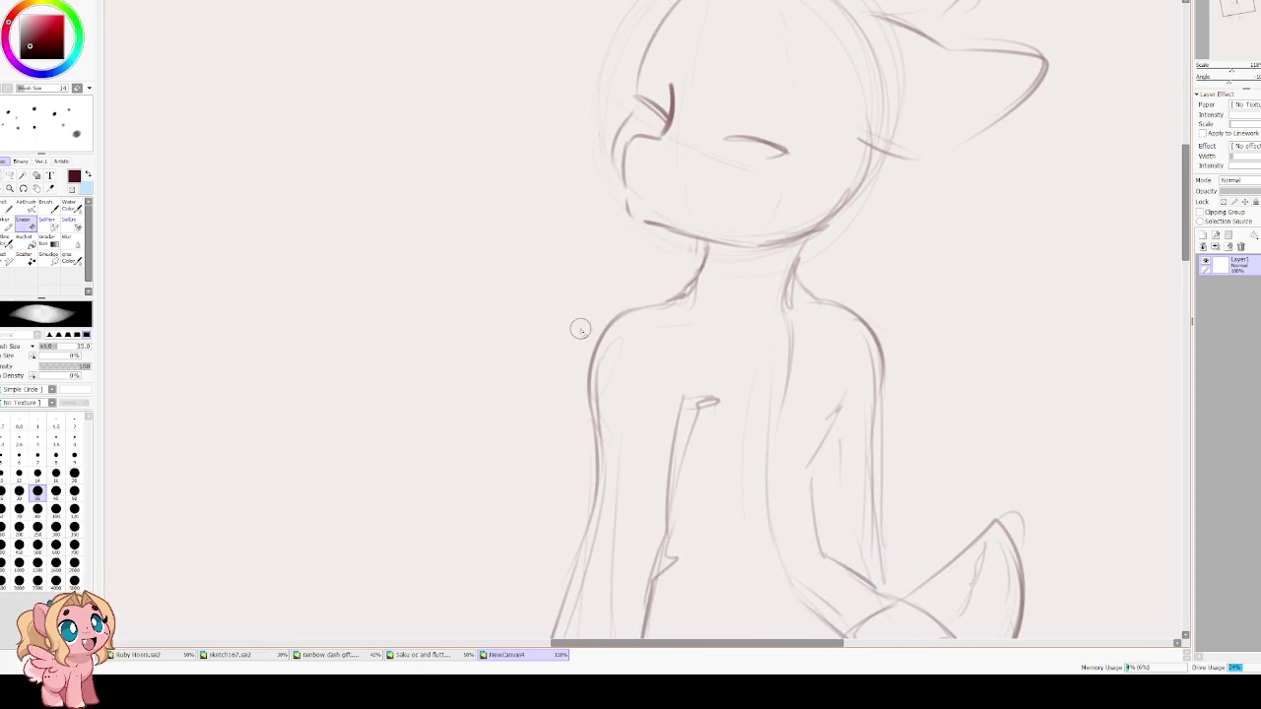
pyautogui.press('v')
pyautogui.moveTo(576, 331)
pyautogui.mouseDown()
pyautogui.moveTo(602, 253)
pyautogui.moveTo(576, 252)
pyautogui.mouseUp()
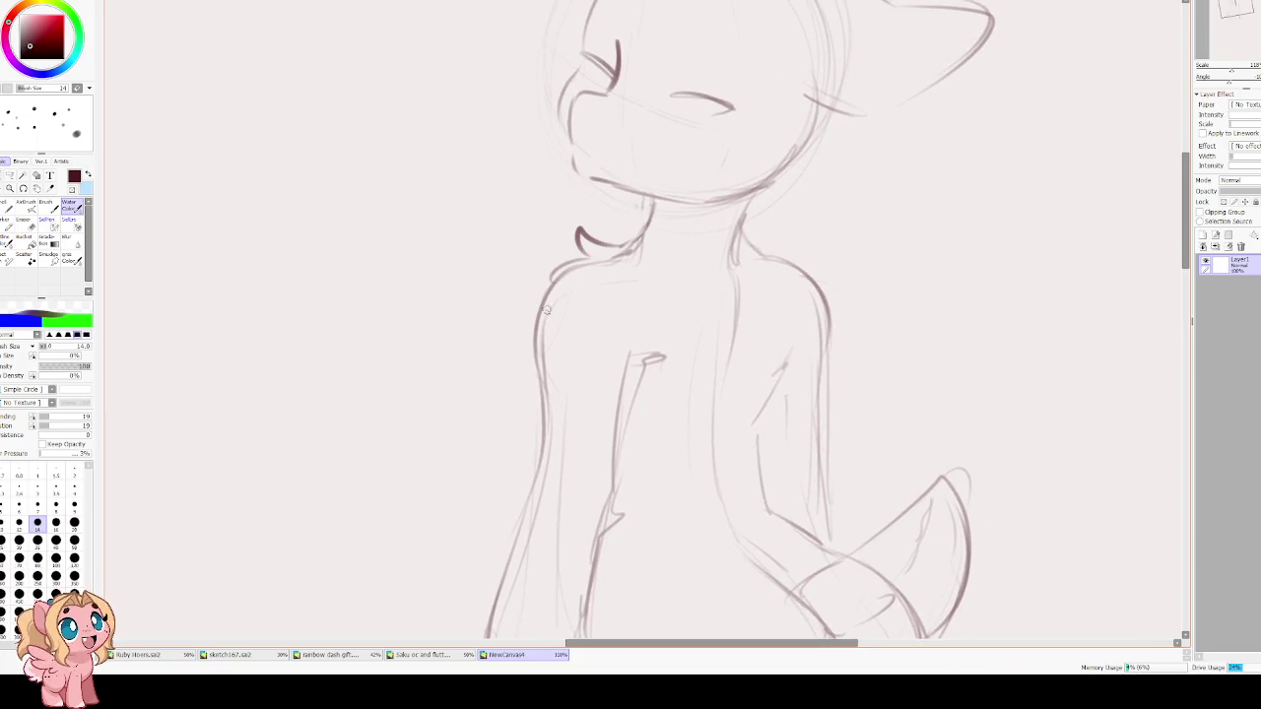
pyautogui.press('h')
pyautogui.moveTo(630, 197)
pyautogui.mouseDown()
pyautogui.moveTo(510, 318)
pyautogui.moveTo(549, 363)
pyautogui.mouseUp()
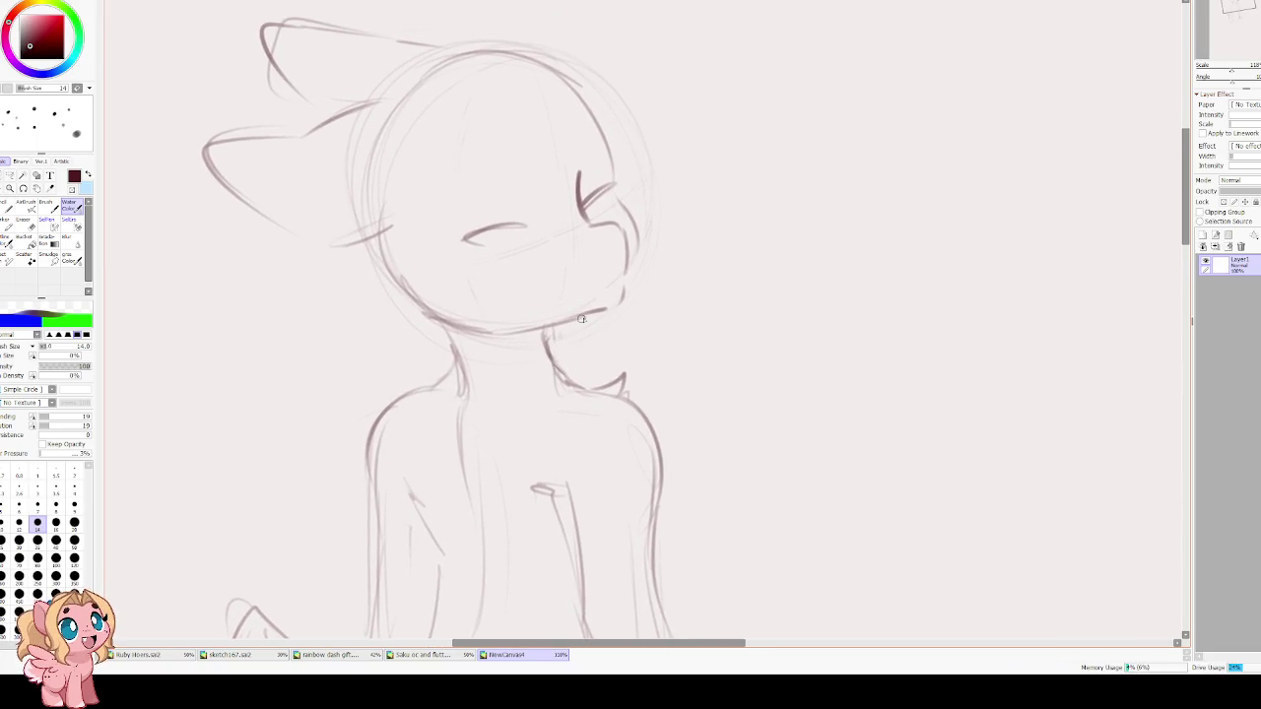
pyautogui.hotkey('ctrl', 'z')
pyautogui.moveTo(605, 309)
pyautogui.mouseDown()
pyautogui.moveTo(567, 321)
pyautogui.moveTo(557, 375)
pyautogui.mouseUp()
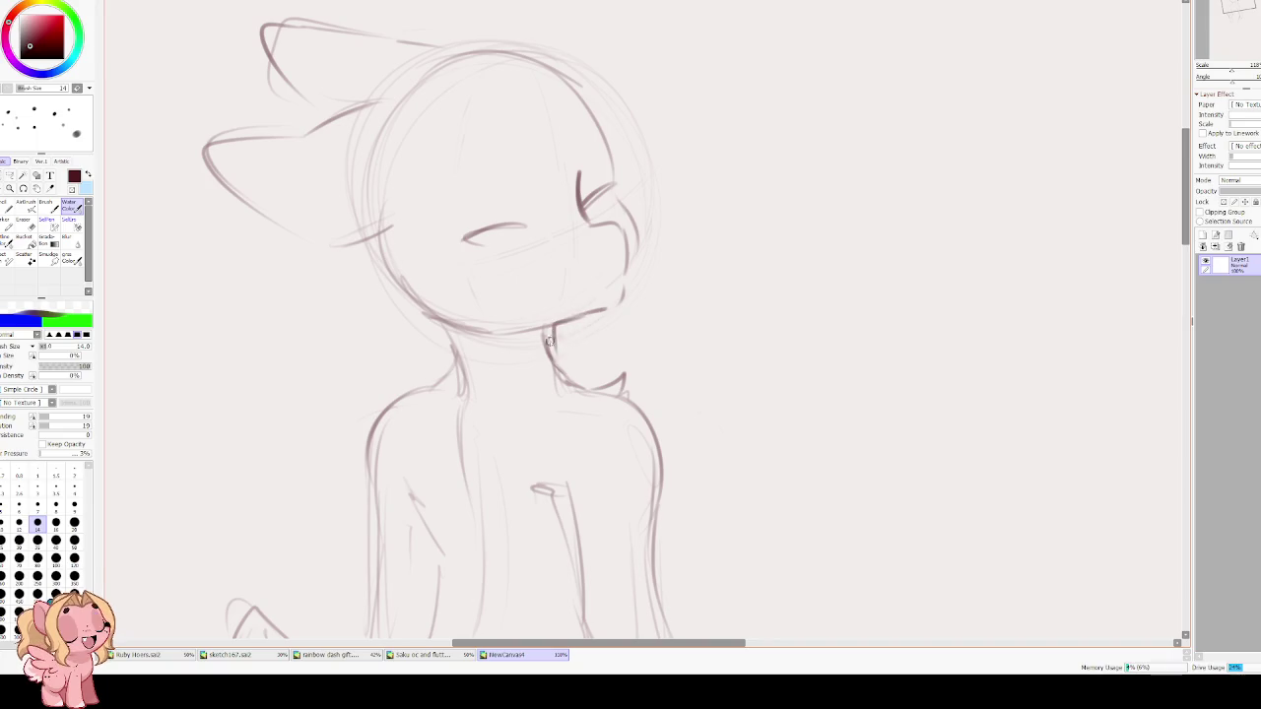
pyautogui.moveTo(461, 386); pyautogui.dragTo(448, 335)
# Redraw the closed-eye line darker, retrying until its thickness looks right.
pyautogui.moveTo(459, 212)
pyautogui.mouseDown()
pyautogui.moveTo(435, 353)
pyautogui.moveTo(462, 371)
pyautogui.moveTo(512, 361)
pyautogui.mouseUp()
pyautogui.hotkey('ctrl', 'z')
pyautogui.moveTo(438, 385)
pyautogui.mouseDown()
pyautogui.moveTo(479, 389)
pyautogui.moveTo(521, 362)
pyautogui.mouseUp()
pyautogui.hotkey('ctrl', 'z')
pyautogui.moveTo(436, 386)
pyautogui.mouseDown()
pyautogui.moveTo(517, 363)
pyautogui.moveTo(472, 390)
pyautogui.moveTo(500, 382)
pyautogui.moveTo(489, 383)
pyautogui.mouseUp()
# Draw the upper eyelids and a dark pupil, retrying strokes as needed.
pyautogui.hotkey('ctrl', 'z')
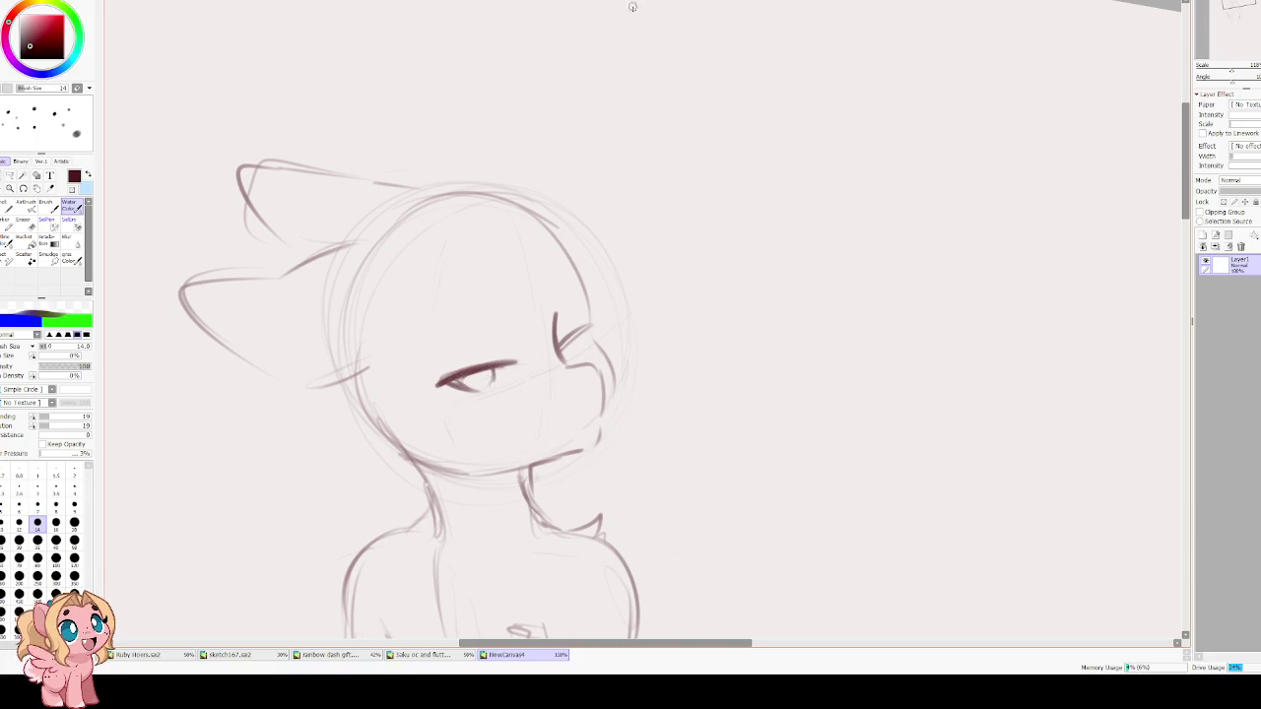
pyautogui.moveTo(565, 337); pyautogui.dragTo(587, 333)
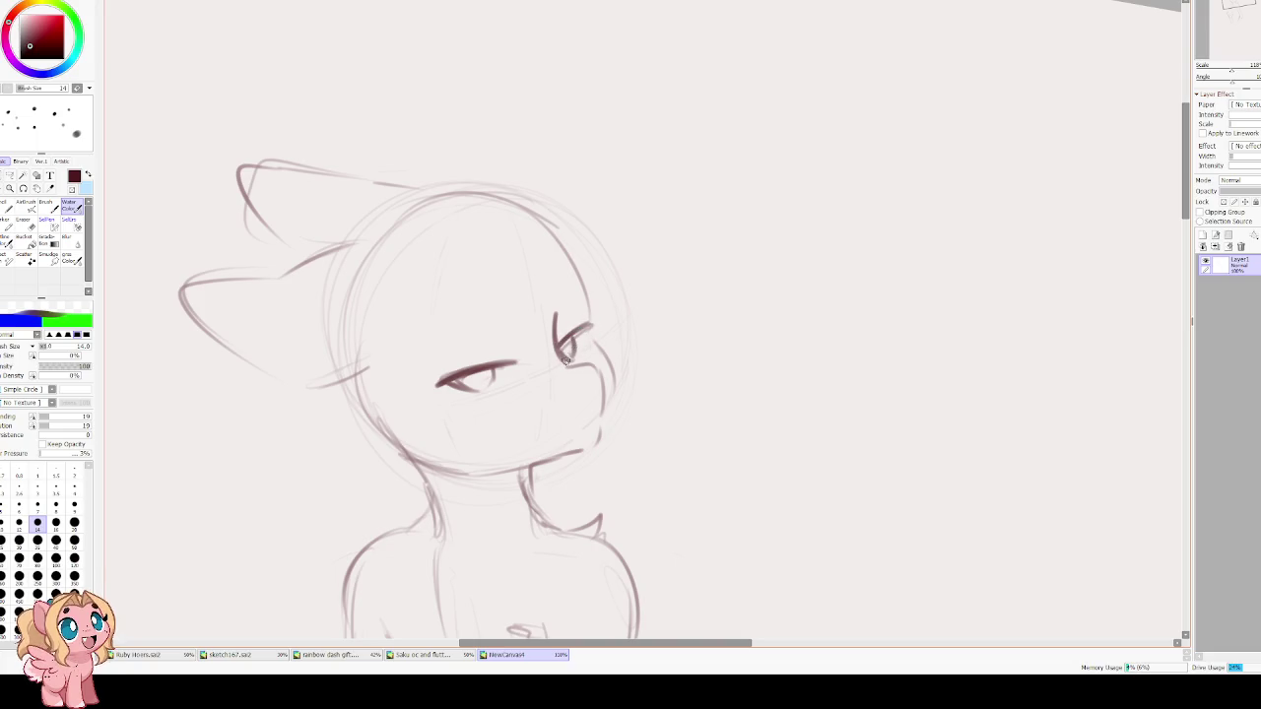
pyautogui.press('h')
pyautogui.hotkey('ctrl', 'z')
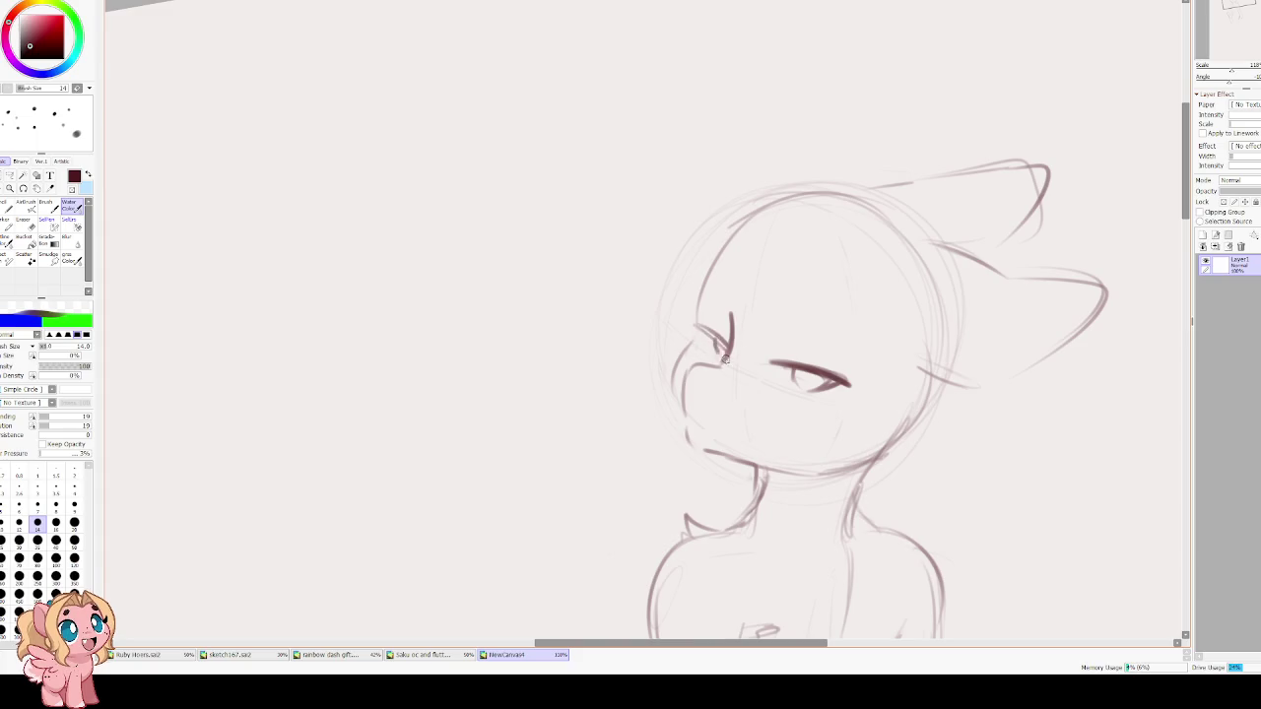
pyautogui.moveTo(727, 356)
pyautogui.mouseDown()
pyautogui.moveTo(700, 327)
pyautogui.moveTo(725, 347)
pyautogui.moveTo(701, 331)
pyautogui.moveTo(719, 362)
pyautogui.moveTo(723, 350)
pyautogui.mouseUp()
pyautogui.hotkey('ctrl', 'z')
pyautogui.moveTo(795, 377); pyautogui.dragTo(821, 391)
# Darken both upper eyelids and add eyelashes to the far eye.
pyautogui.press('h')
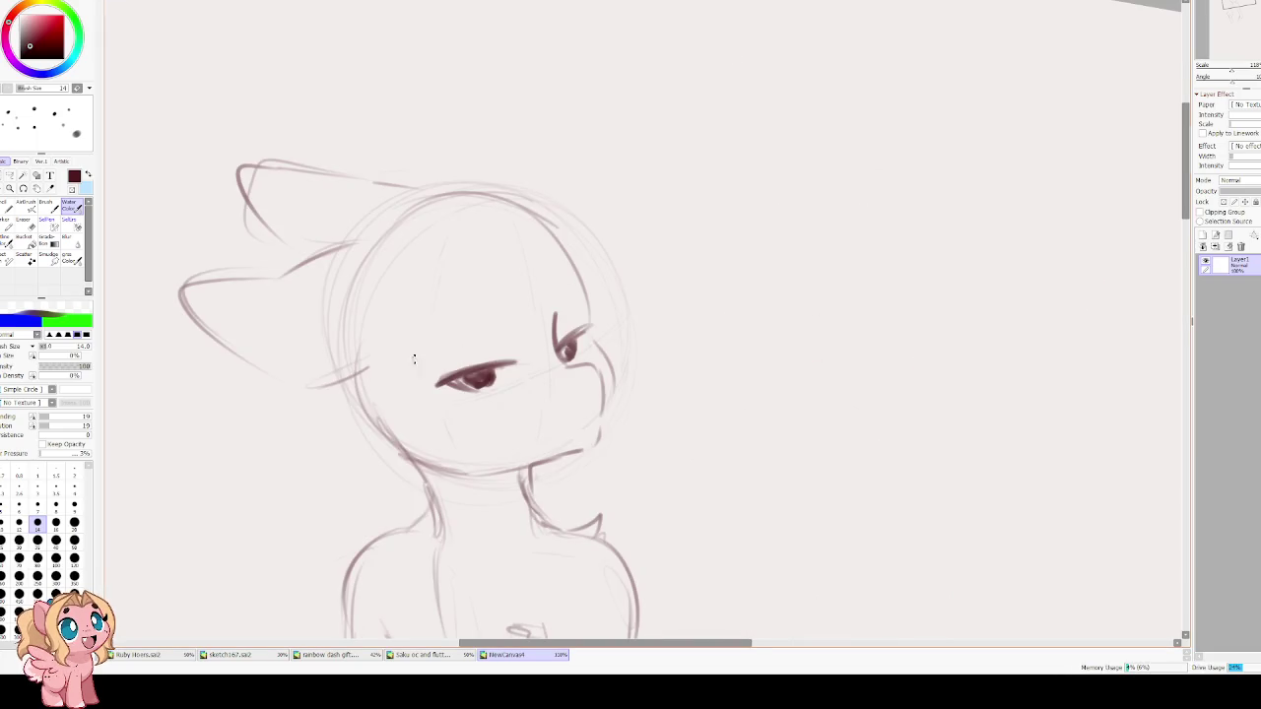
pyautogui.press('Delete')
pyautogui.hotkey('ctrl', 'z')
pyautogui.moveTo(457, 391)
pyautogui.mouseDown()
pyautogui.moveTo(510, 373)
pyautogui.moveTo(483, 401)
pyautogui.moveTo(540, 361)
pyautogui.mouseUp()
pyautogui.moveTo(577, 323)
pyautogui.mouseDown()
pyautogui.moveTo(567, 354)
pyautogui.moveTo(599, 330)
pyautogui.moveTo(562, 357)
pyautogui.moveTo(572, 369)
pyautogui.moveTo(489, 378)
pyautogui.moveTo(500, 377)
pyautogui.moveTo(487, 396)
pyautogui.moveTo(490, 382)
pyautogui.moveTo(485, 394)
pyautogui.moveTo(463, 386)
pyautogui.moveTo(523, 368)
pyautogui.moveTo(516, 360)
pyautogui.mouseUp()
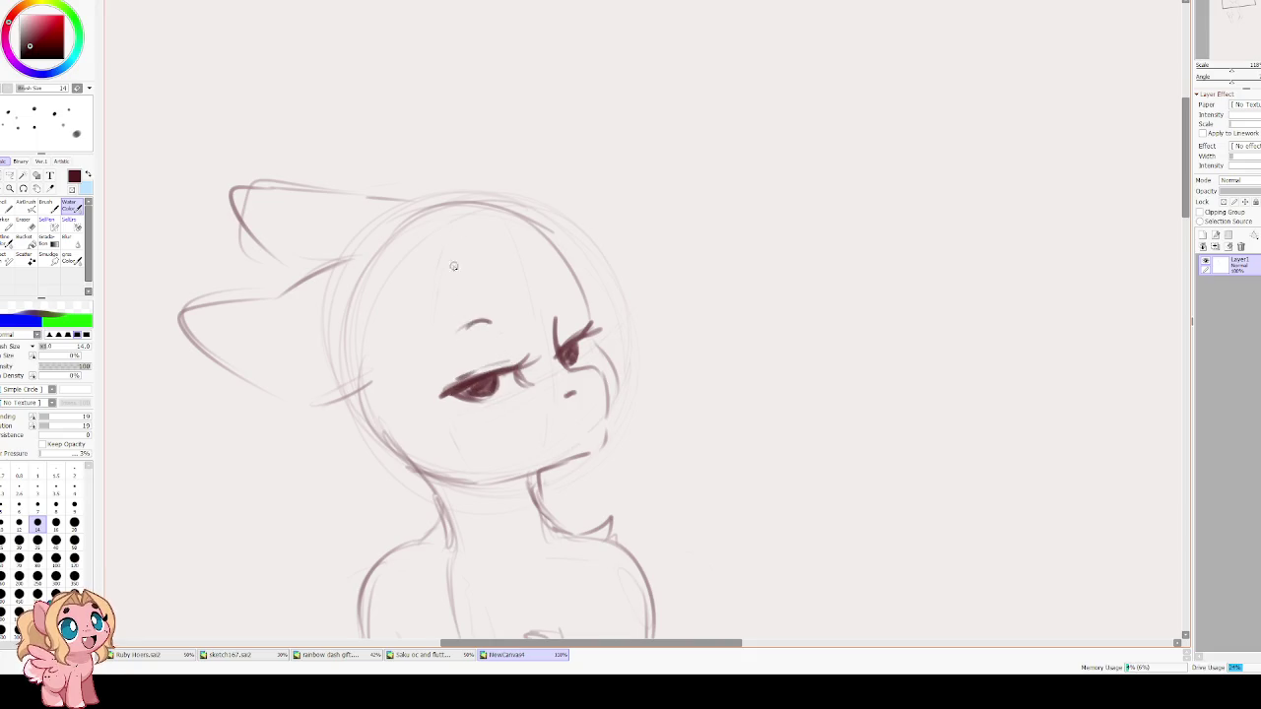
# Darken the pony's cheek contour line, redrawing it once.
pyautogui.press('h')
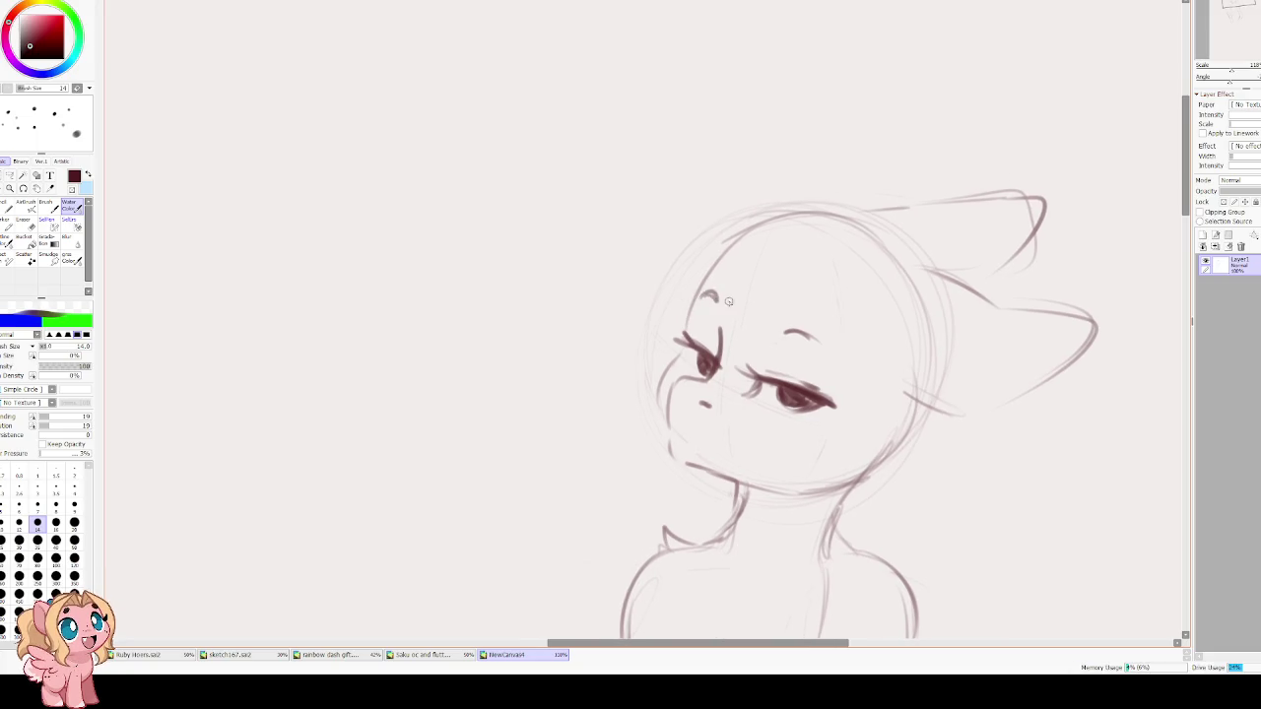
pyautogui.moveTo(677, 378); pyautogui.dragTo(672, 432)
pyautogui.hotkey('ctrl', 'z')
pyautogui.moveTo(682, 374); pyautogui.dragTo(675, 453)
# Draw the small open mouth, freckles under the eye, and touch up the face outline.
pyautogui.press('h')
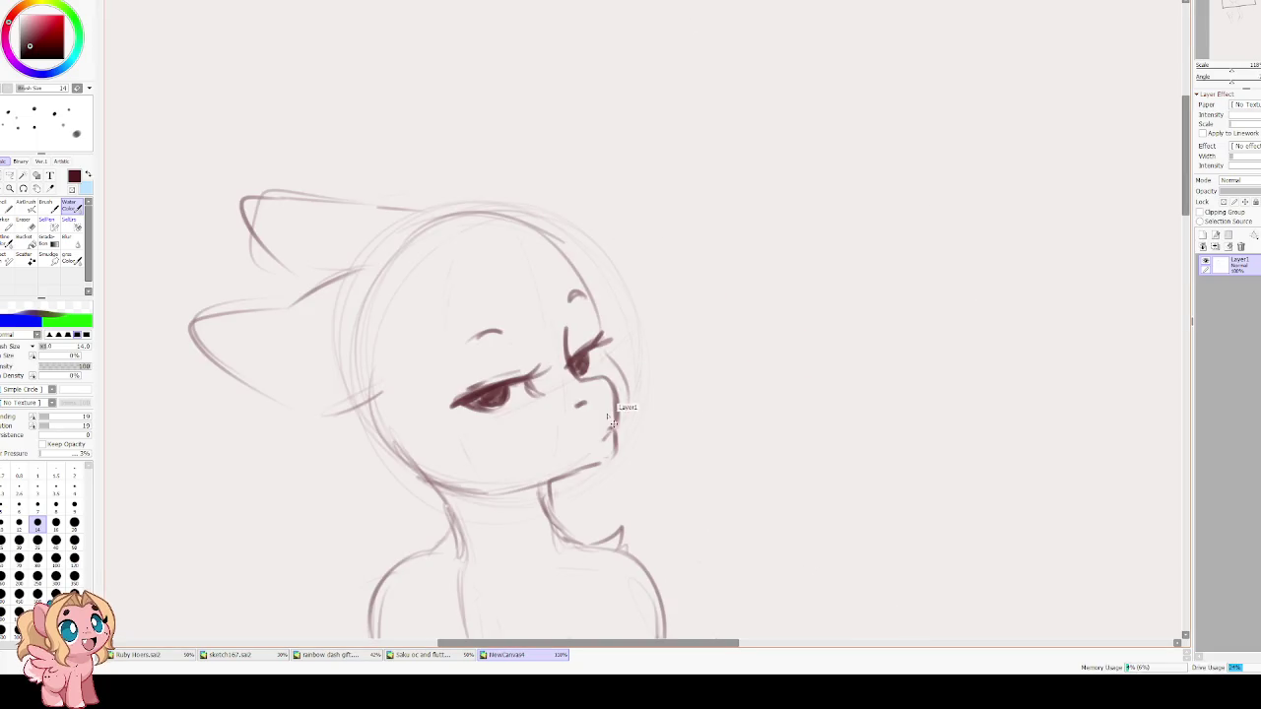
pyautogui.moveTo(601, 434); pyautogui.dragTo(599, 443)
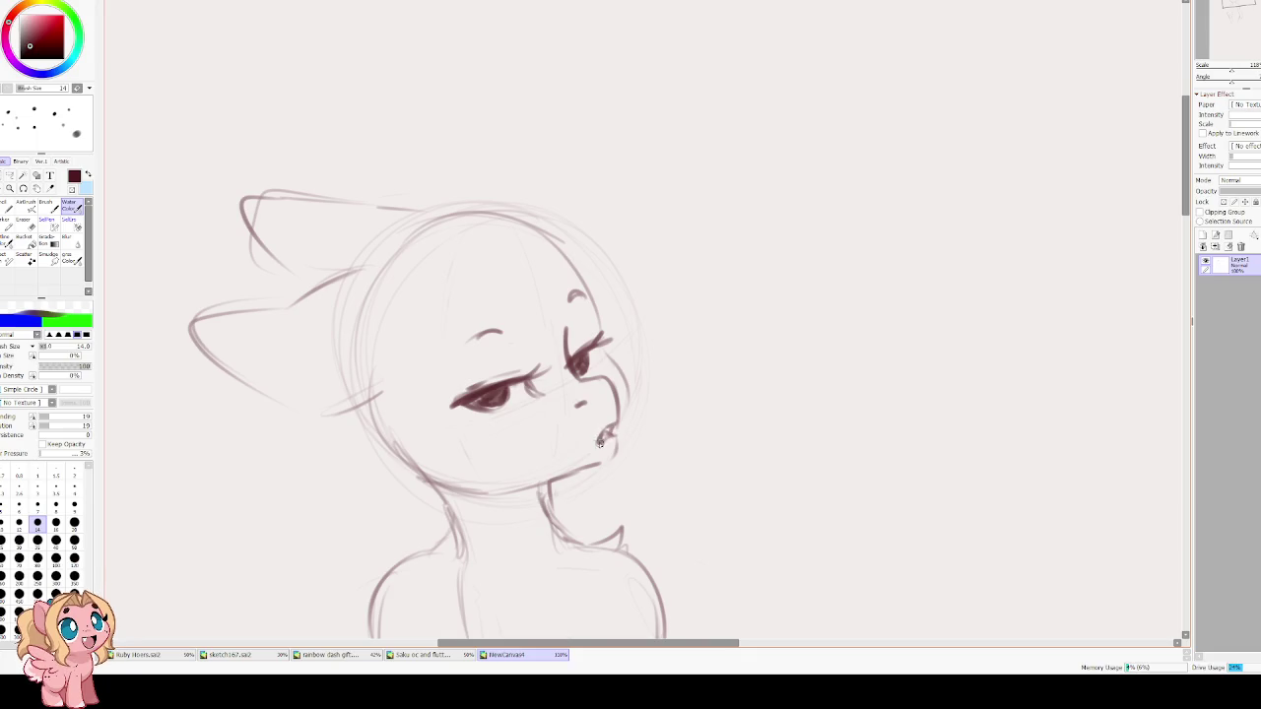
pyautogui.moveTo(503, 422); pyautogui.dragTo(492, 436)
pyautogui.moveTo(522, 414); pyautogui.dragTo(511, 428)
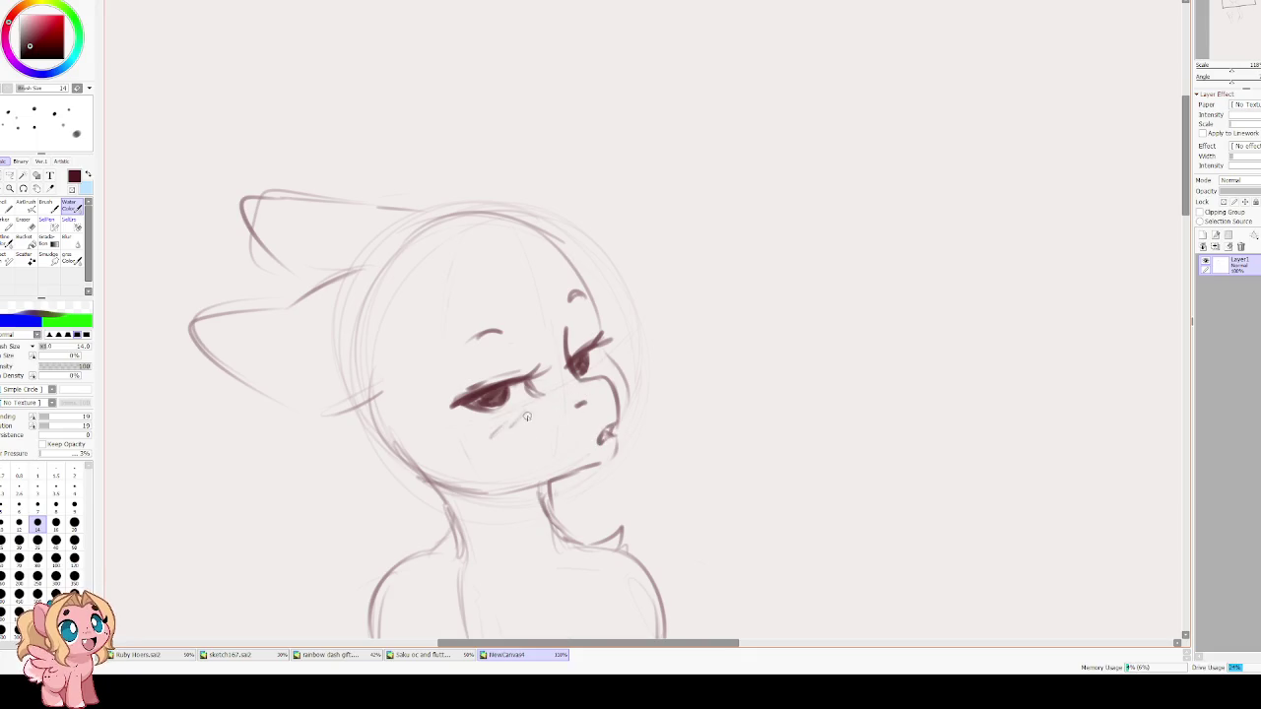
pyautogui.press('Insert')
pyautogui.press('Delete')
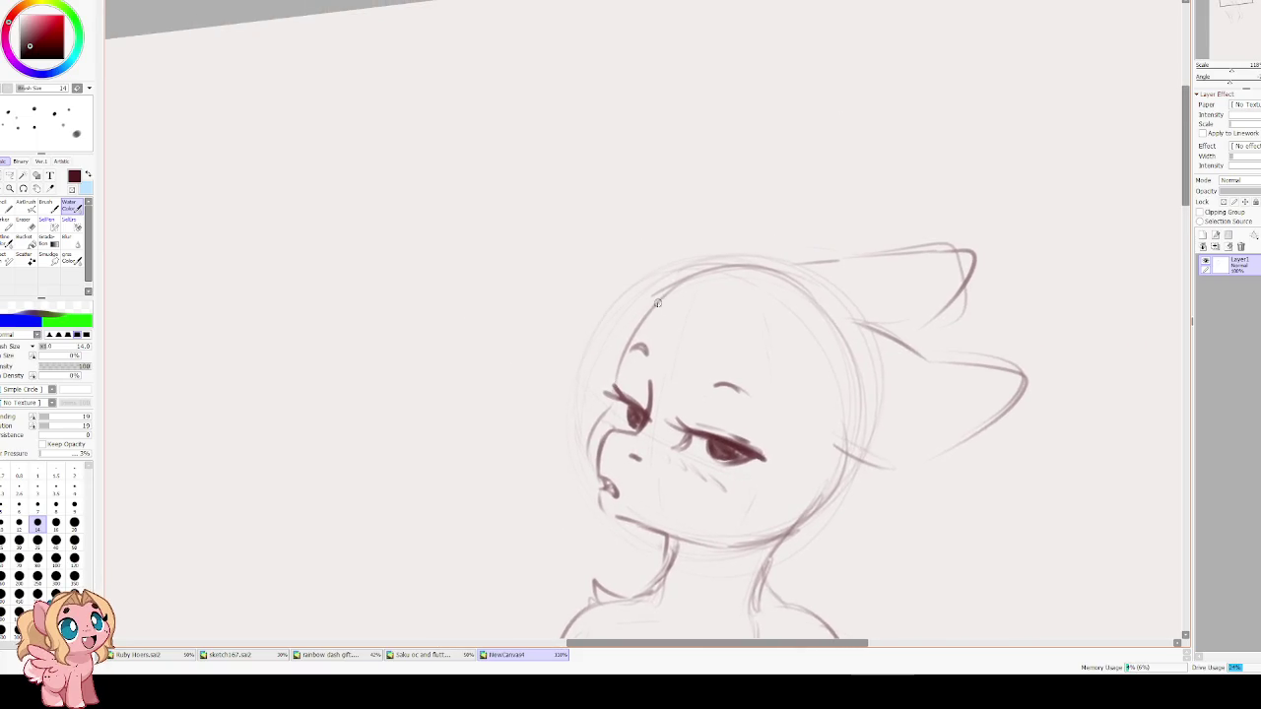
pyautogui.moveTo(620, 353)
pyautogui.mouseDown()
pyautogui.moveTo(619, 396)
pyautogui.moveTo(589, 445)
pyautogui.moveTo(595, 491)
pyautogui.moveTo(773, 534)
pyautogui.mouseUp()
pyautogui.press('Insert')
pyautogui.moveTo(443, 446); pyautogui.dragTo(470, 414)
# Erase the upper-left ear with a size-100 eraser and redraw the back ear outline.
pyautogui.press('e')
pyautogui.press(']')
pyautogui.press(']')
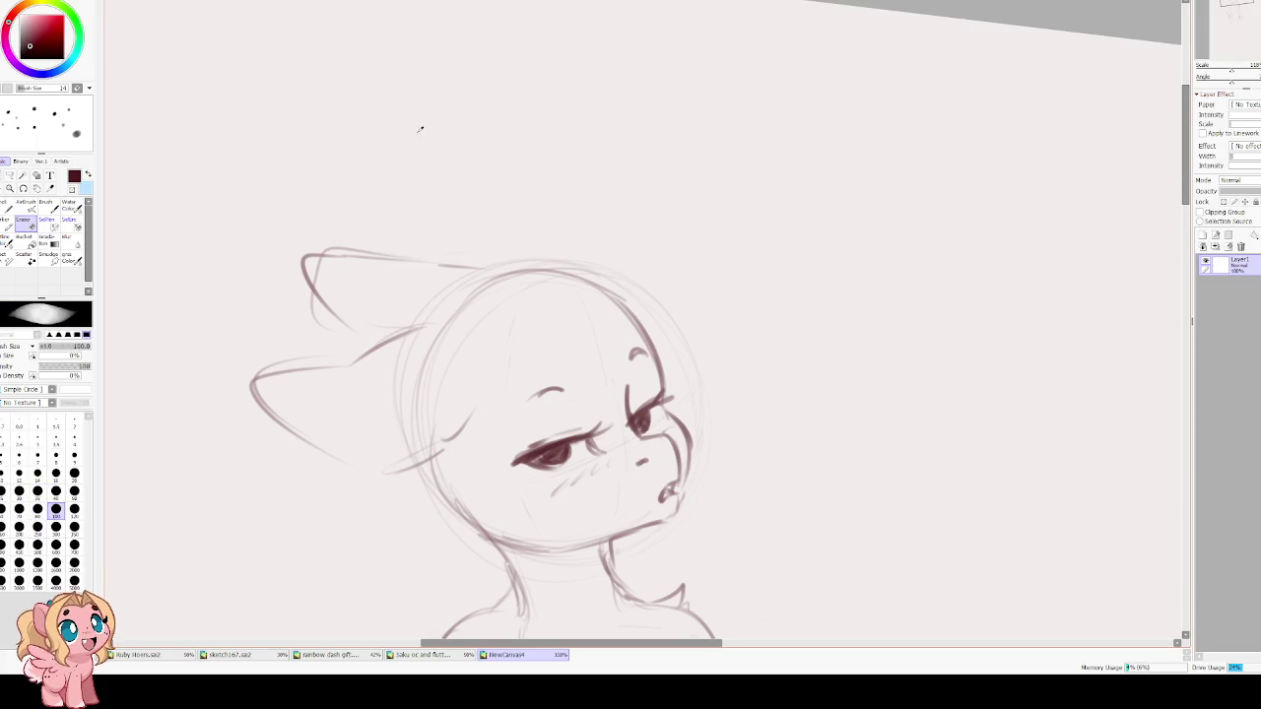
pyautogui.moveTo(352, 228); pyautogui.dragTo(361, 263)
pyautogui.press('e')
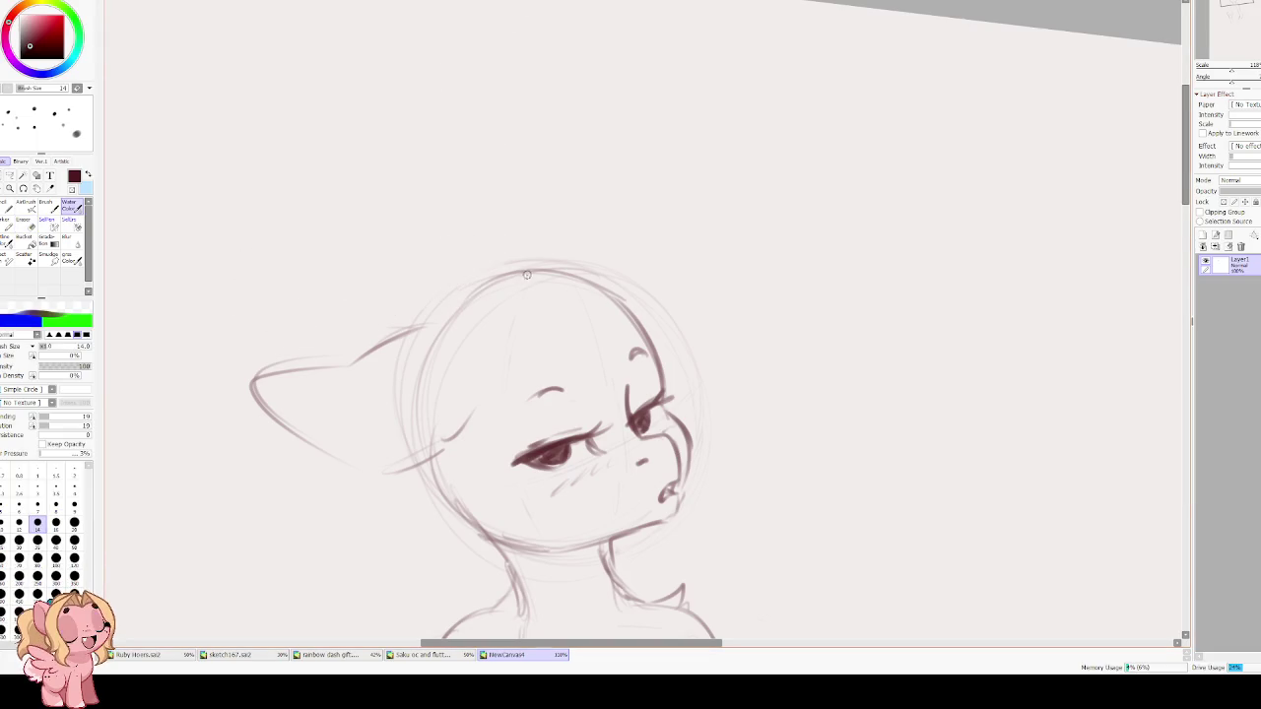
pyautogui.moveTo(543, 268)
pyautogui.mouseDown()
pyautogui.moveTo(384, 246)
pyautogui.moveTo(419, 292)
pyautogui.mouseUp()
pyautogui.hotkey('ctrl', 'z')
pyautogui.moveTo(514, 268)
pyautogui.mouseDown()
pyautogui.moveTo(422, 310)
pyautogui.moveTo(444, 308)
pyautogui.mouseUp()
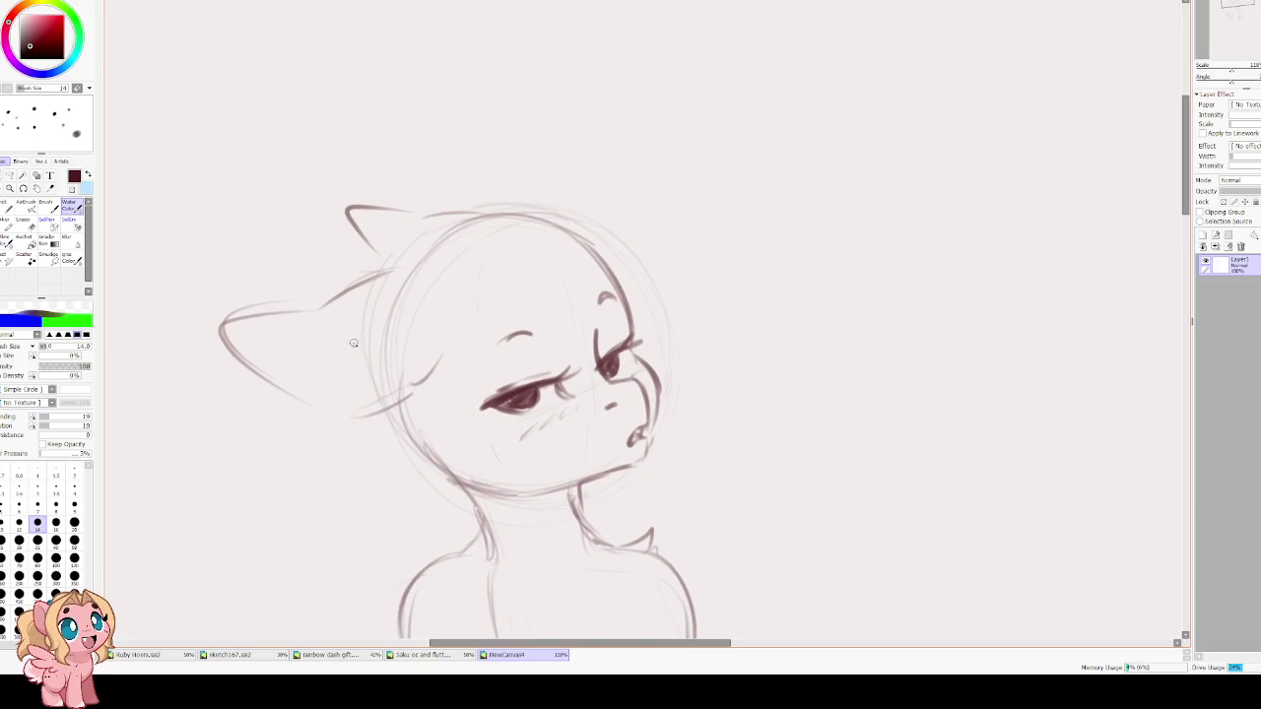
pyautogui.moveTo(324, 307); pyautogui.dragTo(329, 397)
pyautogui.moveTo(412, 380); pyautogui.dragTo(448, 337)
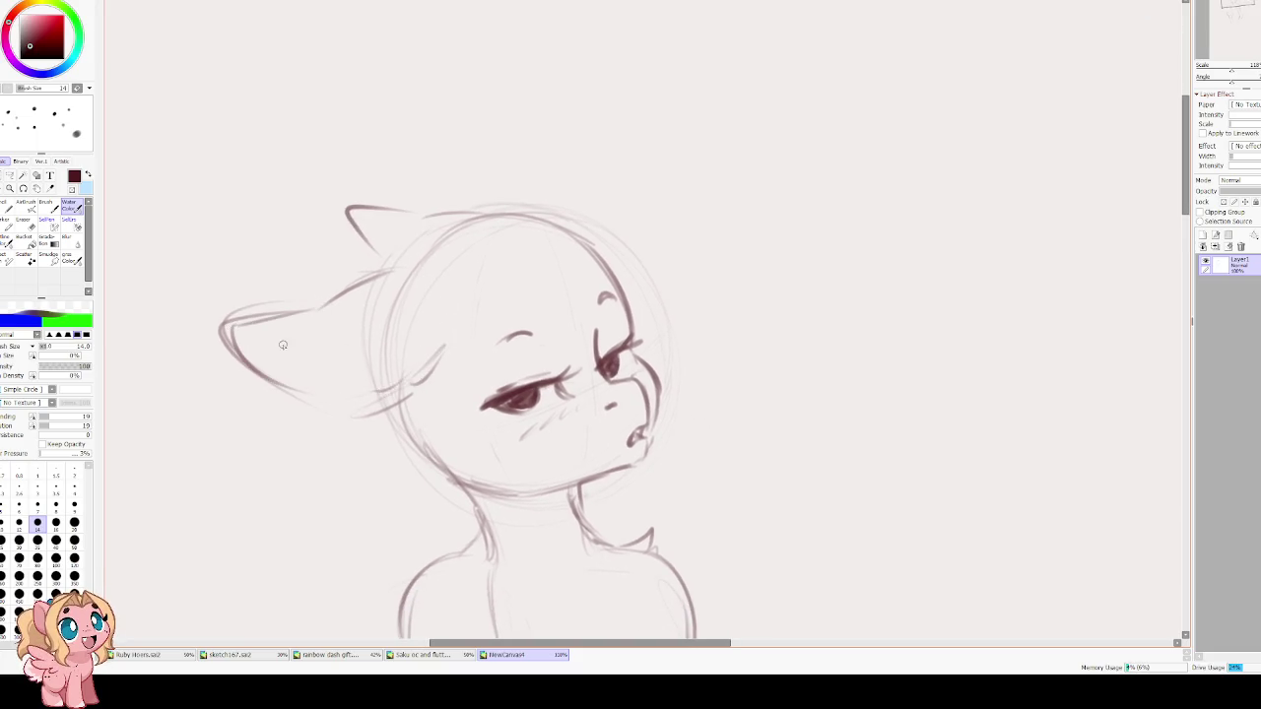
# Retrace the muzzle outline and shade the eye's iris darker.
pyautogui.moveTo(398, 274); pyautogui.dragTo(372, 214)
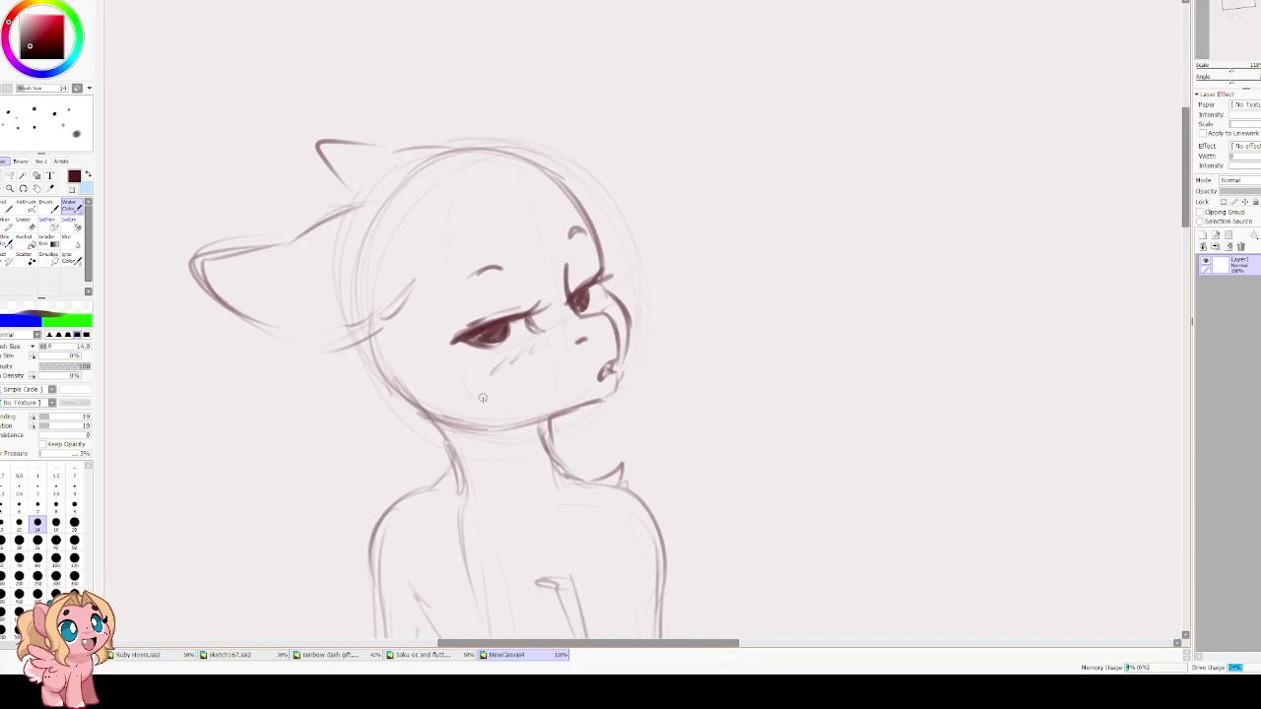
pyautogui.moveTo(511, 424); pyautogui.dragTo(446, 392)
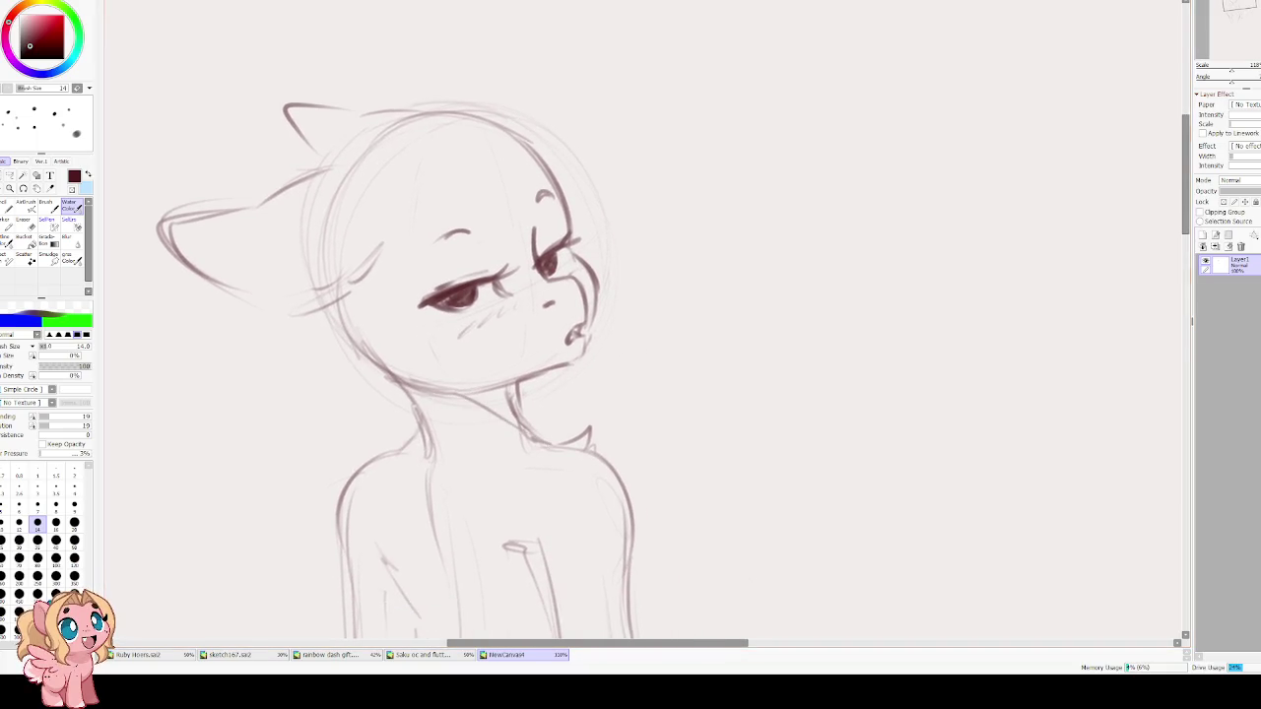
pyautogui.moveTo(536, 310); pyautogui.dragTo(511, 390)
pyautogui.moveTo(545, 305); pyautogui.dragTo(569, 406)
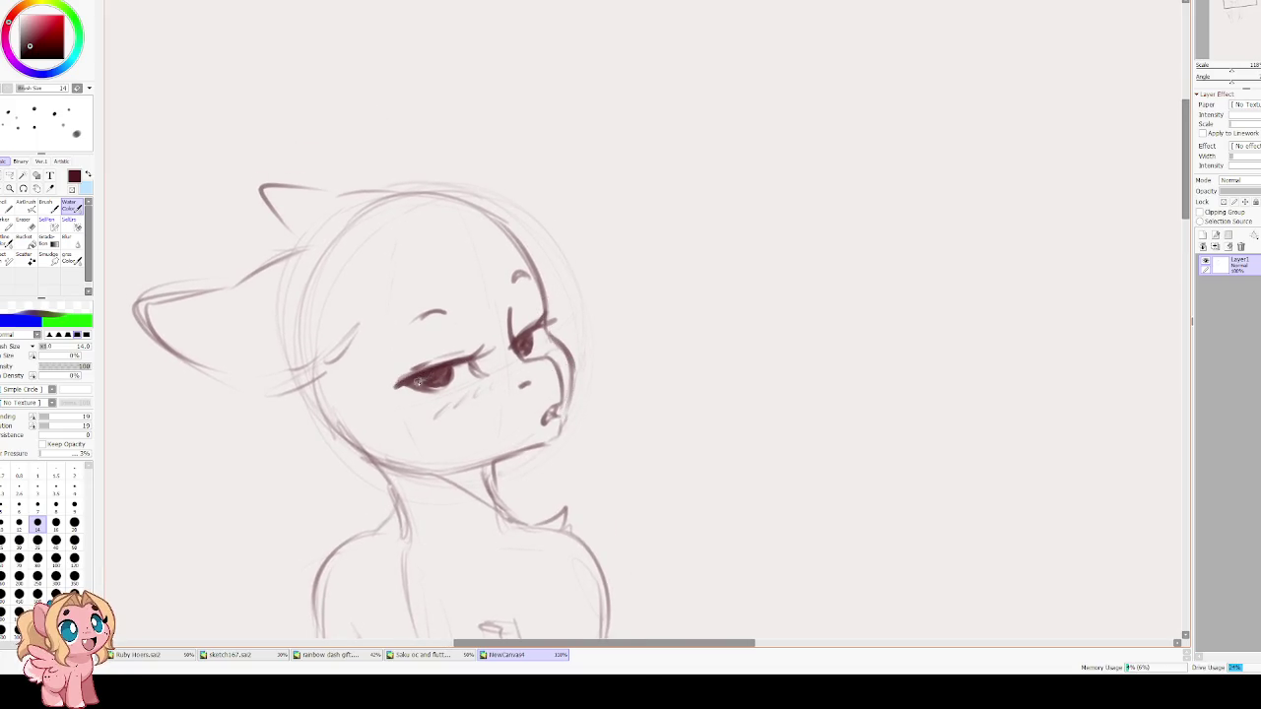
pyautogui.moveTo(427, 387); pyautogui.dragTo(439, 377)
# Shrink the eraser to size 20, then return to the sketching brush and tilt the view.
pyautogui.press('e')
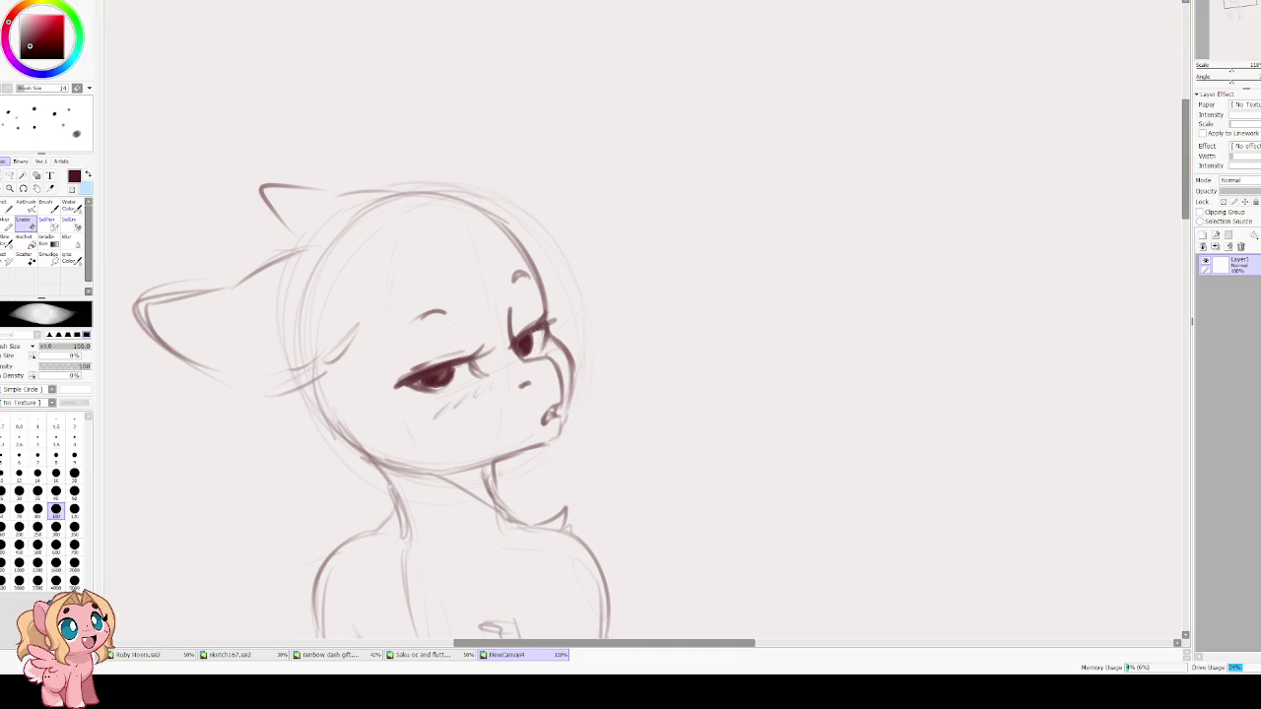
pyautogui.press('[')
pyautogui.press('[')
pyautogui.press('[')
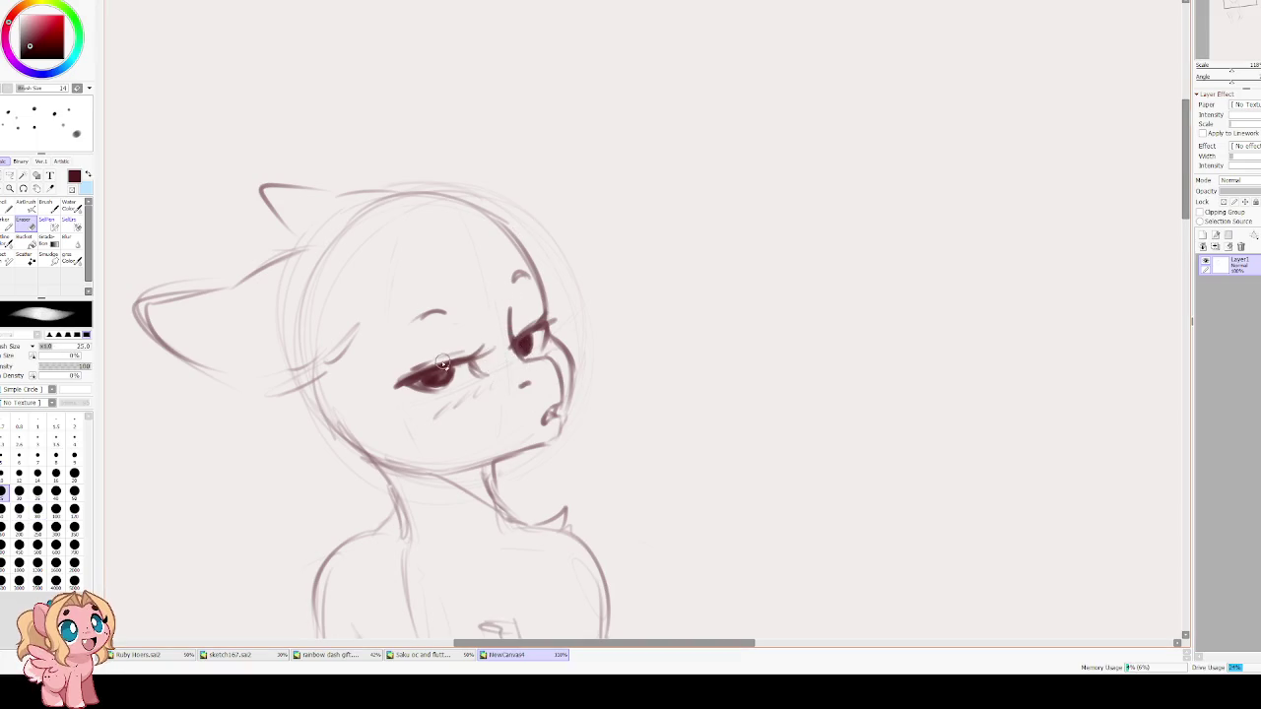
pyautogui.press('[')
pyautogui.press('[')
pyautogui.press('[')
pyautogui.press('[')
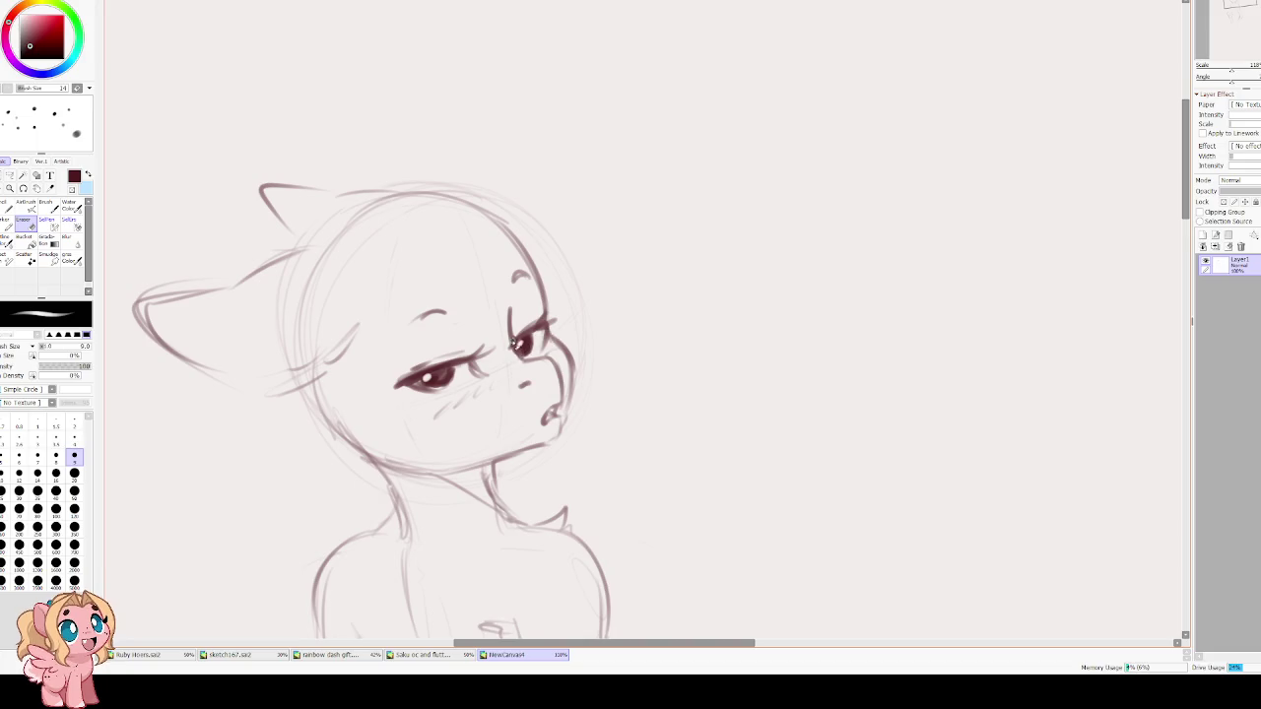
pyautogui.press('v')
pyautogui.press('Delete')
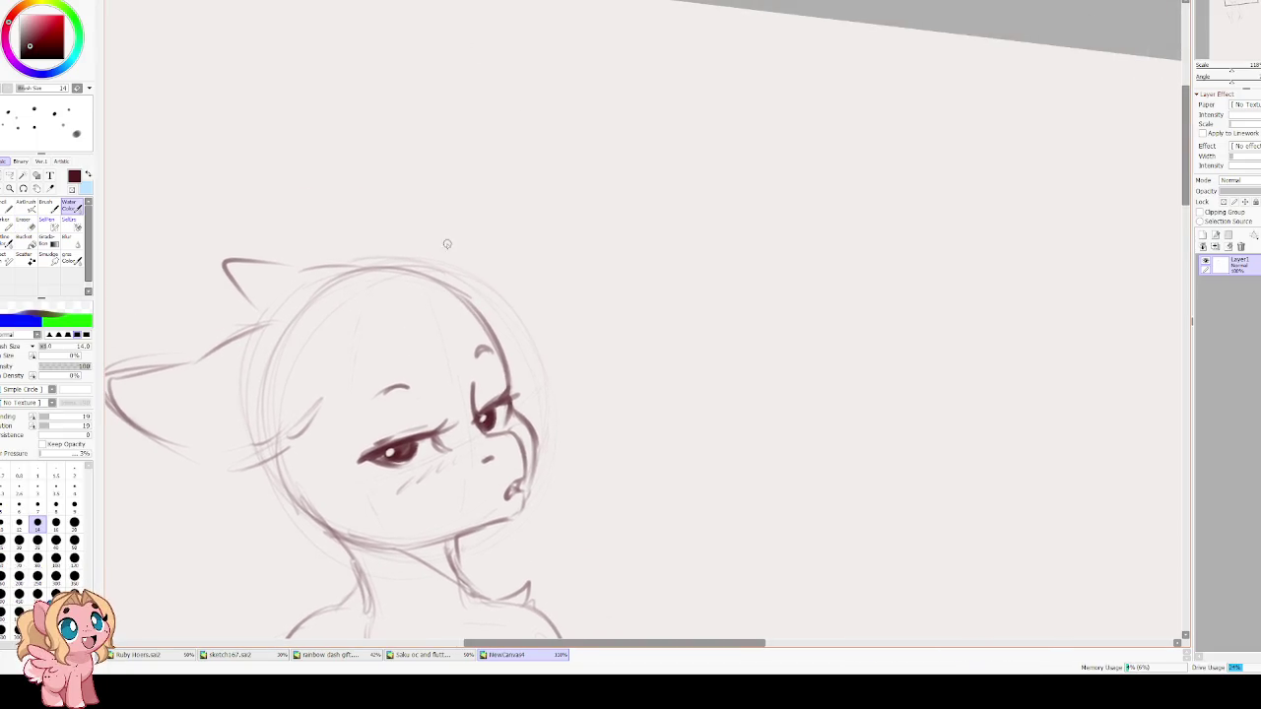
# On a new layer, sketch the mane across the head top and down the left of the face.
pyautogui.click(1203, 235)
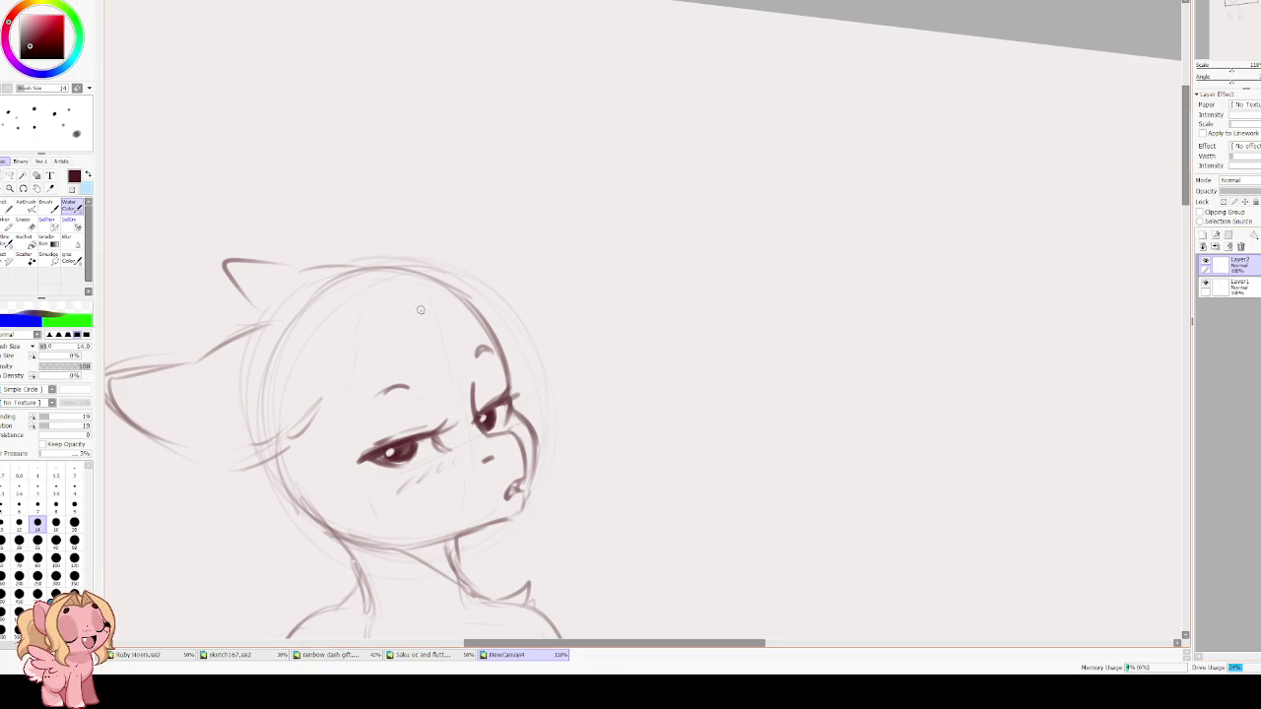
pyautogui.moveTo(435, 274)
pyautogui.mouseDown()
pyautogui.moveTo(404, 317)
pyautogui.moveTo(369, 438)
pyautogui.mouseUp()
pyautogui.hotkey('ctrl', 'z')
pyautogui.hotkey('ctrl', 'z')
pyautogui.moveTo(421, 303)
pyautogui.mouseDown()
pyautogui.moveTo(449, 264)
pyautogui.moveTo(424, 355)
pyautogui.moveTo(368, 439)
pyautogui.moveTo(425, 536)
pyautogui.mouseUp()
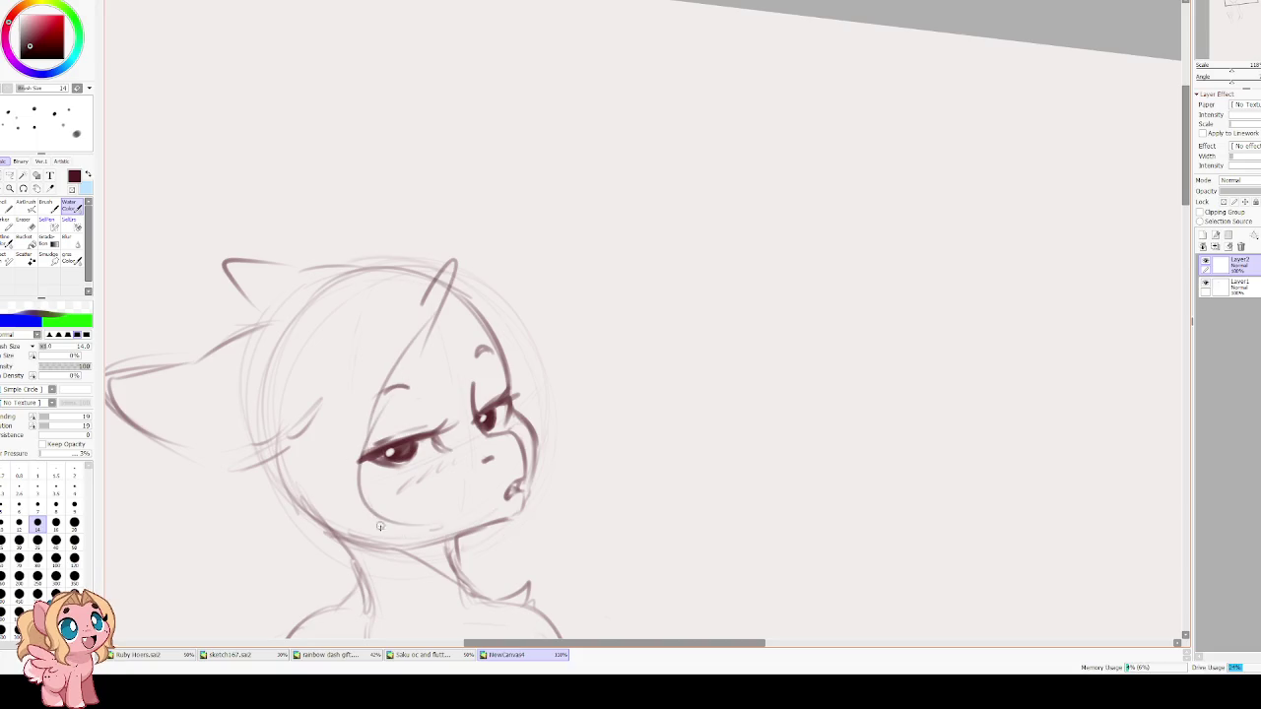
pyautogui.moveTo(449, 254)
pyautogui.mouseDown()
pyautogui.moveTo(345, 305)
pyautogui.moveTo(276, 434)
pyautogui.mouseUp()
pyautogui.moveTo(324, 345)
pyautogui.mouseDown()
pyautogui.moveTo(266, 431)
pyautogui.moveTo(247, 498)
pyautogui.mouseUp()
pyautogui.moveTo(278, 433)
pyautogui.mouseDown()
pyautogui.moveTo(283, 529)
pyautogui.moveTo(322, 564)
pyautogui.moveTo(322, 510)
pyautogui.moveTo(450, 532)
pyautogui.moveTo(422, 510)
pyautogui.mouseUp()
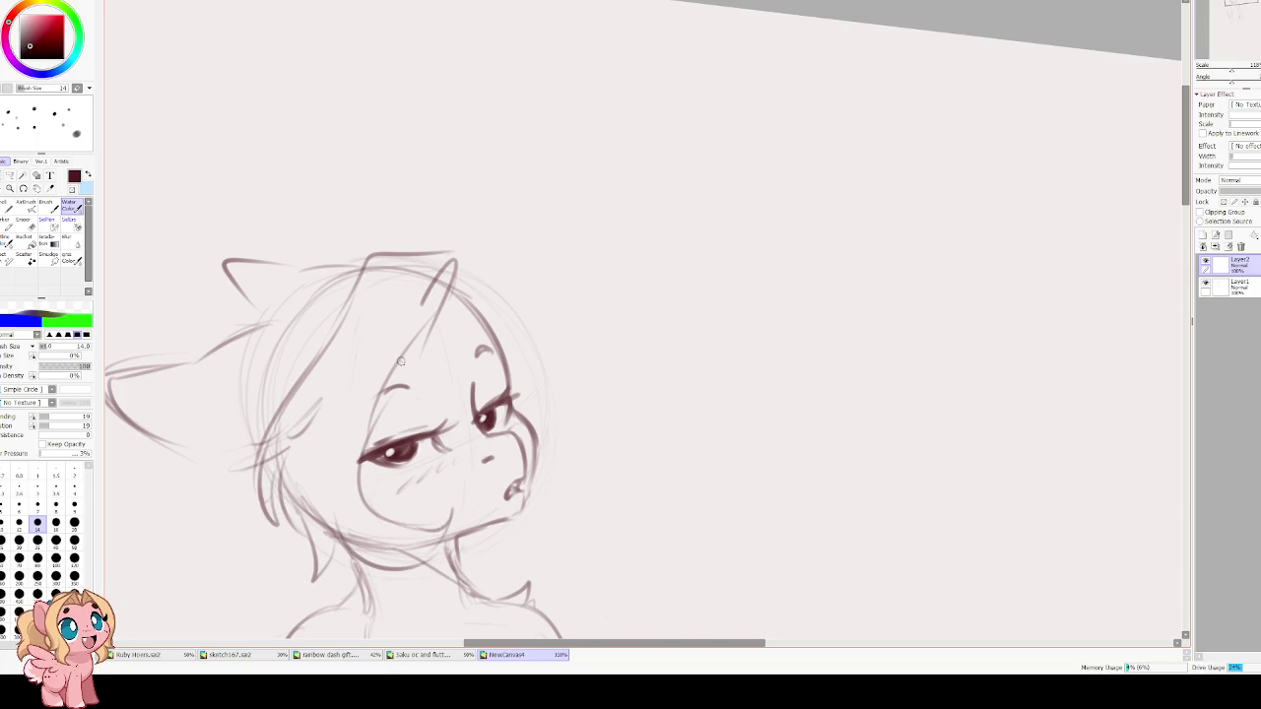
# Refine the mane with erasing and extra forehead strands, then rotate the mane sketch slightly.
pyautogui.press('e')
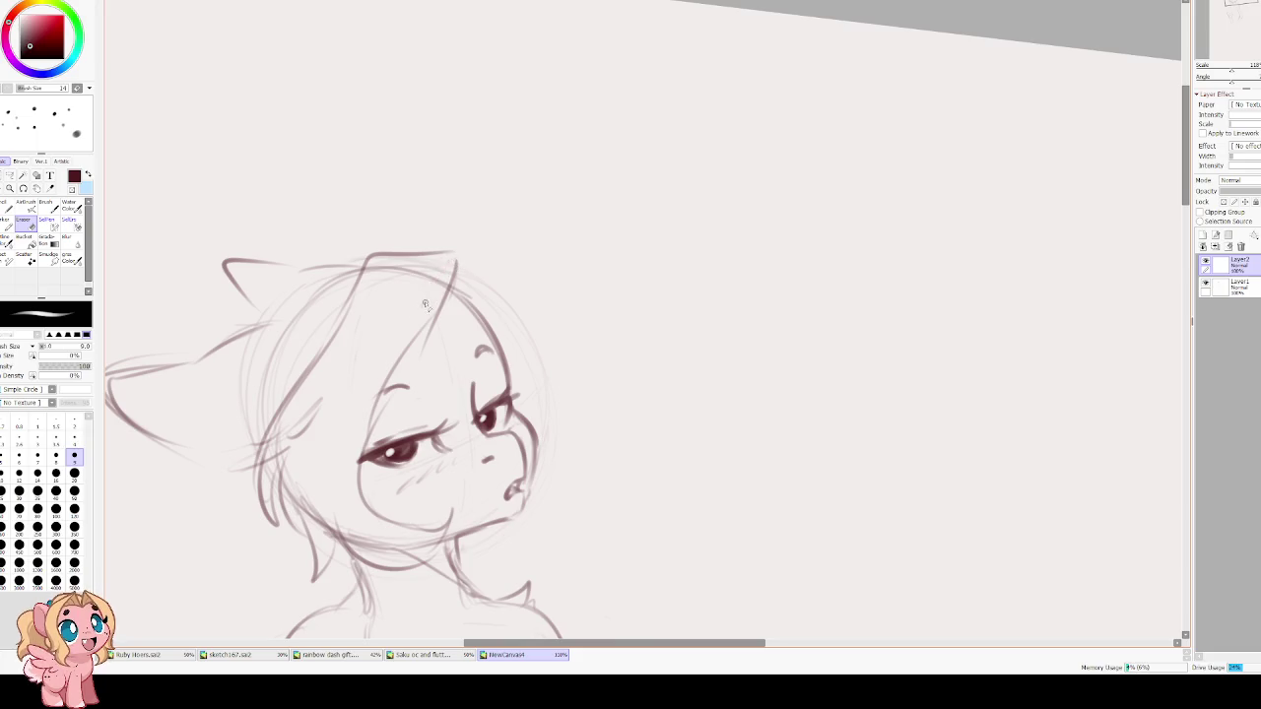
pyautogui.press('e')
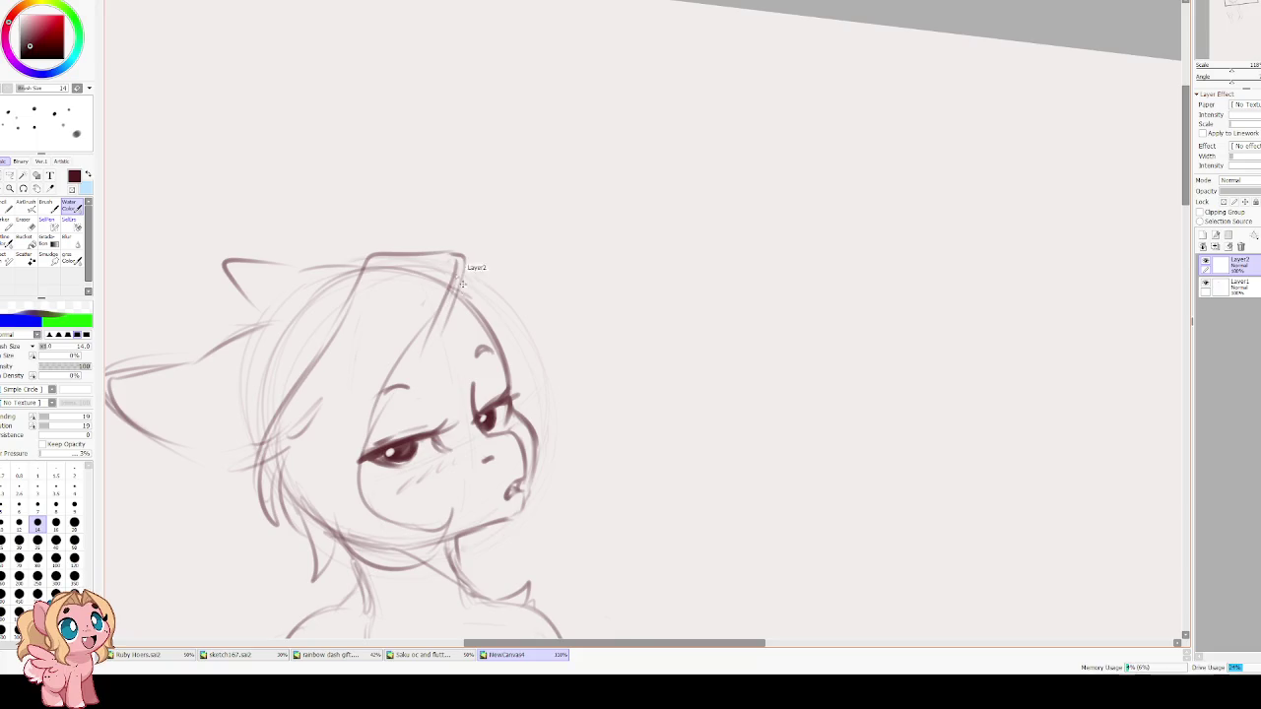
pyautogui.moveTo(459, 254); pyautogui.dragTo(451, 290)
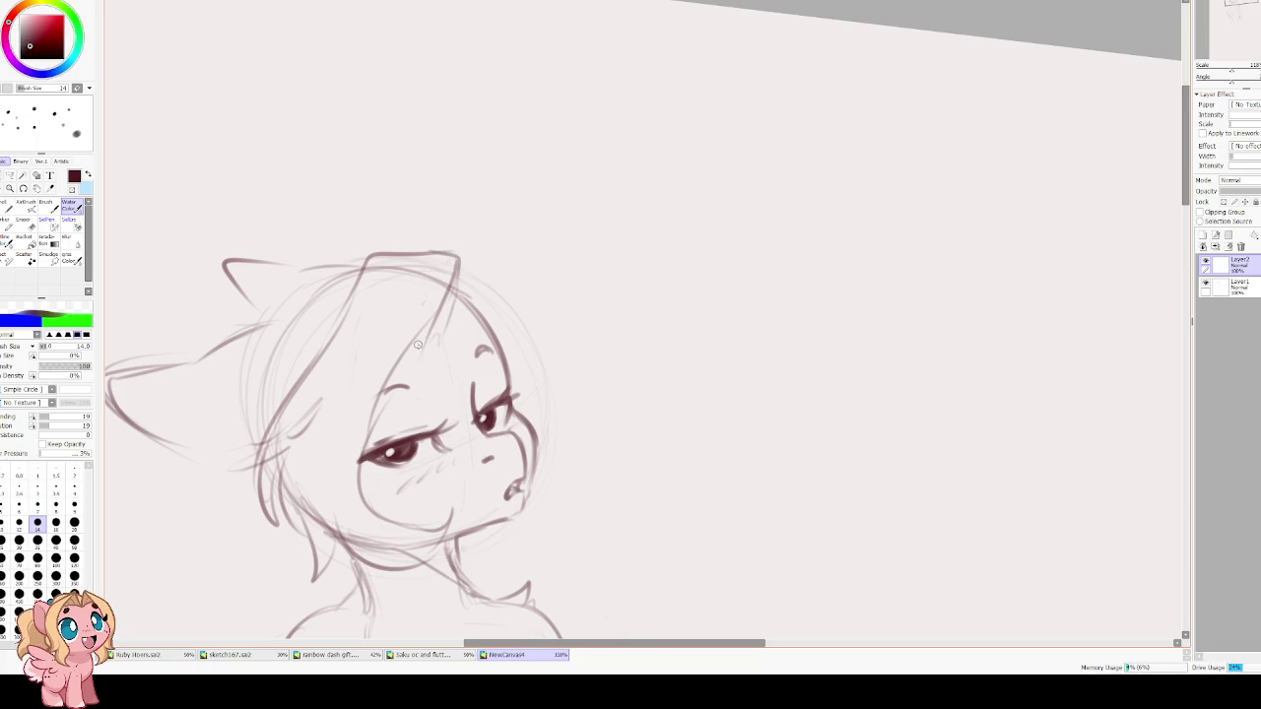
pyautogui.press('e')
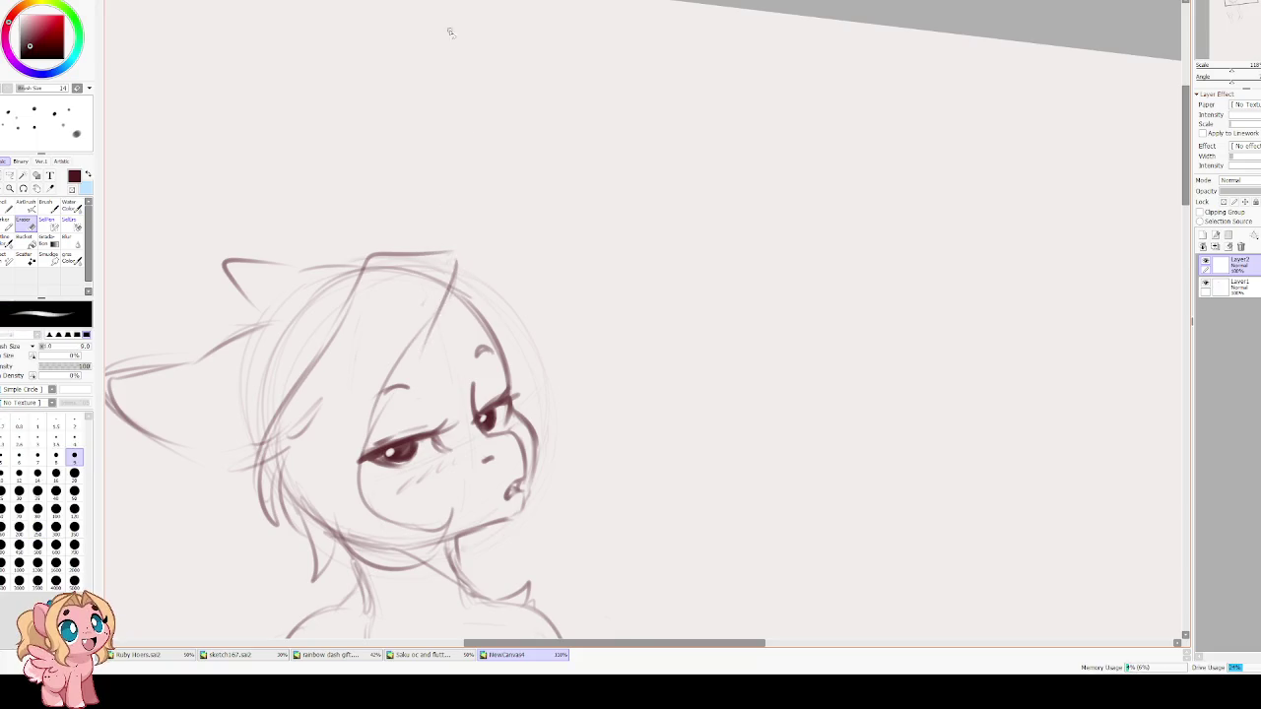
pyautogui.moveTo(444, 267)
pyautogui.mouseDown()
pyautogui.moveTo(434, 296)
pyautogui.moveTo(366, 262)
pyautogui.moveTo(455, 265)
pyautogui.moveTo(388, 361)
pyautogui.mouseUp()
pyautogui.press('e')
pyautogui.moveTo(345, 309); pyautogui.dragTo(302, 376)
pyautogui.hotkey('ctrl', 'z')
pyautogui.hotkey('ctrl', 'z')
pyautogui.moveTo(456, 328); pyautogui.dragTo(448, 276)
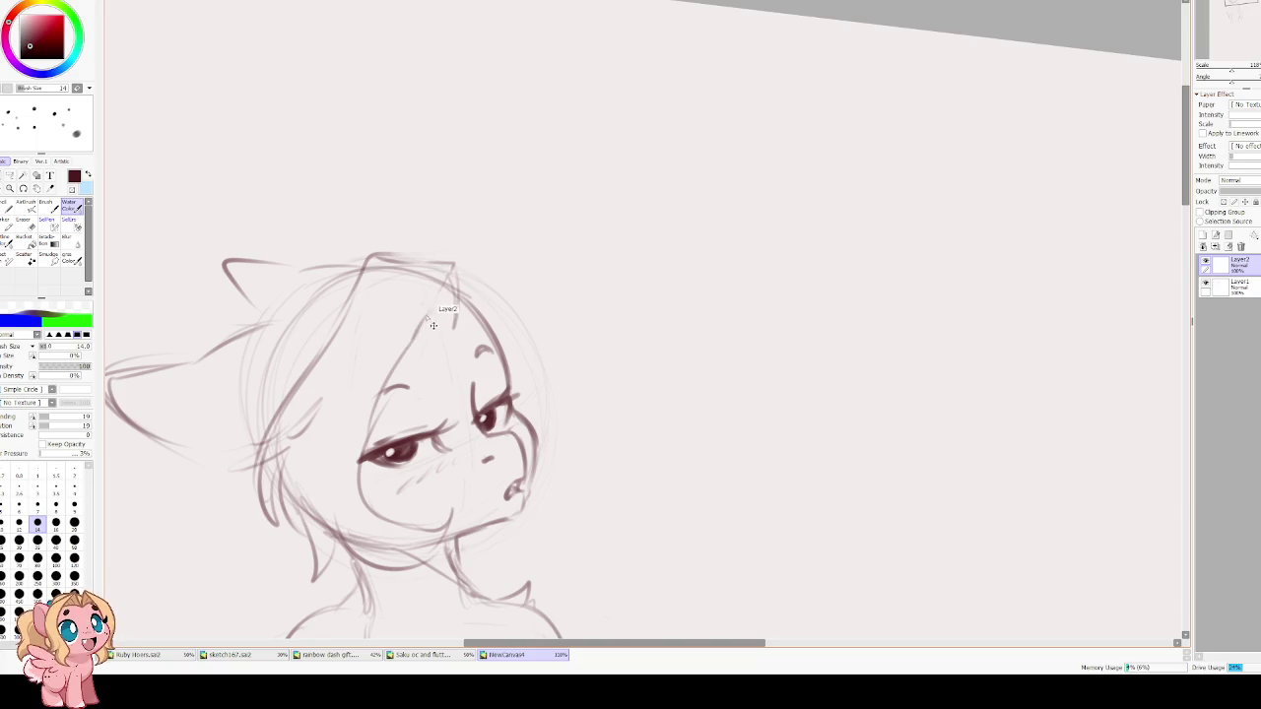
pyautogui.moveTo(417, 335); pyautogui.dragTo(443, 330)
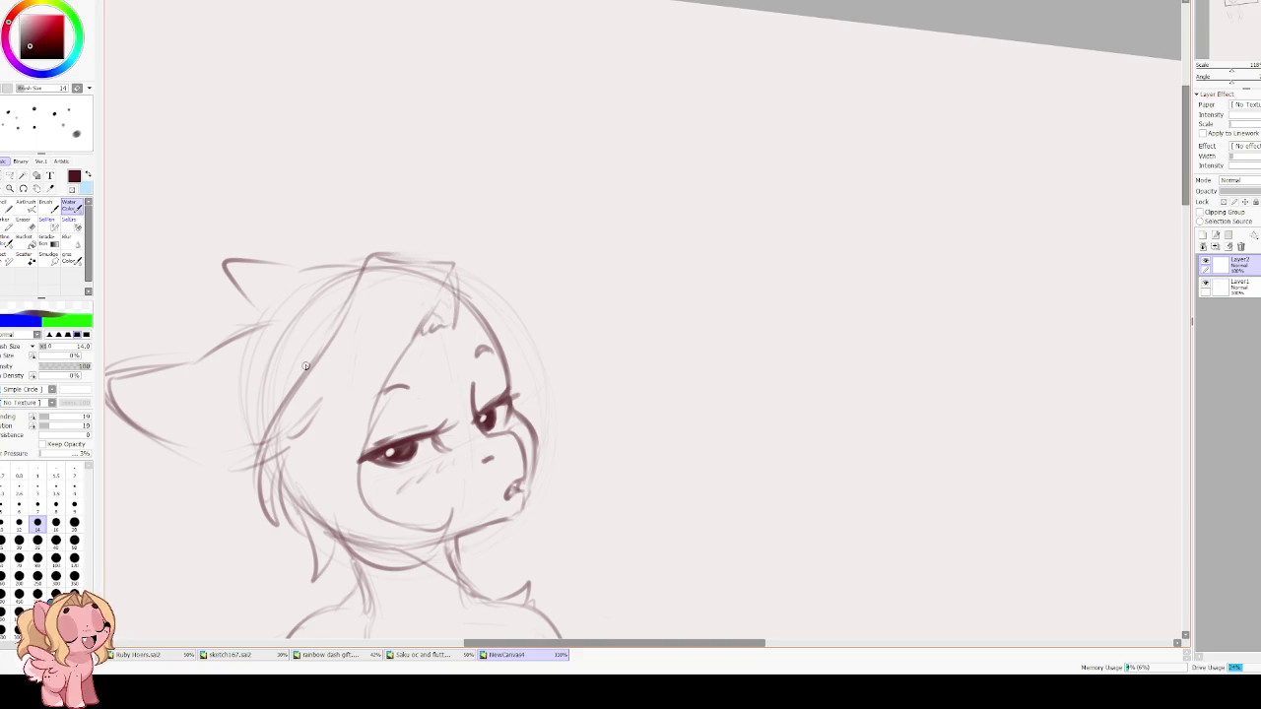
pyautogui.hotkey('ctrl', 't')
pyautogui.moveTo(627, 341); pyautogui.dragTo(571, 318)
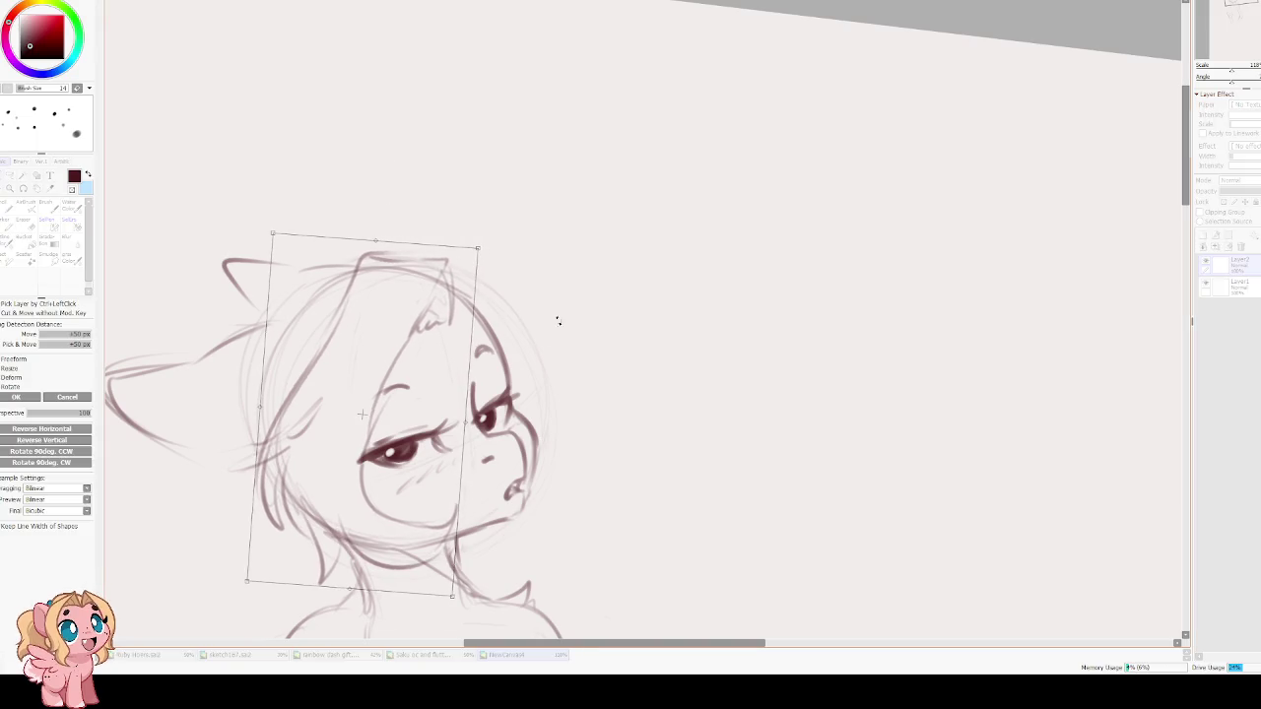
# Nudge the mane sketch up slightly, then redraw a curved line across the ear top.
pyautogui.moveTo(392, 351); pyautogui.dragTo(392, 339)
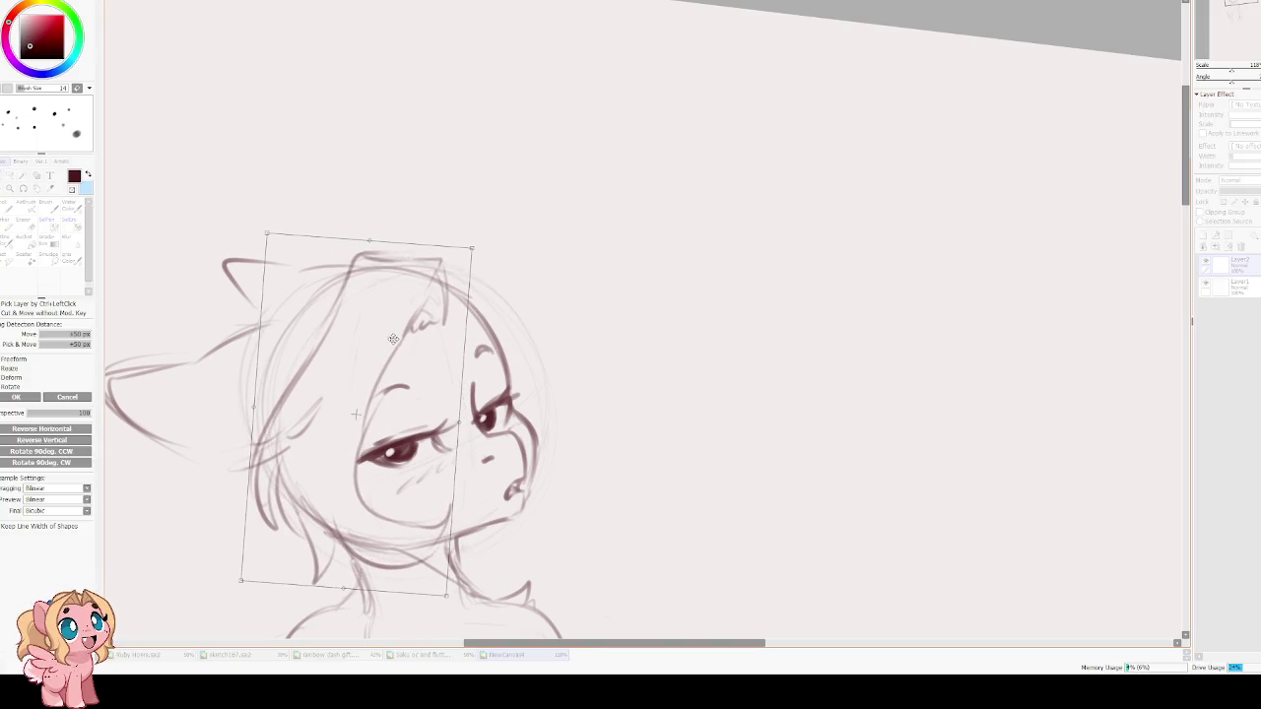
pyautogui.press('Return')
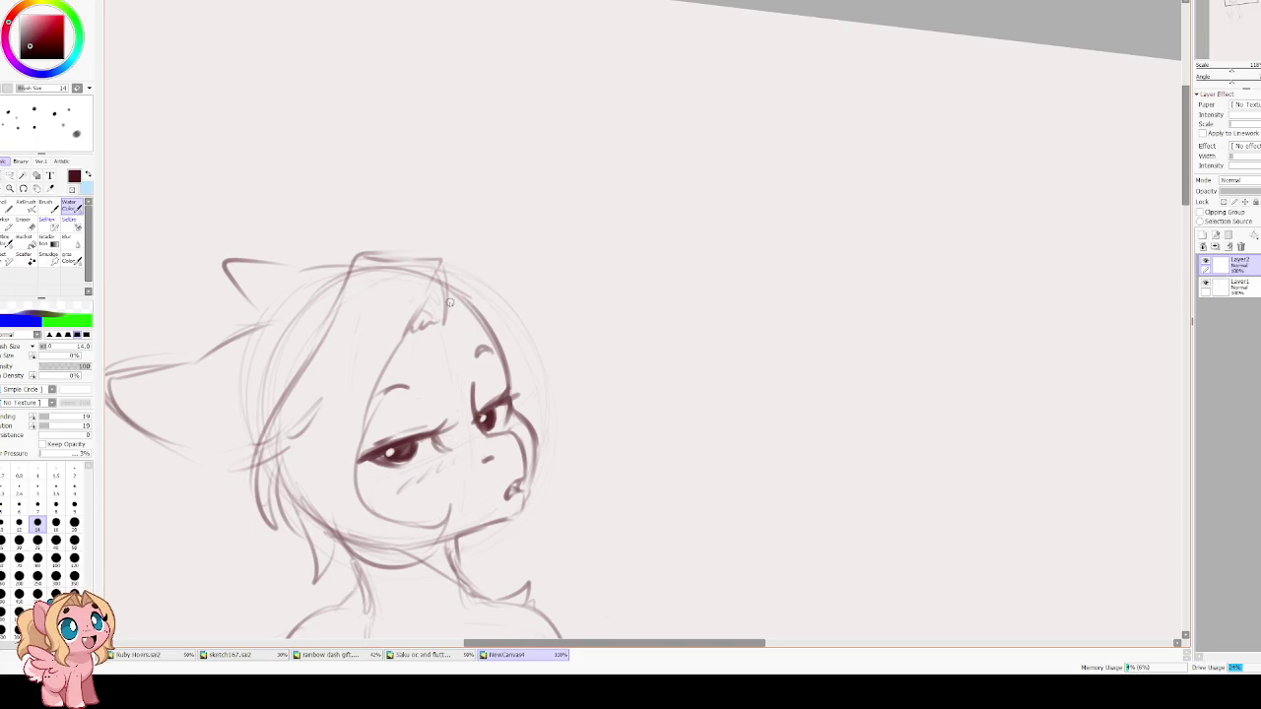
pyautogui.moveTo(445, 321)
pyautogui.mouseDown()
pyautogui.moveTo(475, 288)
pyautogui.moveTo(513, 316)
pyautogui.mouseUp()
pyautogui.hotkey('ctrl', 'z')
pyautogui.moveTo(445, 264); pyautogui.dragTo(496, 275)
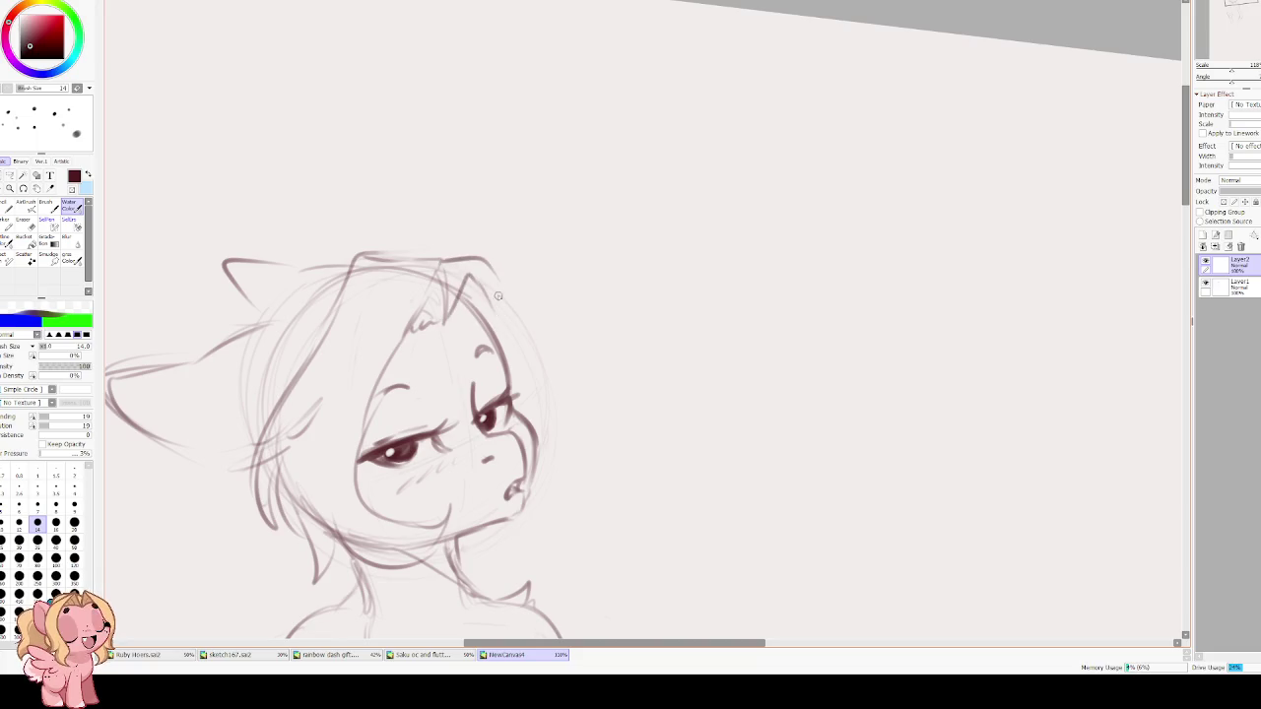
# In the mirrored view, sketch a long mane line along the head ending in a curl.
pyautogui.press('h')
pyautogui.moveTo(555, 312); pyautogui.dragTo(609, 287)
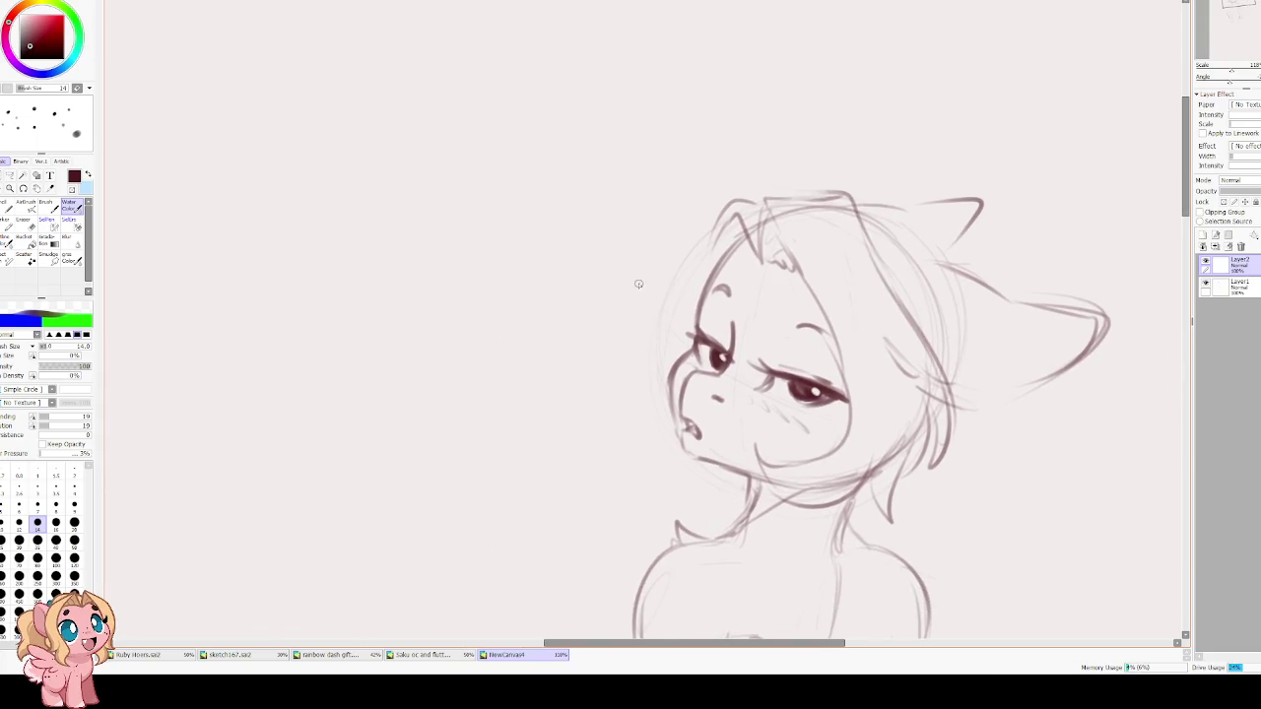
pyautogui.moveTo(704, 282); pyautogui.dragTo(651, 357)
pyautogui.hotkey('ctrl', 'z')
pyautogui.moveTo(726, 201); pyautogui.dragTo(626, 401)
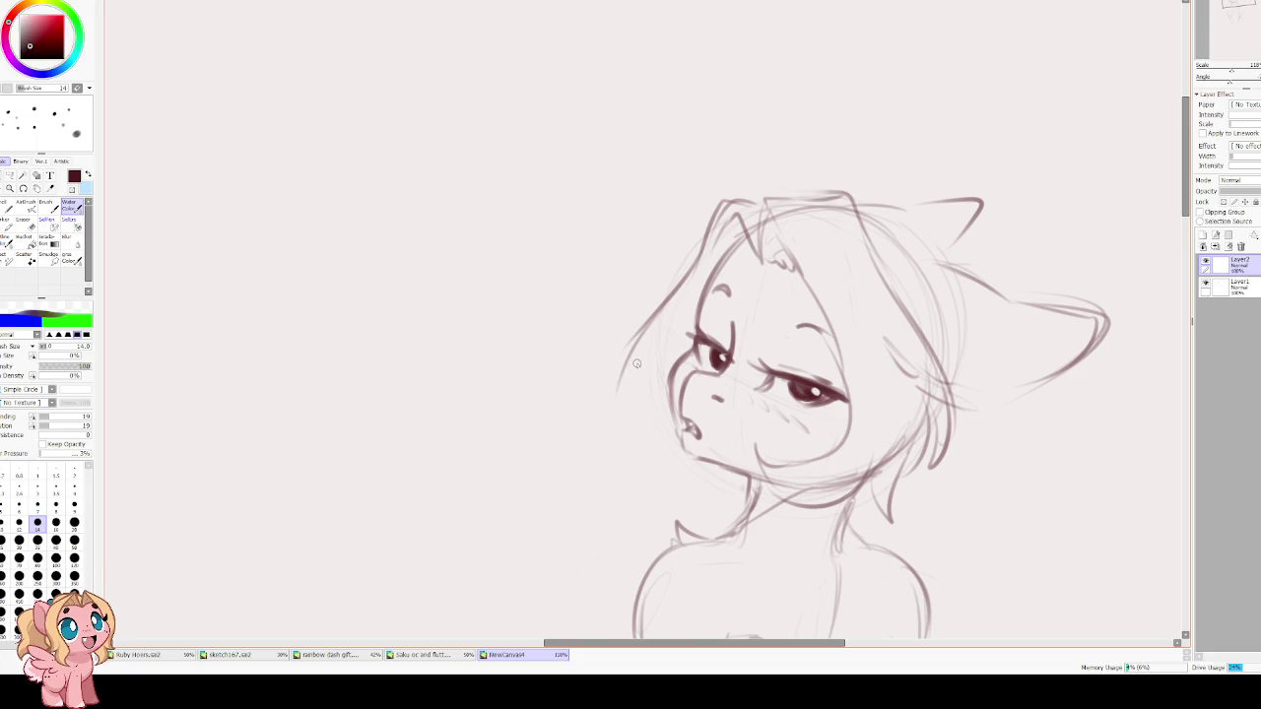
pyautogui.moveTo(640, 340)
pyautogui.mouseDown()
pyautogui.moveTo(621, 414)
pyautogui.moveTo(650, 433)
pyautogui.mouseUp()
pyautogui.press('h')
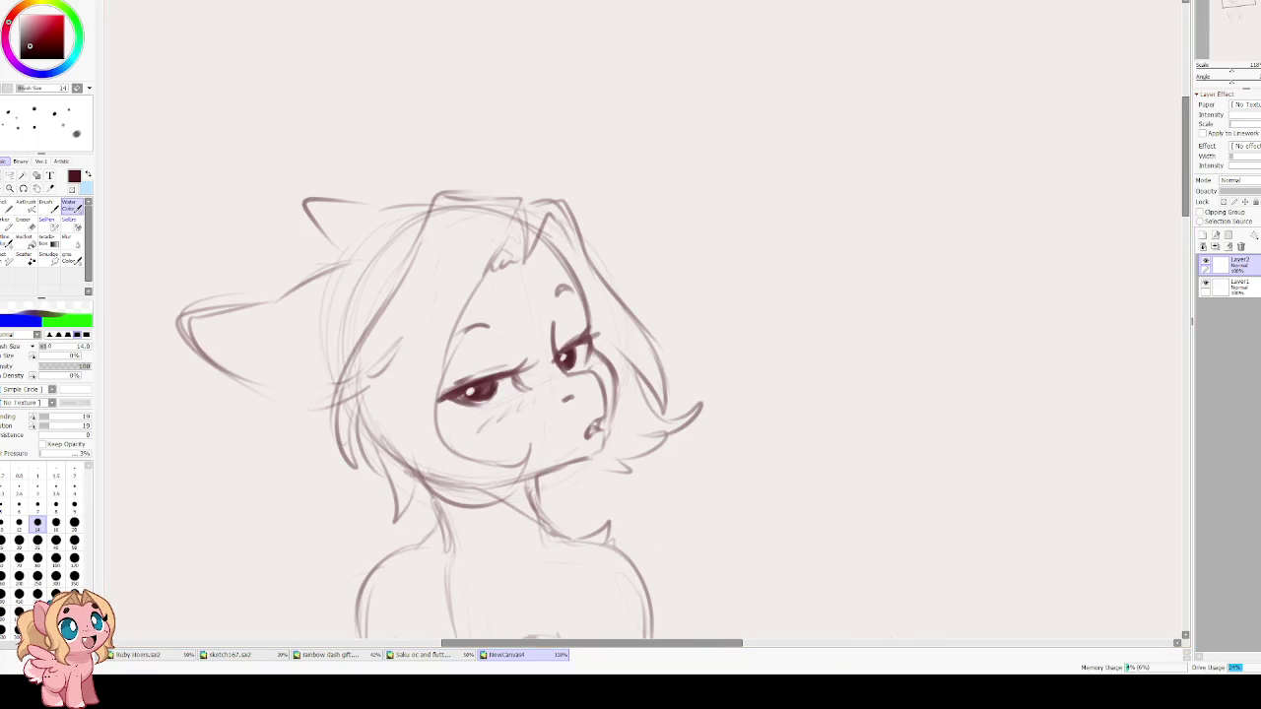
# Sketch hair strands near the upper-left ear and down the left side of the head.
pyautogui.moveTo(448, 187); pyautogui.dragTo(303, 281)
pyautogui.hotkey('ctrl', 'z')
pyautogui.moveTo(331, 222); pyautogui.dragTo(292, 260)
pyautogui.moveTo(471, 178); pyautogui.dragTo(329, 223)
pyautogui.moveTo(422, 188); pyautogui.dragTo(304, 281)
pyautogui.moveTo(306, 407)
pyautogui.mouseDown()
pyautogui.moveTo(335, 448)
pyautogui.moveTo(364, 459)
pyautogui.mouseUp()
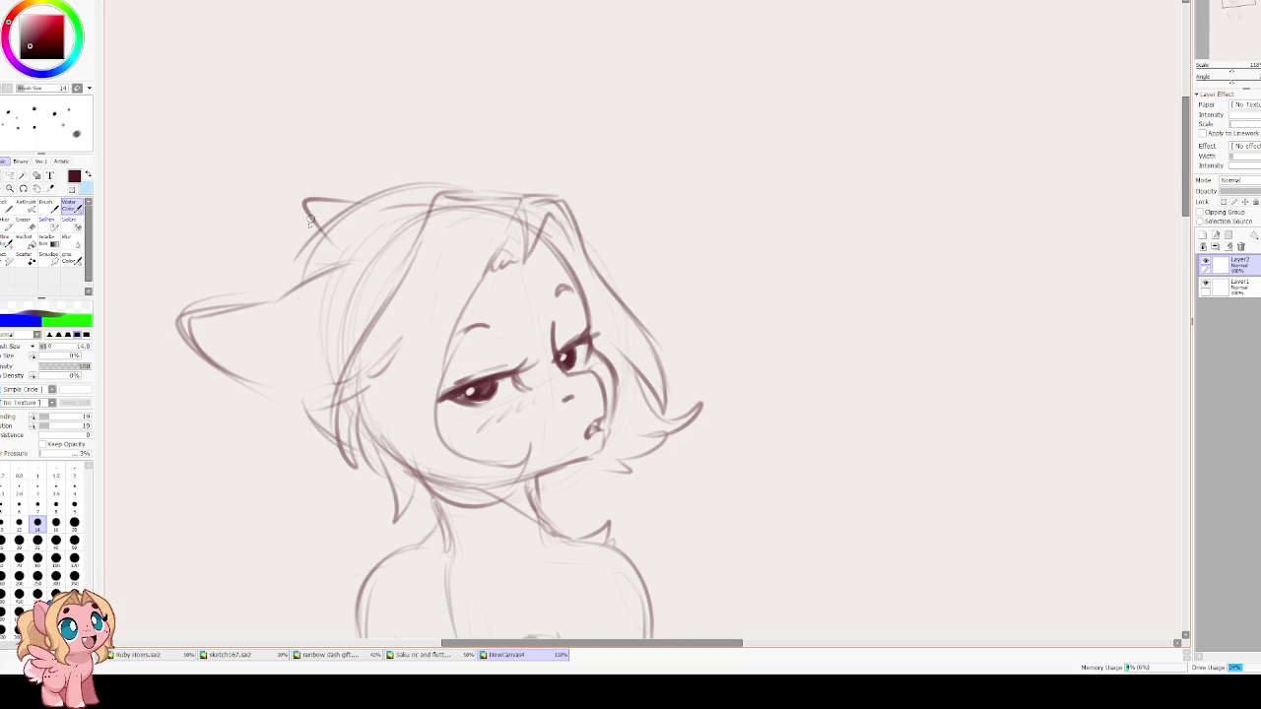
pyautogui.moveTo(339, 266)
pyautogui.mouseDown()
pyautogui.moveTo(385, 268)
pyautogui.moveTo(228, 317)
pyautogui.moveTo(308, 372)
pyautogui.moveTo(302, 410)
pyautogui.moveTo(333, 444)
pyautogui.mouseUp()
pyautogui.moveTo(304, 397); pyautogui.dragTo(328, 439)
pyautogui.moveTo(322, 234); pyautogui.dragTo(297, 294)
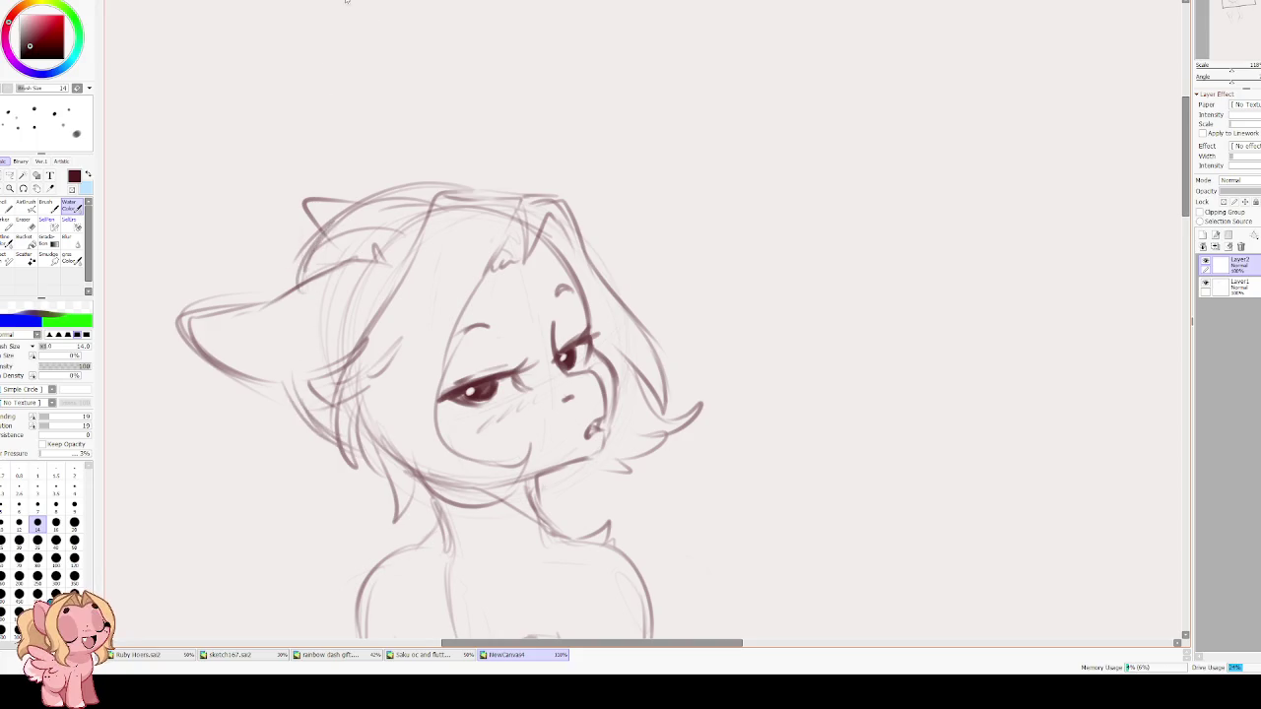
# Add more left-side hair strands, trying and discarding a pointed left ear tip.
pyautogui.press('e')
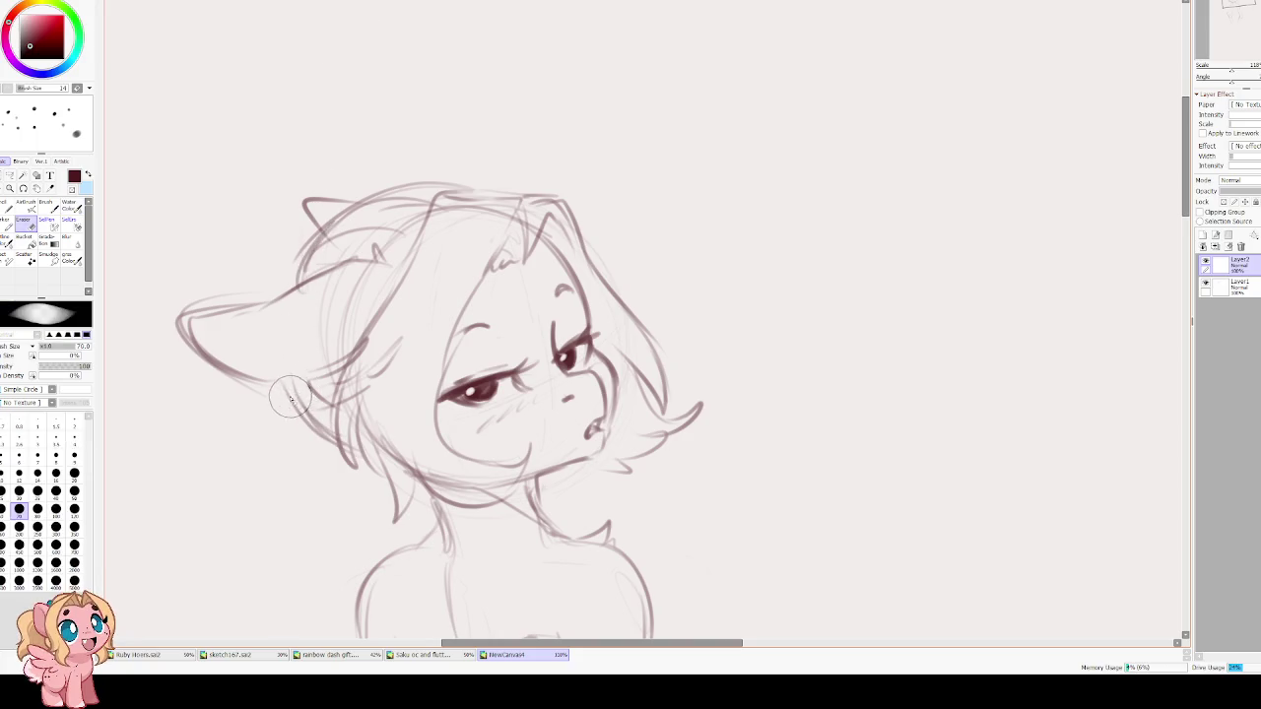
pyautogui.press('e')
pyautogui.moveTo(297, 386); pyautogui.dragTo(338, 438)
pyautogui.moveTo(292, 203)
pyautogui.mouseDown()
pyautogui.moveTo(317, 232)
pyautogui.moveTo(286, 292)
pyautogui.mouseUp()
pyautogui.hotkey('ctrl', 'z')
pyautogui.moveTo(292, 237)
pyautogui.mouseDown()
pyautogui.moveTo(260, 188)
pyautogui.moveTo(266, 219)
pyautogui.mouseUp()
pyautogui.hotkey('ctrl', 'z')
pyautogui.hotkey('ctrl', 'z')
pyautogui.hotkey('ctrl', 'z')
pyautogui.hotkey('ctrl', 'z')
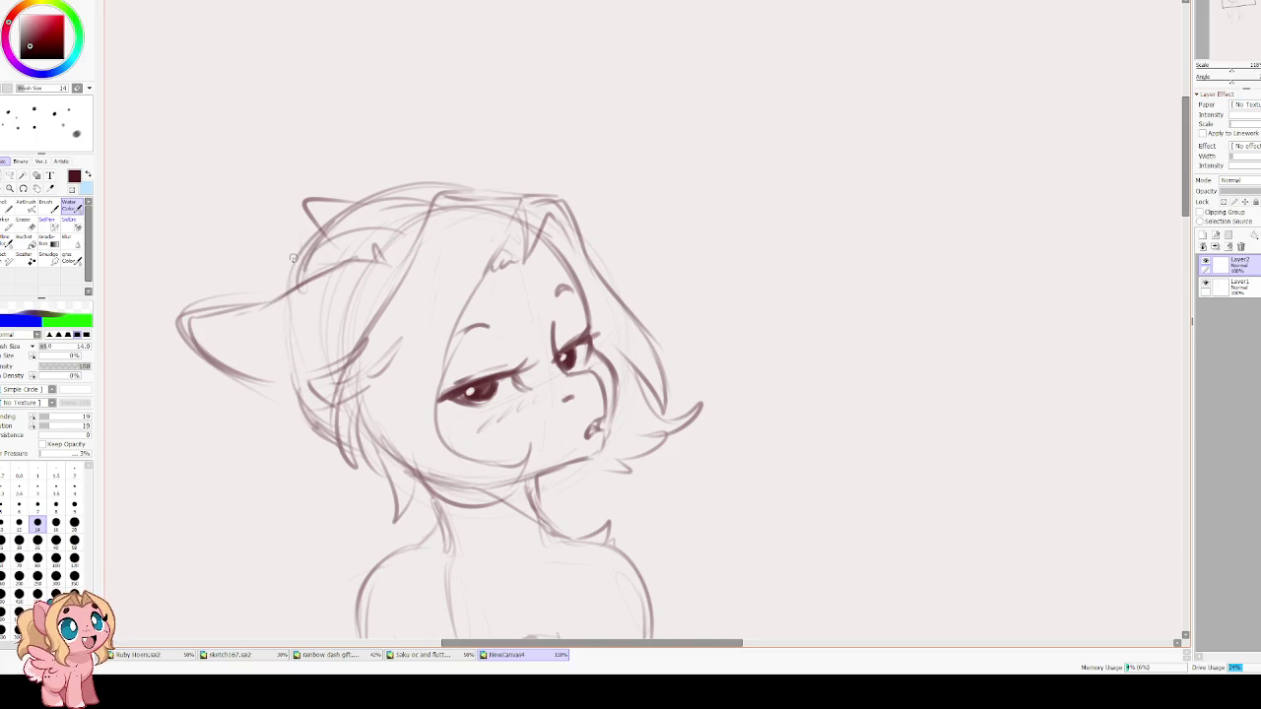
# Draw the ponytail: a strand above the ear, a spiky tuft, a long hooked curve and tip strands.
pyautogui.moveTo(294, 249); pyautogui.dragTo(193, 211)
pyautogui.moveTo(201, 223)
pyautogui.mouseDown()
pyautogui.moveTo(241, 224)
pyautogui.moveTo(166, 307)
pyautogui.mouseUp()
pyautogui.hotkey('ctrl', 'z')
pyautogui.hotkey('ctrl', 'z')
pyautogui.hotkey('ctrl', 'z')
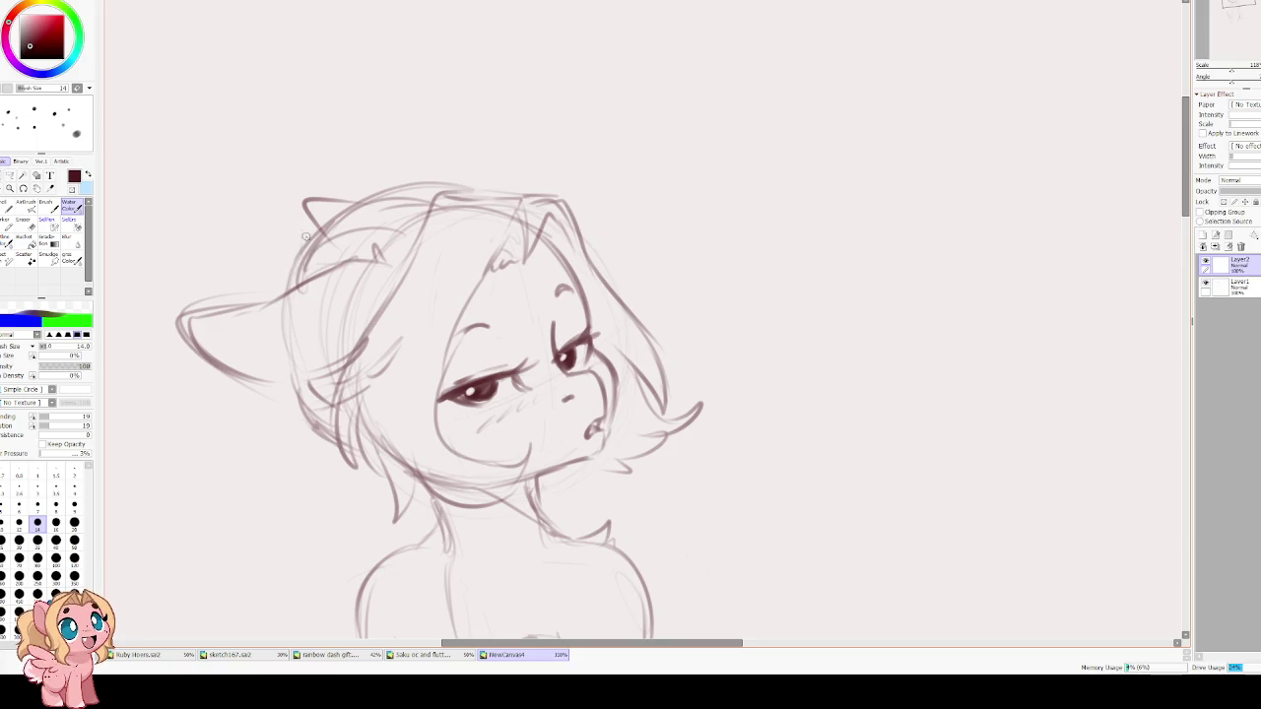
pyautogui.moveTo(300, 241)
pyautogui.mouseDown()
pyautogui.moveTo(256, 201)
pyautogui.moveTo(258, 175)
pyautogui.moveTo(252, 225)
pyautogui.moveTo(177, 214)
pyautogui.mouseUp()
pyautogui.moveTo(219, 231)
pyautogui.mouseDown()
pyautogui.moveTo(168, 240)
pyautogui.moveTo(139, 314)
pyautogui.mouseUp()
pyautogui.moveTo(179, 250); pyautogui.dragTo(164, 402)
pyautogui.moveTo(181, 330)
pyautogui.mouseDown()
pyautogui.moveTo(165, 459)
pyautogui.moveTo(144, 483)
pyautogui.moveTo(164, 504)
pyautogui.moveTo(148, 586)
pyautogui.moveTo(210, 548)
pyautogui.mouseUp()
pyautogui.moveTo(237, 477); pyautogui.dragTo(276, 534)
pyautogui.moveTo(296, 434); pyautogui.dragTo(259, 485)
pyautogui.moveTo(321, 455); pyautogui.dragTo(280, 481)
# Draw two darker strokes along the chin, checking in the mirrored and tilted view.
pyautogui.press('h')
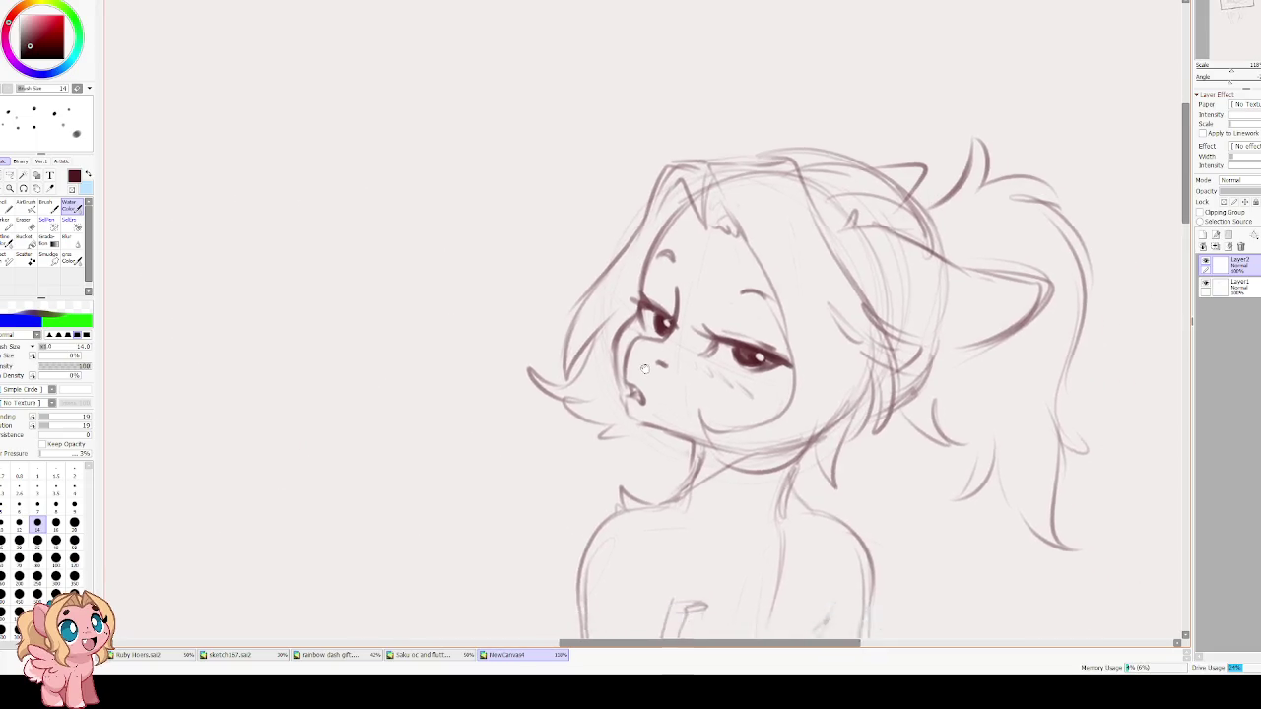
pyautogui.moveTo(633, 313); pyautogui.dragTo(578, 308)
pyautogui.moveTo(675, 390)
pyautogui.mouseDown()
pyautogui.moveTo(761, 351)
pyautogui.moveTo(627, 396)
pyautogui.mouseUp()
pyautogui.press('h')
pyautogui.press('h')
pyautogui.press('Delete')
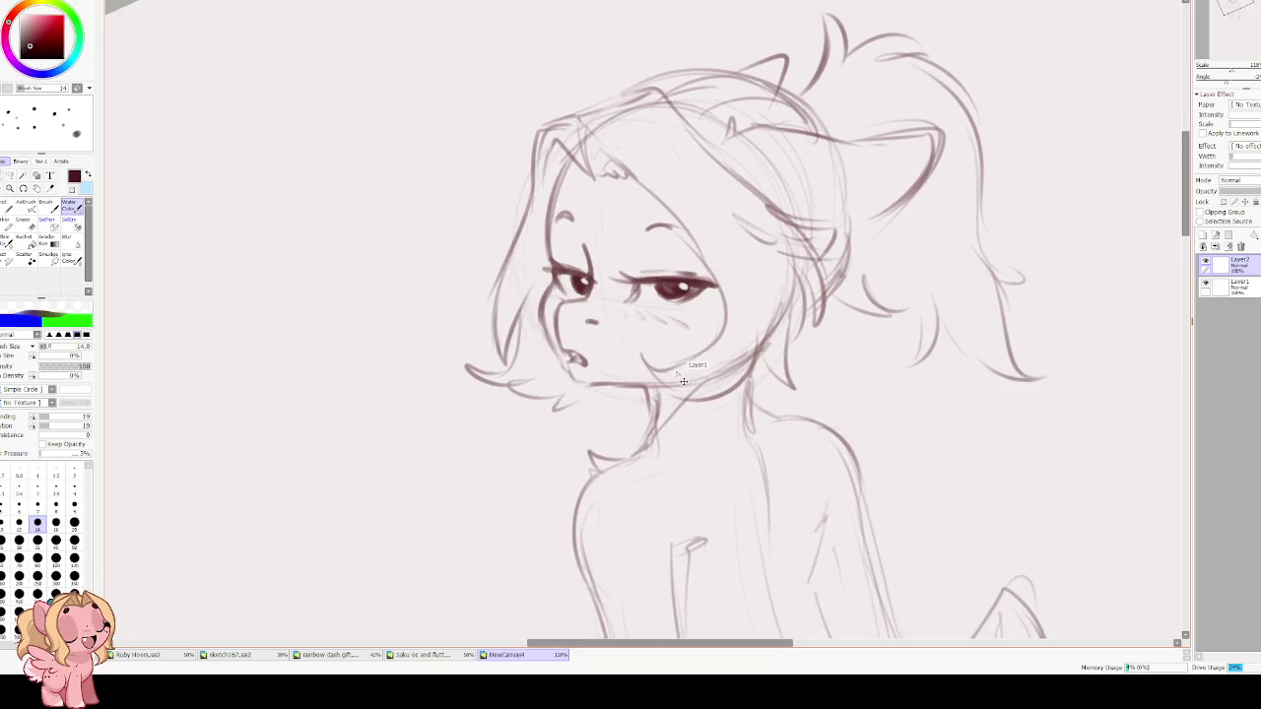
pyautogui.moveTo(609, 385); pyautogui.dragTo(682, 379)
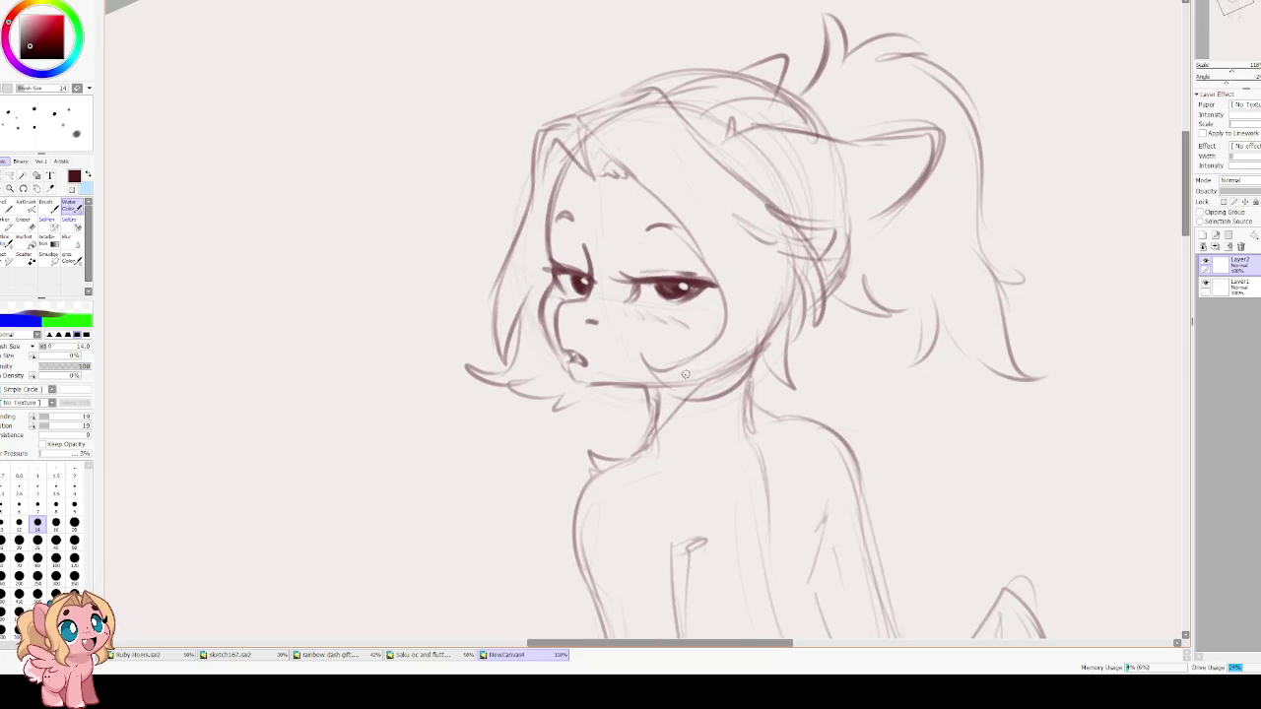
# On Layer1, darken the right cheek and jawline with two strokes on a tilted canvas.
pyautogui.press('e')
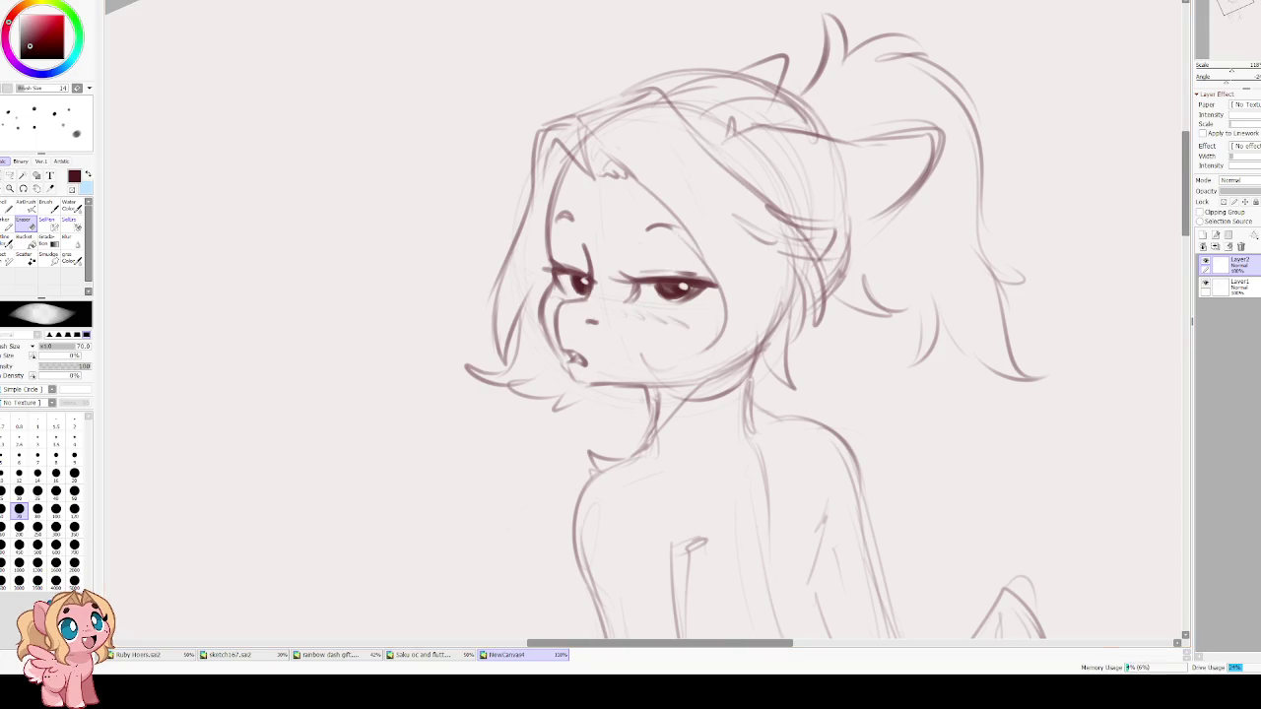
pyautogui.press('e')
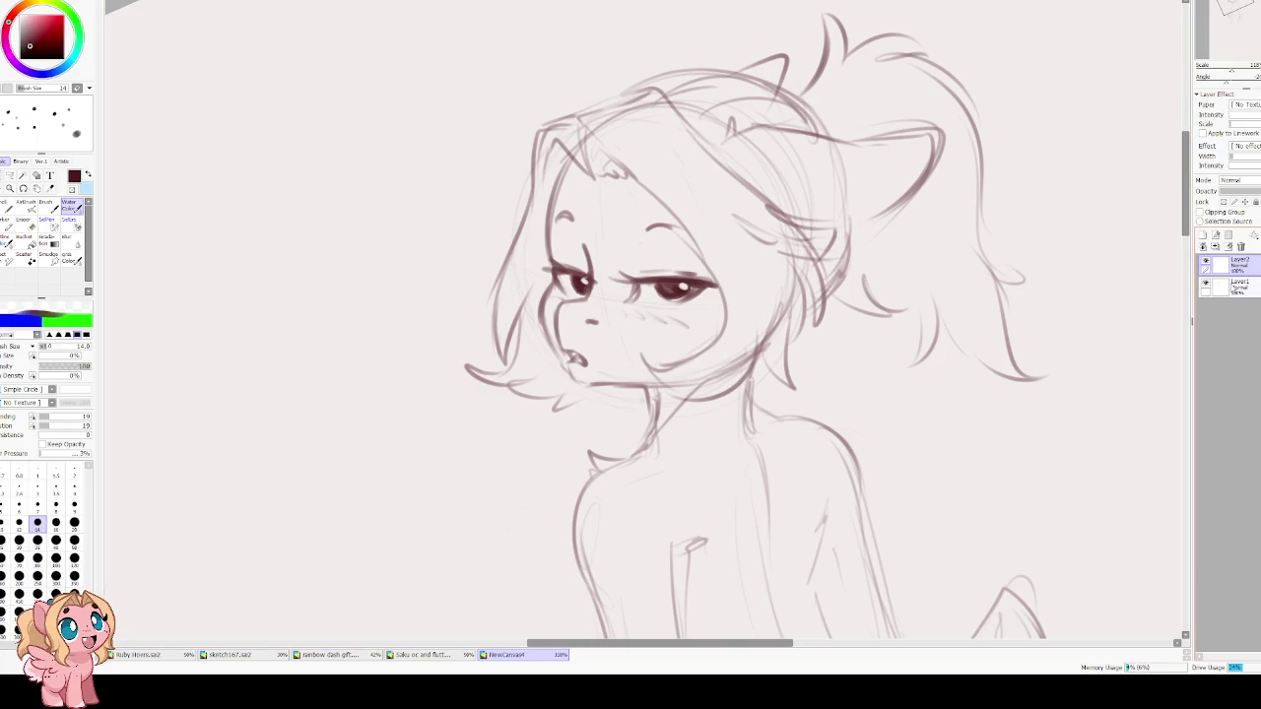
pyautogui.click(1236, 286)
pyautogui.press('e')
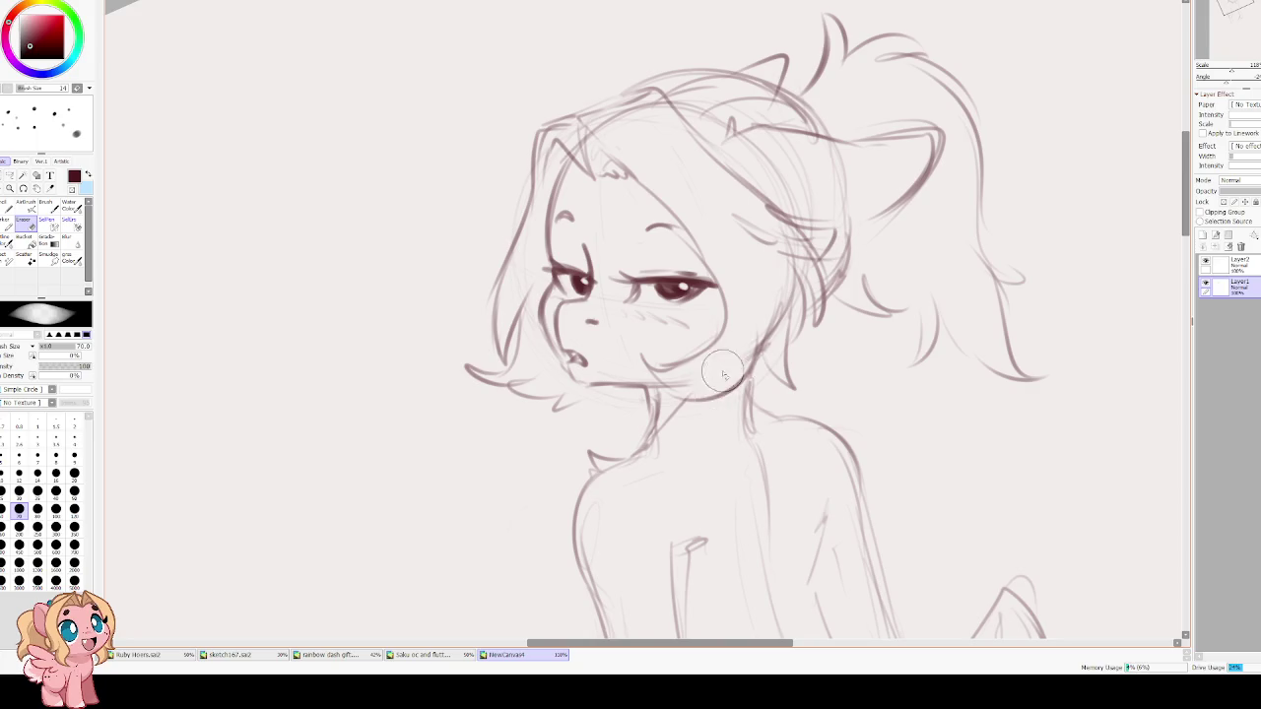
pyautogui.press('e')
pyautogui.press('Delete')
pyautogui.moveTo(737, 270); pyautogui.dragTo(701, 351)
pyautogui.moveTo(730, 304); pyautogui.dragTo(655, 386)
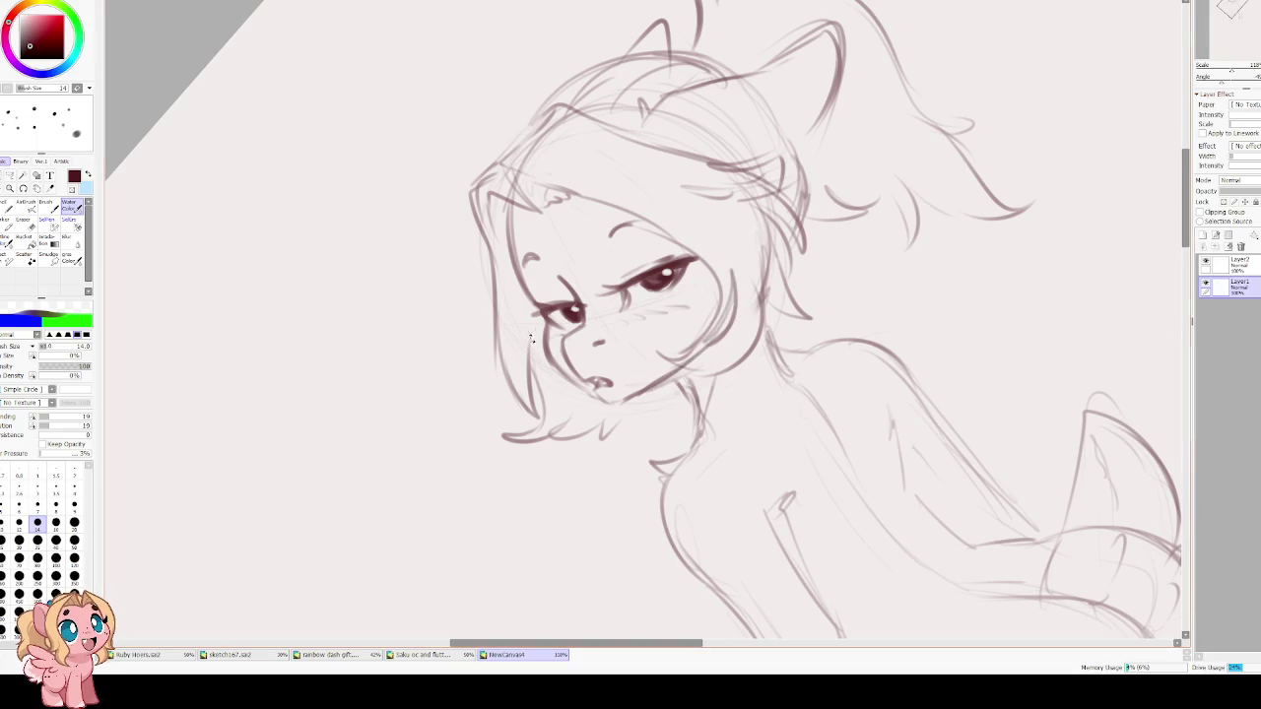
pyautogui.press('Delete')
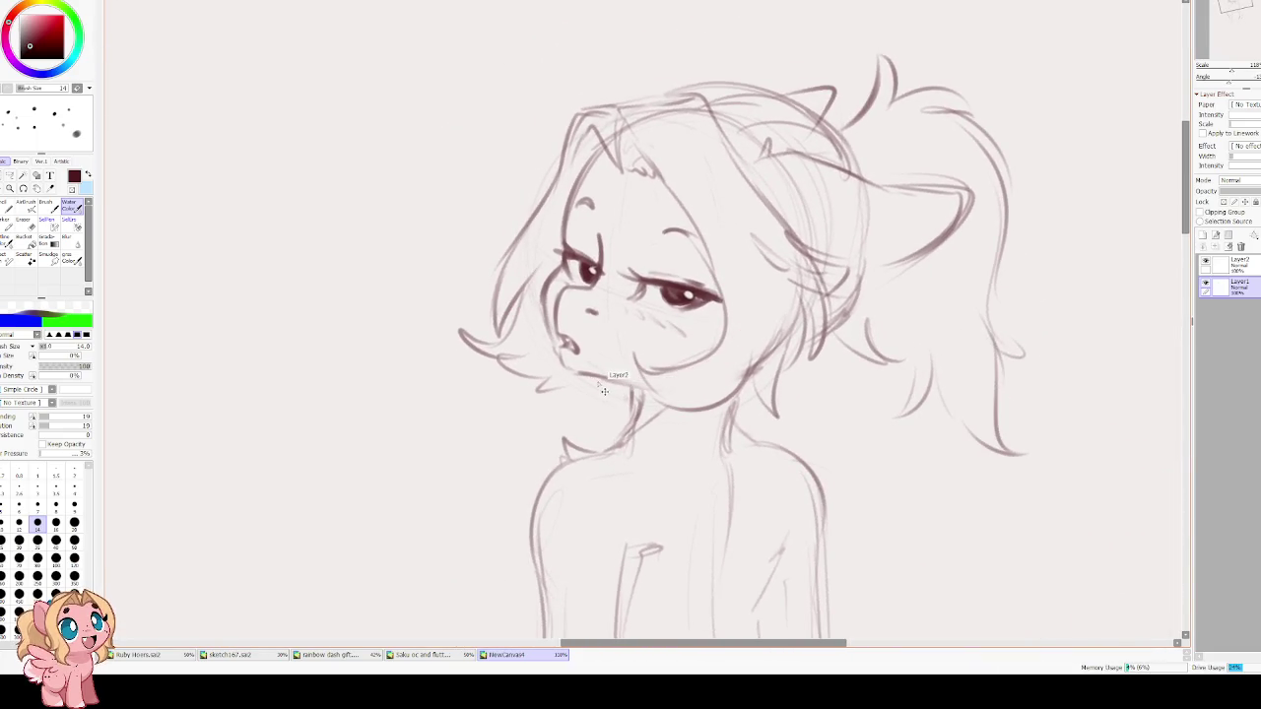
# Redraw the chin and jaw line, add a chin-to-neck stroke, then return to Layer2.
pyautogui.press('e')
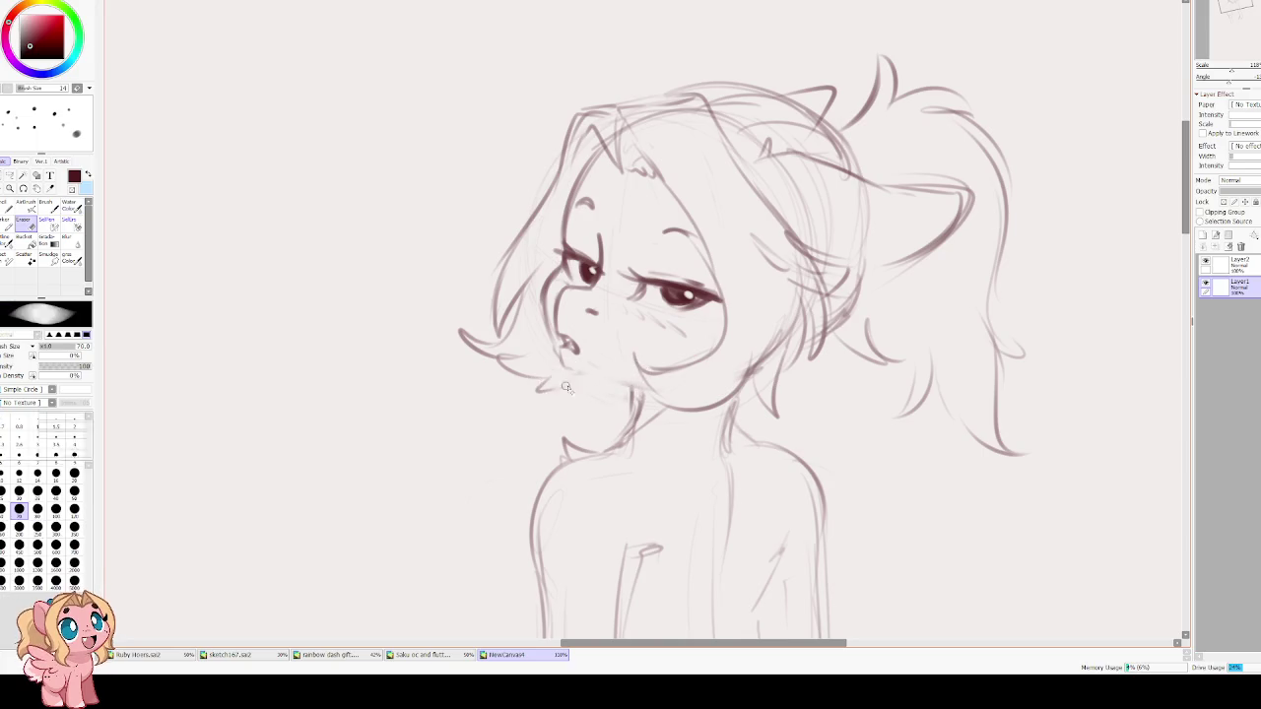
pyautogui.press('e')
pyautogui.moveTo(592, 378); pyautogui.dragTo(697, 386)
pyautogui.hotkey('ctrl', 'z')
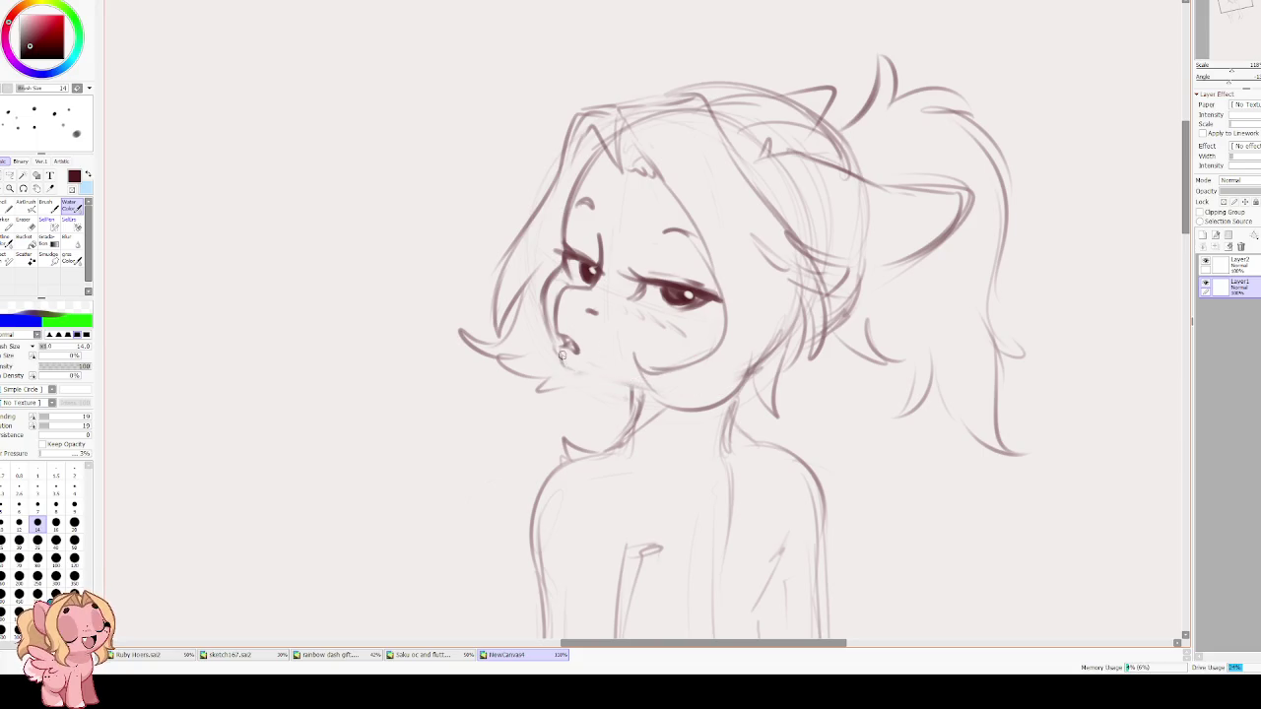
pyautogui.moveTo(591, 380); pyautogui.dragTo(749, 350)
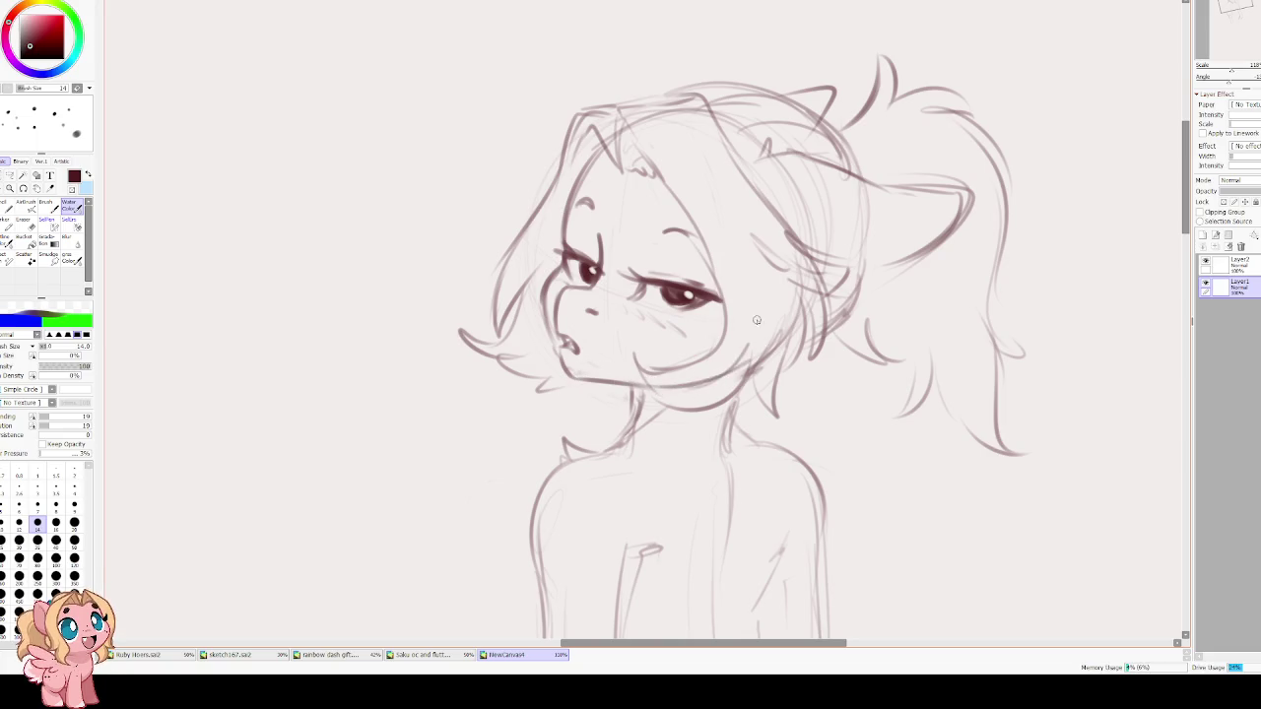
pyautogui.press('h')
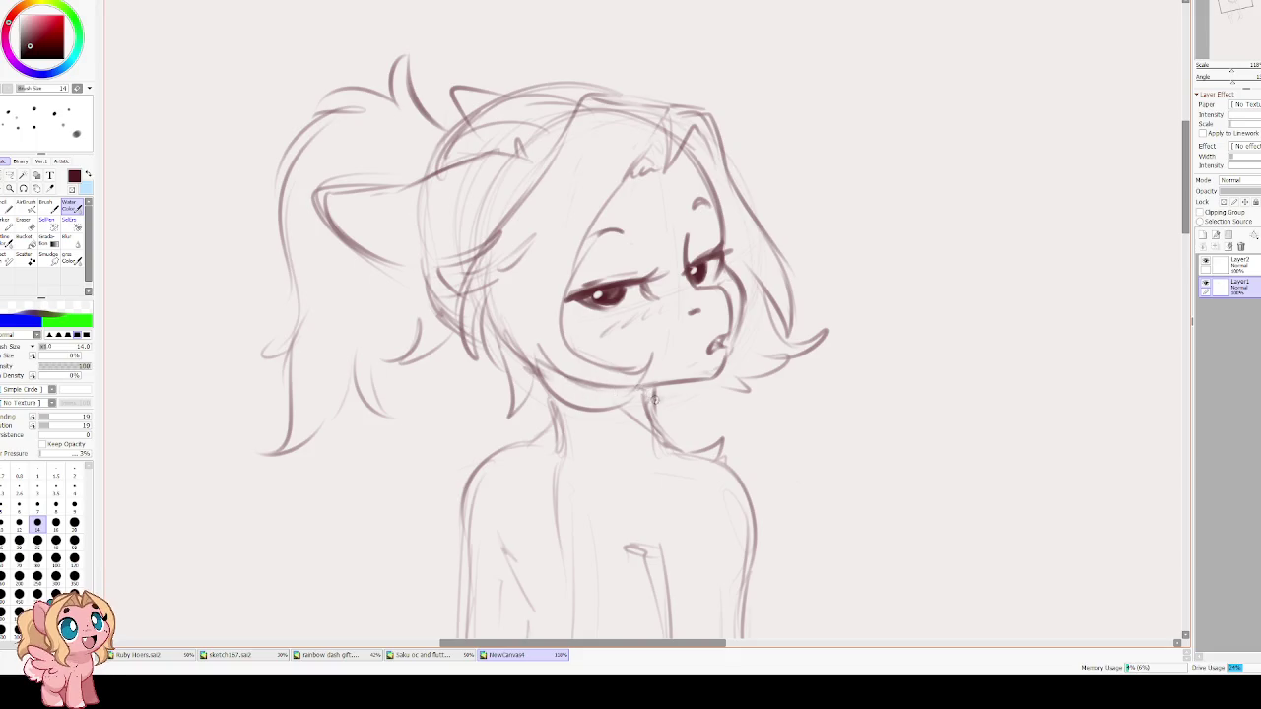
pyautogui.moveTo(653, 425); pyautogui.dragTo(594, 394)
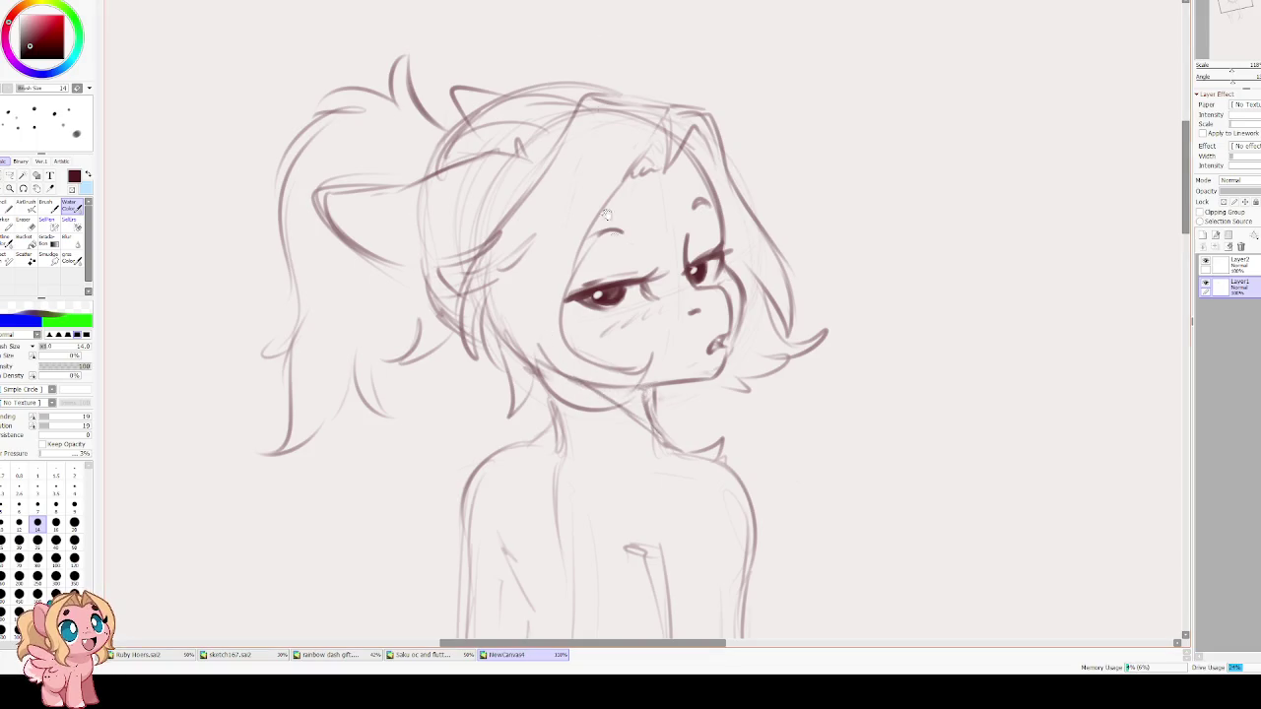
pyautogui.moveTo(600, 162); pyautogui.dragTo(603, 285)
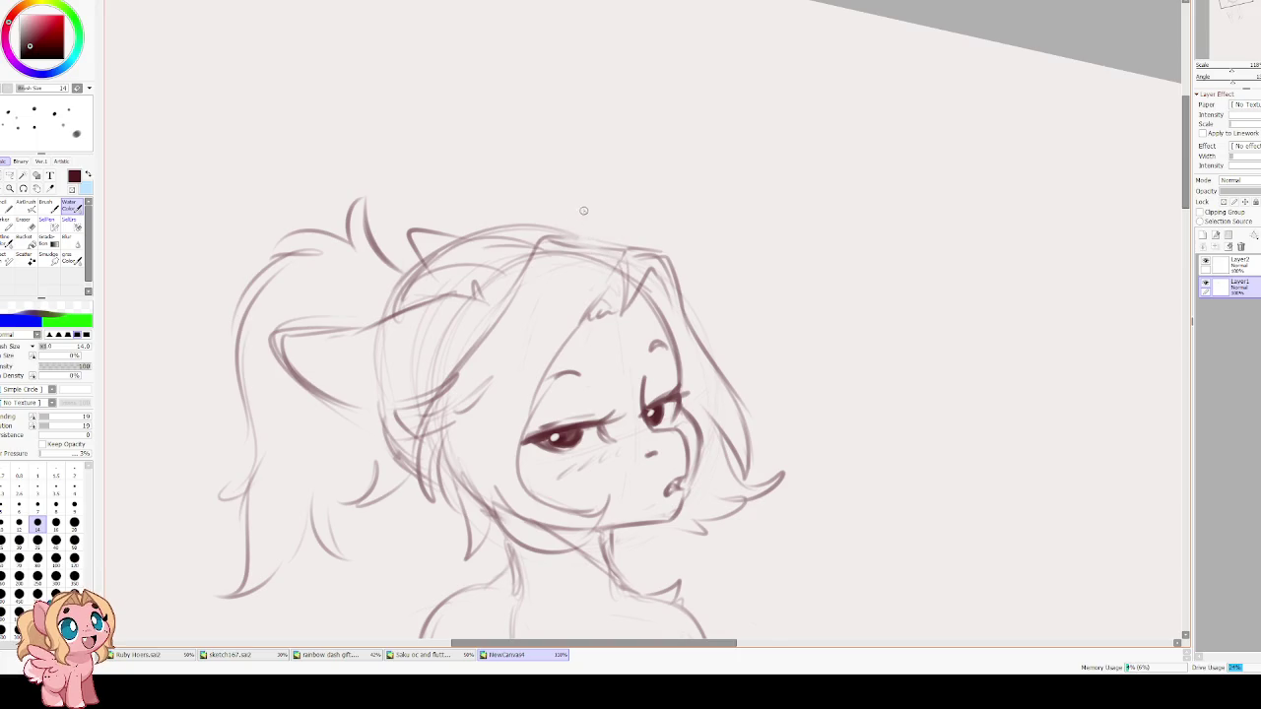
pyautogui.press('e')
pyautogui.press('[')
pyautogui.press('[')
pyautogui.press('[')
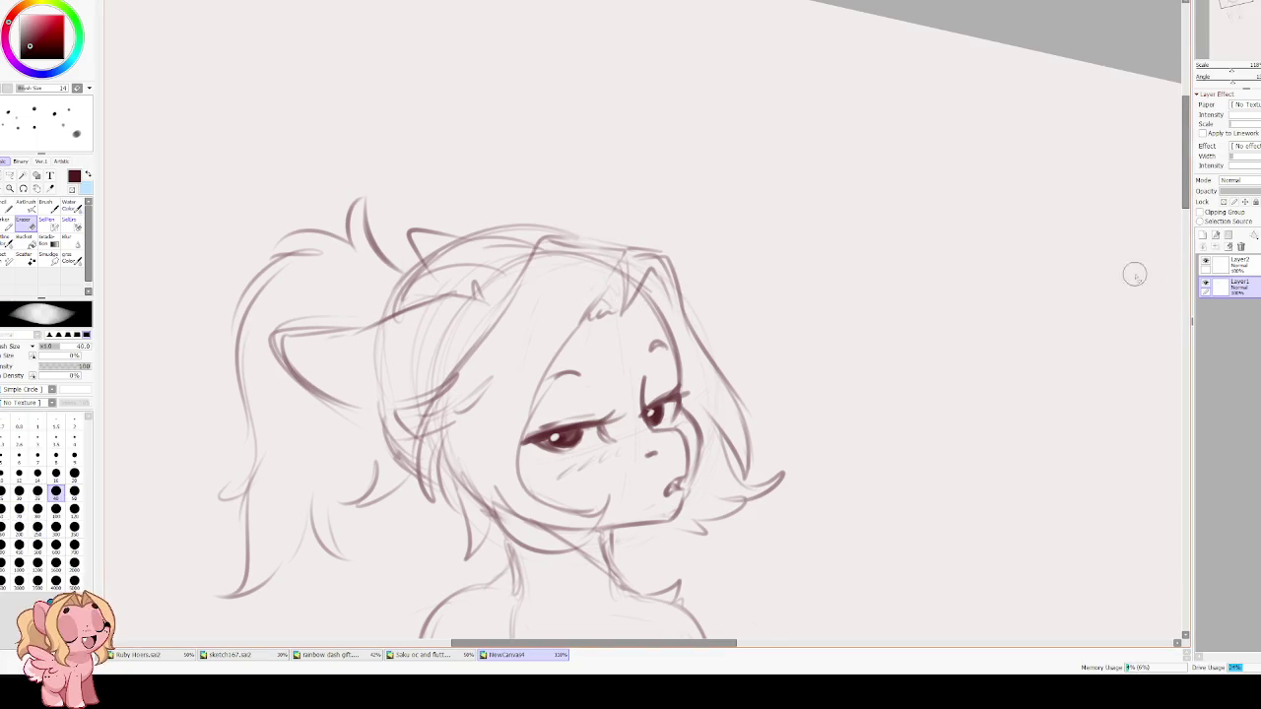
pyautogui.click(1222, 264)
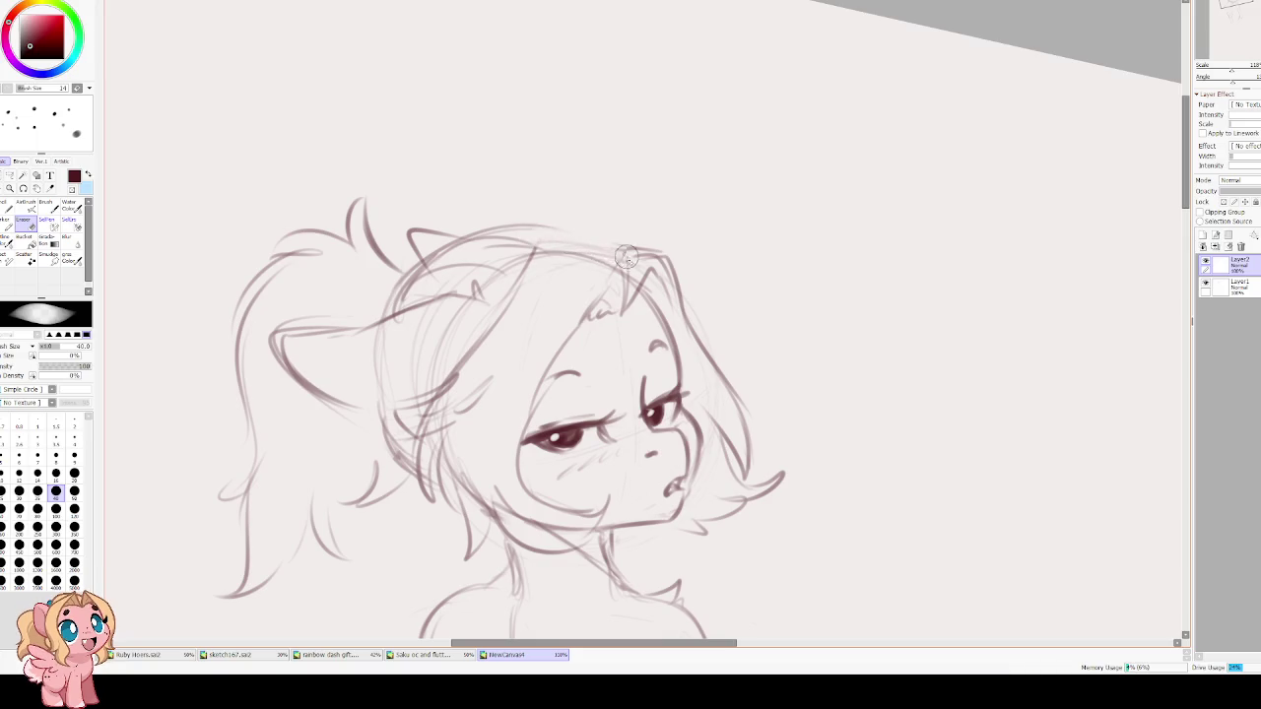
# With the size-14 brush, refine the top-of-head contour and darken the left face and hair outline.
pyautogui.press('e')
pyautogui.moveTo(624, 268)
pyautogui.mouseDown()
pyautogui.moveTo(530, 264)
pyautogui.moveTo(498, 313)
pyautogui.mouseUp()
pyautogui.moveTo(625, 252)
pyautogui.mouseDown()
pyautogui.moveTo(543, 226)
pyautogui.moveTo(486, 244)
pyautogui.mouseUp()
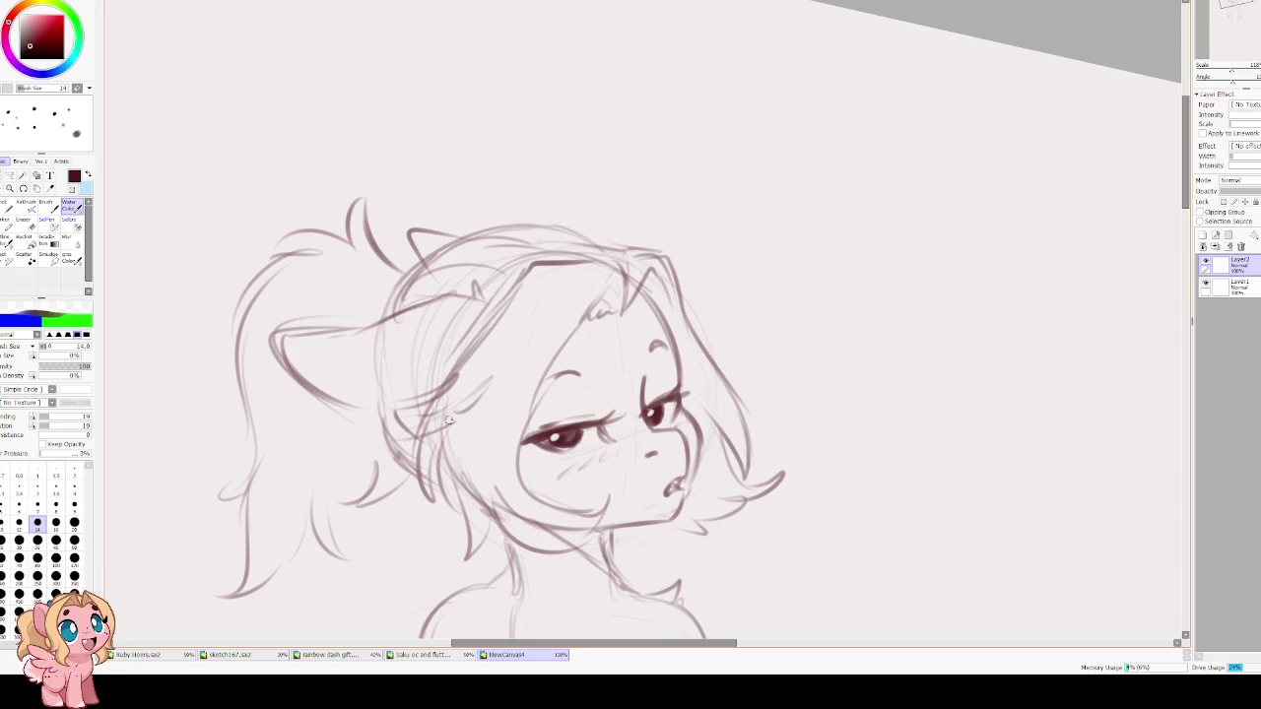
pyautogui.moveTo(595, 310)
pyautogui.mouseDown()
pyautogui.moveTo(536, 422)
pyautogui.moveTo(577, 499)
pyautogui.mouseUp()
pyautogui.scroll(-3, 512, 394)
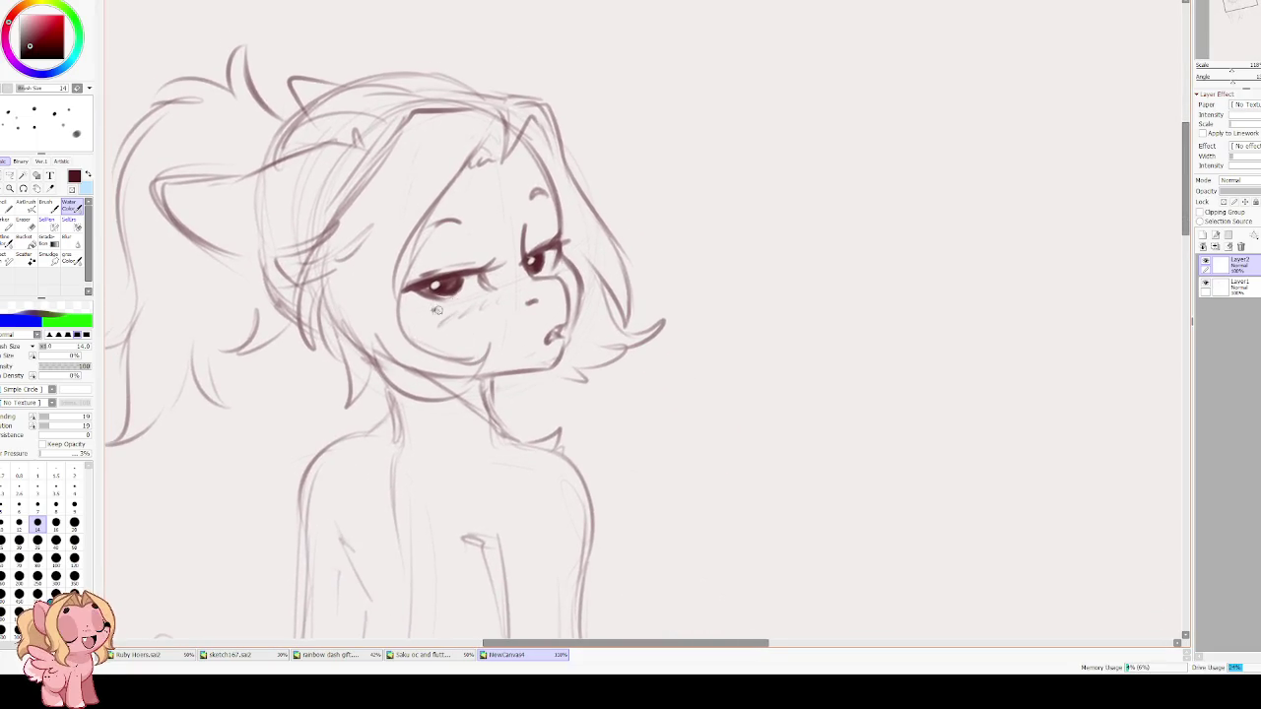
# Darken the eye's lower lid, hatch blush under the eye and dot freckles near the nose.
pyautogui.moveTo(409, 291)
pyautogui.mouseDown()
pyautogui.moveTo(481, 290)
pyautogui.moveTo(430, 313)
pyautogui.mouseUp()
pyautogui.moveTo(540, 274); pyautogui.dragTo(569, 258)
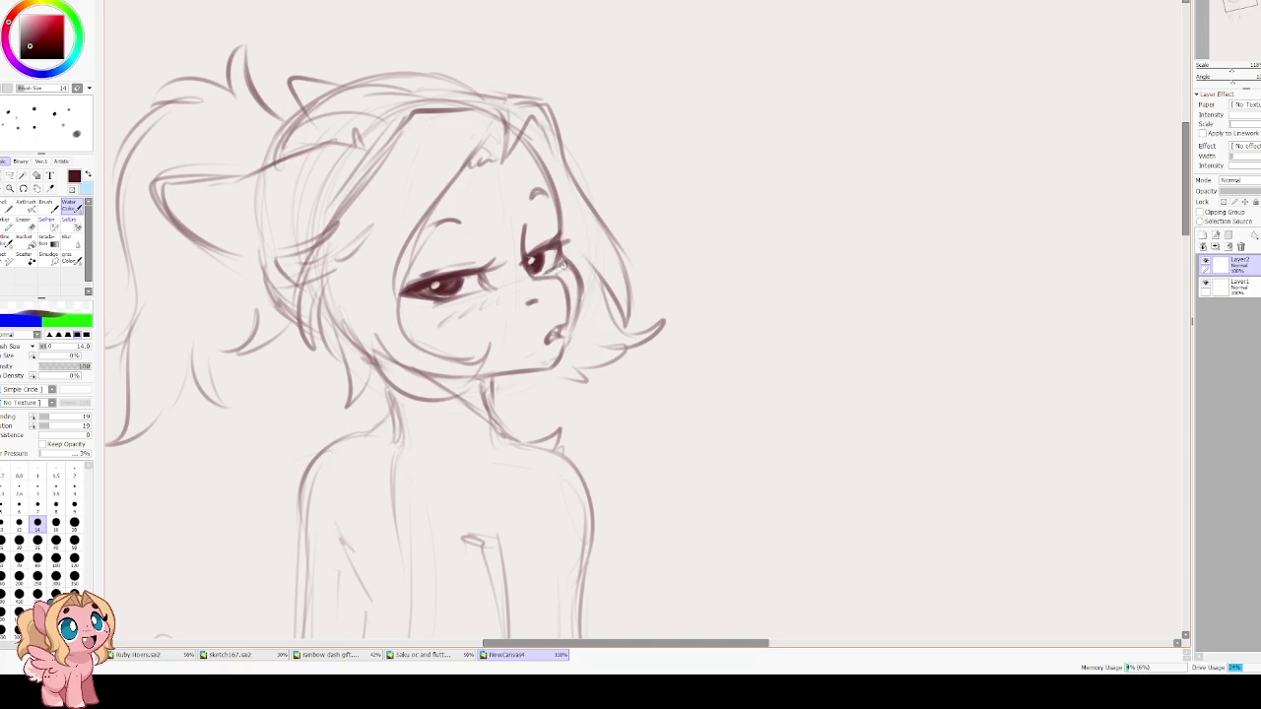
pyautogui.click(443, 314)
pyautogui.click(454, 309)
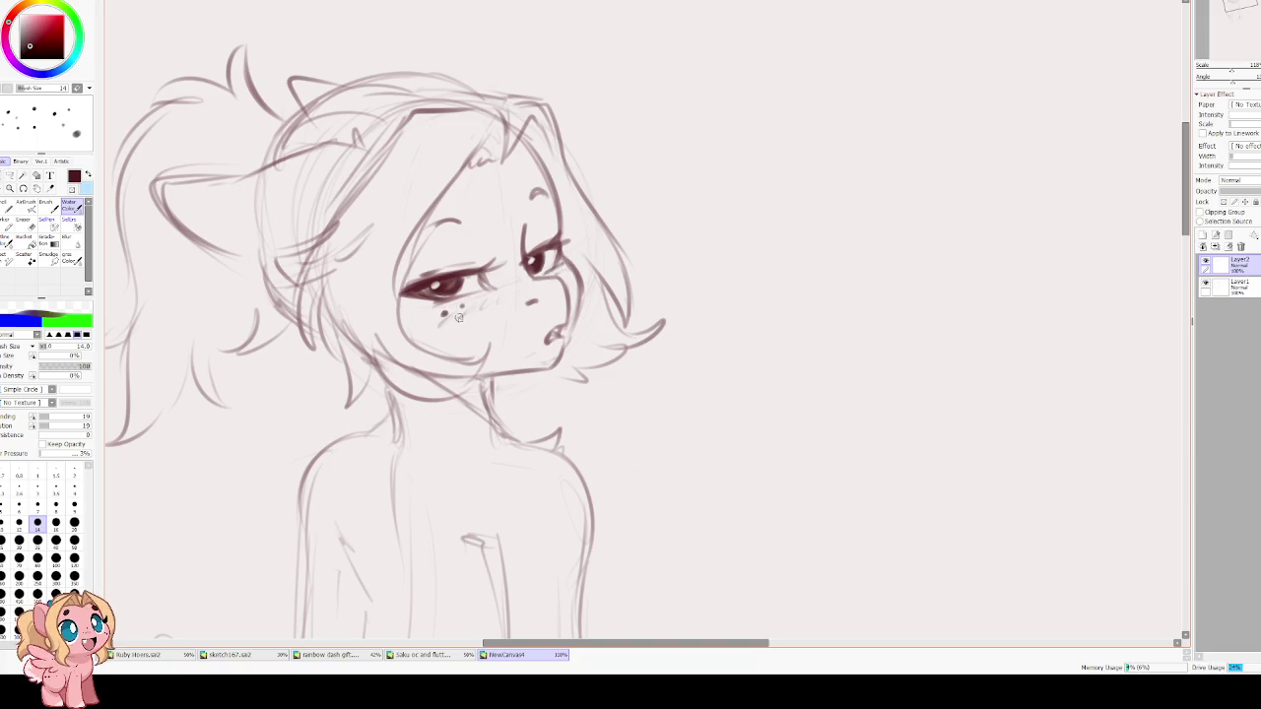
pyautogui.click(513, 278)
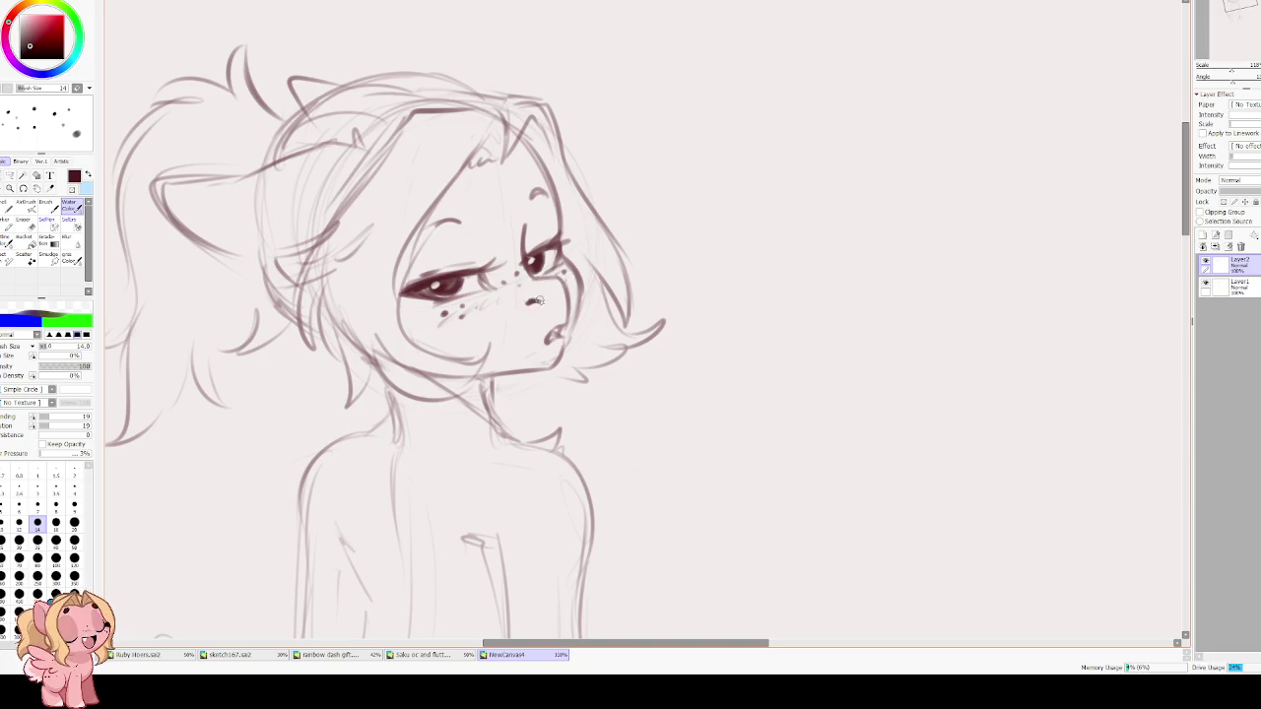
# Darken the cheek outline down to the mouth and the right face and hair outline, then zoom out.
pyautogui.press('h')
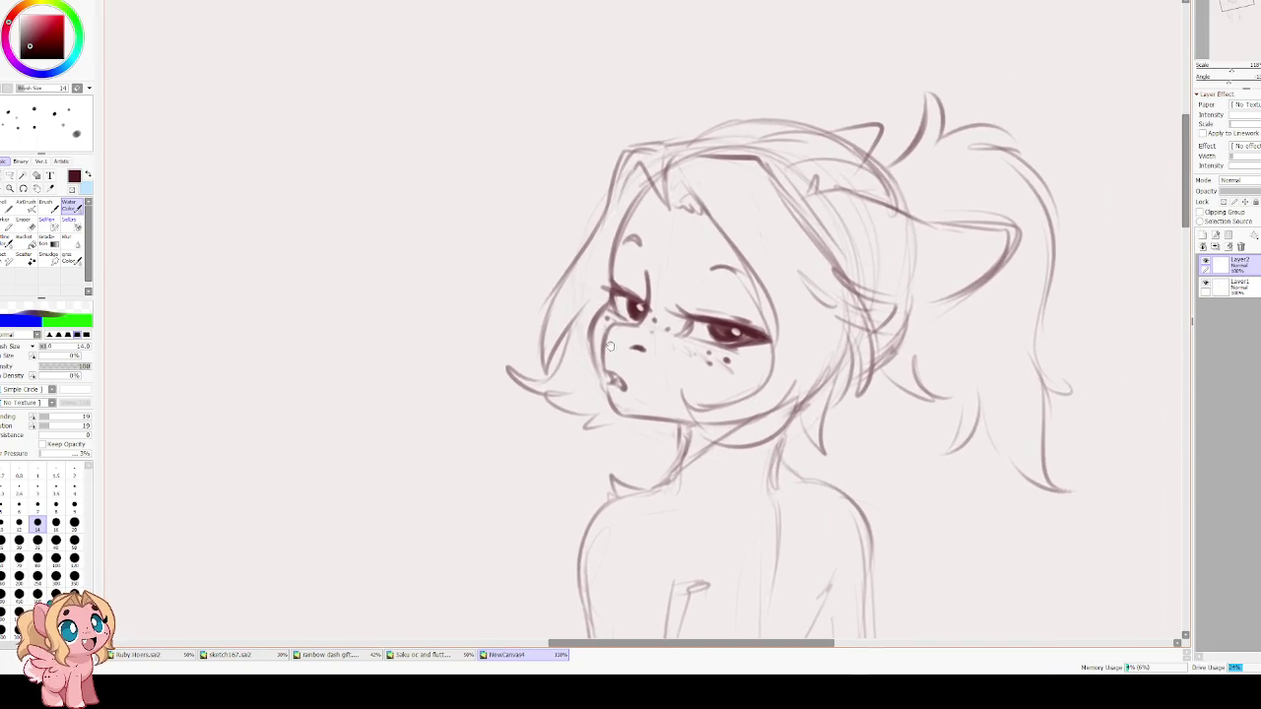
pyautogui.moveTo(640, 326)
pyautogui.mouseDown()
pyautogui.moveTo(603, 352)
pyautogui.moveTo(605, 378)
pyautogui.mouseUp()
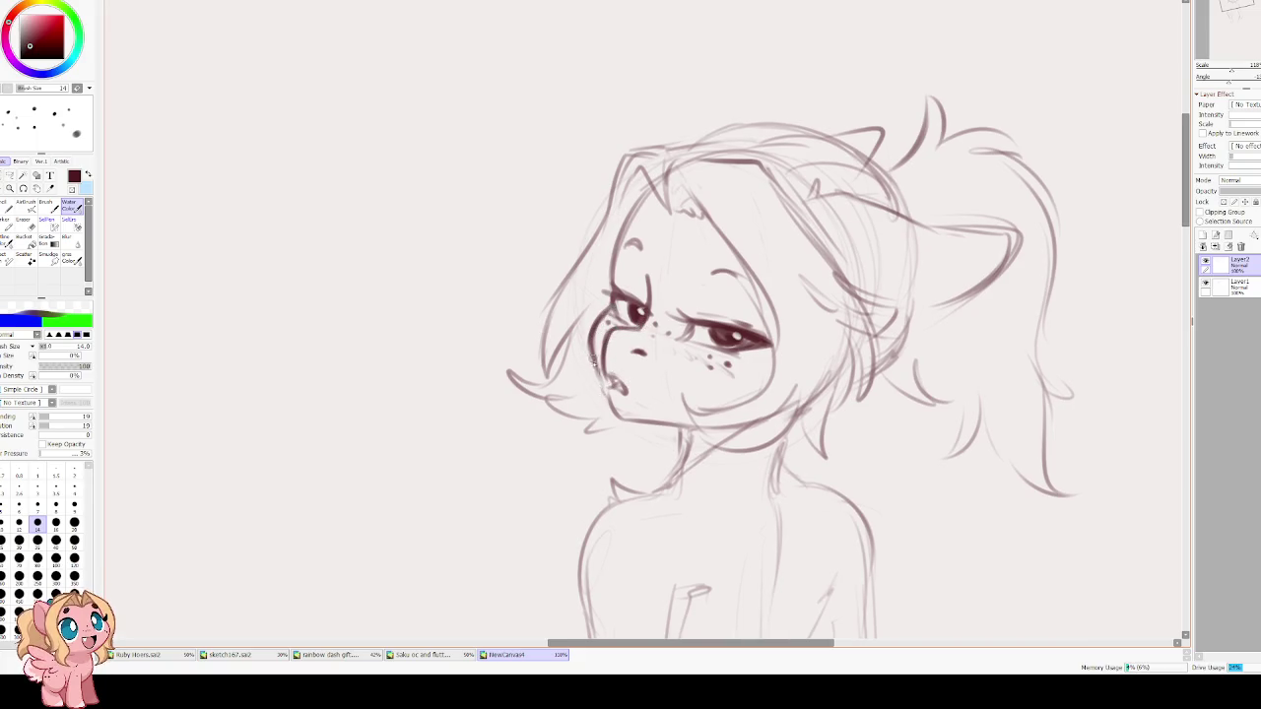
pyautogui.press('h')
pyautogui.moveTo(623, 324); pyautogui.dragTo(588, 373)
pyautogui.moveTo(640, 340); pyautogui.dragTo(619, 232)
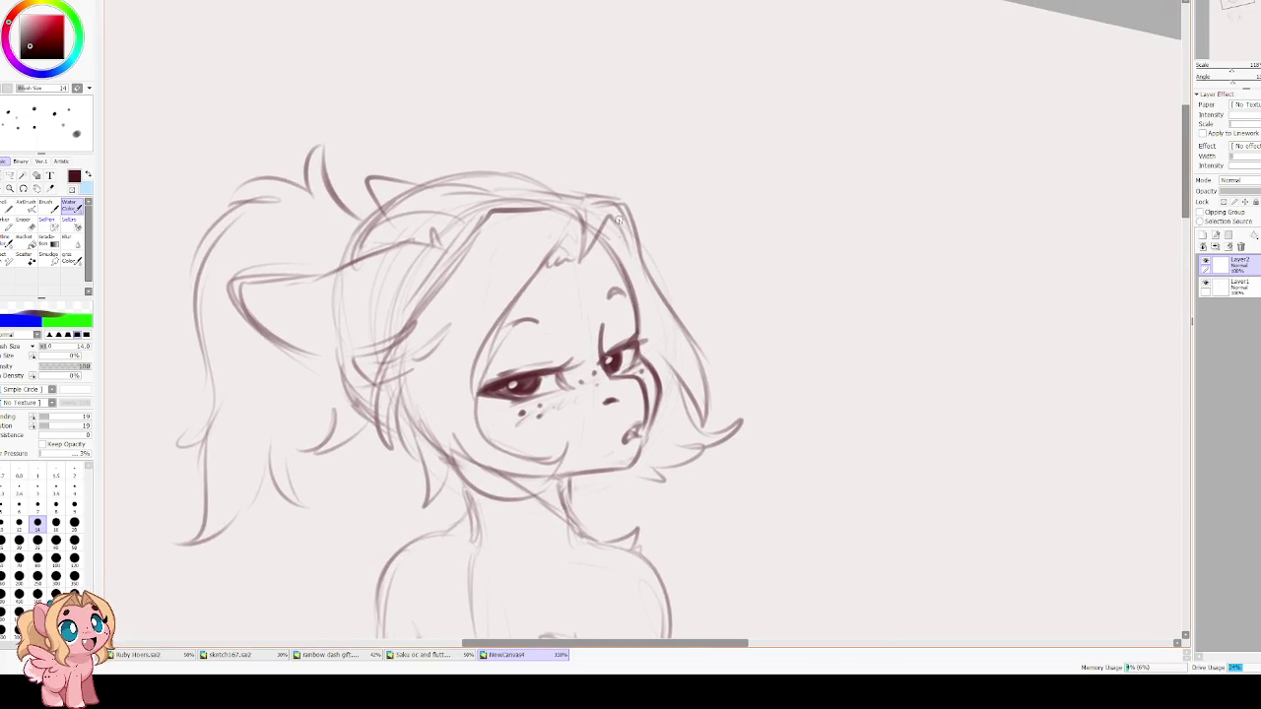
pyautogui.scroll(-5, 632, 56)
pyautogui.moveTo(632, 56); pyautogui.dragTo(746, 204)
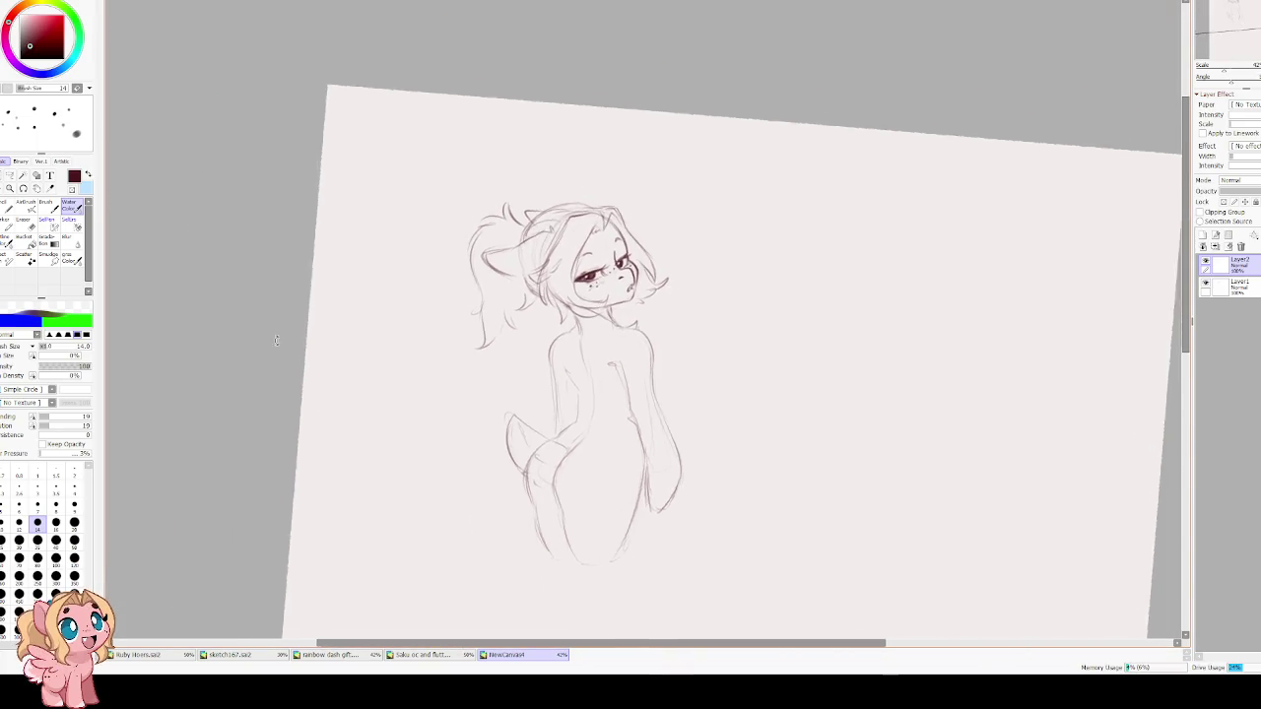
# Zoom and pan the view to frame the whole pony figure beside its face.
pyautogui.scroll(2, 746, 205)
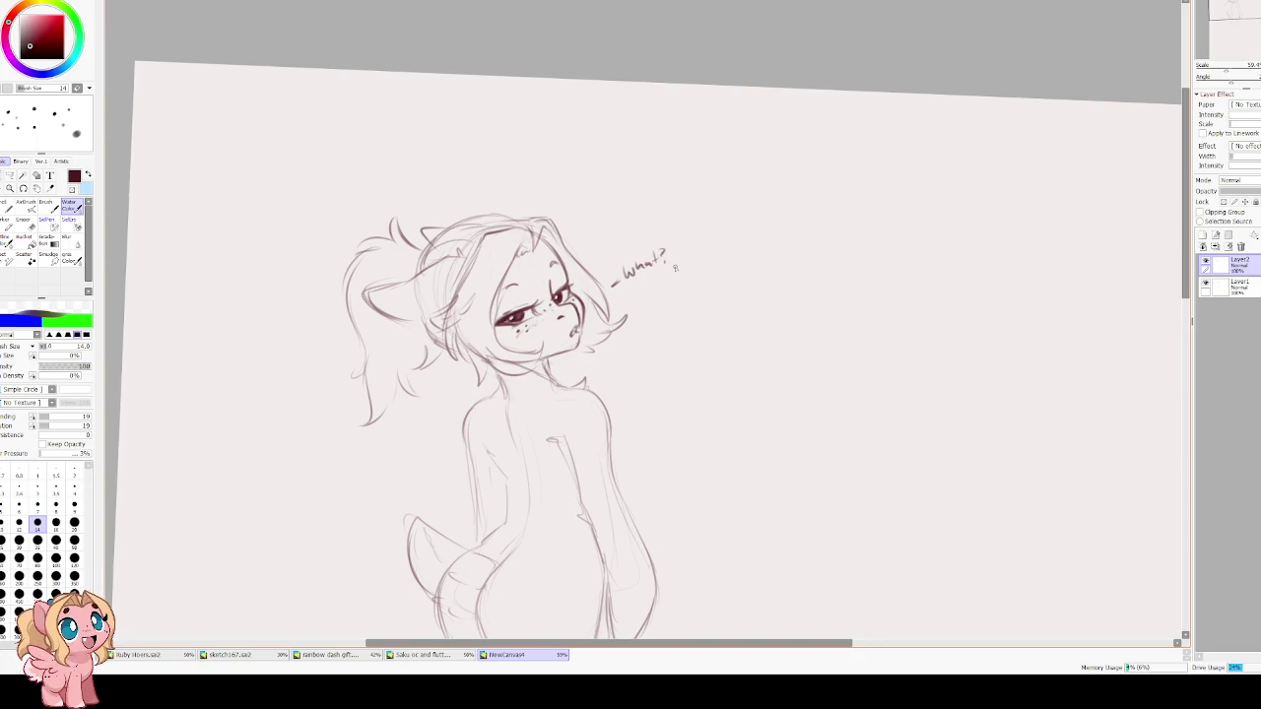
pyautogui.moveTo(675, 267); pyautogui.dragTo(606, 188)
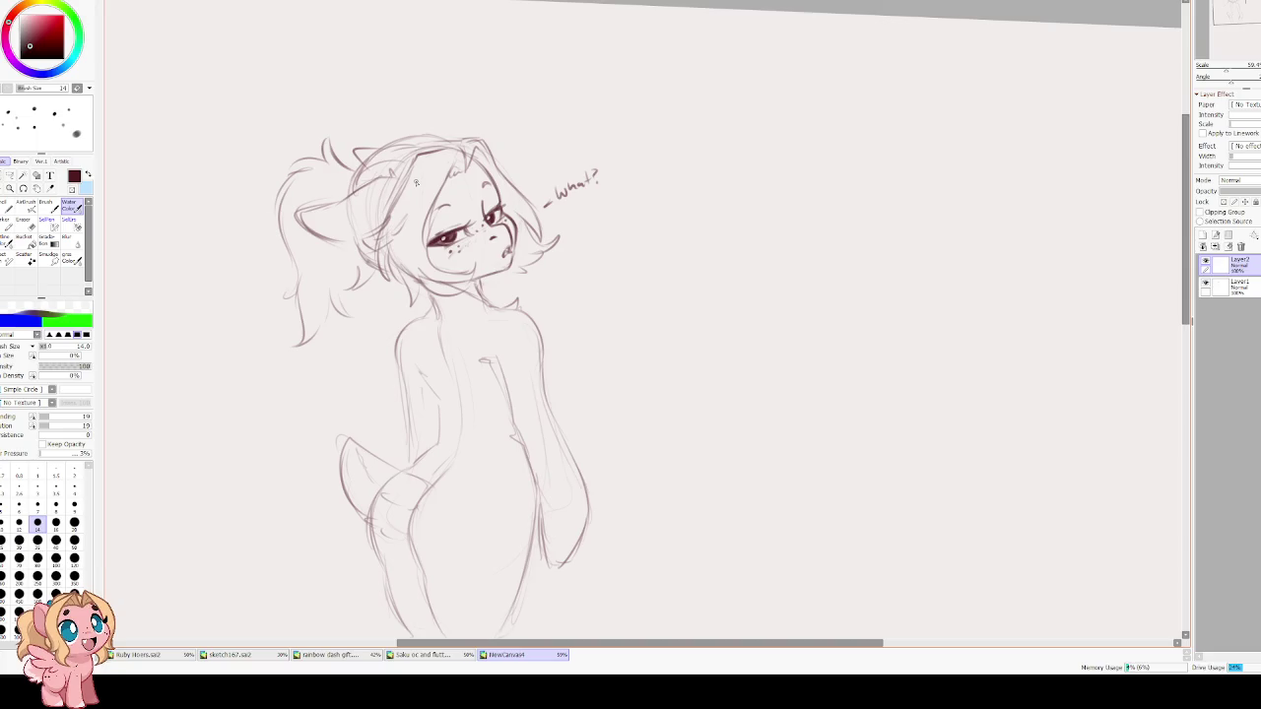
# Sketch the right edge of the leg below the hips, undoing an extra stroke.
pyautogui.moveTo(734, 514); pyautogui.dragTo(685, 237)
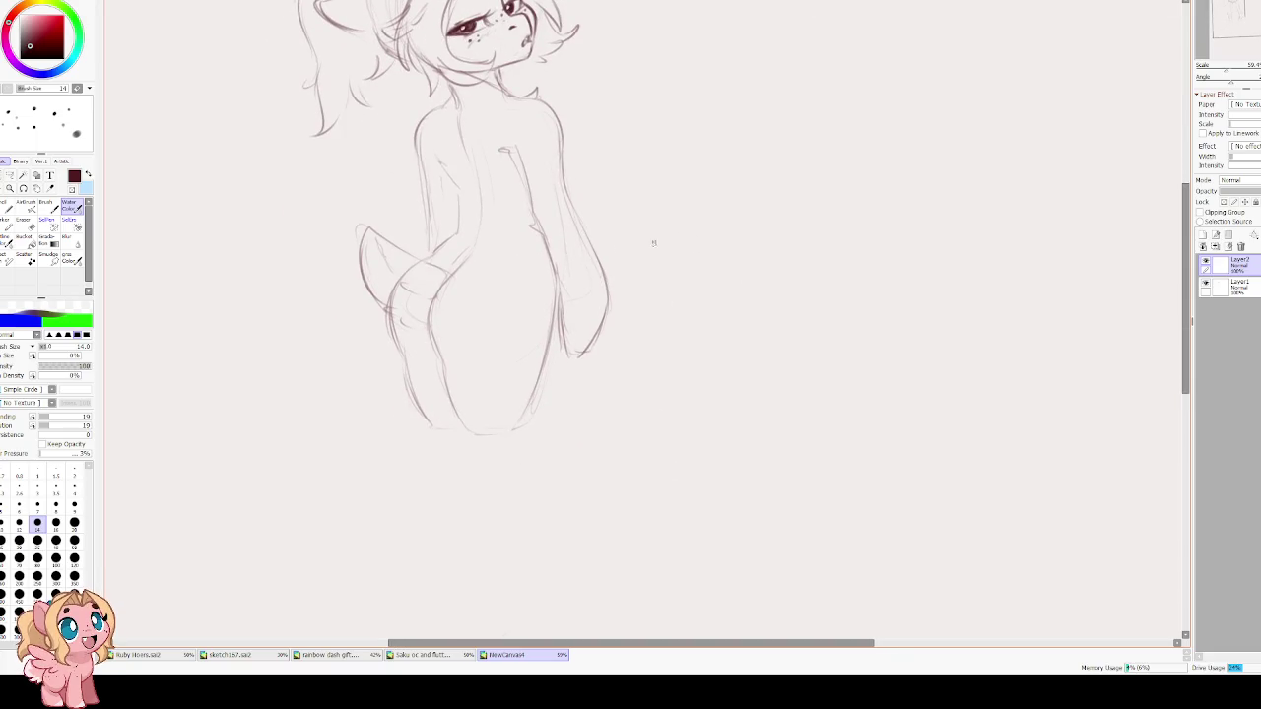
pyautogui.scroll(2, 459, 279)
pyautogui.moveTo(561, 379); pyautogui.dragTo(542, 473)
pyautogui.moveTo(554, 400); pyautogui.dragTo(534, 474)
pyautogui.hotkey('ctrl', 'z')
pyautogui.moveTo(558, 392); pyautogui.dragTo(535, 454)
# Rough in the left leg's inner edge, discarding a trial right-leg line.
pyautogui.moveTo(451, 440); pyautogui.dragTo(458, 465)
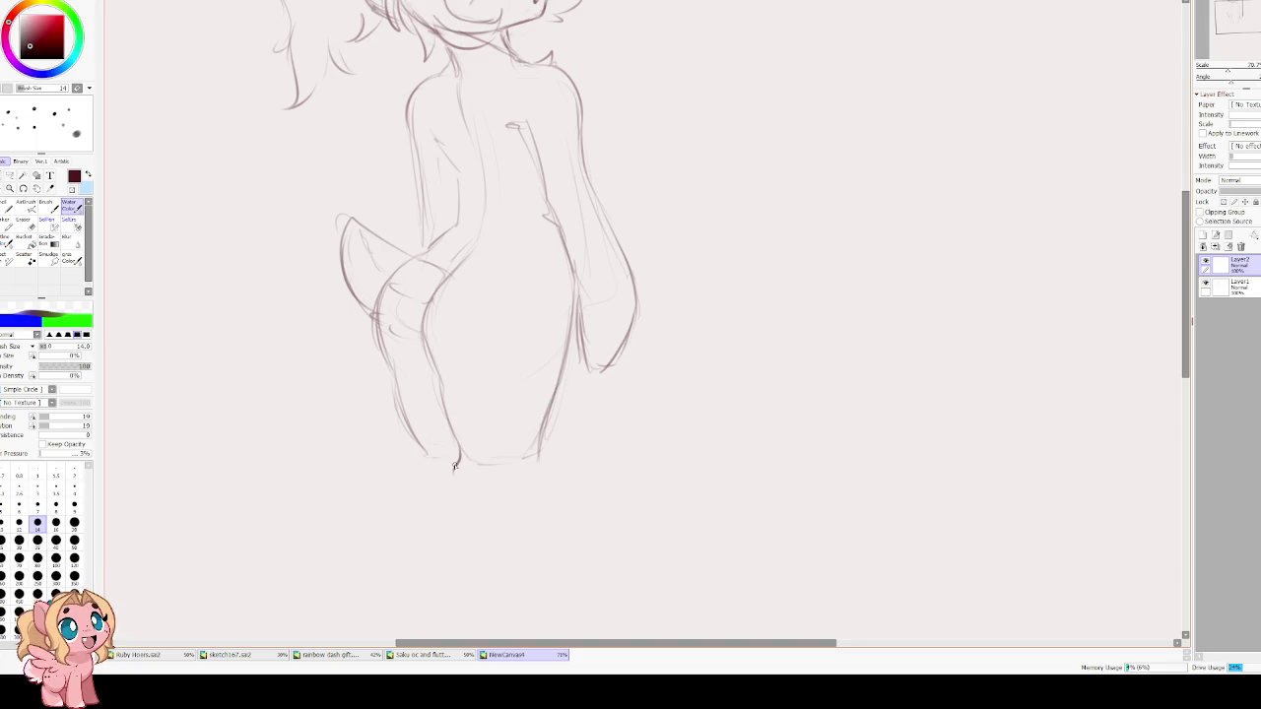
pyautogui.moveTo(536, 475); pyautogui.dragTo(554, 584)
pyautogui.hotkey('ctrl', 'z')
pyautogui.hotkey('ctrl', 'z')
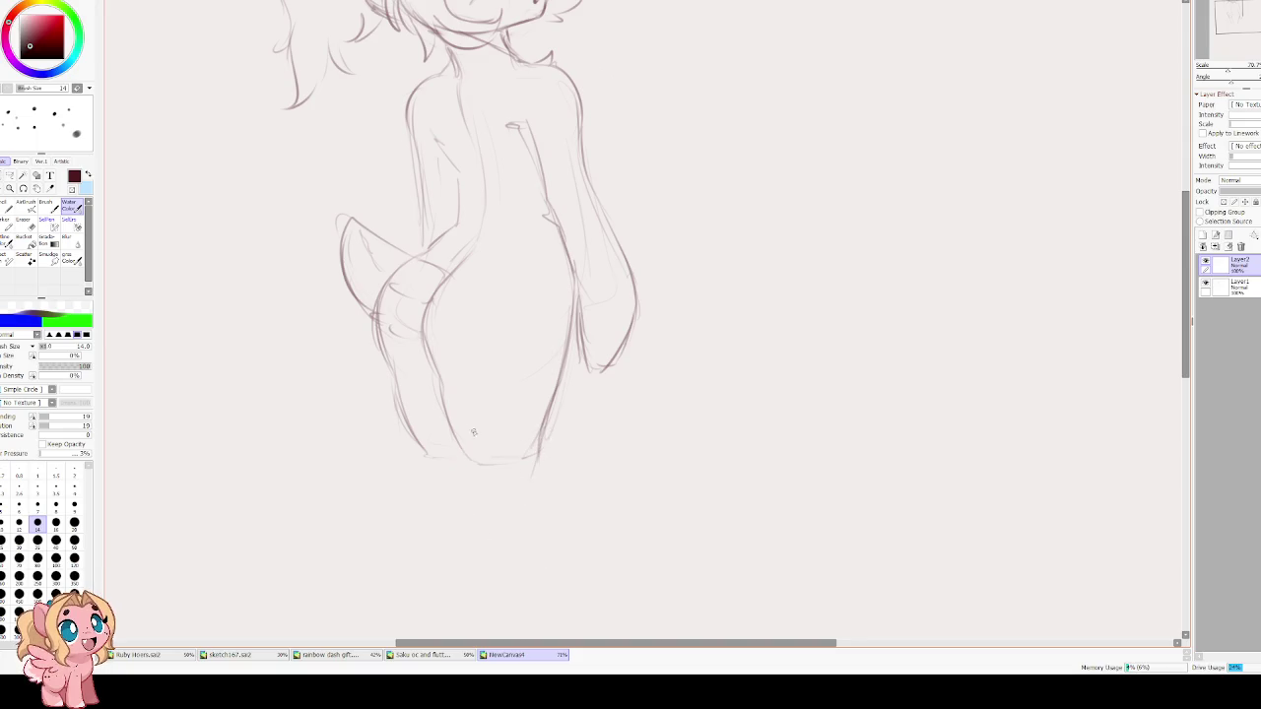
pyautogui.moveTo(428, 343); pyautogui.dragTo(459, 435)
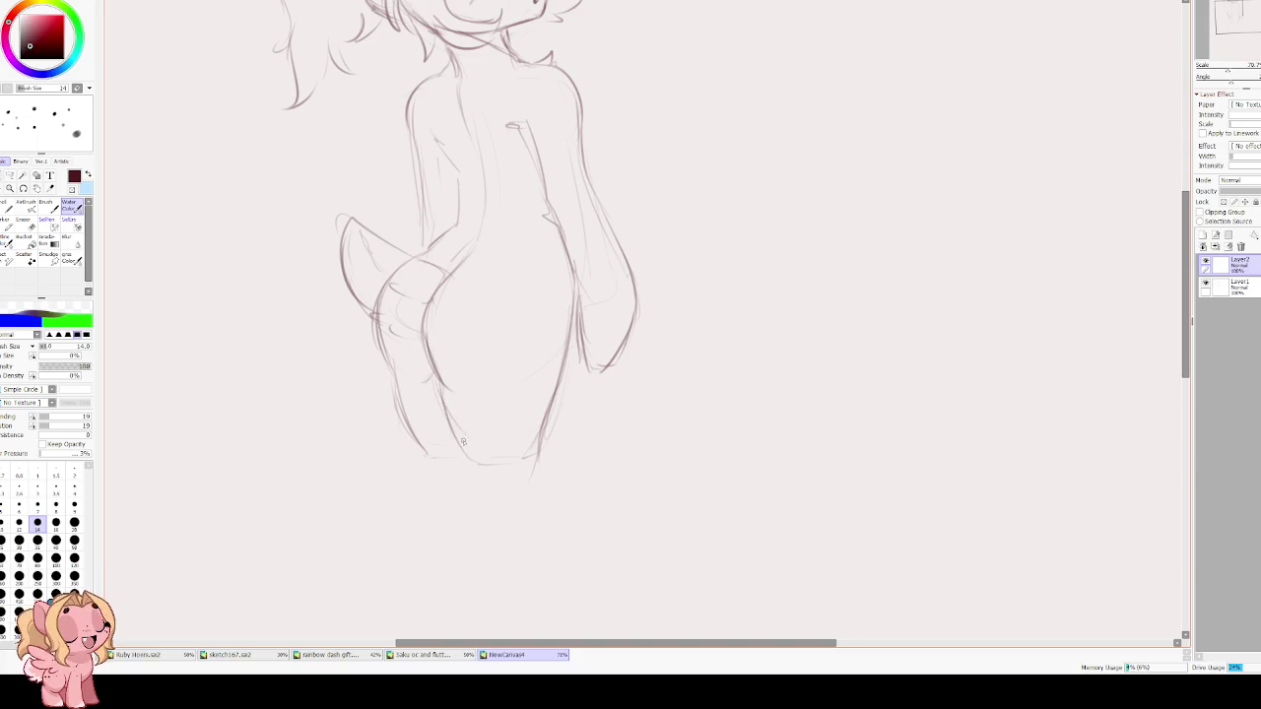
pyautogui.moveTo(443, 381); pyautogui.dragTo(462, 446)
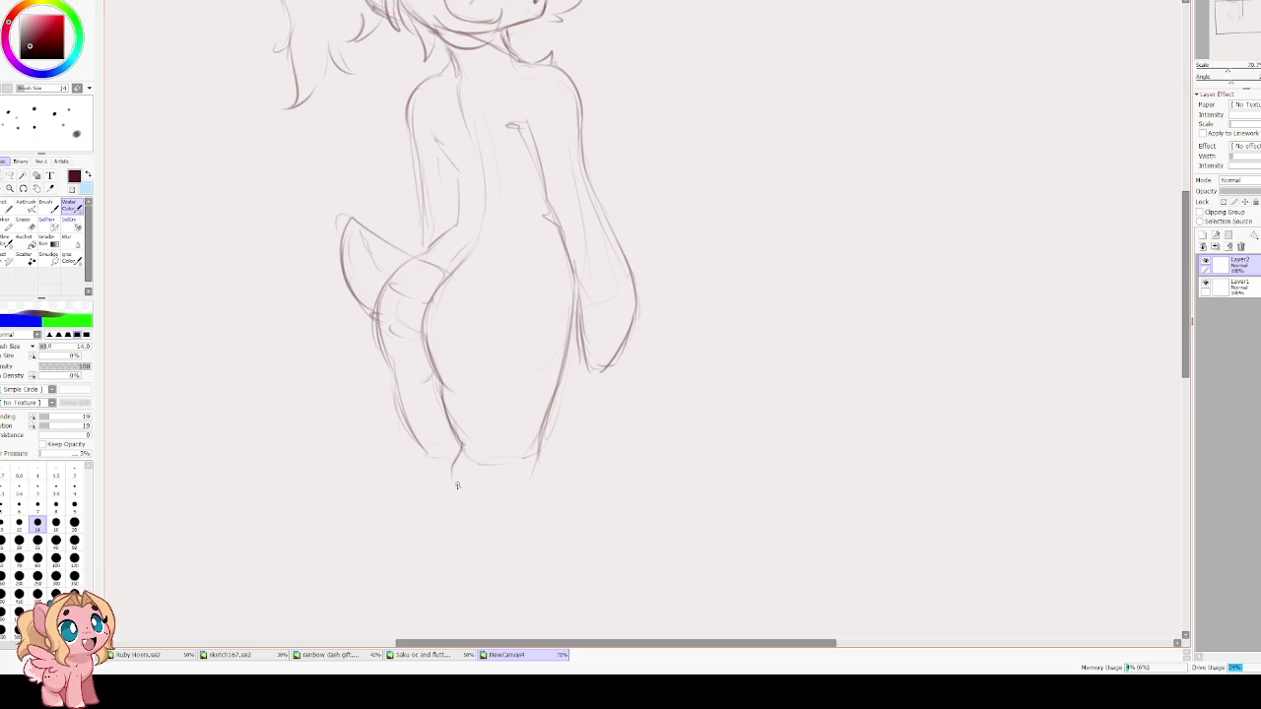
# Extend both leg lines downward toward the feet, undoing unwanted strokes.
pyautogui.moveTo(542, 436)
pyautogui.mouseDown()
pyautogui.moveTo(528, 484)
pyautogui.moveTo(542, 588)
pyautogui.mouseUp()
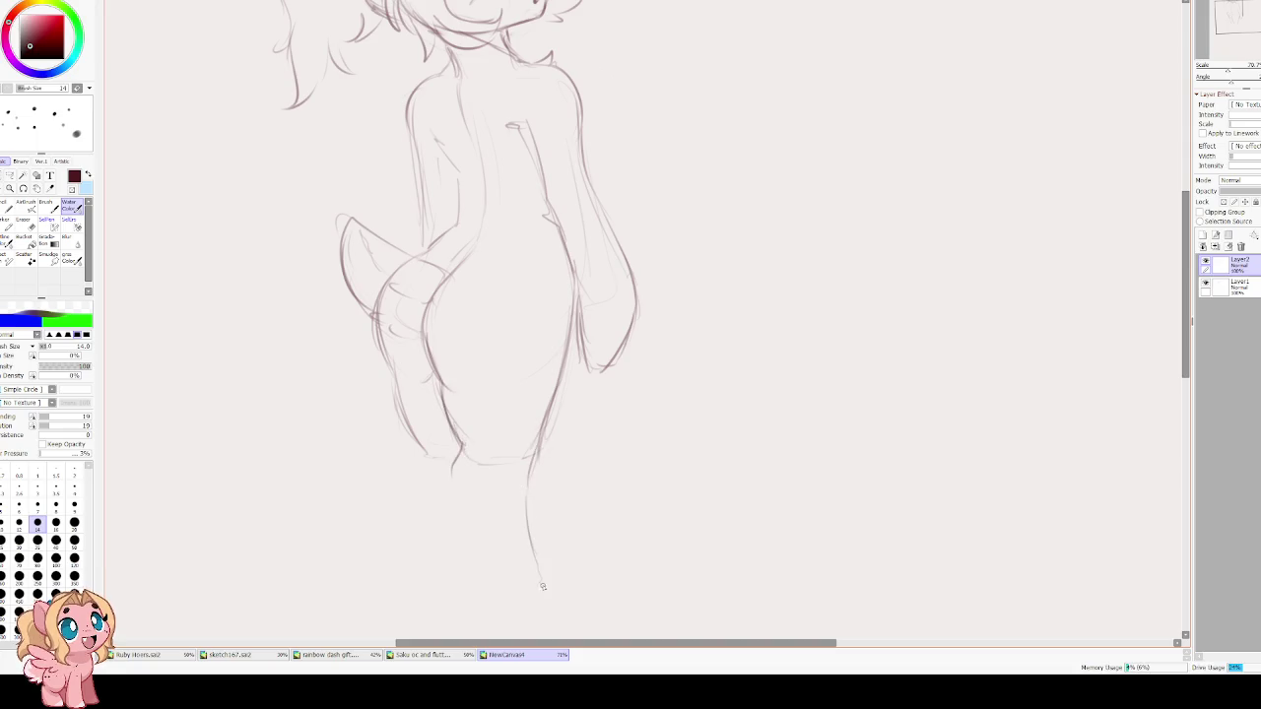
pyautogui.moveTo(449, 478); pyautogui.dragTo(463, 579)
pyautogui.hotkey('ctrl', 'z')
pyautogui.hotkey('ctrl', 'z')
pyautogui.hotkey('ctrl', 'z')
pyautogui.moveTo(533, 456); pyautogui.dragTo(520, 557)
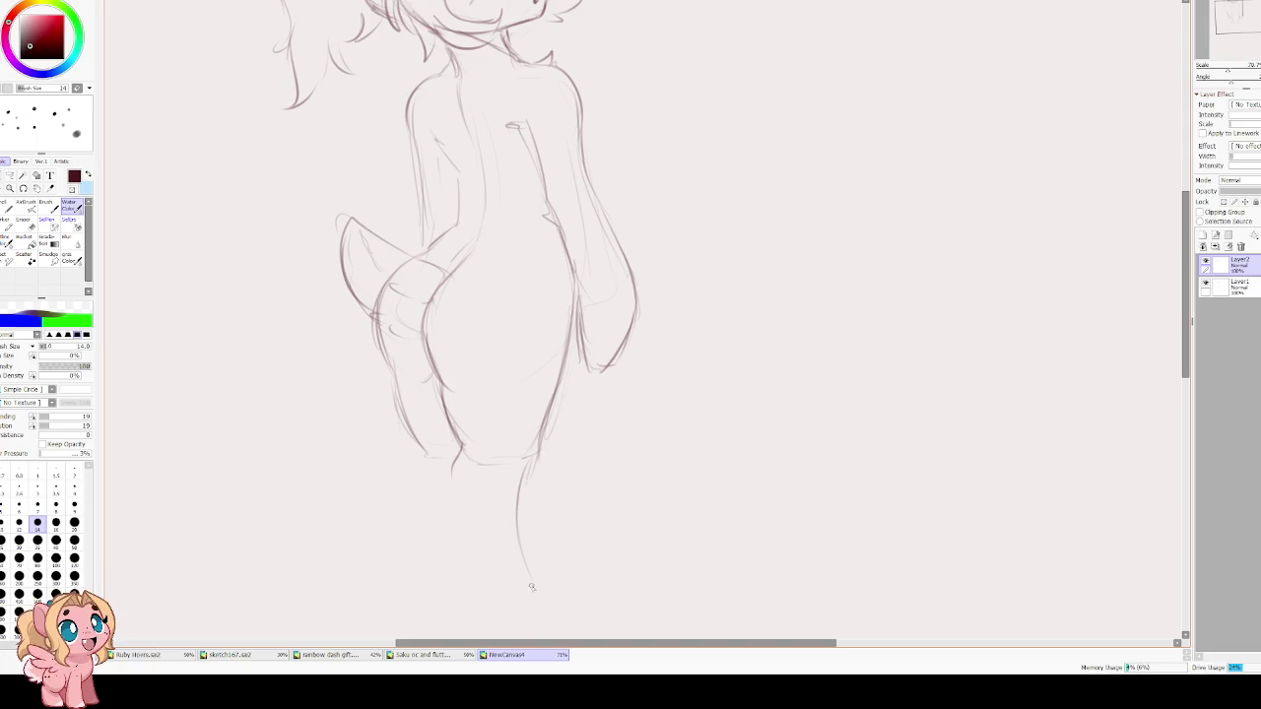
pyautogui.moveTo(455, 471)
pyautogui.mouseDown()
pyautogui.moveTo(464, 579)
pyautogui.moveTo(512, 590)
pyautogui.mouseUp()
pyautogui.hotkey('ctrl', 'z')
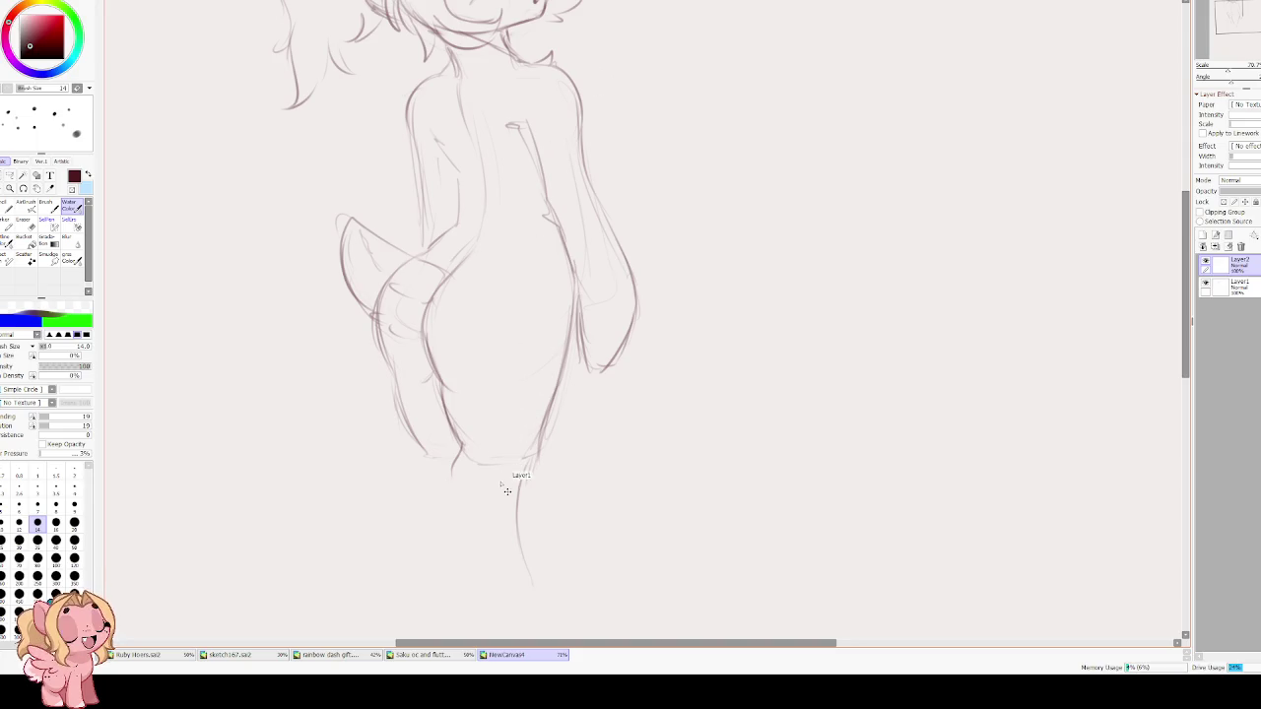
pyautogui.scroll(-3, 531, 352)
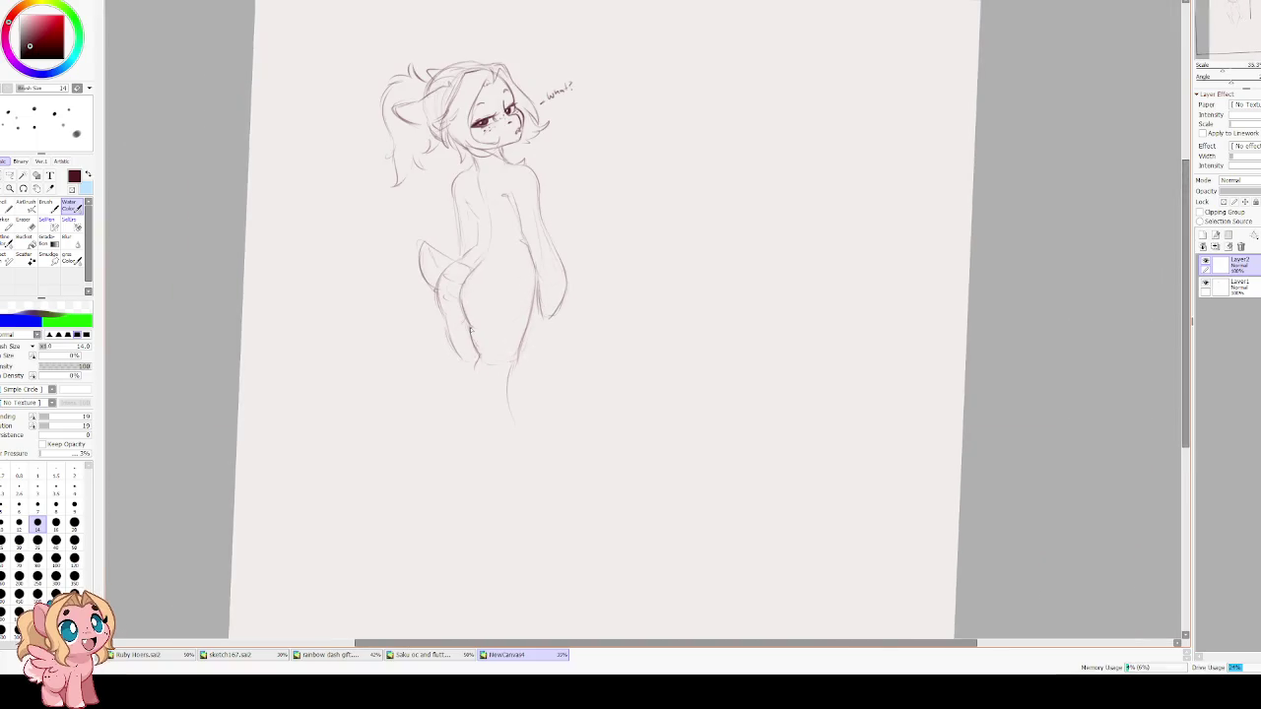
# Draw a curved arc below the hips and start the second leg's lines downward.
pyautogui.scroll(3, 477, 338)
pyautogui.hotkey('ctrl', 'z')
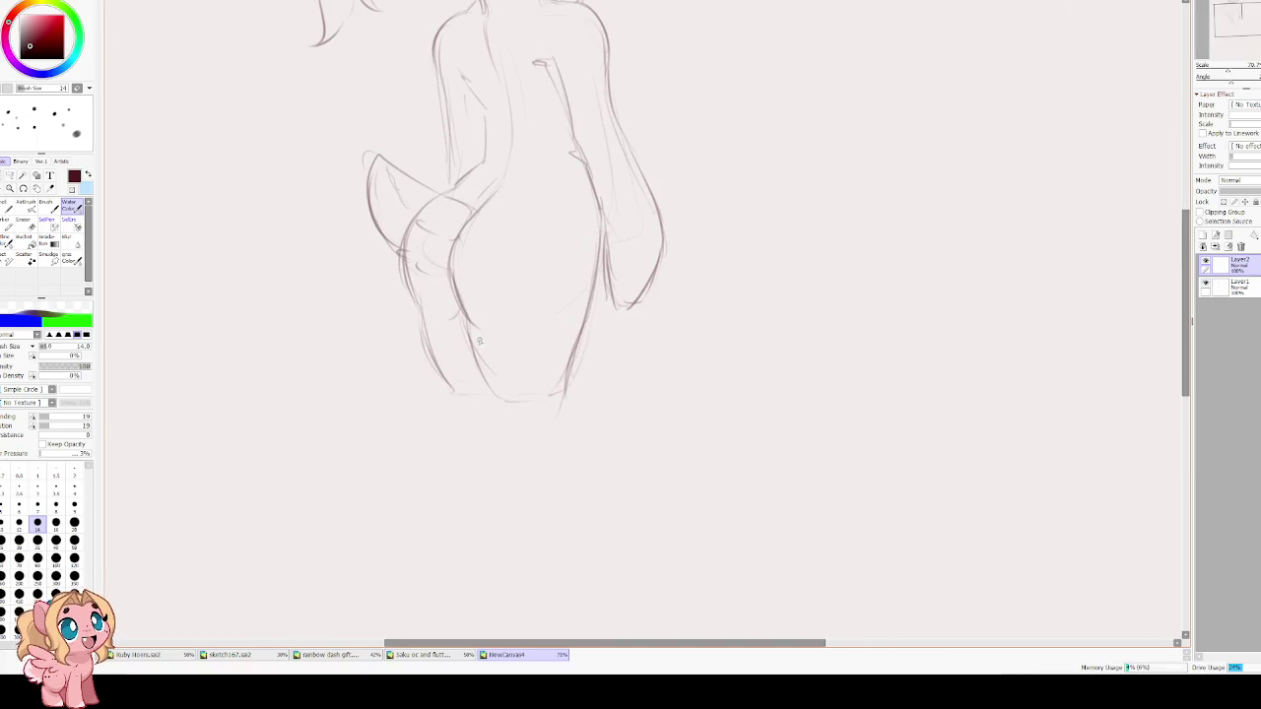
pyautogui.moveTo(467, 332); pyautogui.dragTo(495, 380)
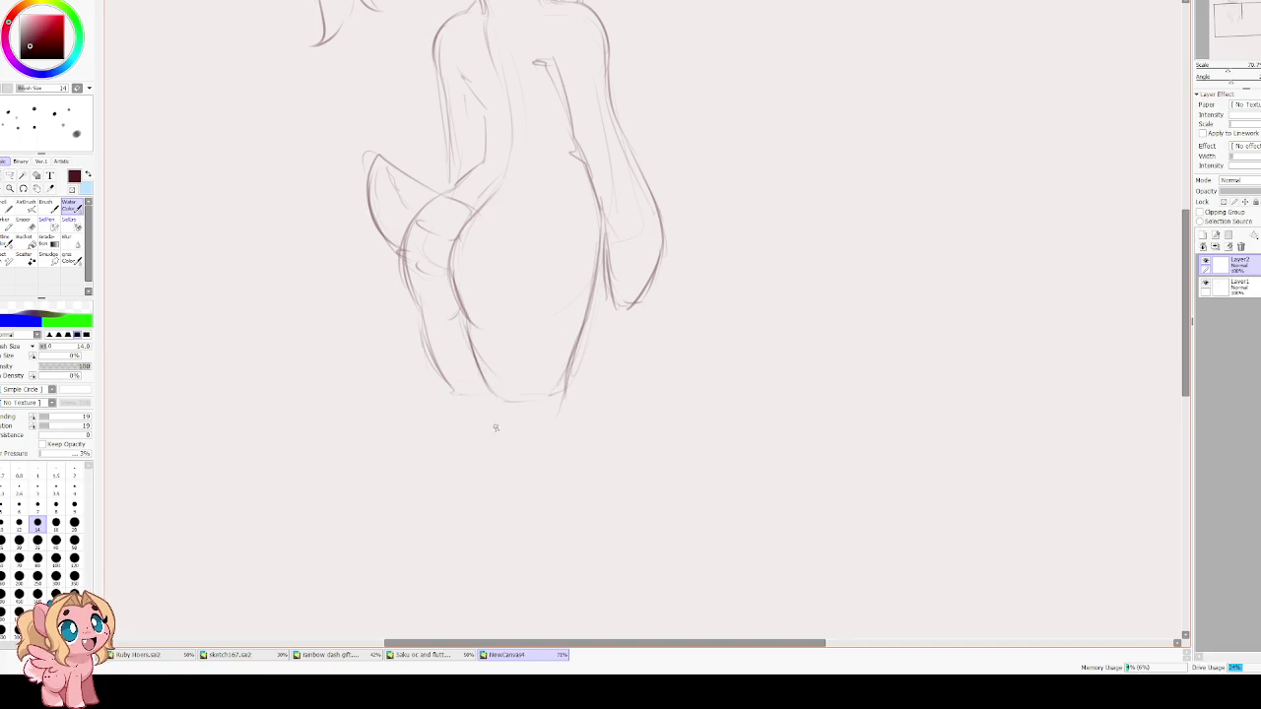
pyautogui.hotkey('ctrl', 'z')
pyautogui.moveTo(546, 427); pyautogui.dragTo(506, 440)
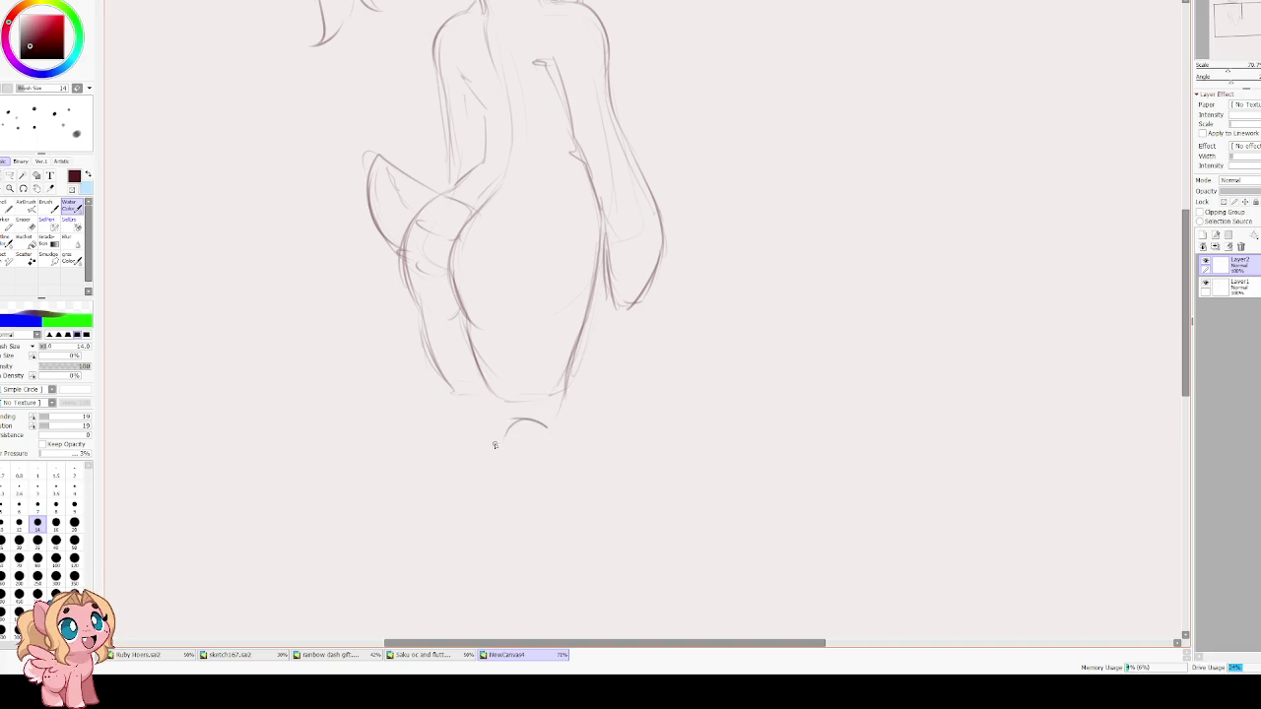
pyautogui.moveTo(564, 394); pyautogui.dragTo(565, 443)
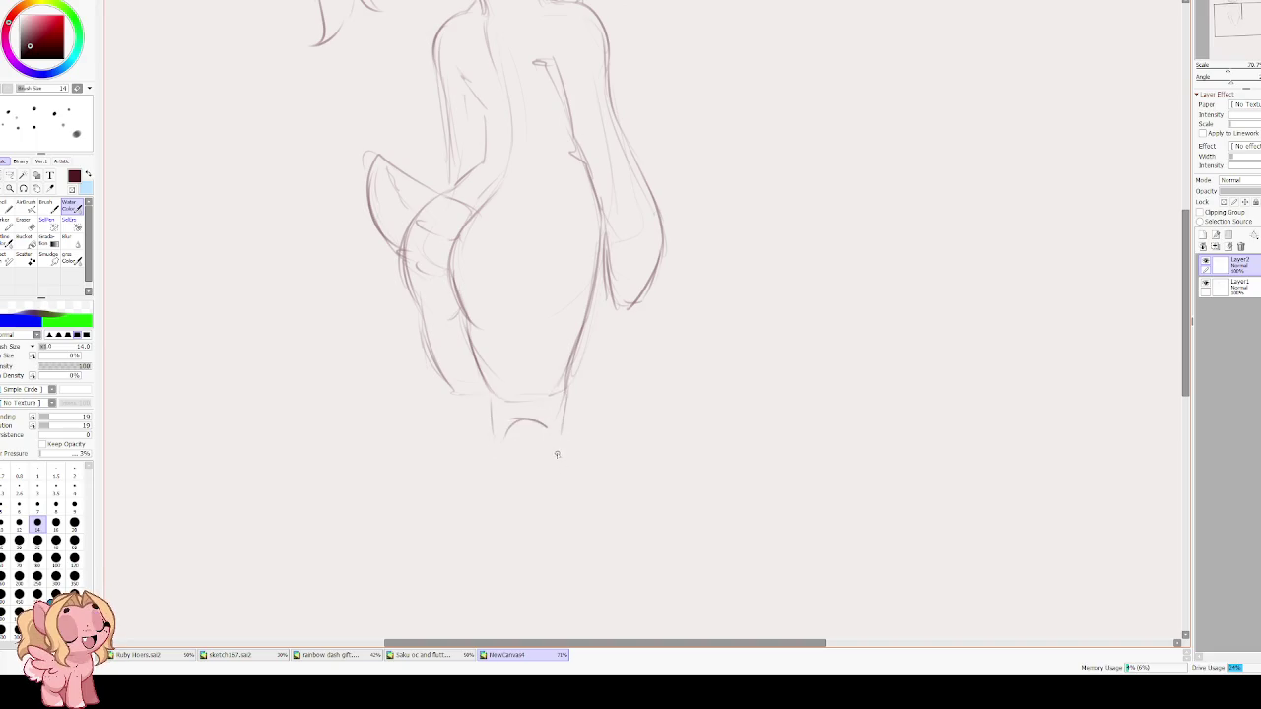
pyautogui.moveTo(555, 507); pyautogui.dragTo(567, 559)
pyautogui.moveTo(496, 453); pyautogui.dragTo(495, 563)
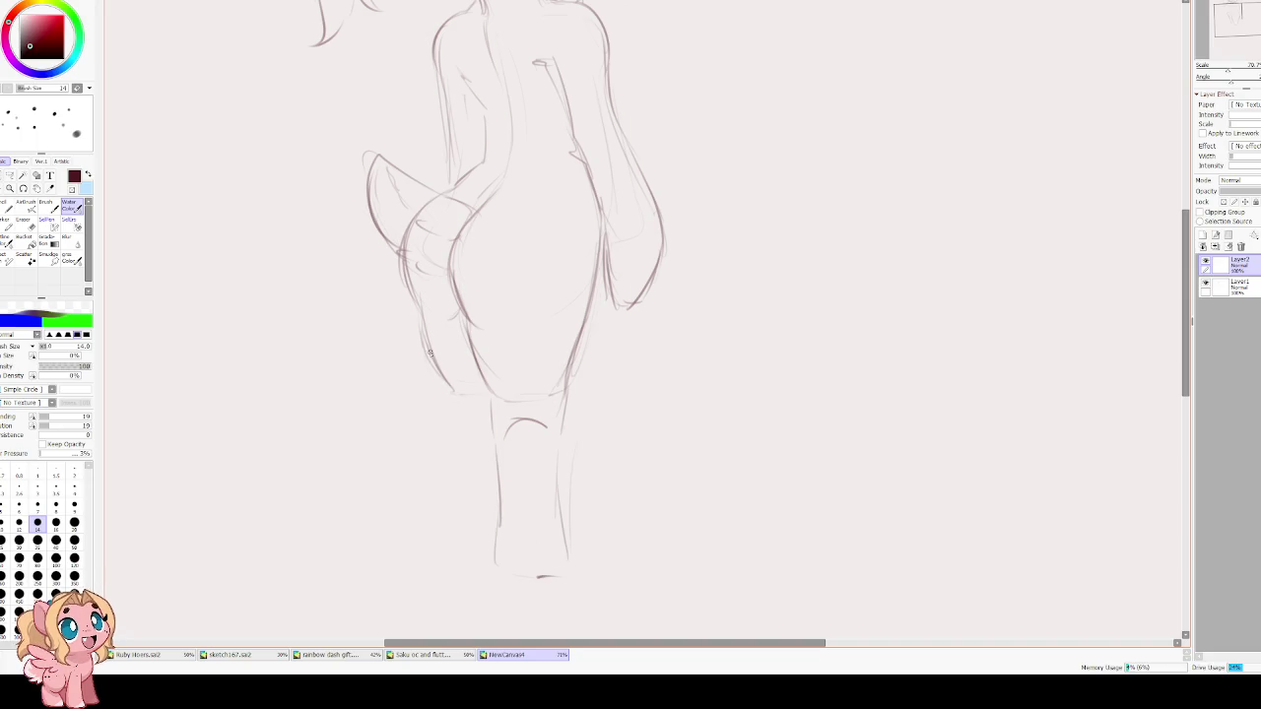
# Sketch and redraw the left lower-leg line, undoing failed attempts.
pyautogui.moveTo(437, 398); pyautogui.dragTo(421, 422)
pyautogui.moveTo(490, 397); pyautogui.dragTo(461, 525)
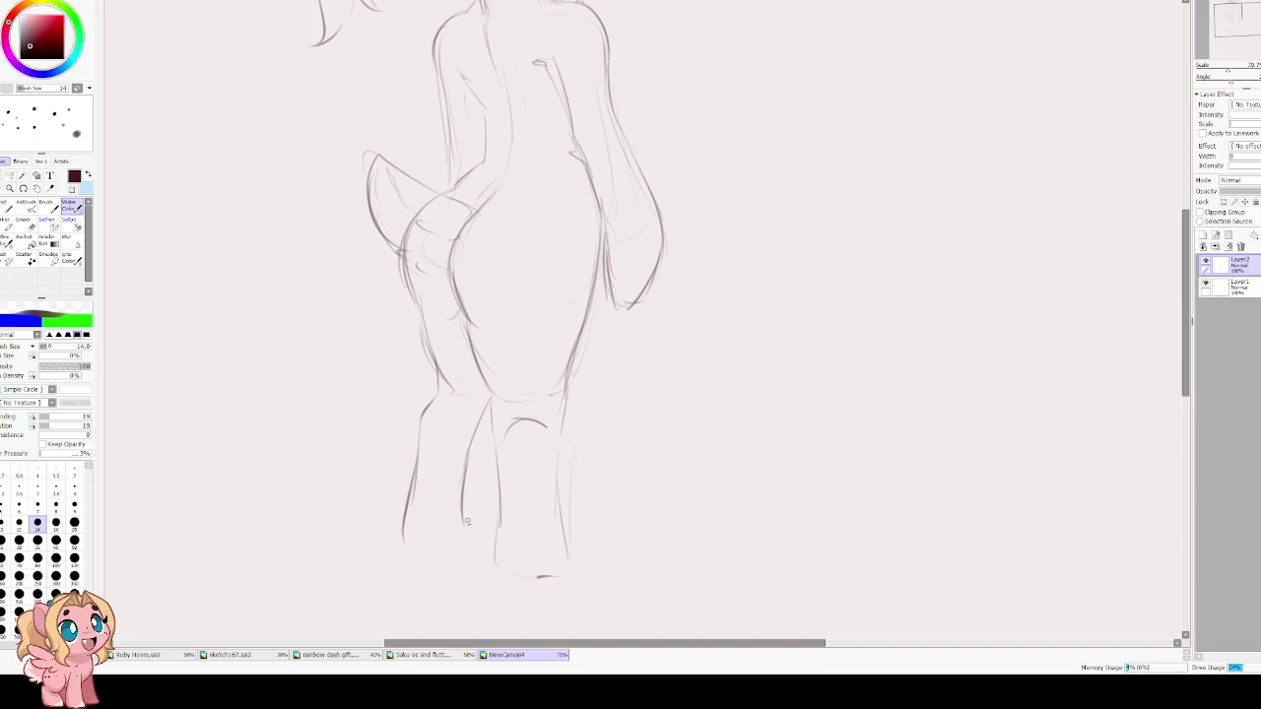
pyautogui.hotkey('ctrl', 'z')
pyautogui.hotkey('ctrl', 'z')
pyautogui.hotkey('ctrl', 'z')
pyautogui.hotkey('ctrl', 'z')
# Add the outer and inner lower-leg strokes, then mirror the view to check proportions.
pyautogui.hotkey('ctrl', 'z')
pyautogui.moveTo(489, 419); pyautogui.dragTo(475, 470)
pyautogui.hotkey('ctrl', 'z')
pyautogui.moveTo(491, 412); pyautogui.dragTo(457, 519)
pyautogui.hotkey('ctrl', 'z')
pyautogui.moveTo(417, 422)
pyautogui.mouseDown()
pyautogui.moveTo(410, 453)
pyautogui.moveTo(431, 399)
pyautogui.moveTo(395, 549)
pyautogui.mouseUp()
pyautogui.hotkey('ctrl', 'z')
pyautogui.hotkey('ctrl', 'z')
pyautogui.hotkey('ctrl', 'z')
pyautogui.moveTo(420, 420)
pyautogui.mouseDown()
pyautogui.moveTo(428, 405)
pyautogui.moveTo(407, 561)
pyautogui.mouseUp()
pyautogui.moveTo(468, 483); pyautogui.dragTo(465, 544)
pyautogui.hotkey('ctrl', 'z')
pyautogui.moveTo(461, 471); pyautogui.dragTo(455, 543)
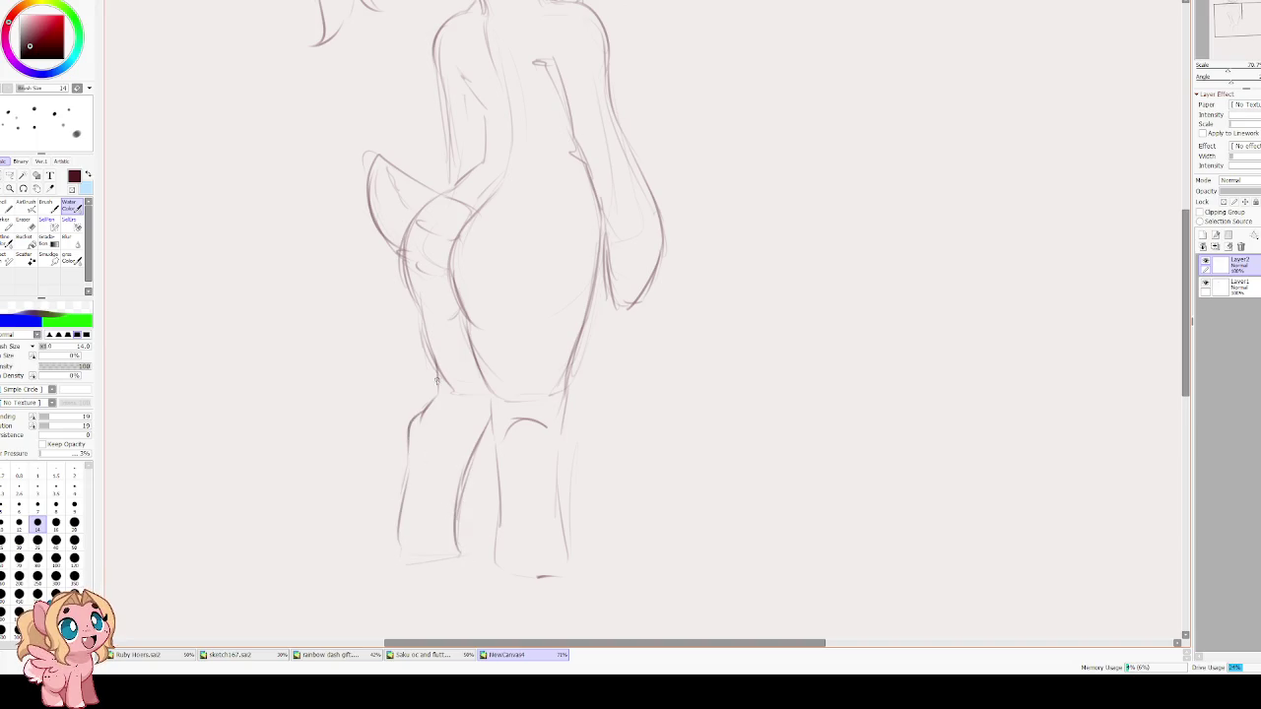
pyautogui.press('h')
pyautogui.moveTo(680, 436); pyautogui.dragTo(505, 384)
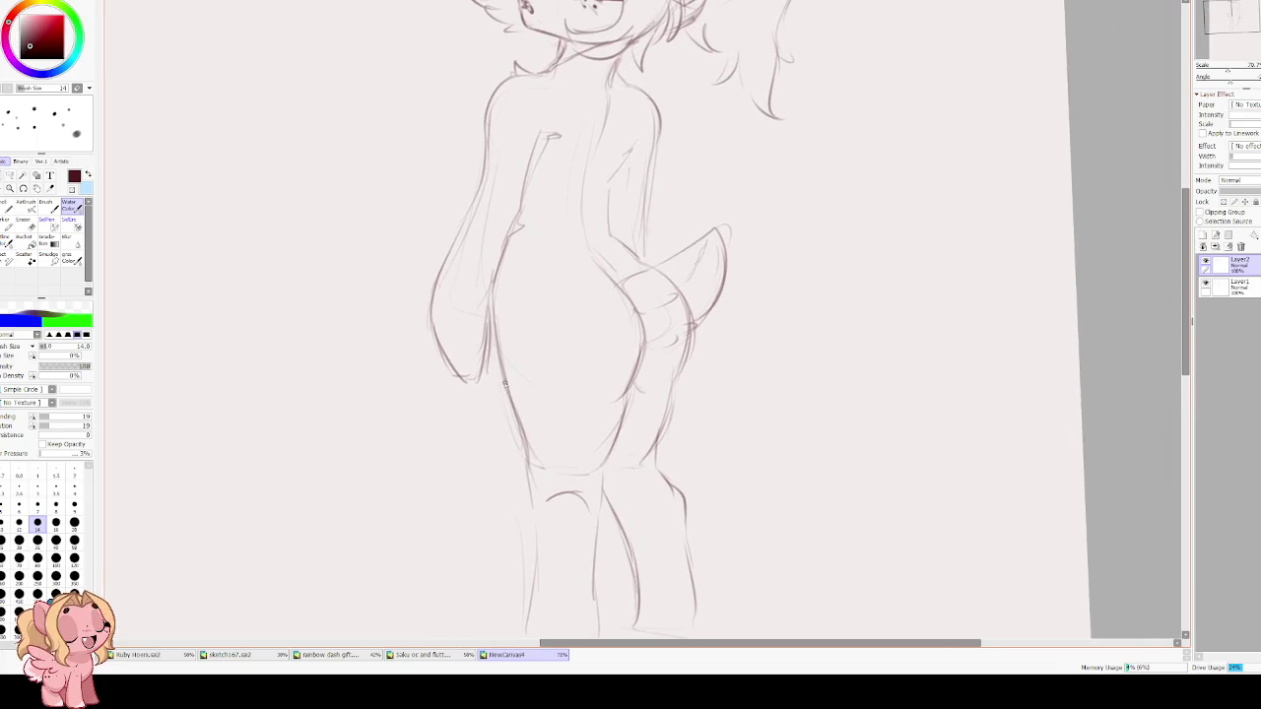
# Restore the normal view orientation and undo a faint inner-leg stroke.
pyautogui.scroll(-3, 505, 383)
pyautogui.press('h')
pyautogui.hotkey('ctrl', 'z')
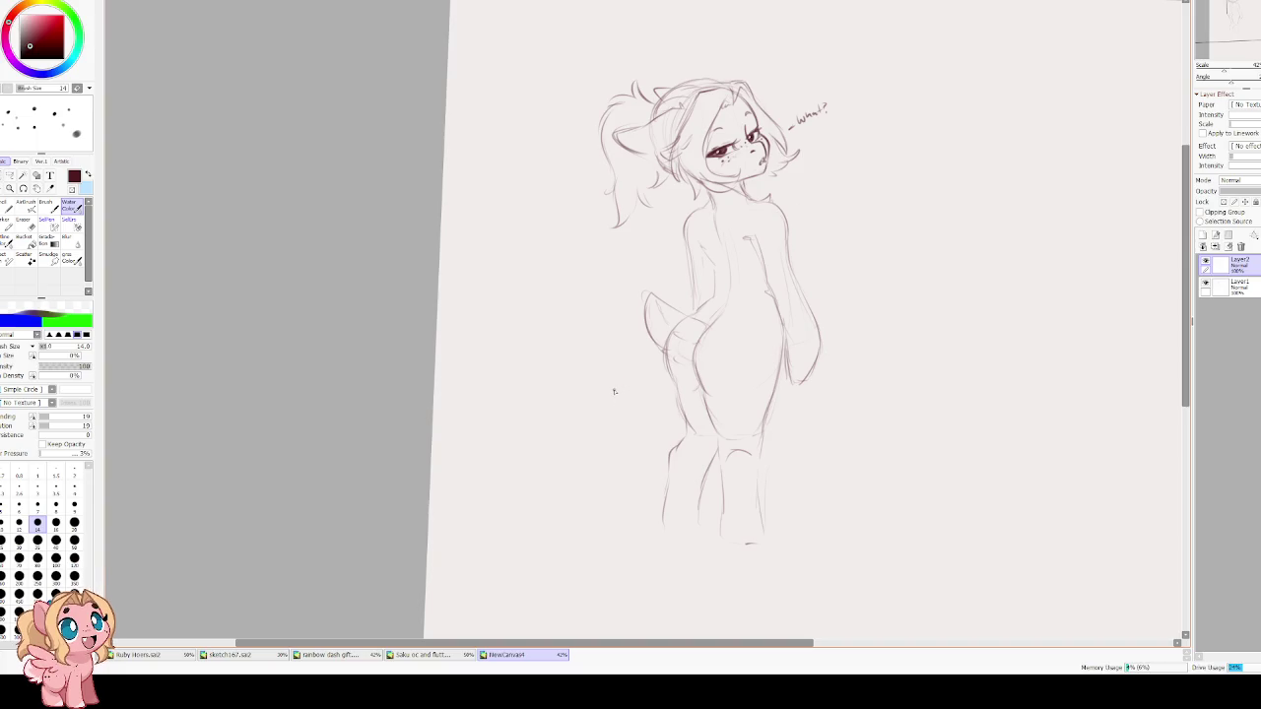
pyautogui.moveTo(700, 393); pyautogui.dragTo(615, 410)
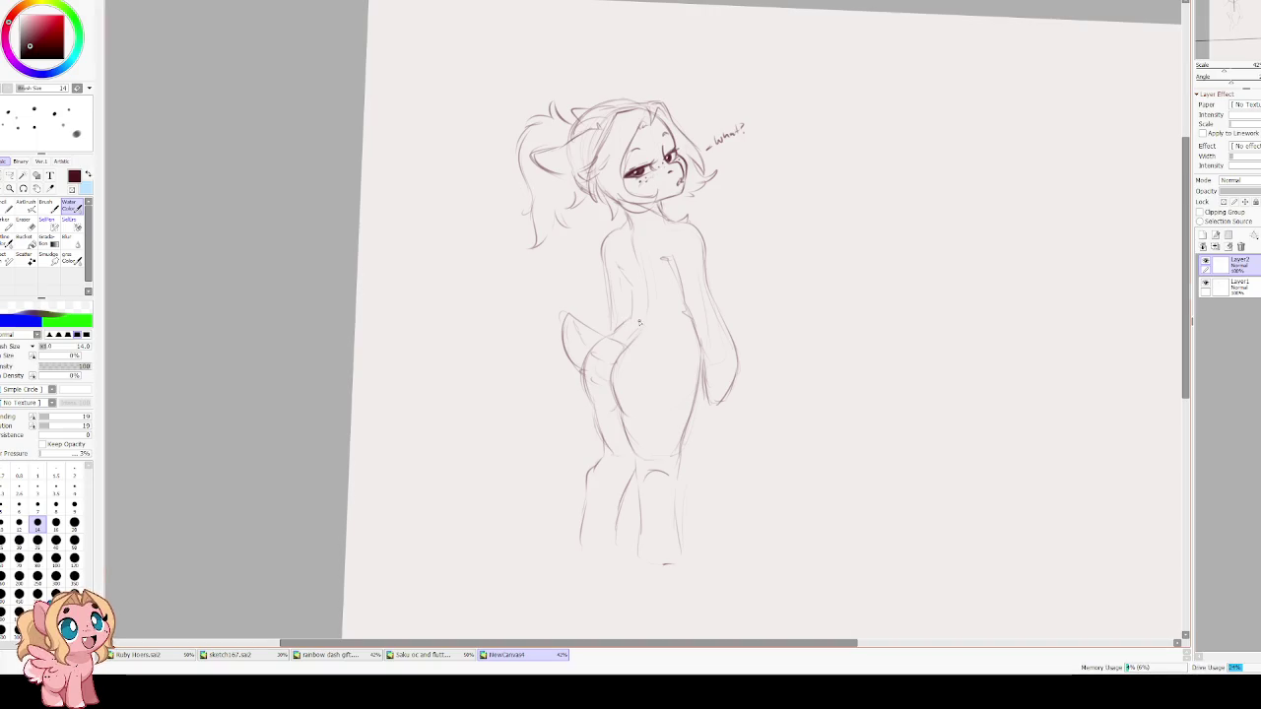
# Zoom in on the legs and loop a freehand selection around the lower legs.
pyautogui.scroll(2, 666, 494)
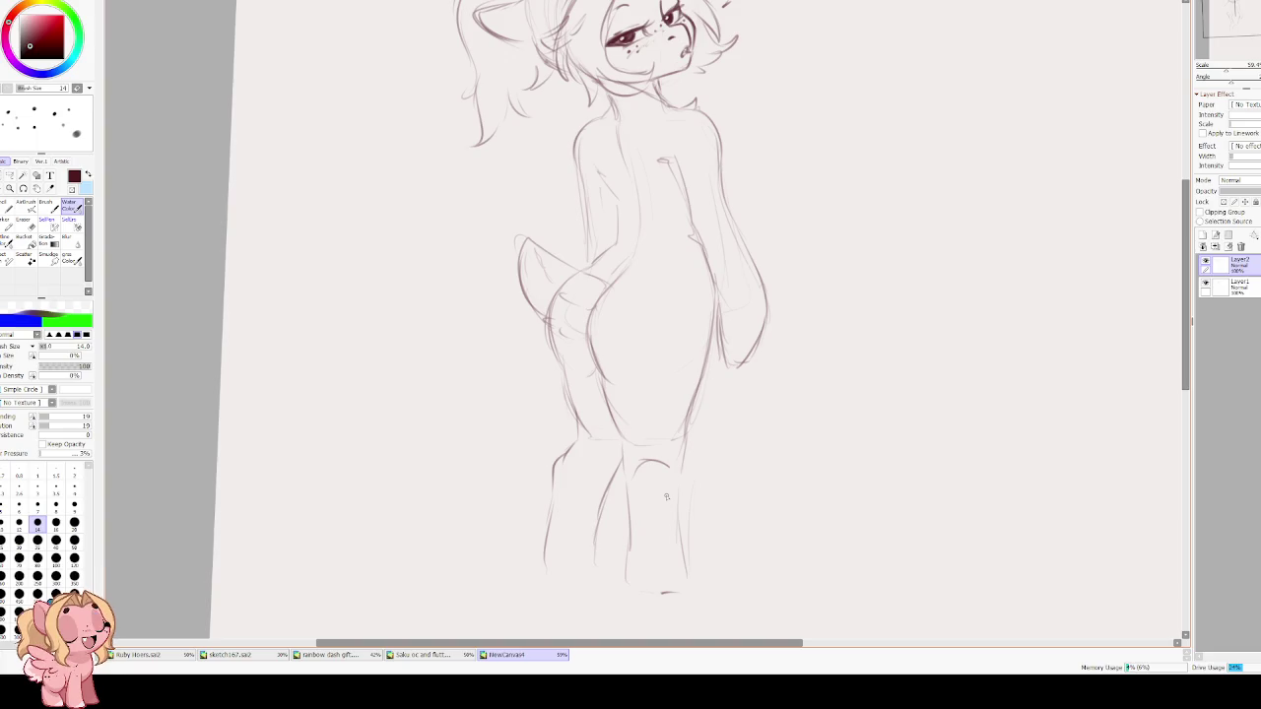
pyautogui.scroll(1, 666, 497)
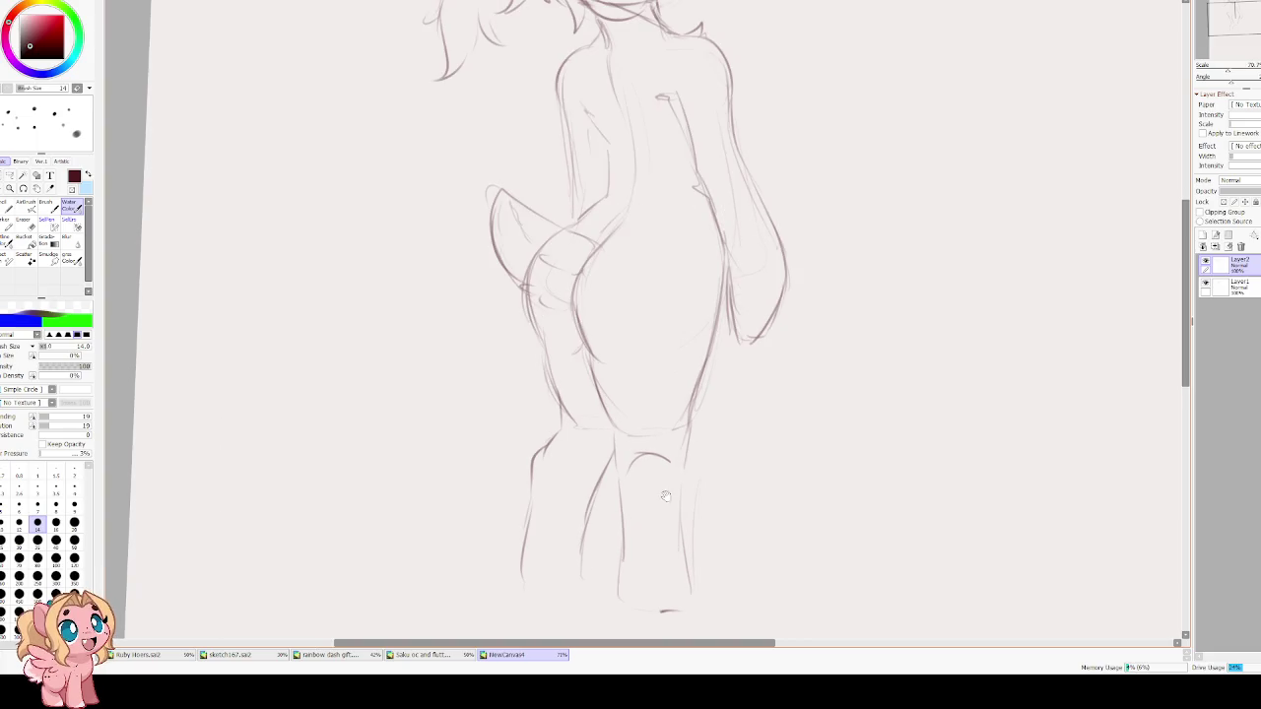
pyautogui.moveTo(666, 496); pyautogui.dragTo(612, 276)
pyautogui.press('a')
pyautogui.moveTo(476, 198)
pyautogui.mouseDown()
pyautogui.moveTo(724, 434)
pyautogui.moveTo(634, 197)
pyautogui.moveTo(565, 214)
pyautogui.moveTo(479, 196)
pyautogui.mouseUp()
# Stretch the selected lower legs upward with free transform to lengthen them.
pyautogui.hotkey('ctrl', 't')
pyautogui.moveTo(581, 295); pyautogui.dragTo(578, 320)
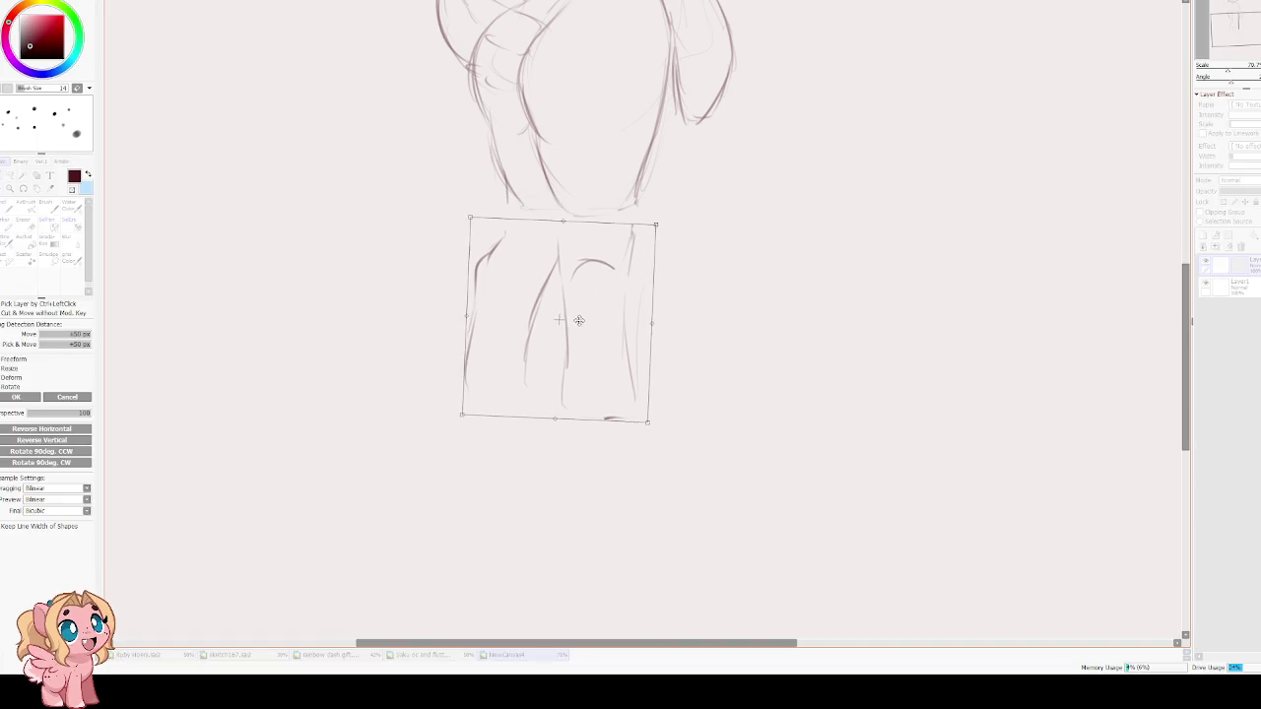
pyautogui.moveTo(563, 220); pyautogui.dragTo(567, 187)
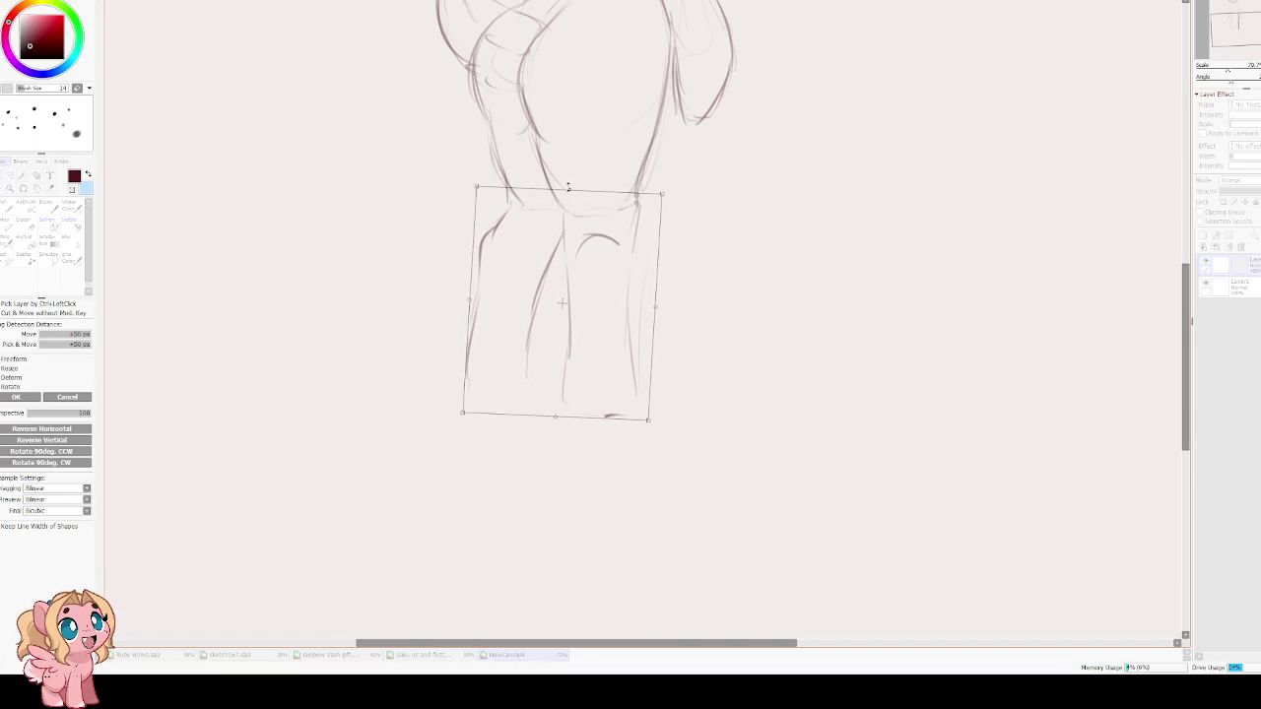
pyautogui.moveTo(579, 244); pyautogui.dragTo(581, 237)
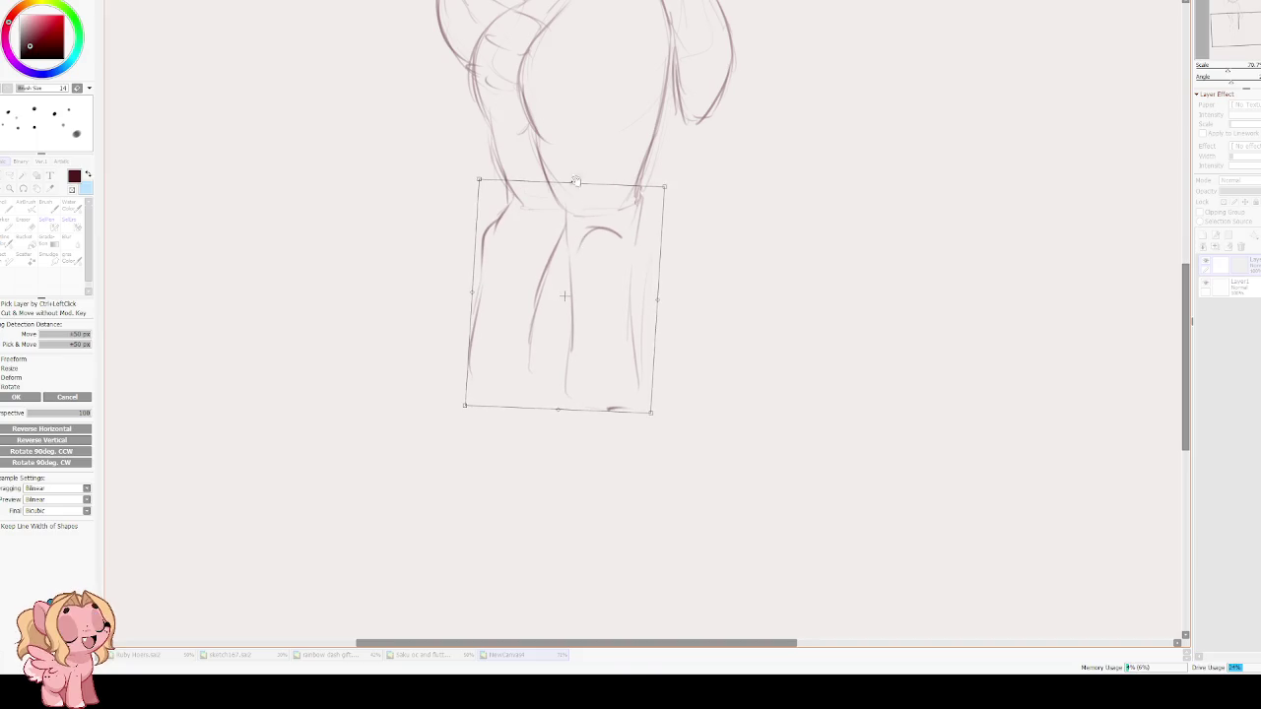
pyautogui.moveTo(580, 171); pyautogui.dragTo(508, 332)
pyautogui.press('Return')
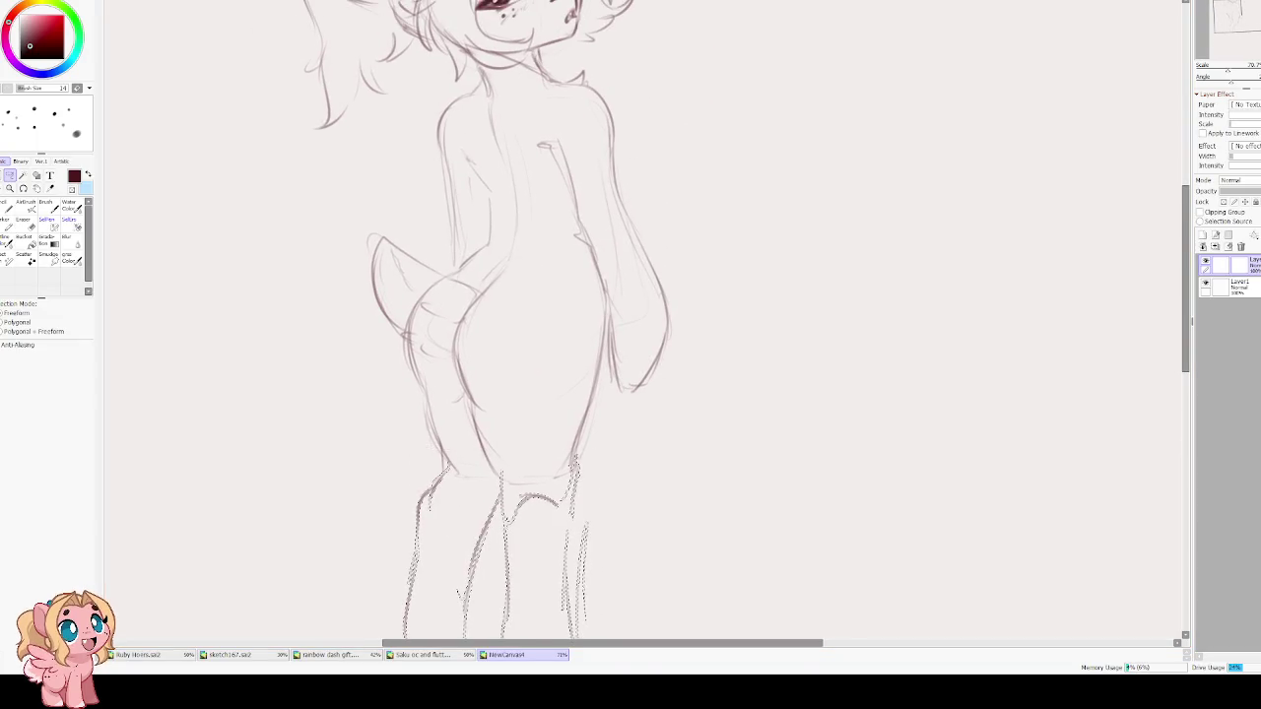
# Sketch lines along the figure's left side and thigh with the Water Color brush.
pyautogui.press('e')
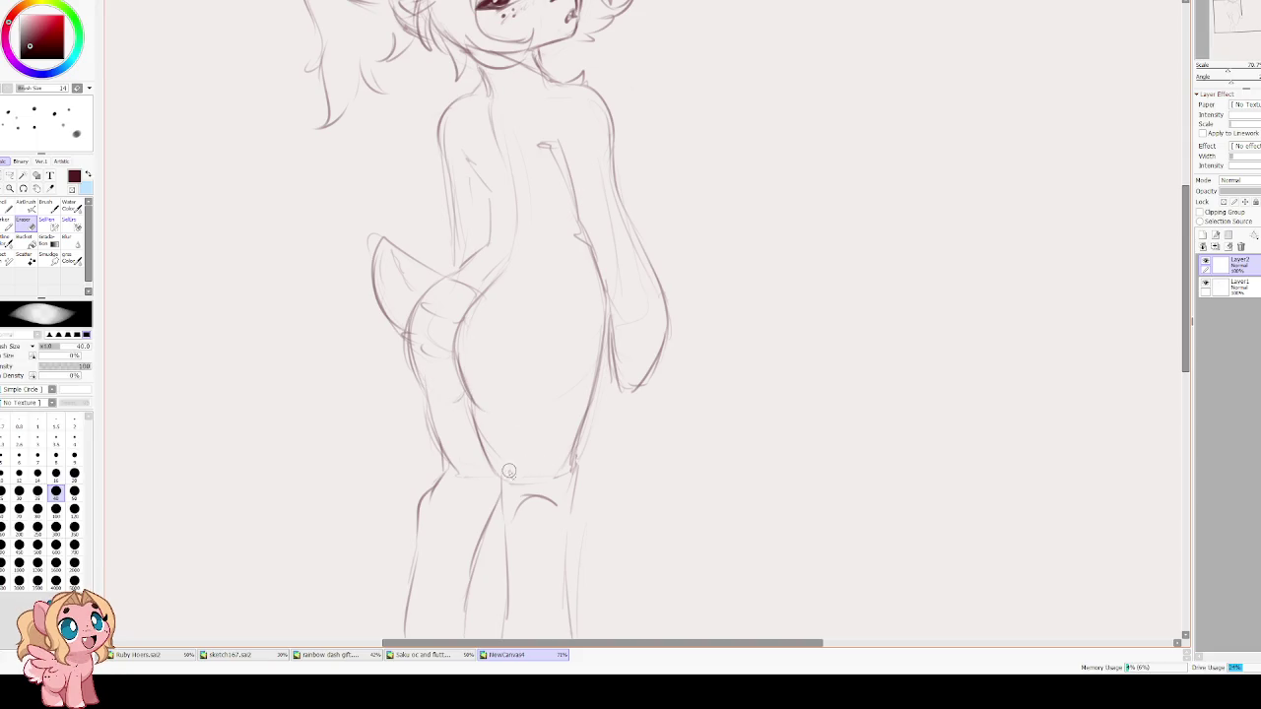
pyautogui.press('c')
pyautogui.moveTo(488, 544); pyautogui.dragTo(536, 376)
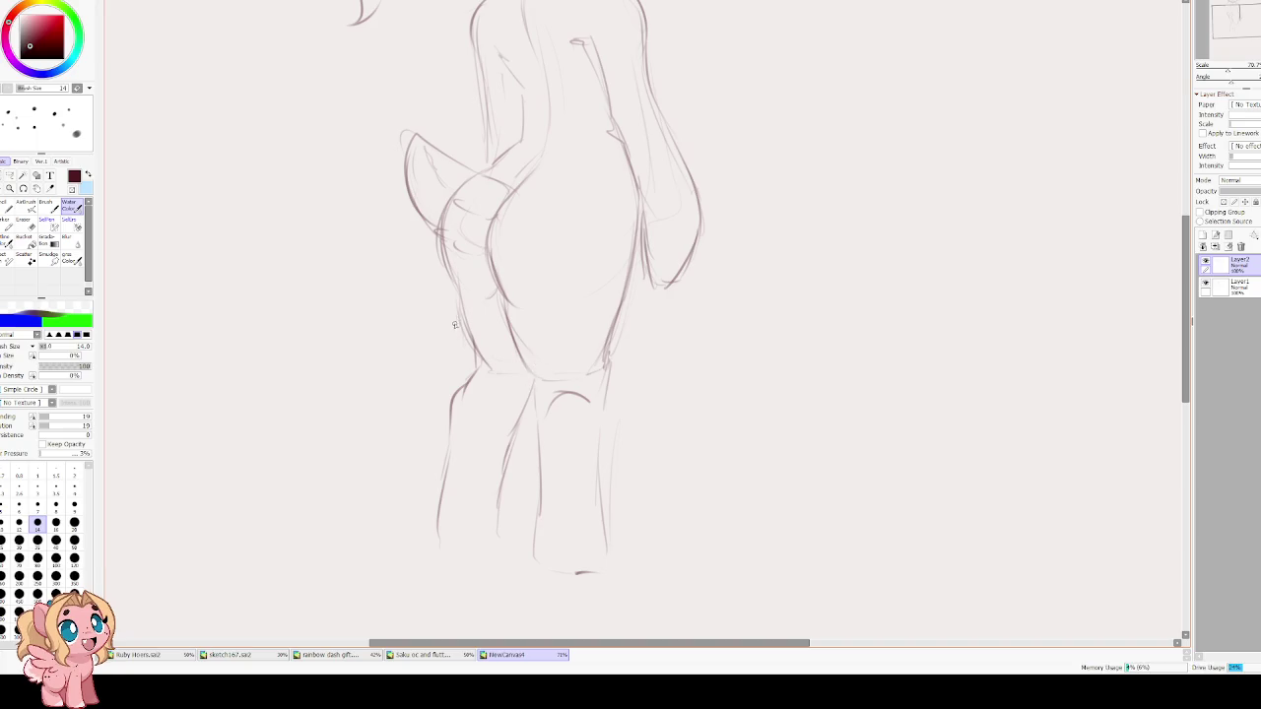
pyautogui.moveTo(441, 226); pyautogui.dragTo(475, 366)
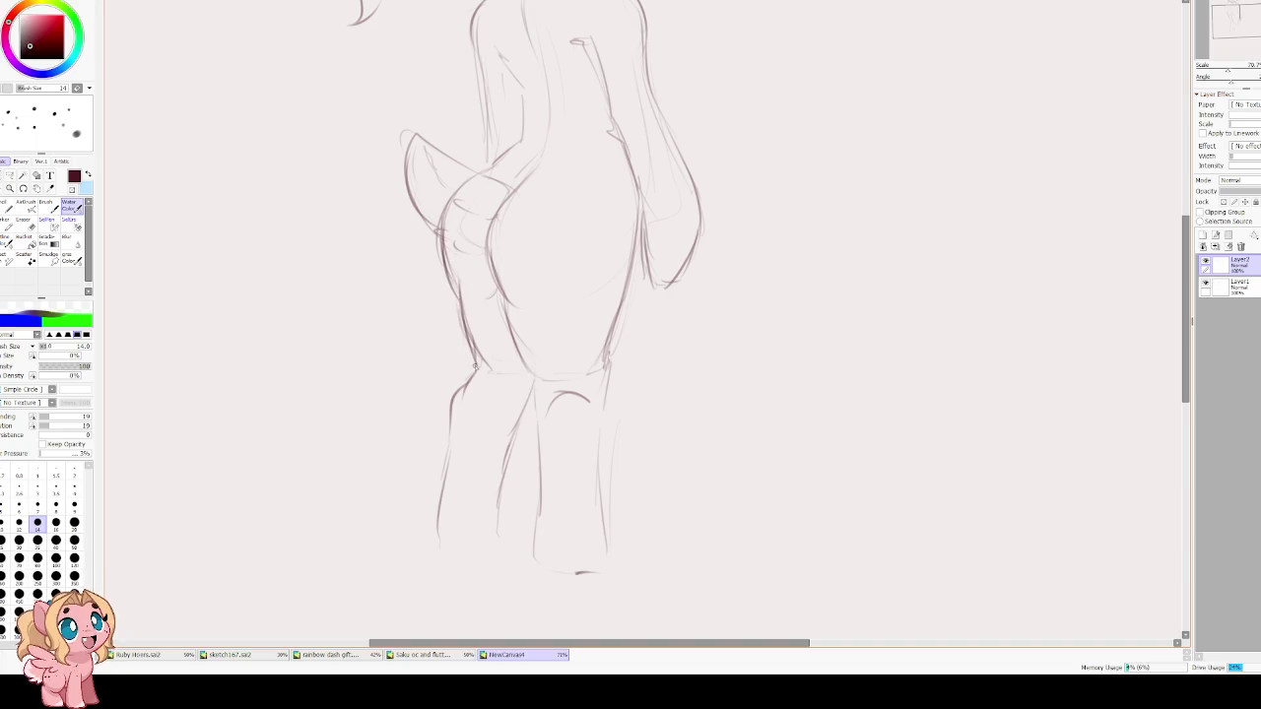
pyautogui.moveTo(458, 266); pyautogui.dragTo(462, 327)
# Erase the dark thigh stroke with a larger eraser and merge the two sketch layers into Layer1.
pyautogui.press('e')
pyautogui.press(']')
pyautogui.press(']')
pyautogui.press(']')
pyautogui.moveTo(459, 258); pyautogui.dragTo(471, 390)
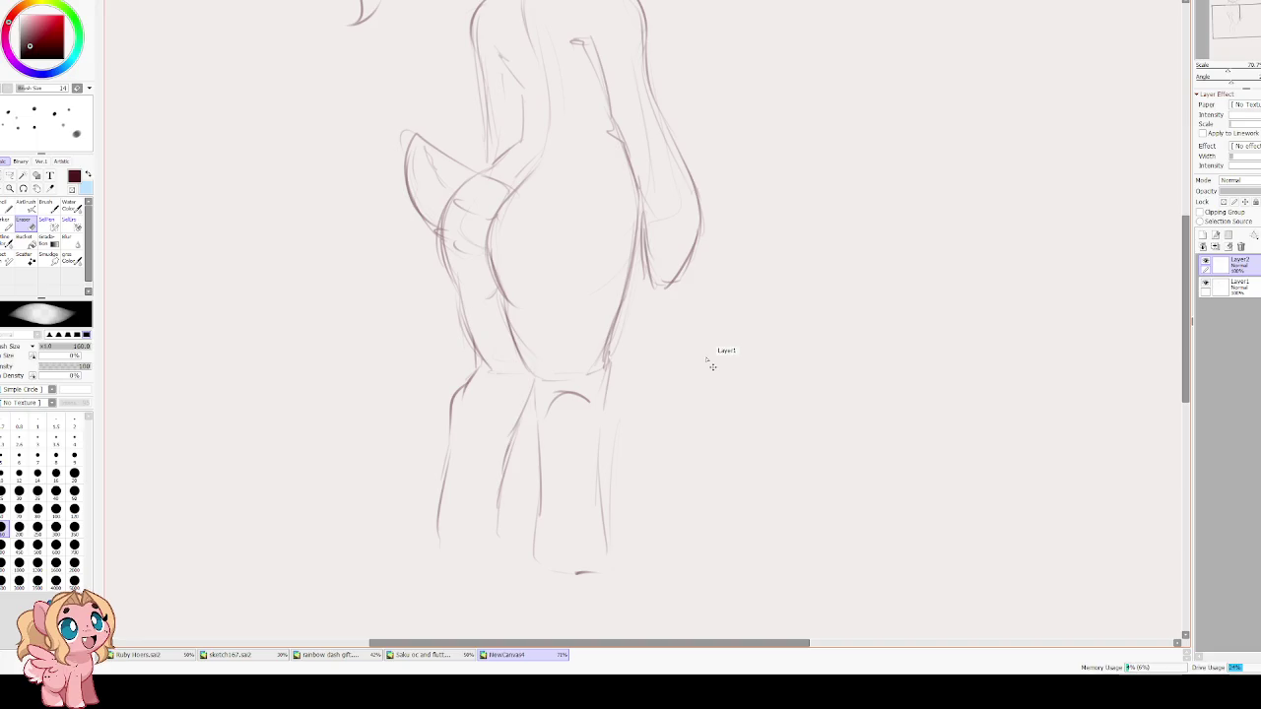
pyautogui.click(1206, 262)
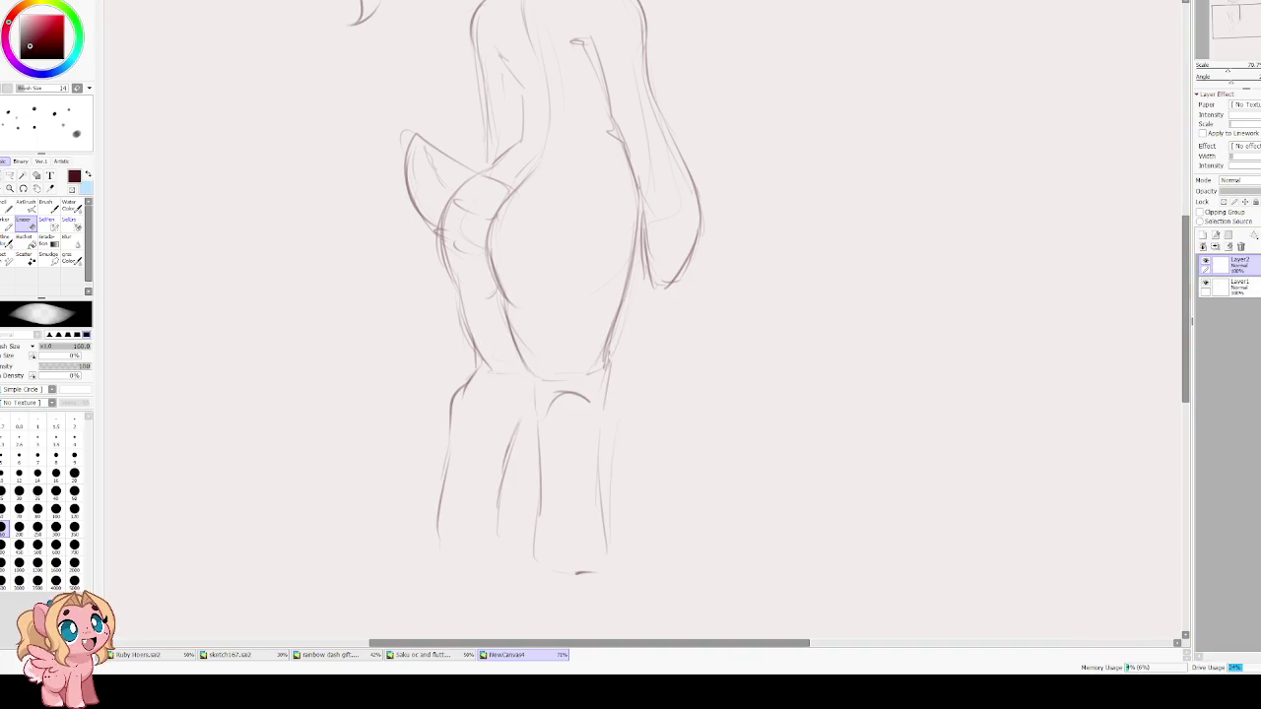
pyautogui.click(1216, 246)
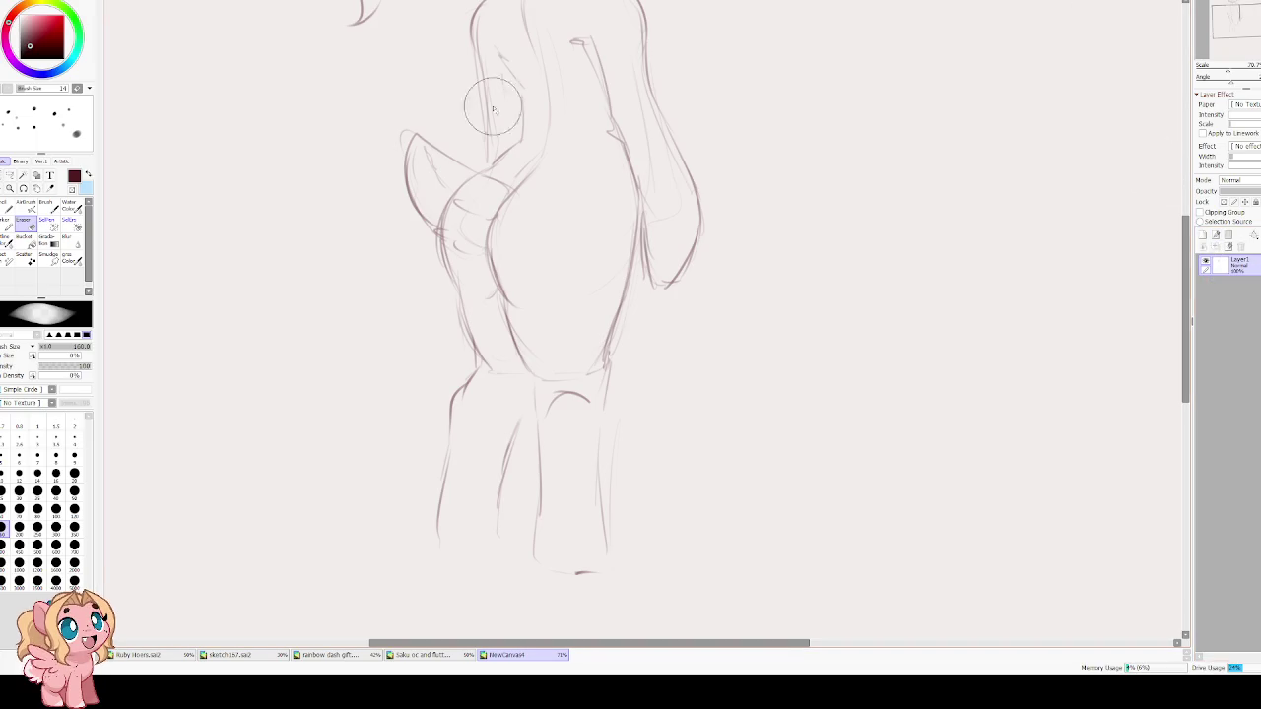
# Redraw the torso's left side and the left leg outline with the brush at size 16.
pyautogui.press('c')
pyautogui.press(']')
pyautogui.moveTo(442, 222)
pyautogui.mouseDown()
pyautogui.moveTo(469, 343)
pyautogui.moveTo(450, 367)
pyautogui.moveTo(486, 499)
pyautogui.mouseUp()
pyautogui.moveTo(449, 360); pyautogui.dragTo(418, 516)
pyautogui.scroll(1, 465, 382)
pyautogui.moveTo(466, 382)
pyautogui.mouseDown()
pyautogui.moveTo(431, 471)
pyautogui.moveTo(444, 343)
pyautogui.mouseUp()
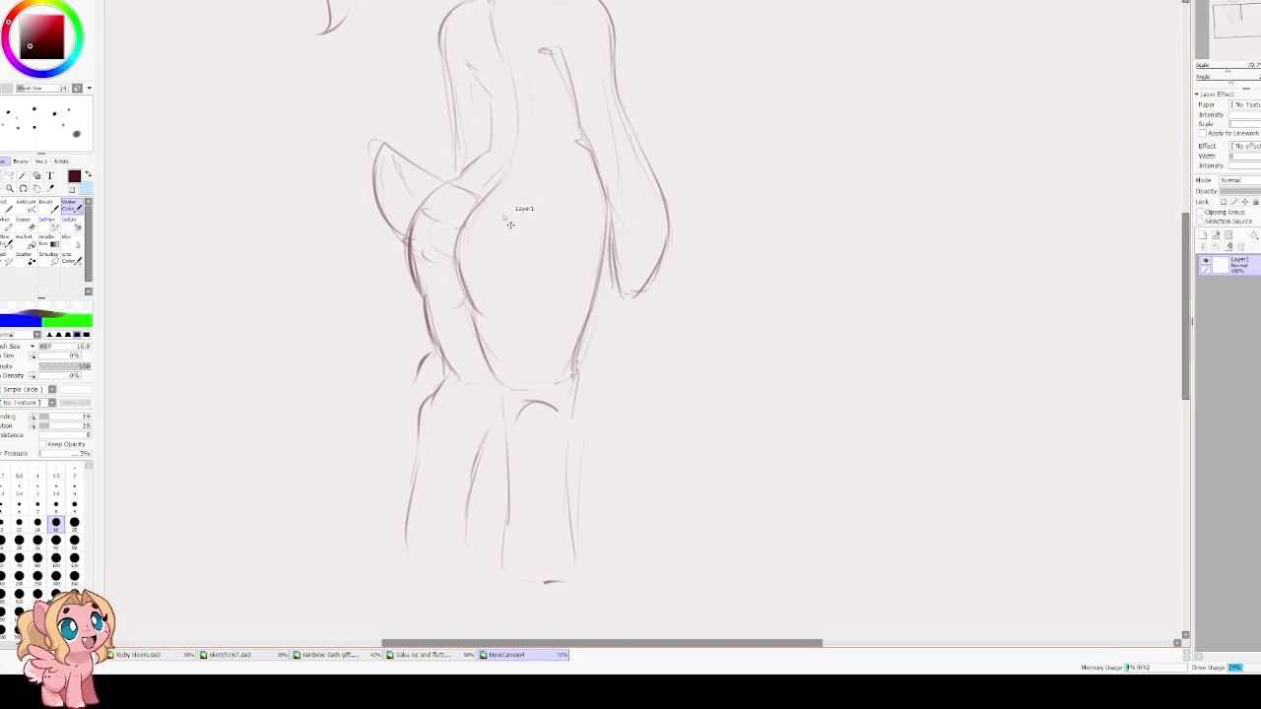
# Erase old lines around the left leg and redraw a darker line down it.
pyautogui.press('e')
pyautogui.moveTo(410, 361)
pyautogui.mouseDown()
pyautogui.moveTo(414, 493)
pyautogui.moveTo(488, 428)
pyautogui.moveTo(443, 400)
pyautogui.moveTo(423, 315)
pyautogui.mouseUp()
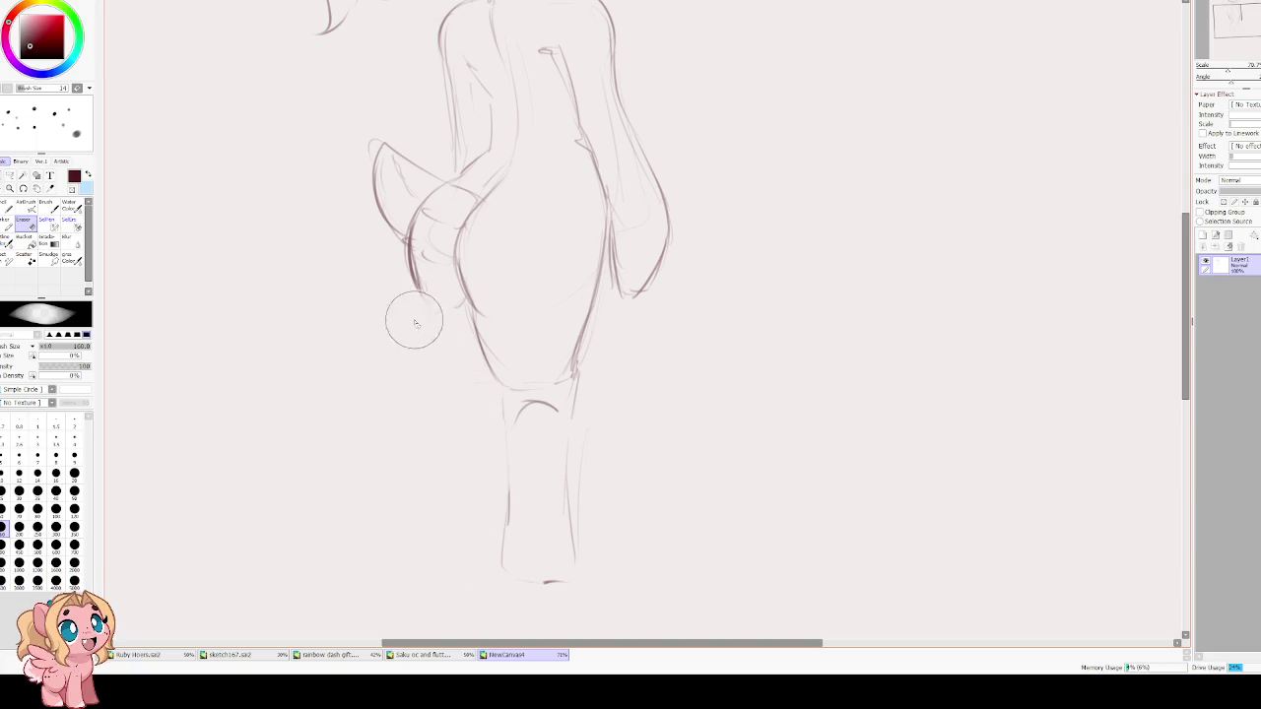
pyautogui.press('e')
pyautogui.moveTo(414, 266); pyautogui.dragTo(430, 363)
pyautogui.hotkey('ctrl', 'z')
pyautogui.hotkey('ctrl', 'z')
pyautogui.hotkey('ctrl', 'z')
pyautogui.hotkey('ctrl', 'z')
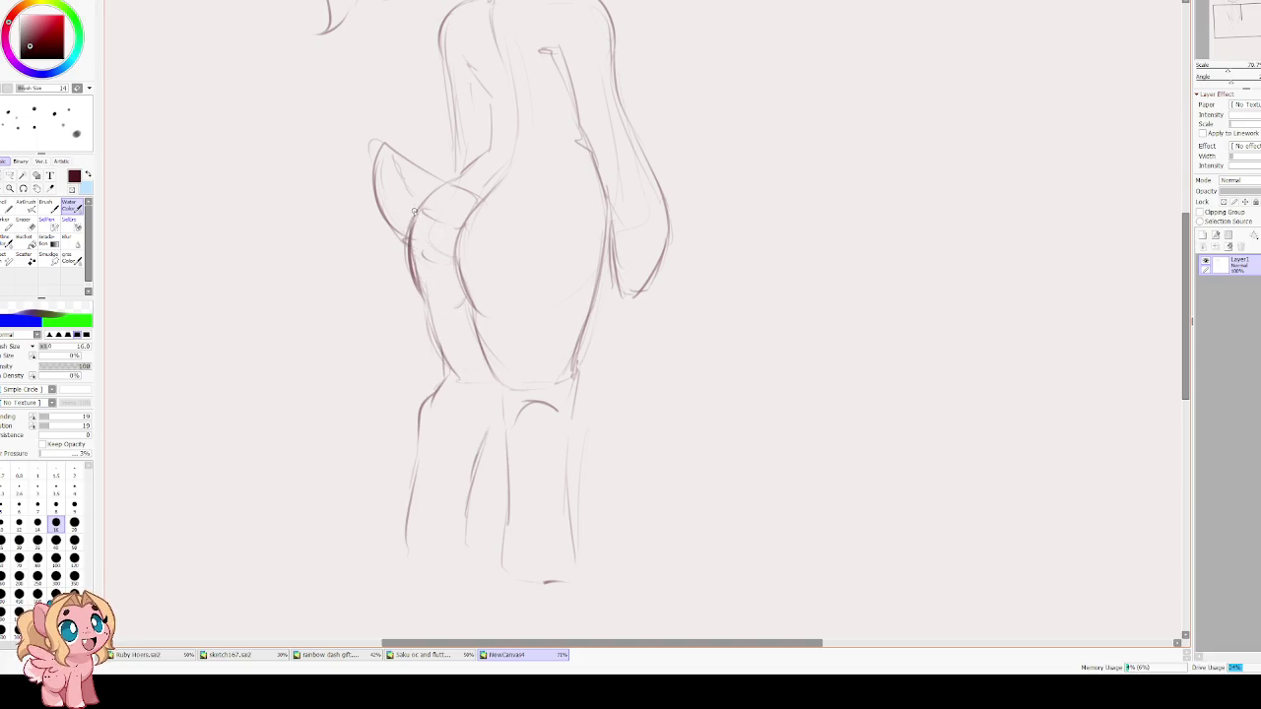
pyautogui.moveTo(409, 251)
pyautogui.mouseDown()
pyautogui.moveTo(427, 313)
pyautogui.moveTo(606, 456)
pyautogui.mouseUp()
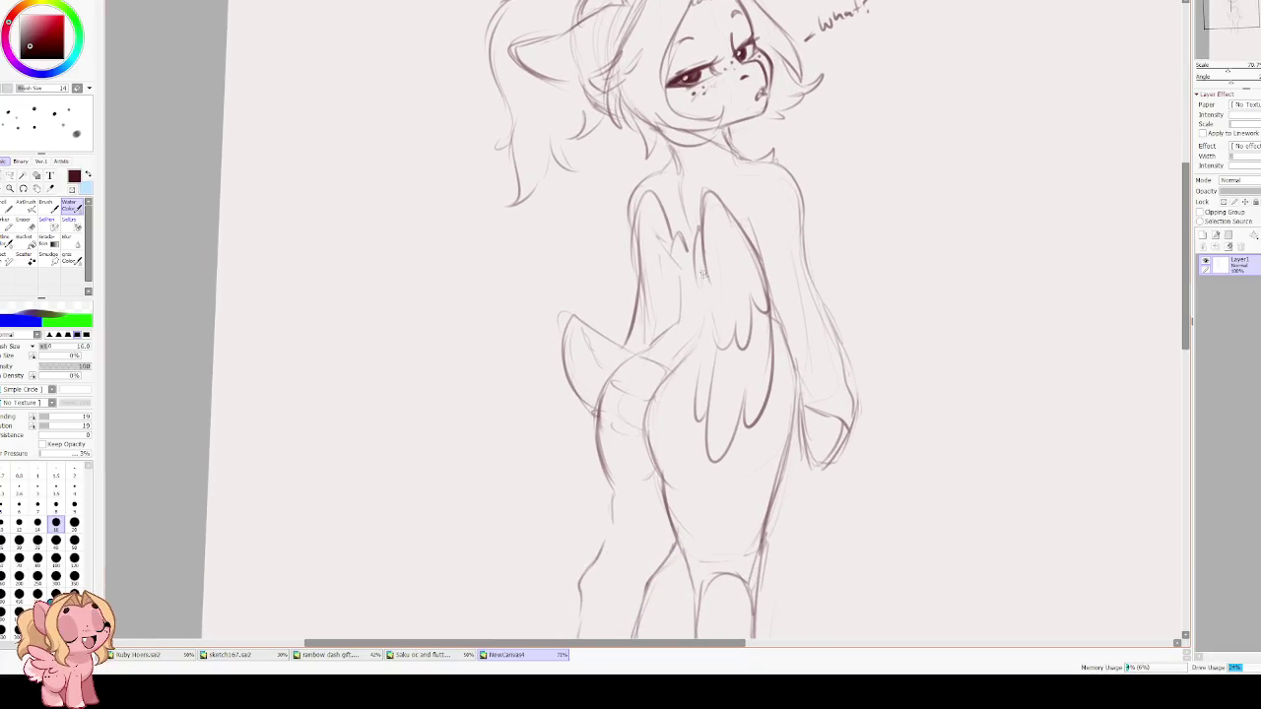
# Lasso the wing and move it about 50 px lower.
pyautogui.press('l')
pyautogui.moveTo(218, 219); pyautogui.dragTo(580, 274)
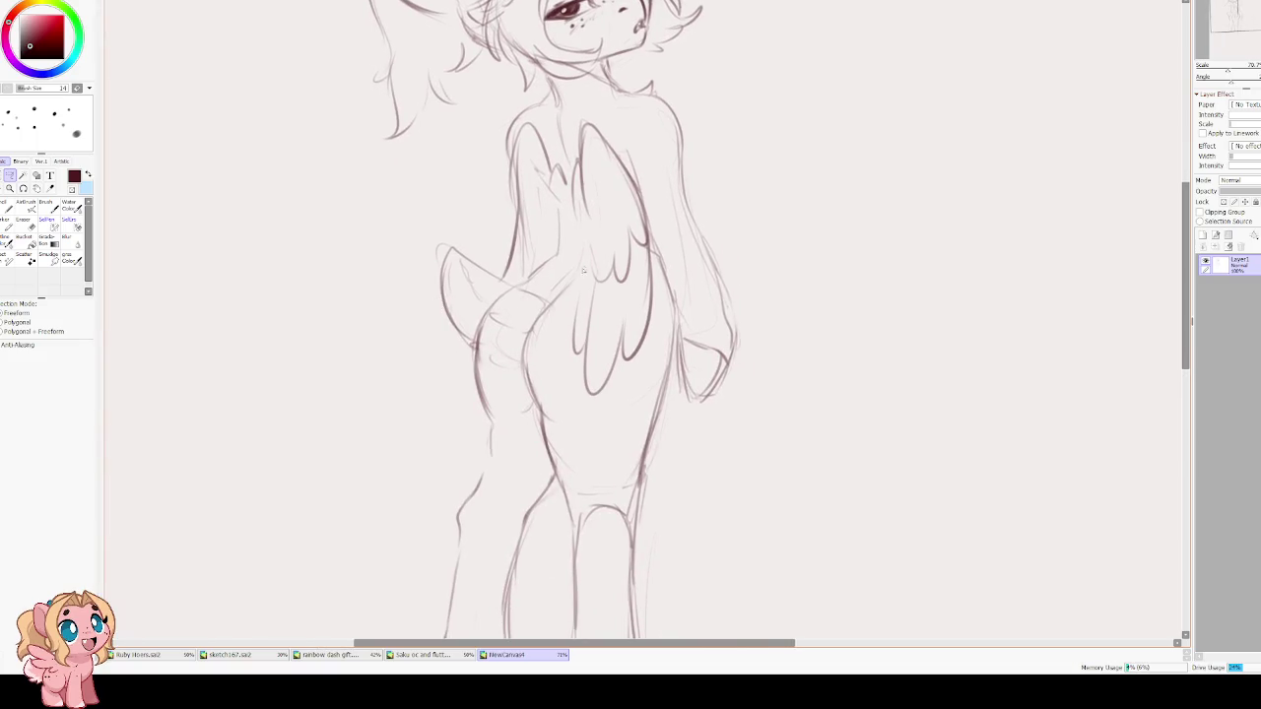
pyautogui.moveTo(602, 230)
pyautogui.mouseDown()
pyautogui.moveTo(586, 398)
pyautogui.moveTo(665, 294)
pyautogui.mouseUp()
pyautogui.moveTo(655, 251); pyautogui.dragTo(603, 231)
pyautogui.hotkey('ctrl', 't')
pyautogui.moveTo(606, 301)
pyautogui.mouseDown()
pyautogui.moveTo(608, 355)
pyautogui.moveTo(623, 337)
pyautogui.mouseUp()
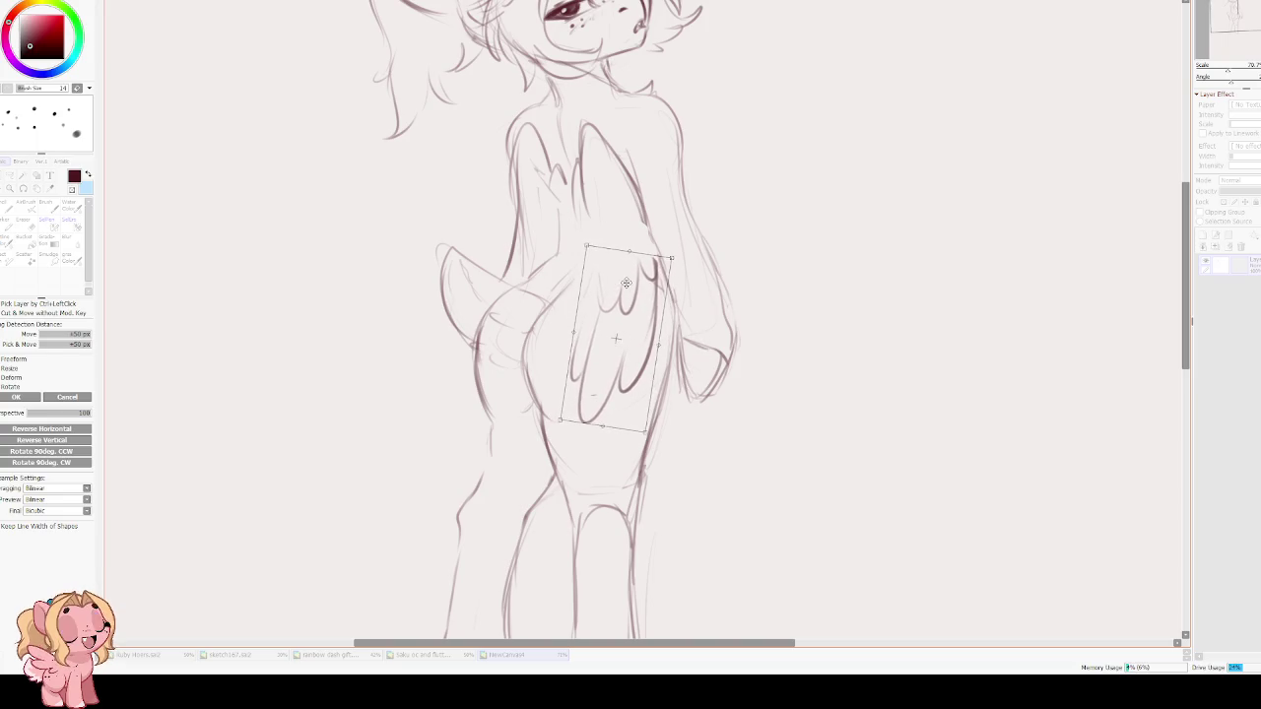
pyautogui.press('Return')
# In a mirrored view, sketch the wing's front edge and feathers.
pyautogui.press('b')
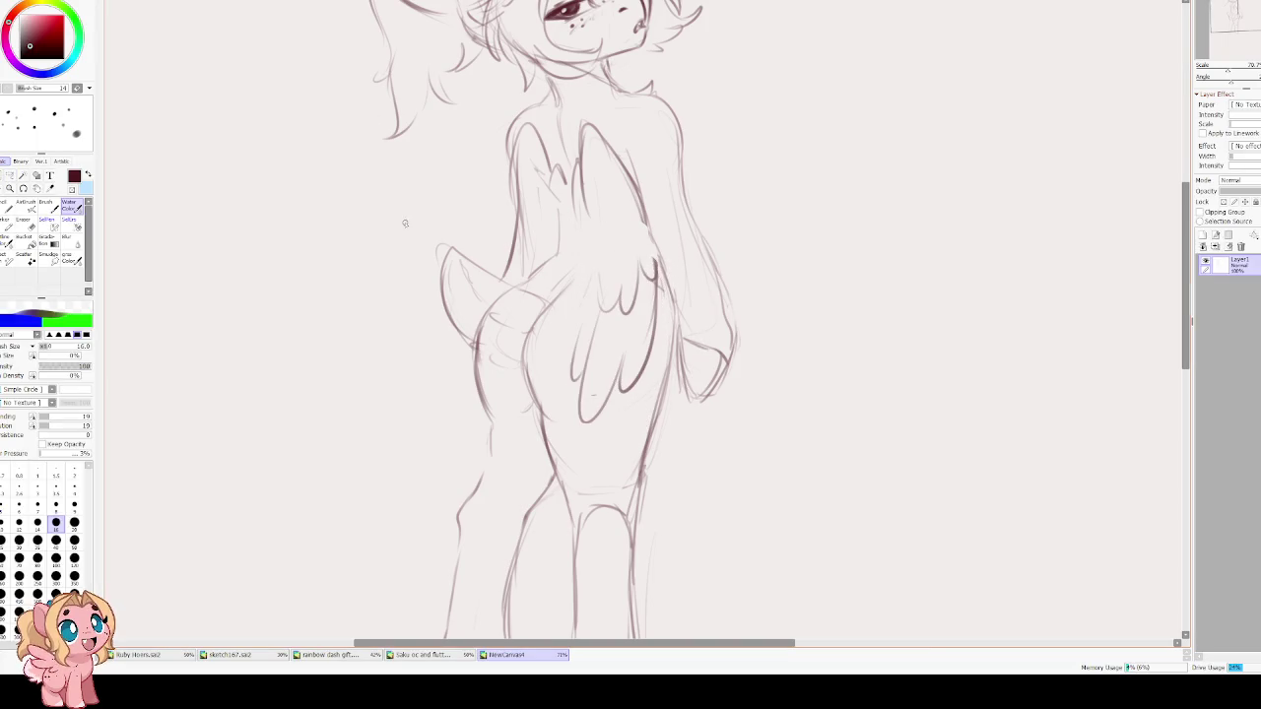
pyautogui.press('h')
pyautogui.moveTo(585, 265); pyautogui.dragTo(561, 342)
pyautogui.moveTo(582, 286)
pyautogui.mouseDown()
pyautogui.moveTo(577, 340)
pyautogui.moveTo(599, 351)
pyautogui.mouseUp()
pyautogui.moveTo(630, 302)
pyautogui.mouseDown()
pyautogui.moveTo(614, 356)
pyautogui.moveTo(641, 347)
pyautogui.mouseUp()
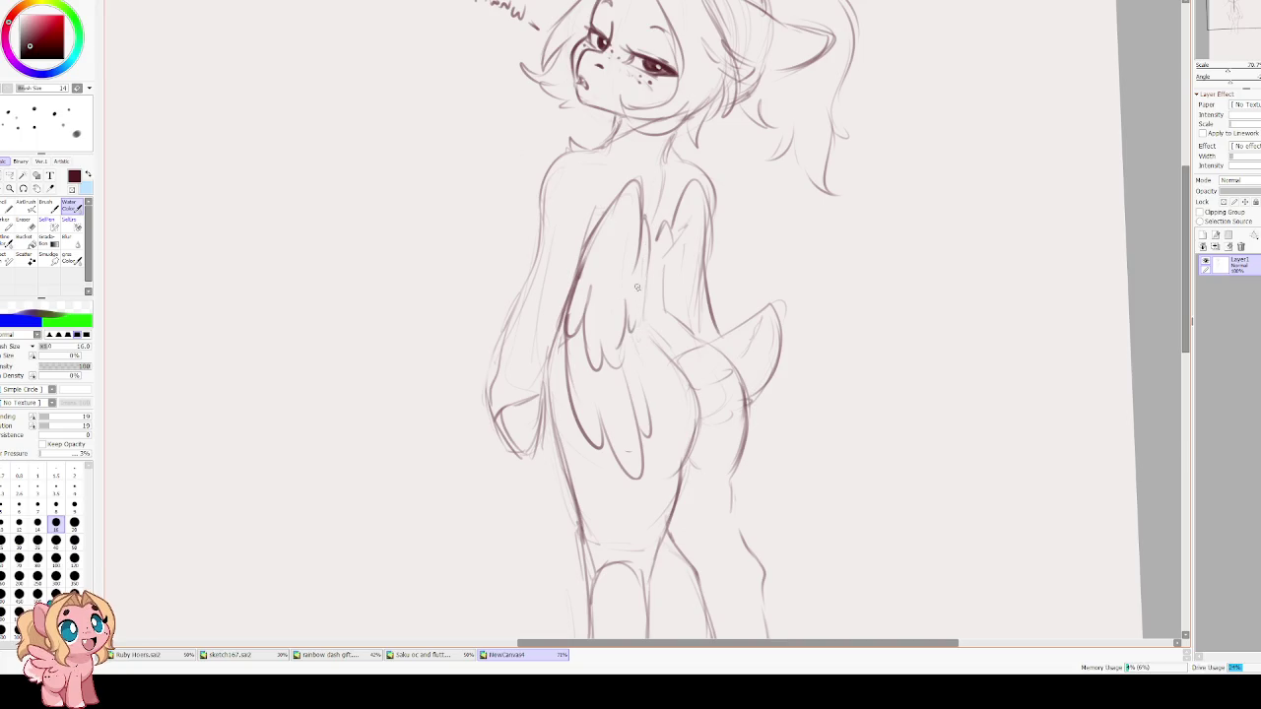
pyautogui.press('h')
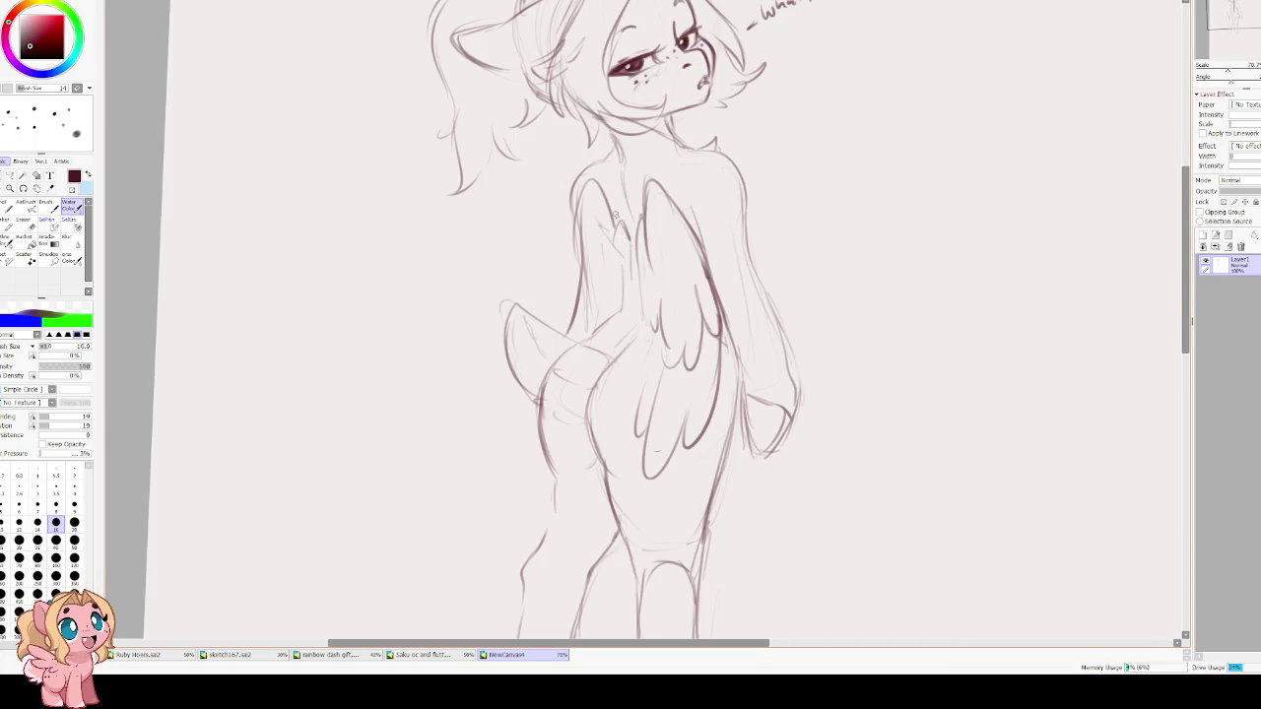
# Strengthen the body's left and lower-left edges, a leg curve, and the tail's left edge.
pyautogui.moveTo(582, 191); pyautogui.dragTo(574, 292)
pyautogui.moveTo(537, 394)
pyautogui.mouseDown()
pyautogui.moveTo(514, 426)
pyautogui.moveTo(533, 439)
pyautogui.mouseUp()
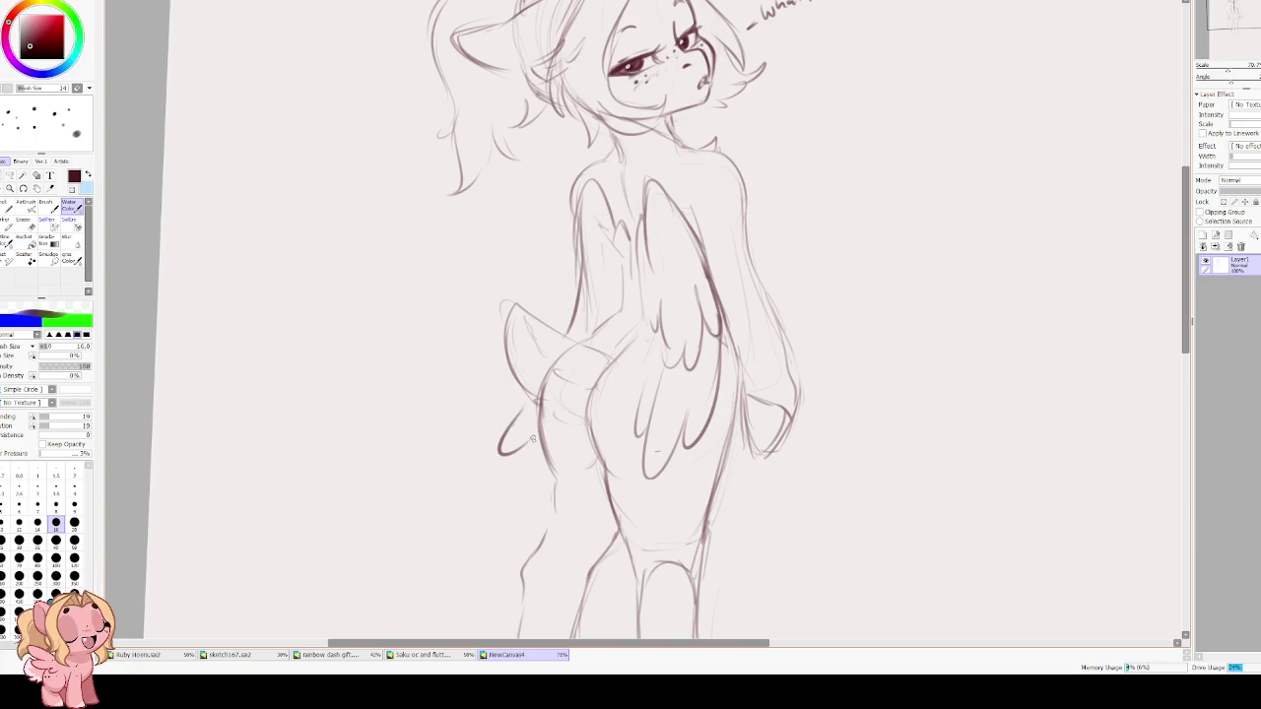
pyautogui.press('Home')
pyautogui.moveTo(571, 341)
pyautogui.mouseDown()
pyautogui.moveTo(556, 386)
pyautogui.moveTo(566, 373)
pyautogui.mouseUp()
pyautogui.moveTo(589, 287)
pyautogui.mouseDown()
pyautogui.moveTo(572, 364)
pyautogui.moveTo(543, 393)
pyautogui.moveTo(567, 392)
pyautogui.mouseUp()
pyautogui.hotkey('ctrl', 'z')
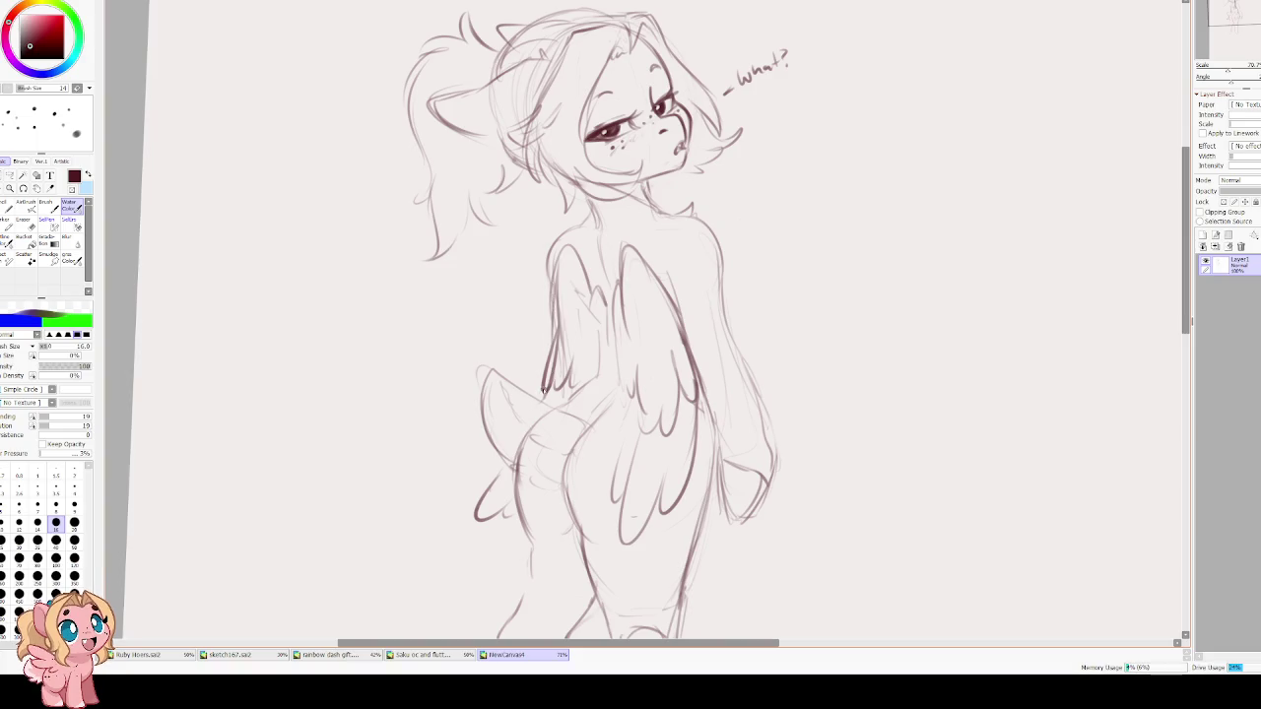
pyautogui.moveTo(498, 464); pyautogui.dragTo(486, 490)
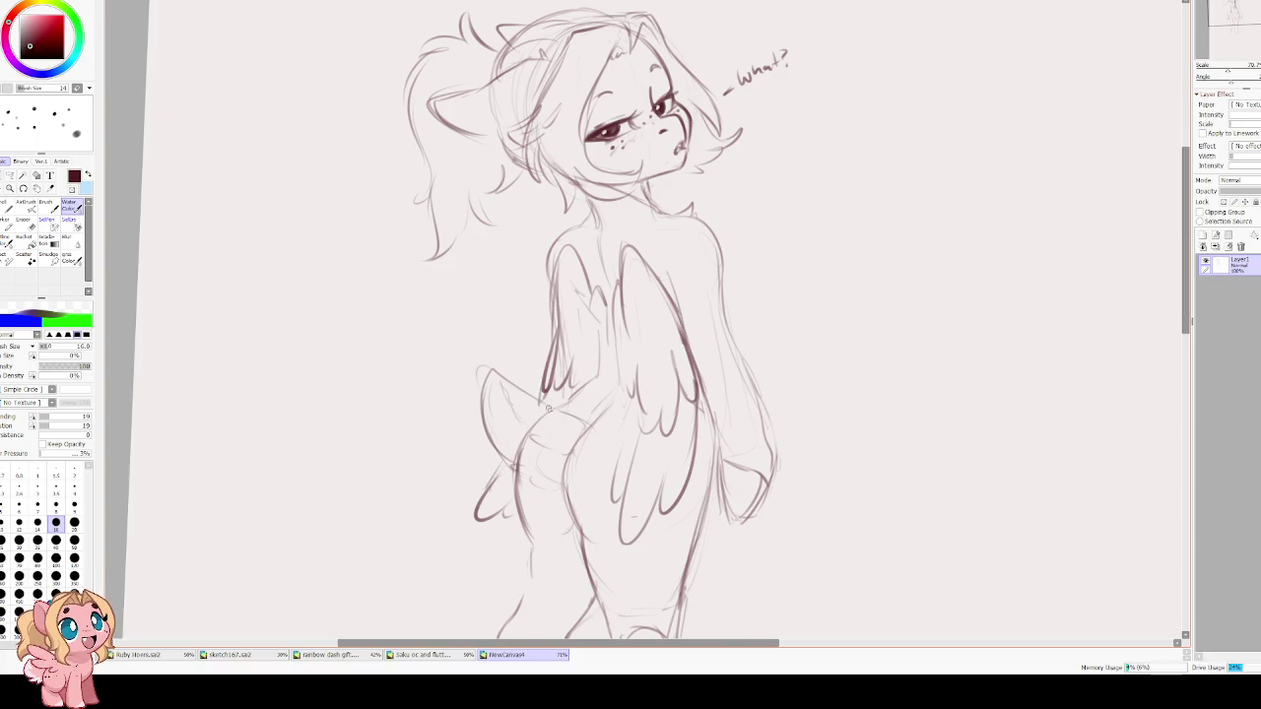
pyautogui.moveTo(576, 391); pyautogui.dragTo(558, 410)
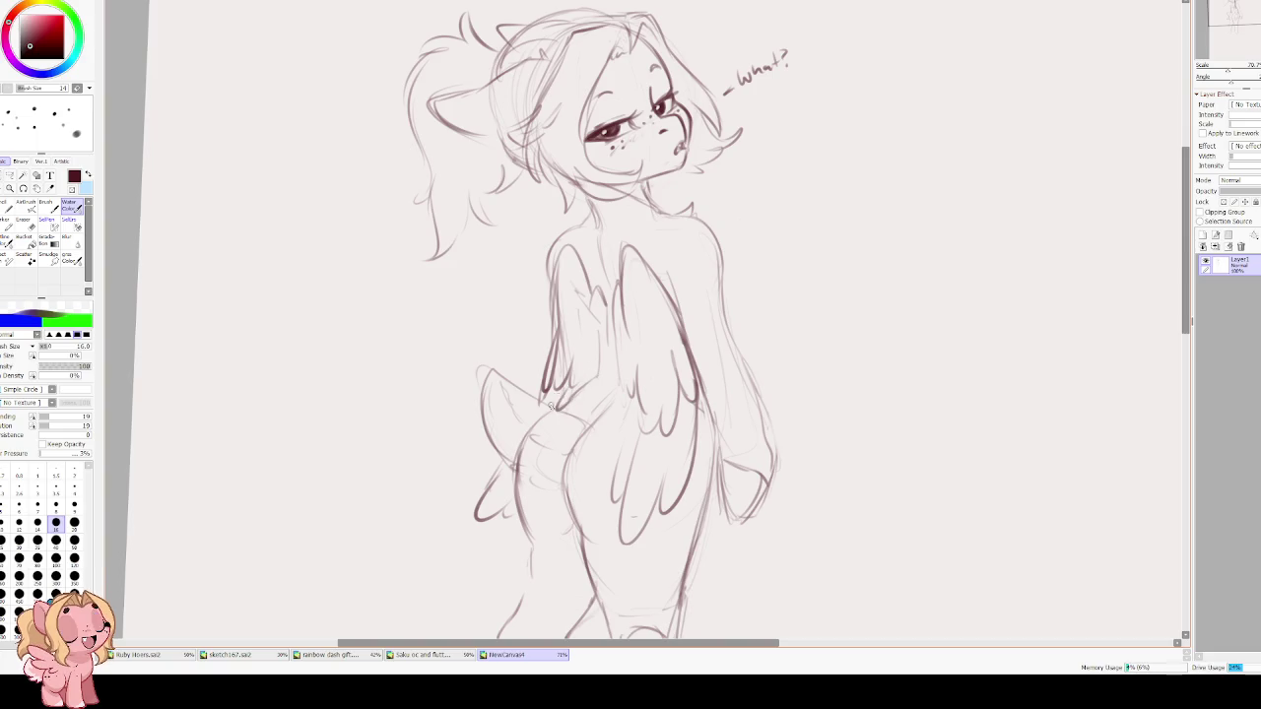
# Trace and rework the tail's contour and add inner strokes inside it.
pyautogui.press('e')
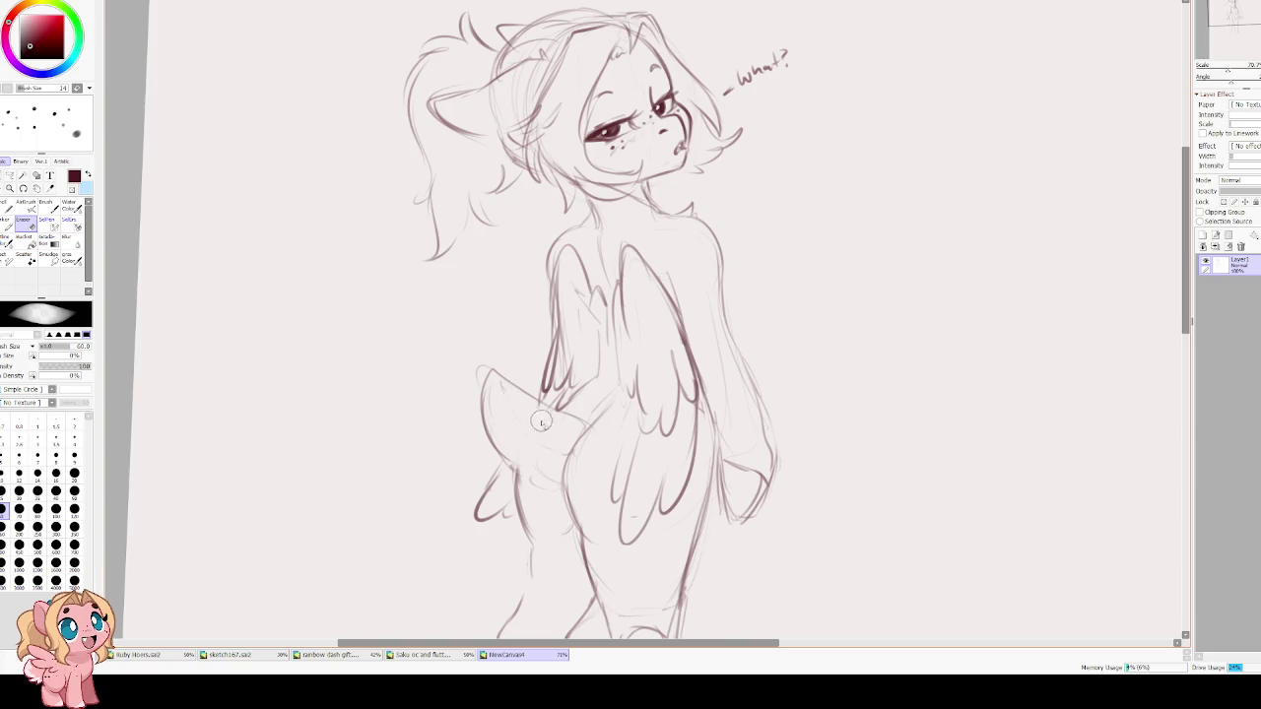
pyautogui.press('b')
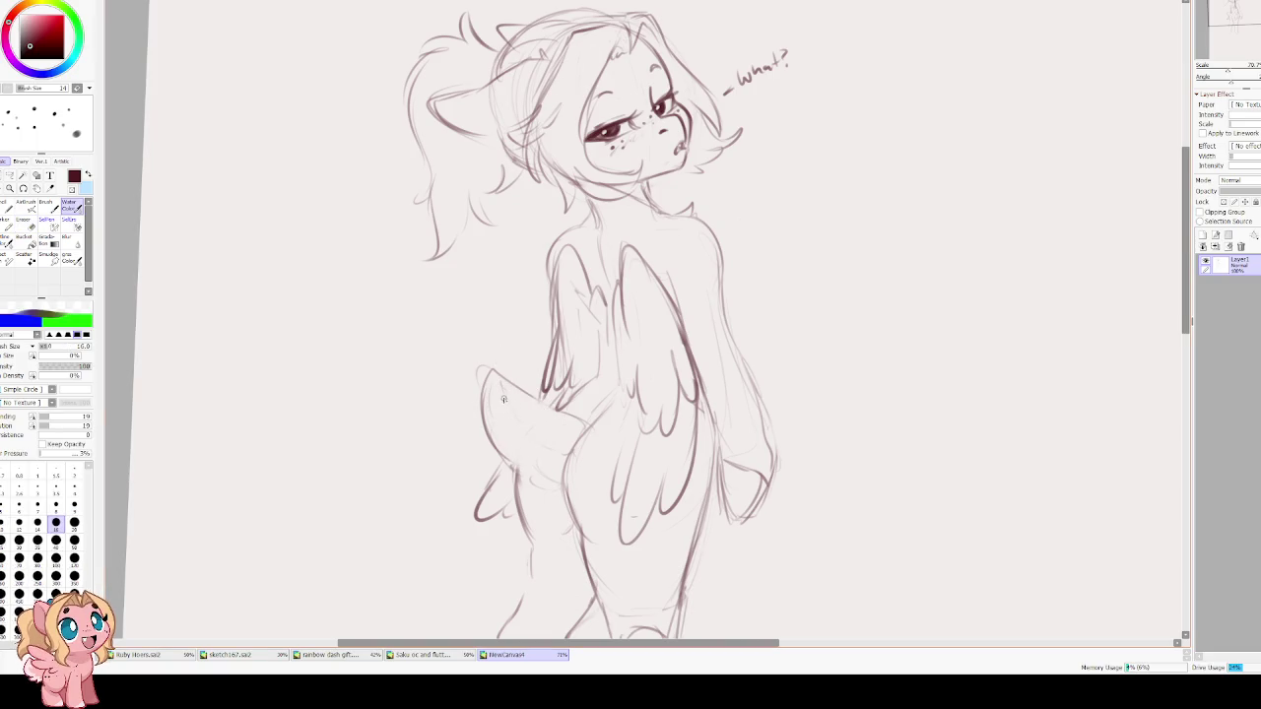
pyautogui.moveTo(501, 384); pyautogui.dragTo(515, 434)
pyautogui.moveTo(498, 371); pyautogui.dragTo(485, 443)
pyautogui.moveTo(533, 404); pyautogui.dragTo(522, 488)
pyautogui.hotkey('ctrl', 'z')
pyautogui.moveTo(489, 372)
pyautogui.mouseDown()
pyautogui.moveTo(513, 463)
pyautogui.moveTo(552, 481)
pyautogui.mouseUp()
pyautogui.moveTo(507, 393)
pyautogui.mouseDown()
pyautogui.moveTo(534, 446)
pyautogui.moveTo(487, 440)
pyautogui.moveTo(499, 463)
pyautogui.mouseUp()
# Add a line at the neck and shoulder.
pyautogui.moveTo(512, 262)
pyautogui.mouseDown()
pyautogui.moveTo(663, 266)
pyautogui.moveTo(622, 289)
pyautogui.mouseUp()
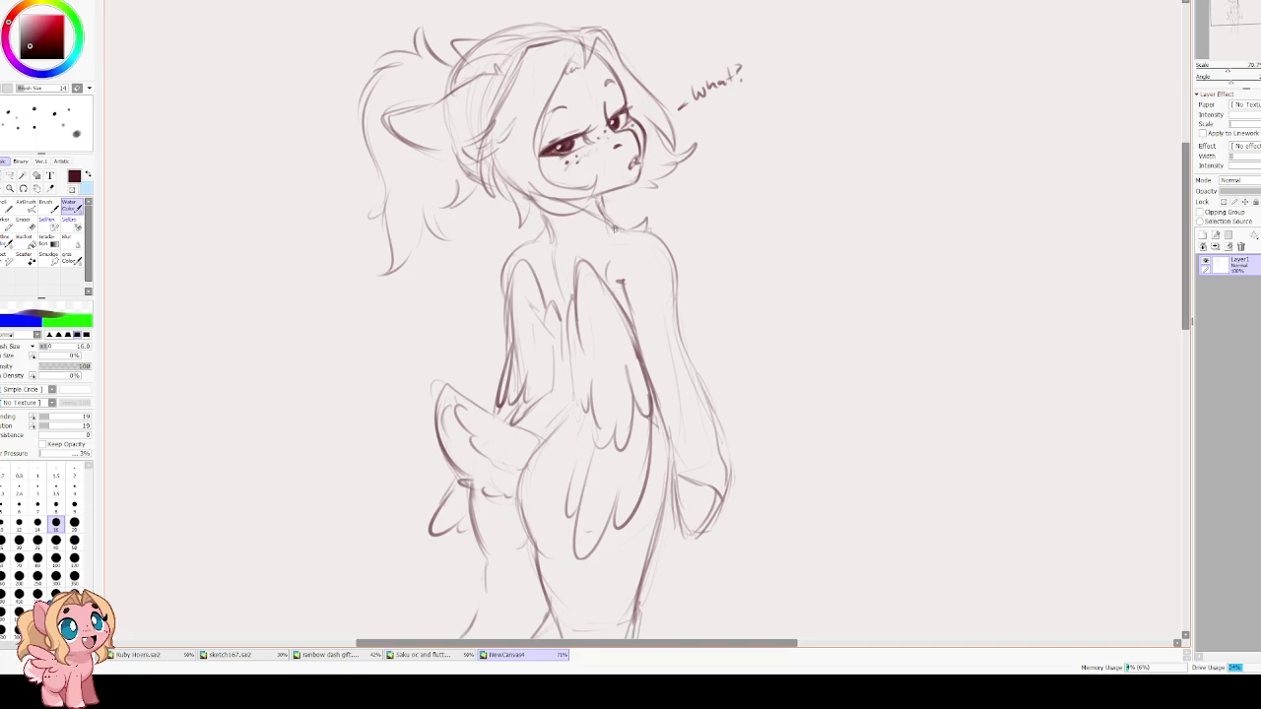
pyautogui.scroll(-1, 599, 310)
pyautogui.scroll(-1, 599, 309)
pyautogui.scroll(-1, 645, 286)
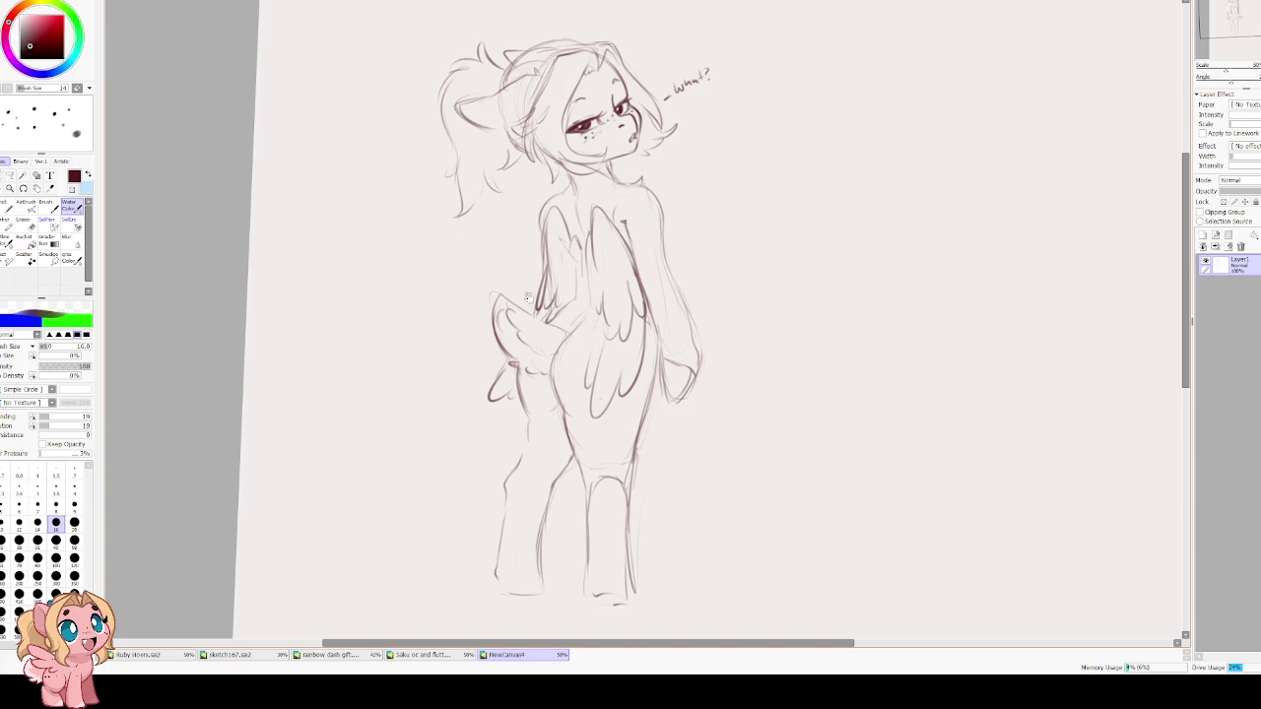
pyautogui.moveTo(505, 273); pyautogui.dragTo(557, 297)
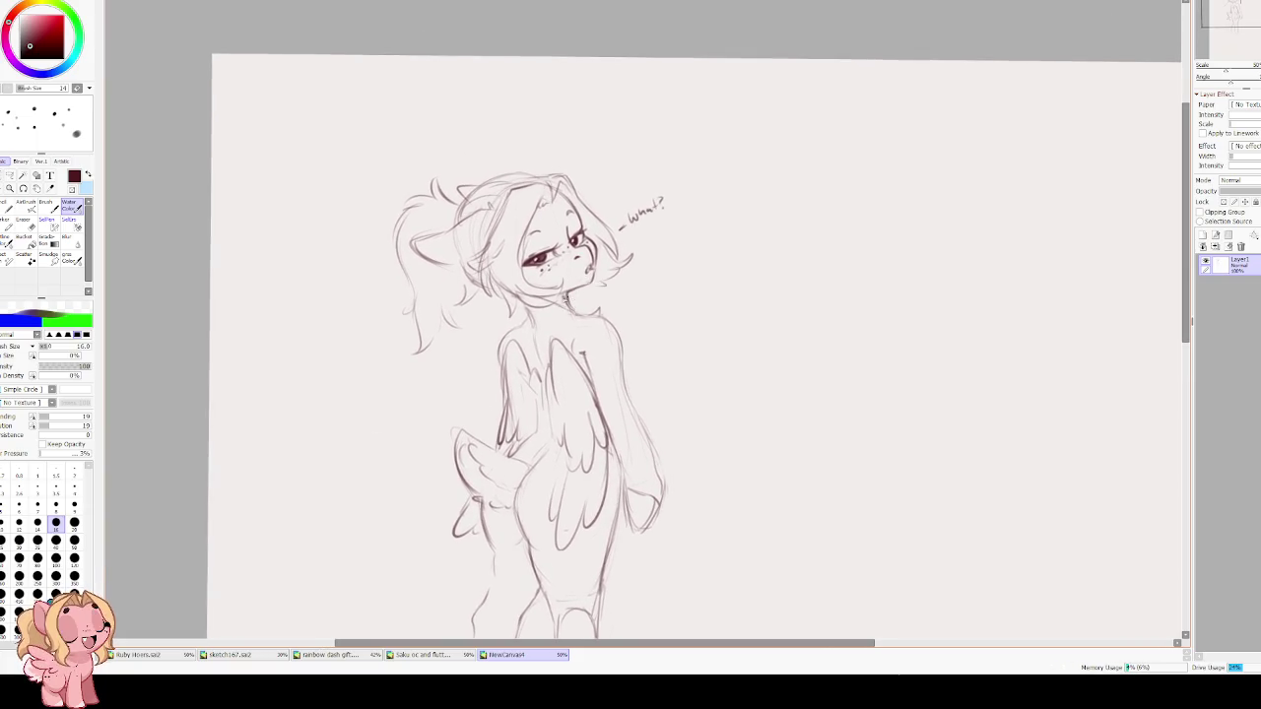
pyautogui.moveTo(581, 315)
pyautogui.mouseDown()
pyautogui.moveTo(606, 327)
pyautogui.moveTo(631, 378)
pyautogui.mouseUp()
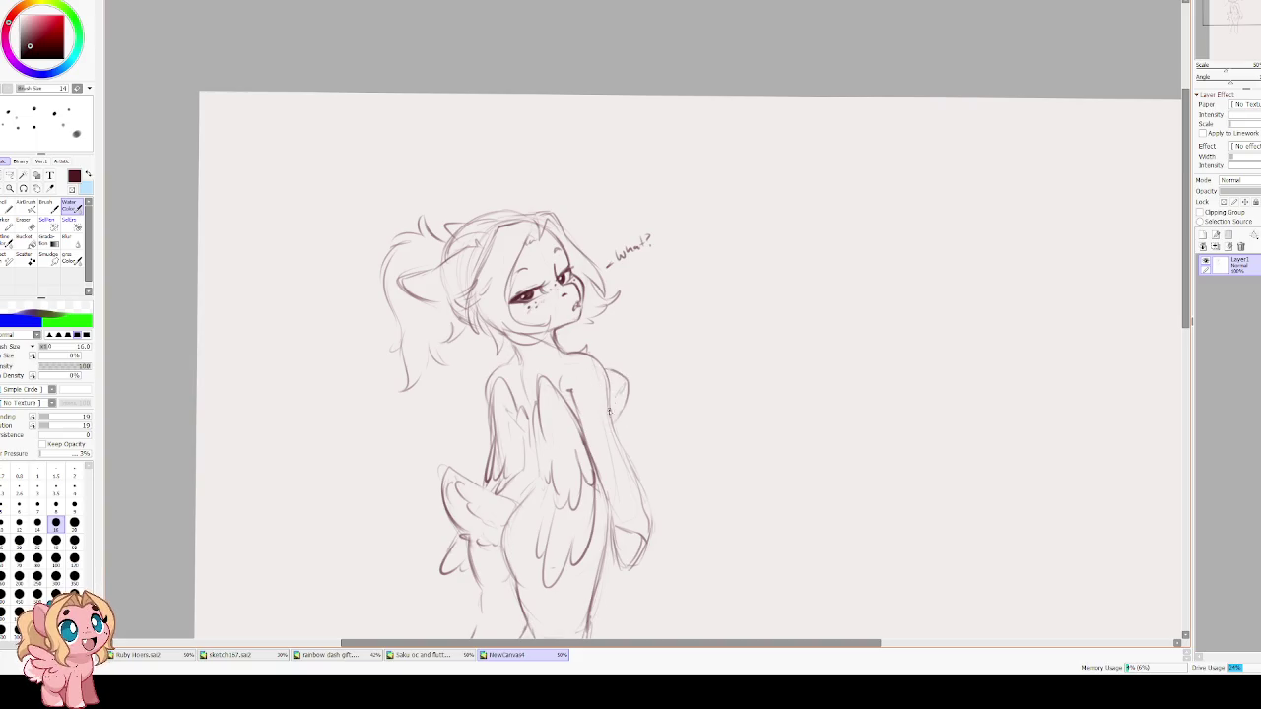
pyautogui.moveTo(510, 332); pyautogui.dragTo(537, 401)
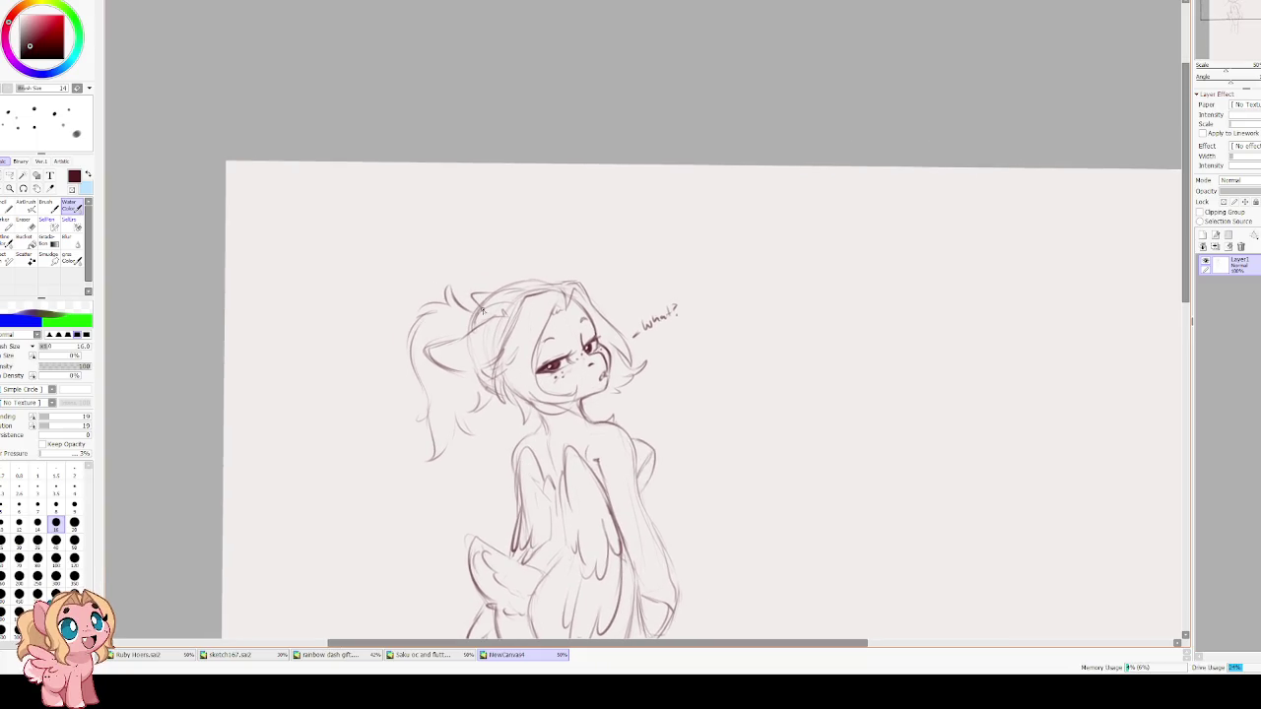
# Erase stray sketch lines on the figure's left side.
pyautogui.press('e')
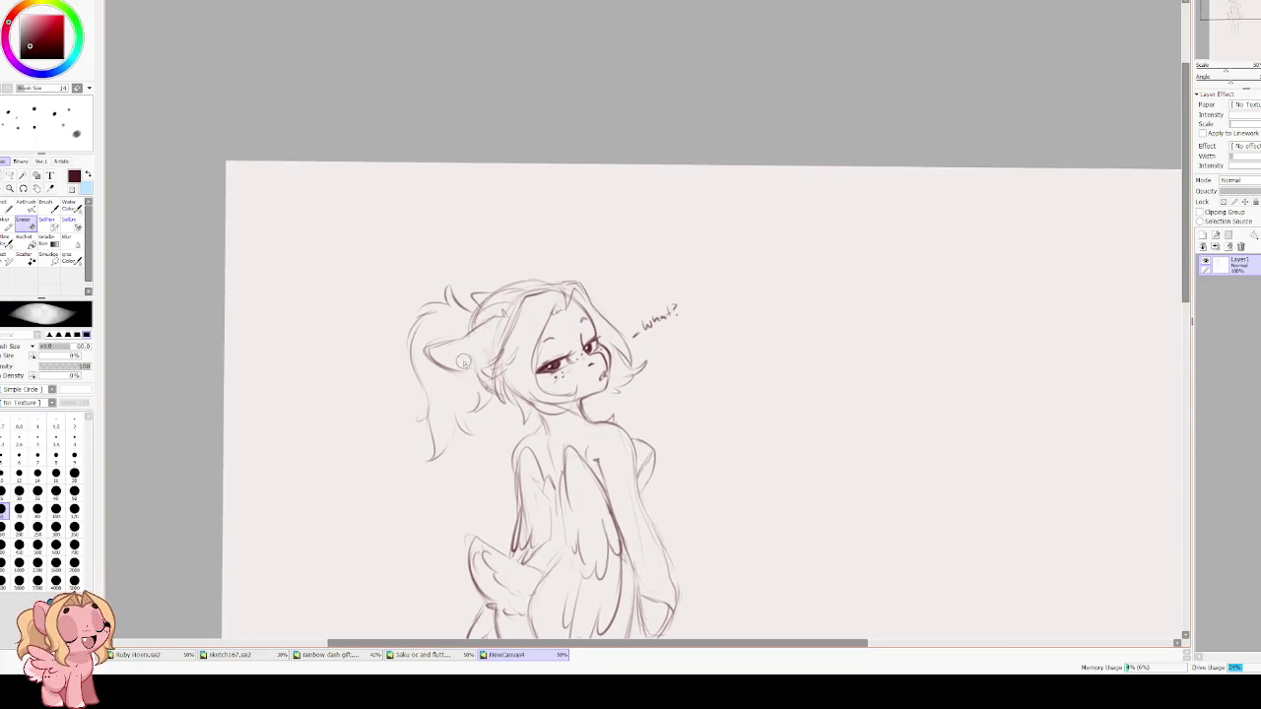
pyautogui.moveTo(461, 302); pyautogui.dragTo(477, 180)
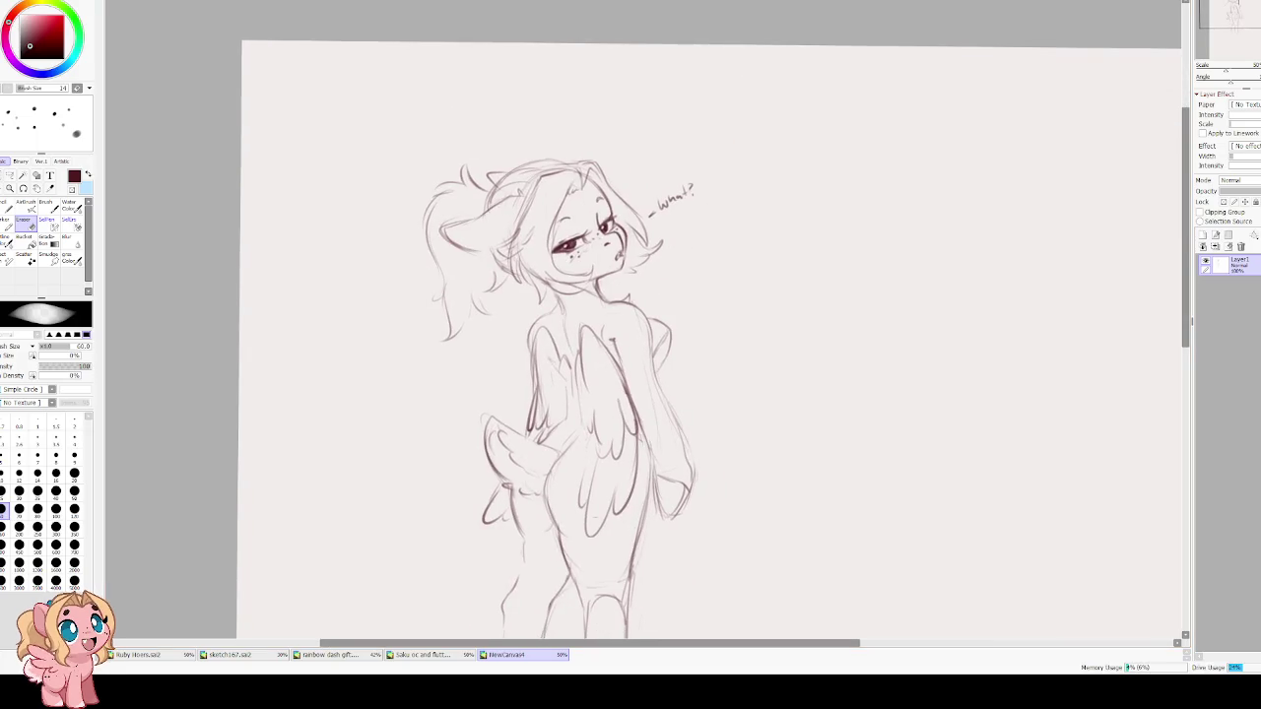
pyautogui.moveTo(467, 429); pyautogui.dragTo(394, 291)
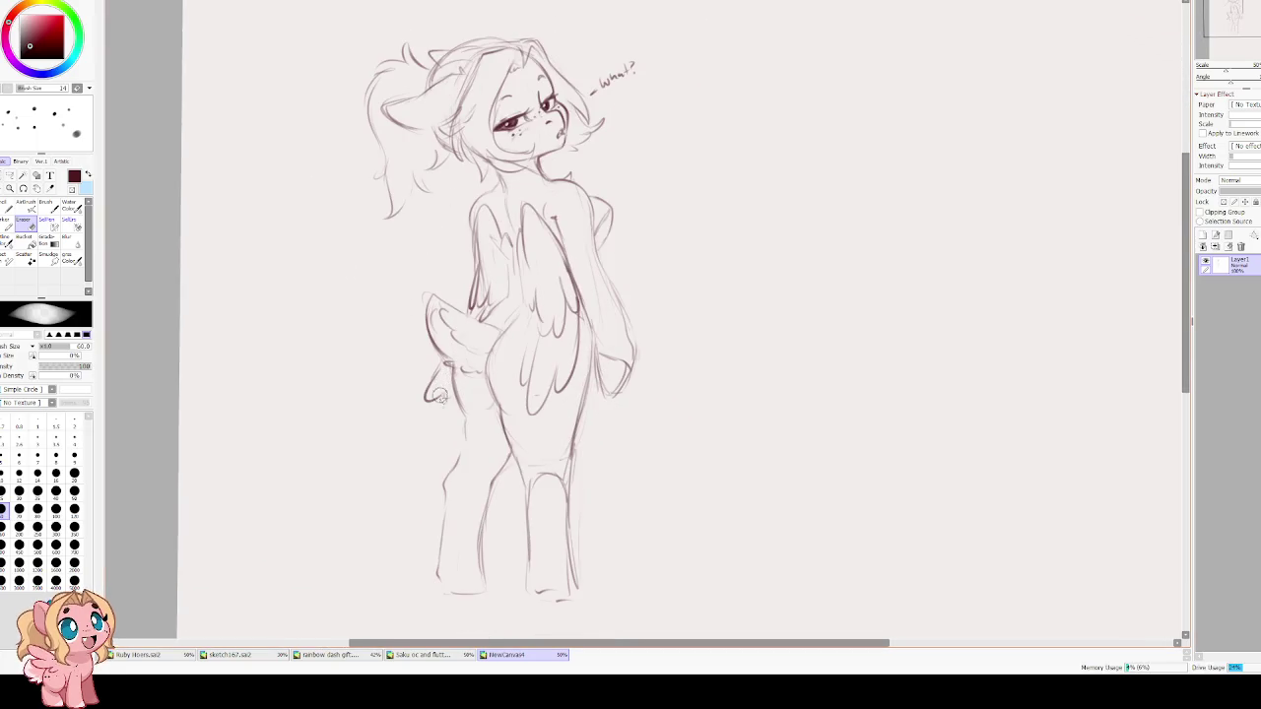
pyautogui.scroll(-2, 503, 245)
pyautogui.press('e')
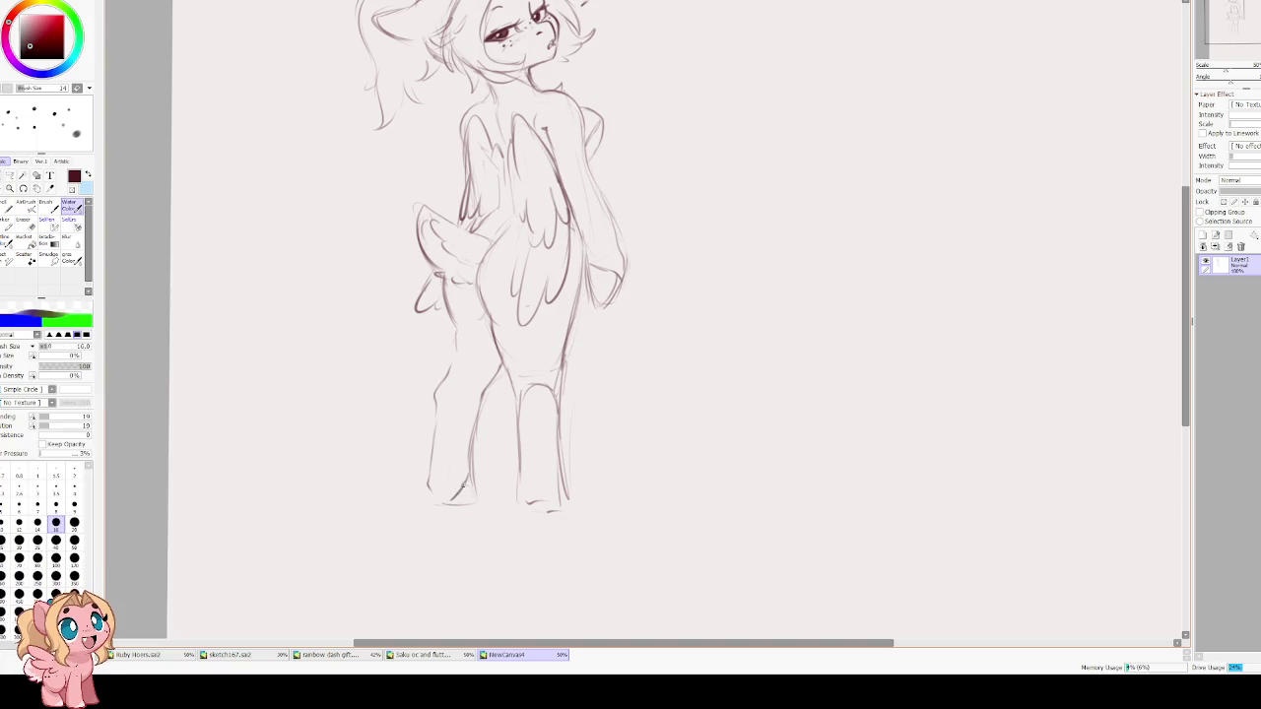
# Darken the bottom of the right leg and draw a ground line under the hooves.
pyautogui.moveTo(563, 510)
pyautogui.mouseDown()
pyautogui.moveTo(516, 486)
pyautogui.moveTo(540, 510)
pyautogui.mouseUp()
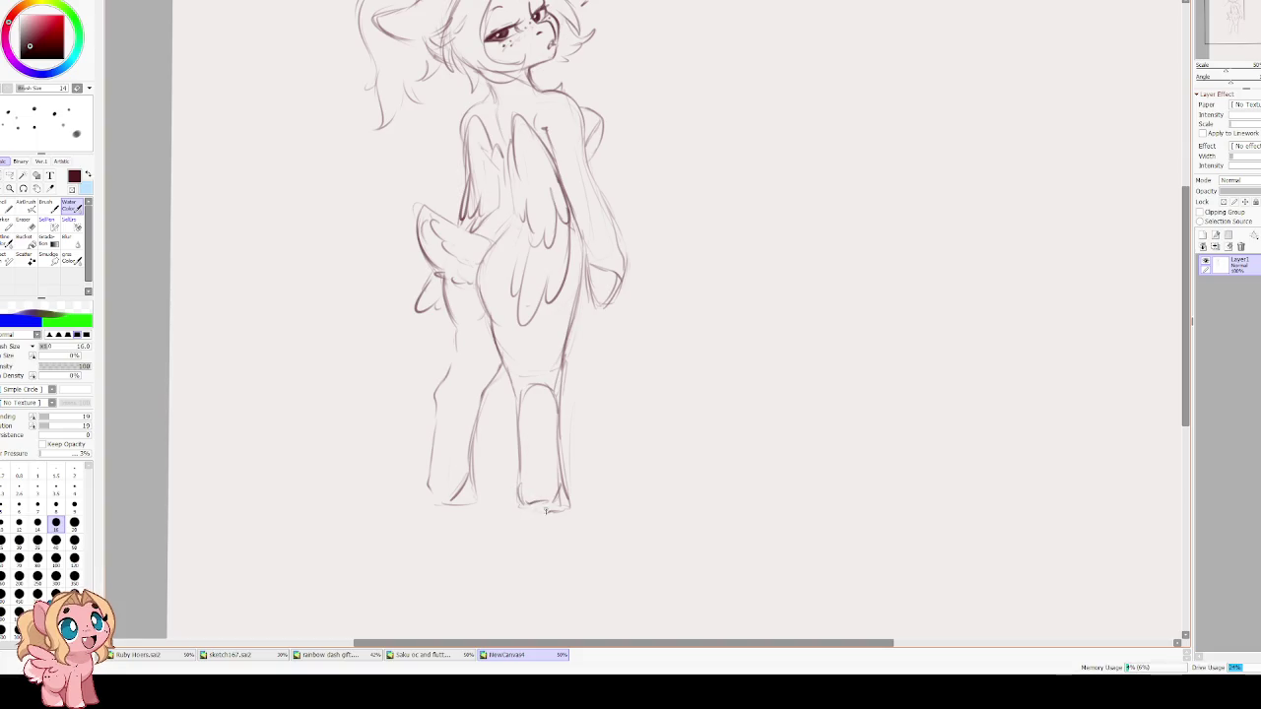
pyautogui.moveTo(457, 510)
pyautogui.mouseDown()
pyautogui.moveTo(582, 520)
pyautogui.moveTo(569, 520)
pyautogui.mouseUp()
pyautogui.moveTo(412, 507); pyautogui.dragTo(485, 503)
pyautogui.scroll(-2, 381, 380)
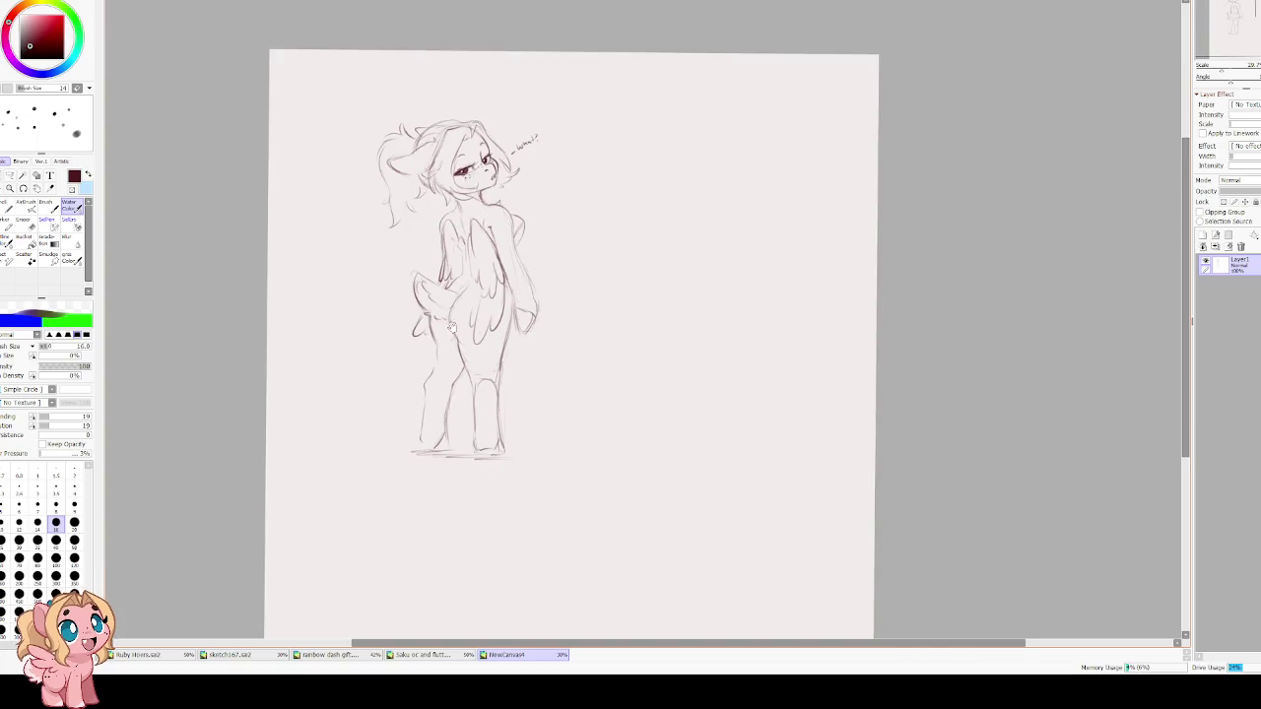
pyautogui.scroll(3, 445, 372)
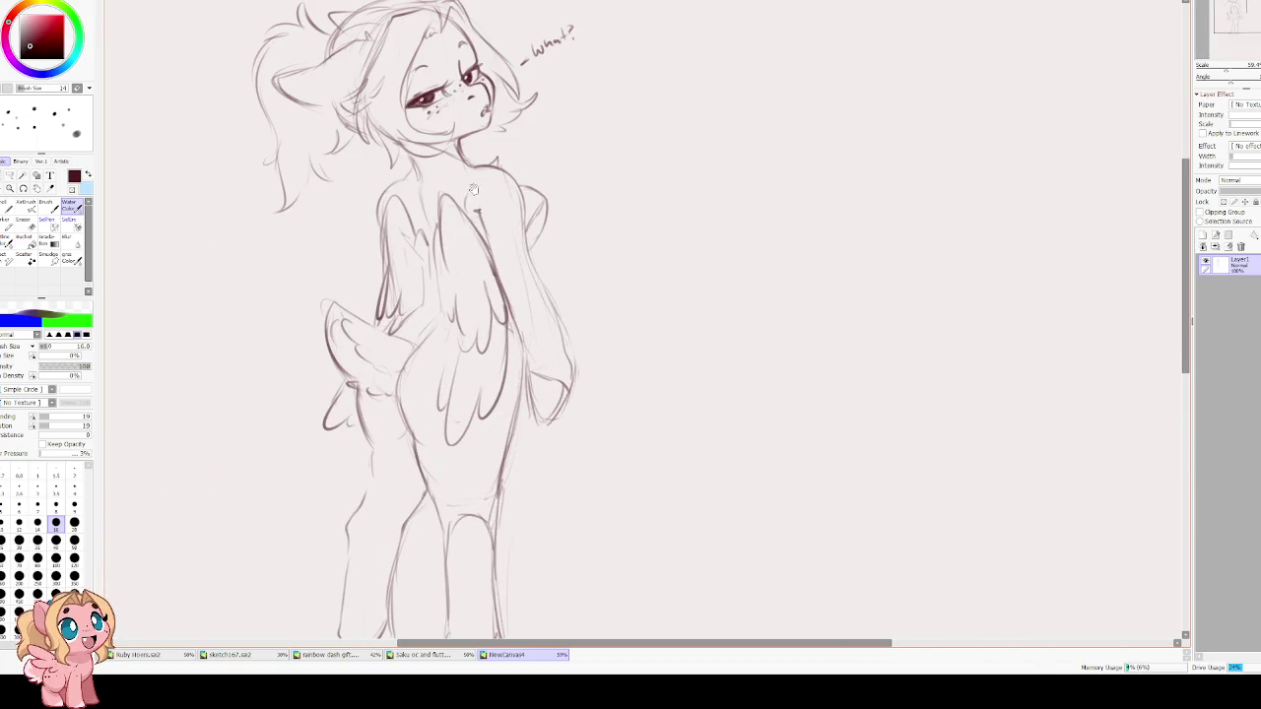
# Recentre and zoom out to view the whole winged pony sketch from ponytail to feet.
pyautogui.moveTo(473, 192); pyautogui.dragTo(495, 233)
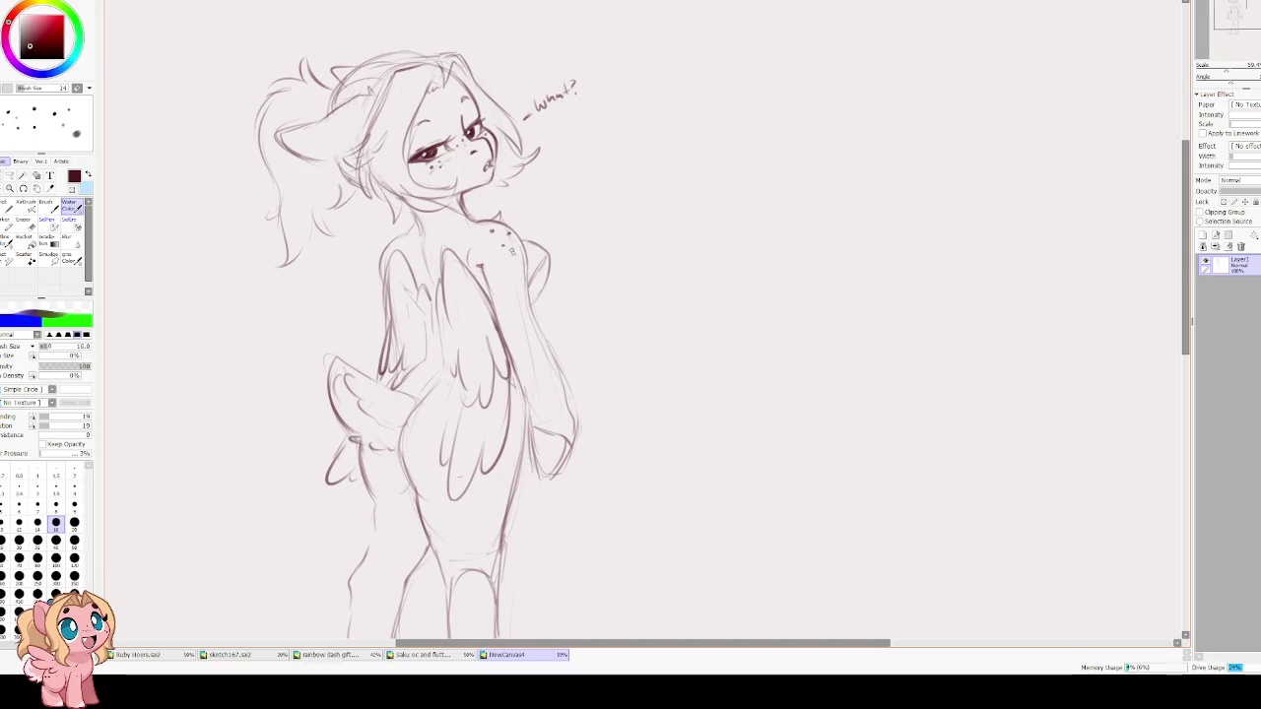
pyautogui.moveTo(439, 140); pyautogui.dragTo(475, 258)
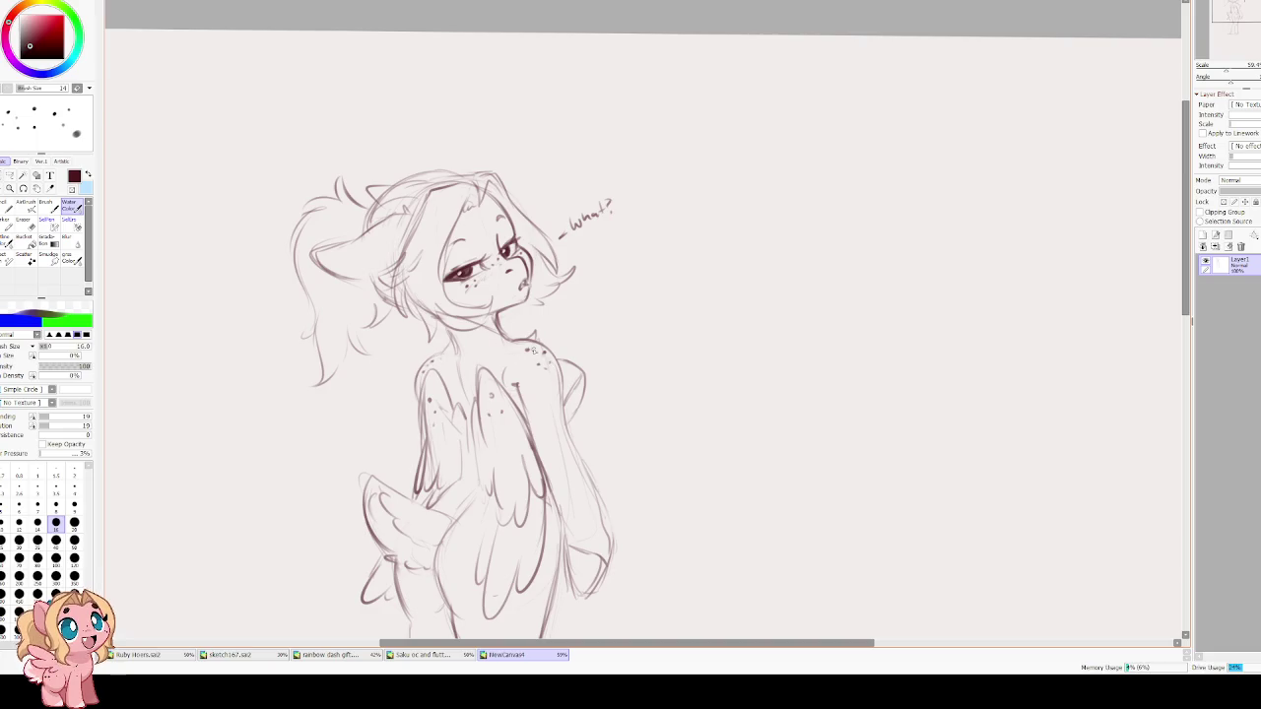
pyautogui.scroll(-3, 451, 267)
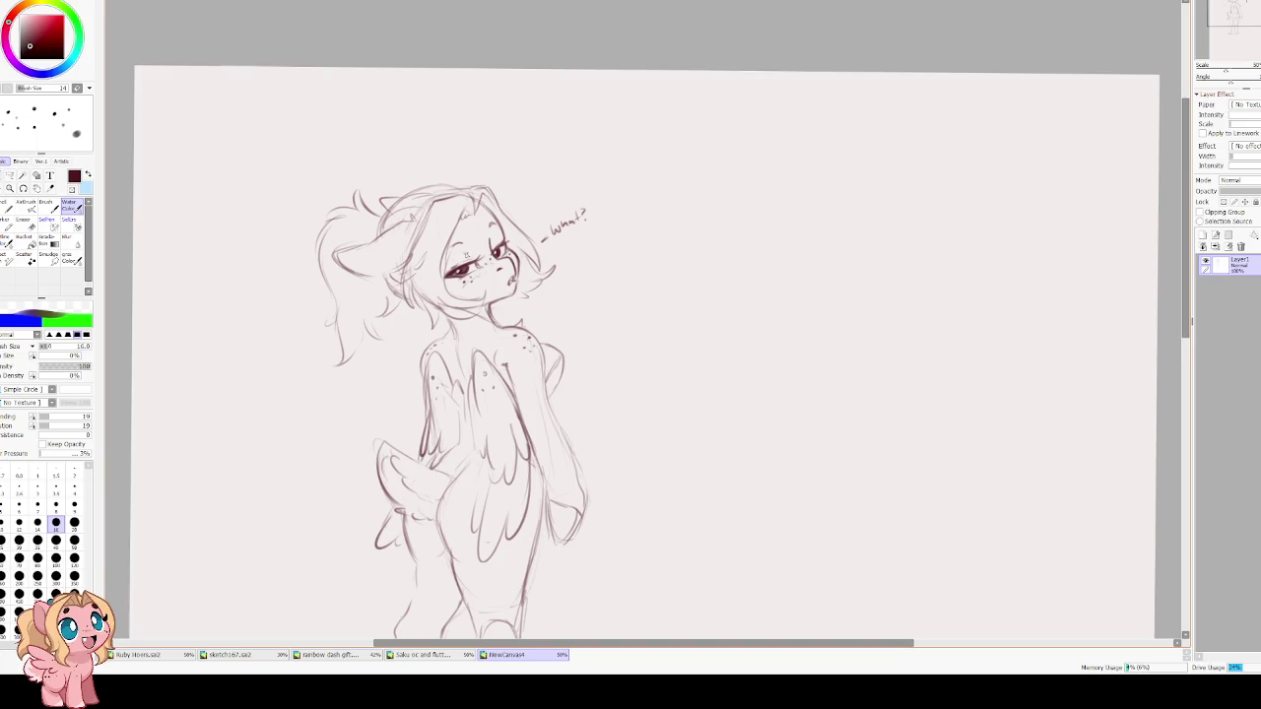
pyautogui.scroll(4, 471, 253)
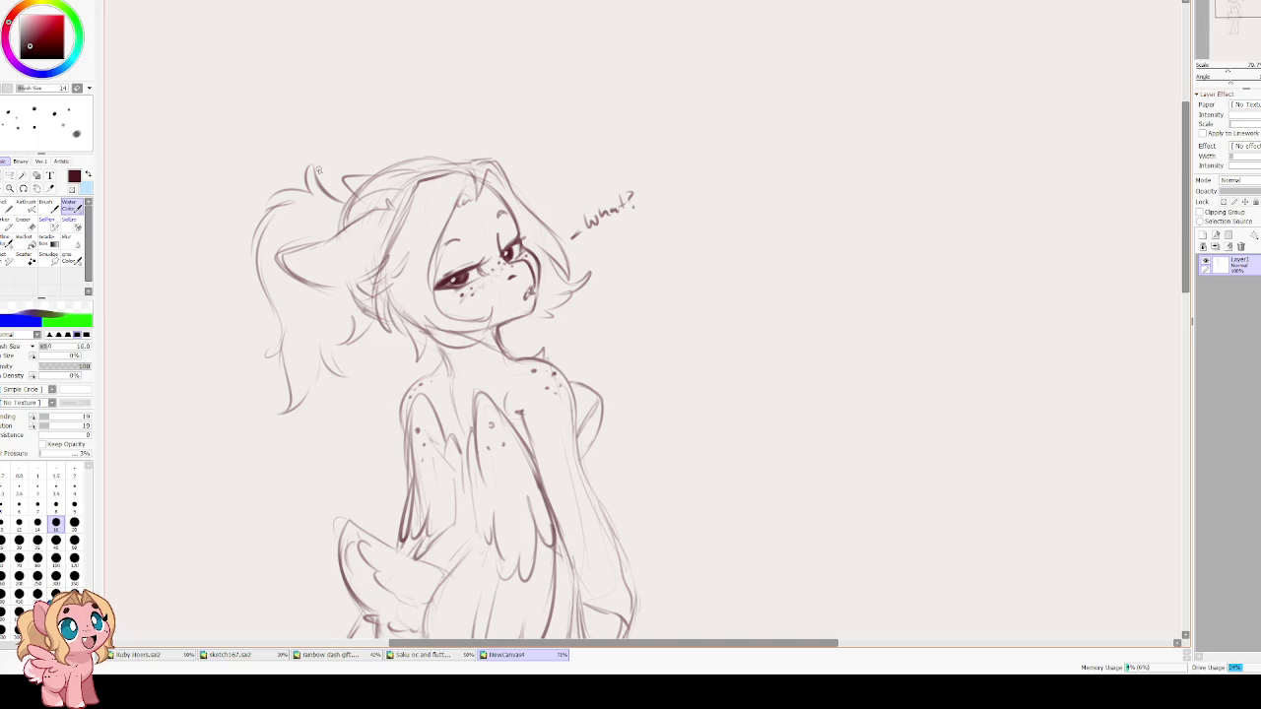
pyautogui.scroll(-1, 320, 172)
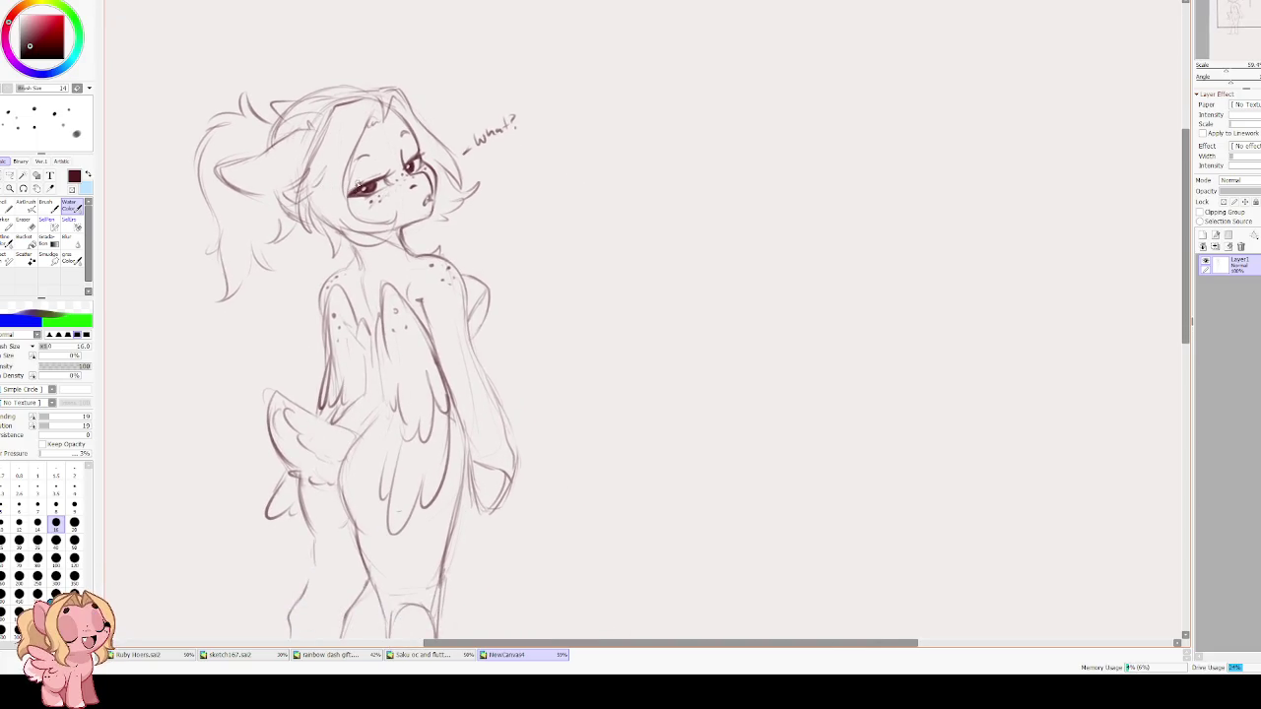
pyautogui.scroll(-1, 370, 168)
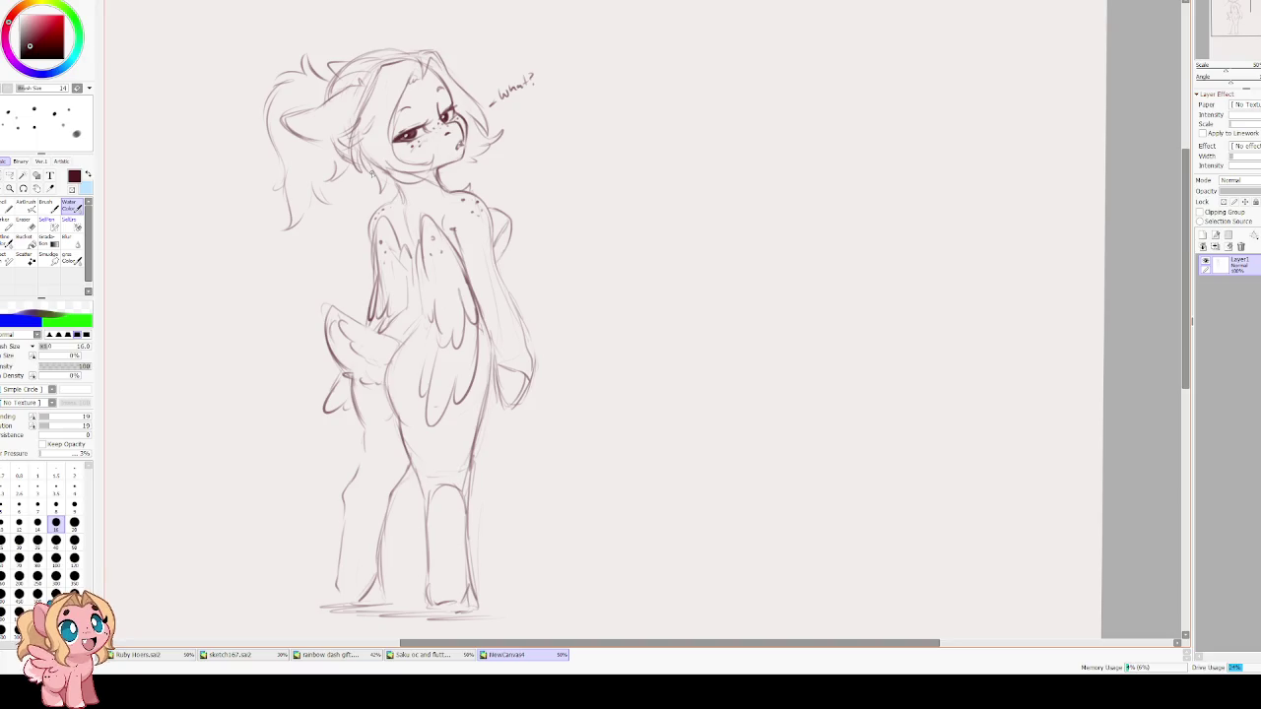
# Redraw the pony's left and right body outline strokes, undoing a misplaced line.
pyautogui.press('h')
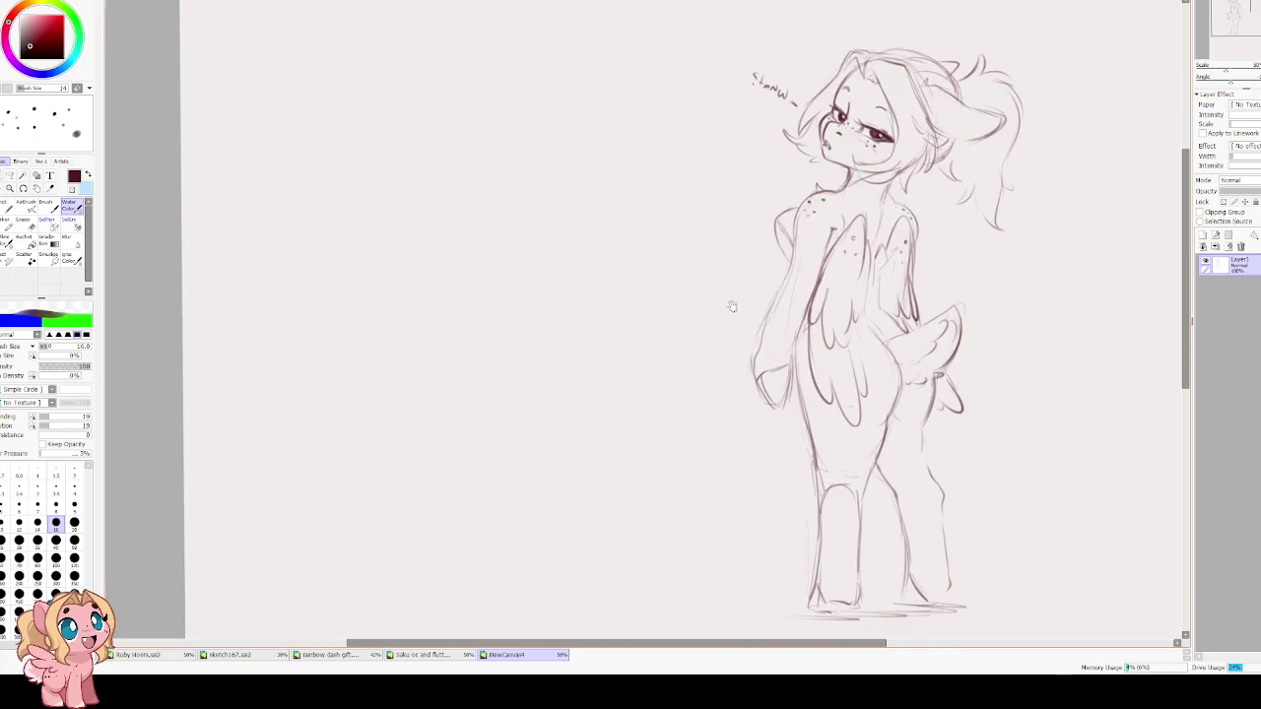
pyautogui.moveTo(645, 307)
pyautogui.mouseDown()
pyautogui.moveTo(649, 357)
pyautogui.moveTo(615, 423)
pyautogui.moveTo(609, 466)
pyautogui.moveTo(622, 398)
pyautogui.moveTo(618, 471)
pyautogui.mouseUp()
pyautogui.hotkey('ctrl', 'z')
pyautogui.press('h')
pyautogui.moveTo(625, 419); pyautogui.dragTo(617, 487)
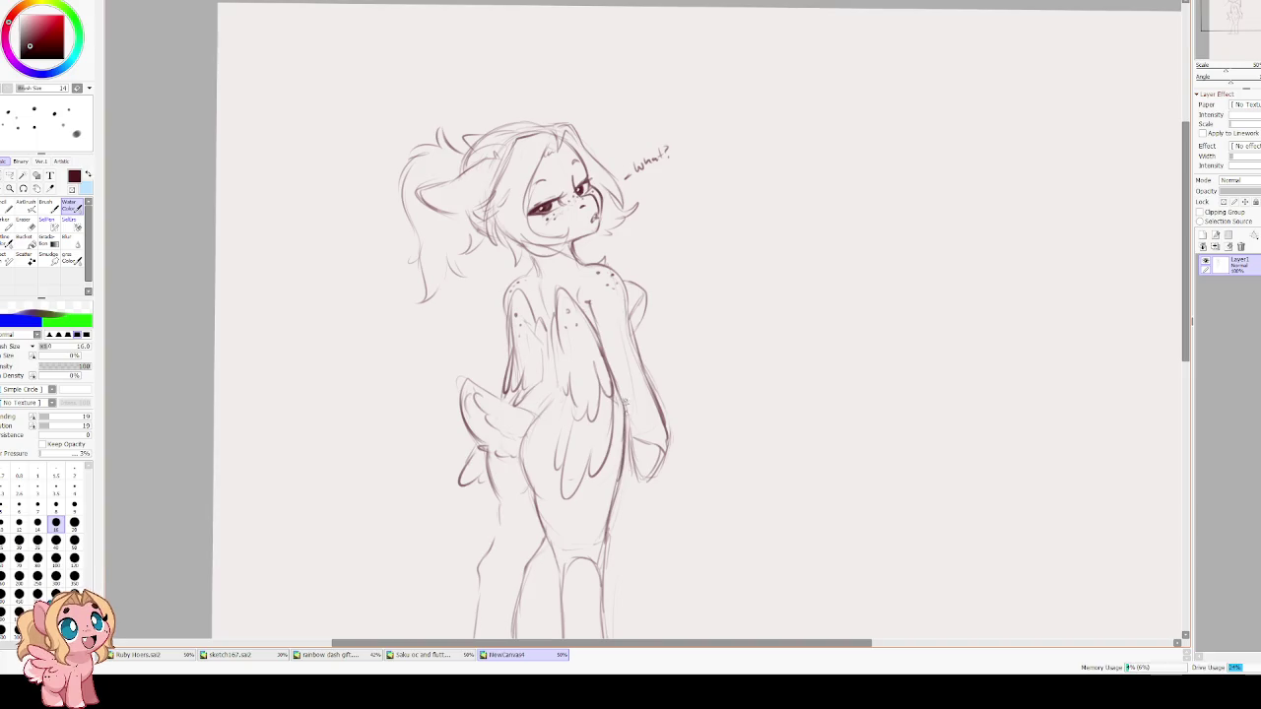
# Erase the stray sketch lines around the pony's legs.
pyautogui.scroll(-2, 541, 93)
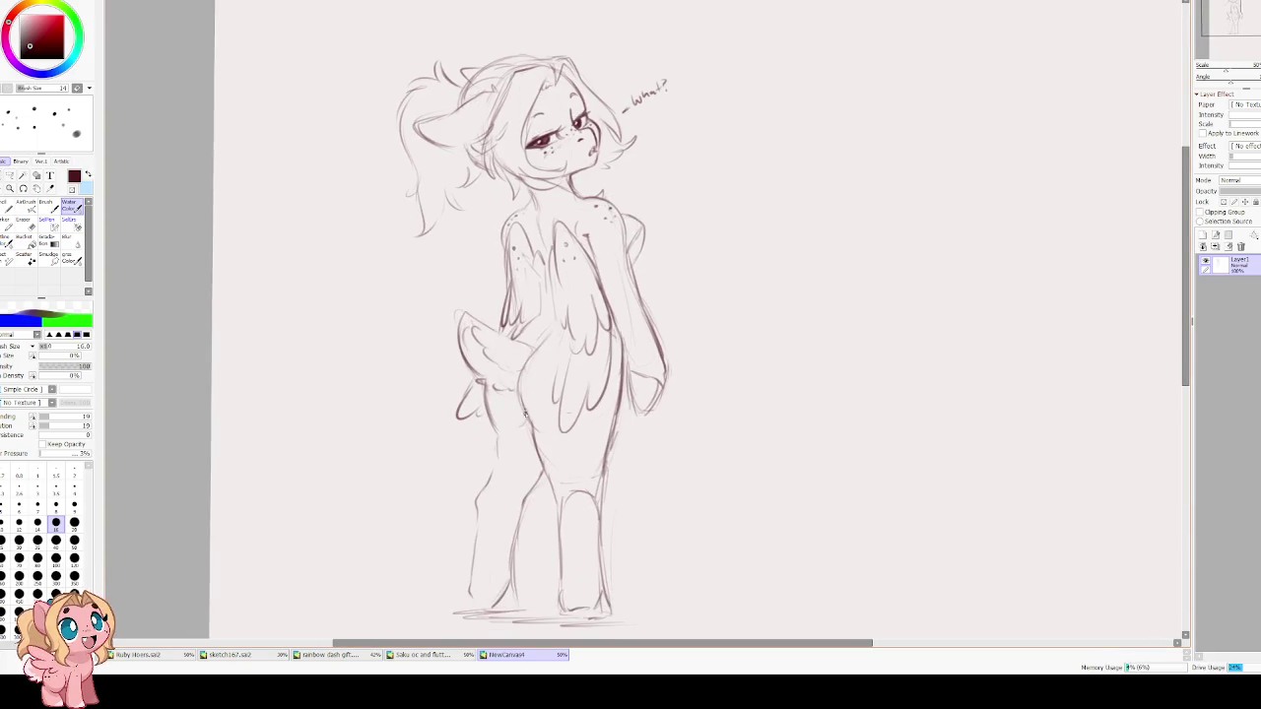
pyautogui.press('e')
pyautogui.scroll(3, 530, 474)
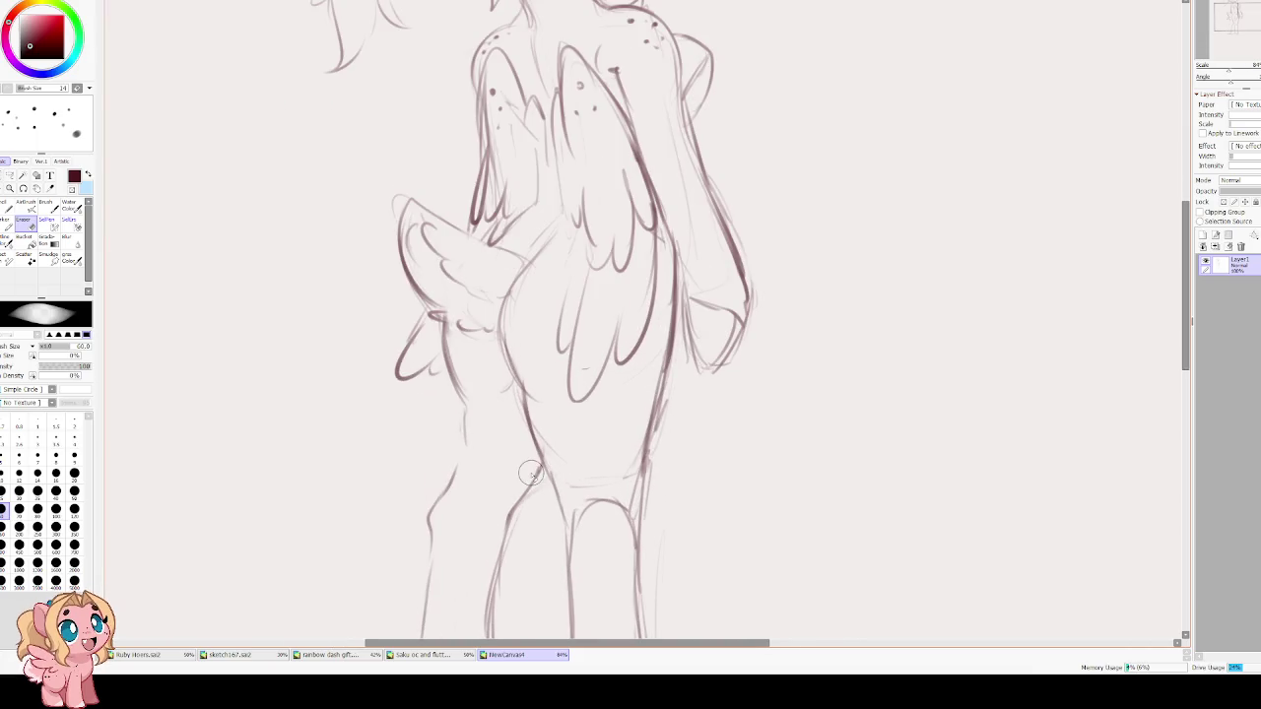
pyautogui.moveTo(531, 406); pyautogui.dragTo(526, 483)
# Redraw a darker belly curve, the left leg line and the back leg, then zoom out.
pyautogui.press('b')
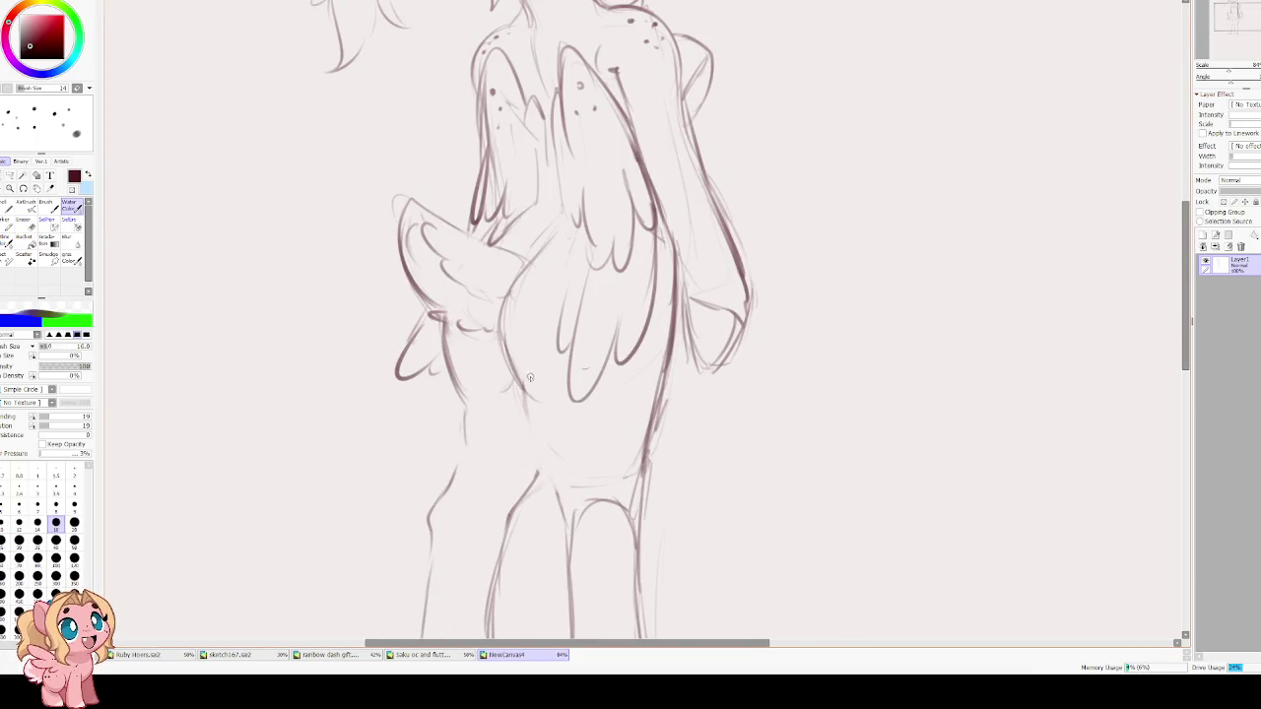
pyautogui.moveTo(512, 372)
pyautogui.mouseDown()
pyautogui.moveTo(564, 400)
pyautogui.moveTo(563, 492)
pyautogui.mouseUp()
pyautogui.moveTo(552, 449); pyautogui.dragTo(539, 481)
pyautogui.moveTo(446, 323)
pyautogui.mouseDown()
pyautogui.moveTo(469, 456)
pyautogui.moveTo(445, 494)
pyautogui.moveTo(537, 481)
pyautogui.mouseUp()
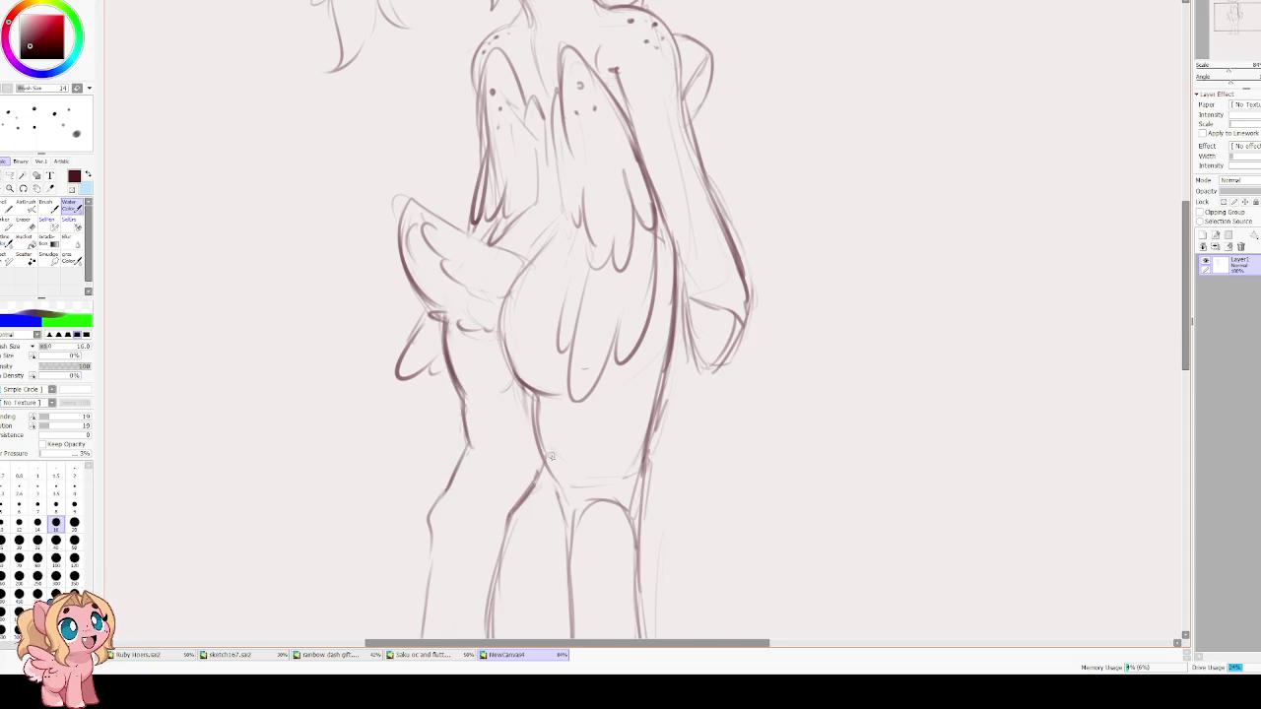
pyautogui.scroll(-1, 394, 412)
pyautogui.scroll(-1, 438, 372)
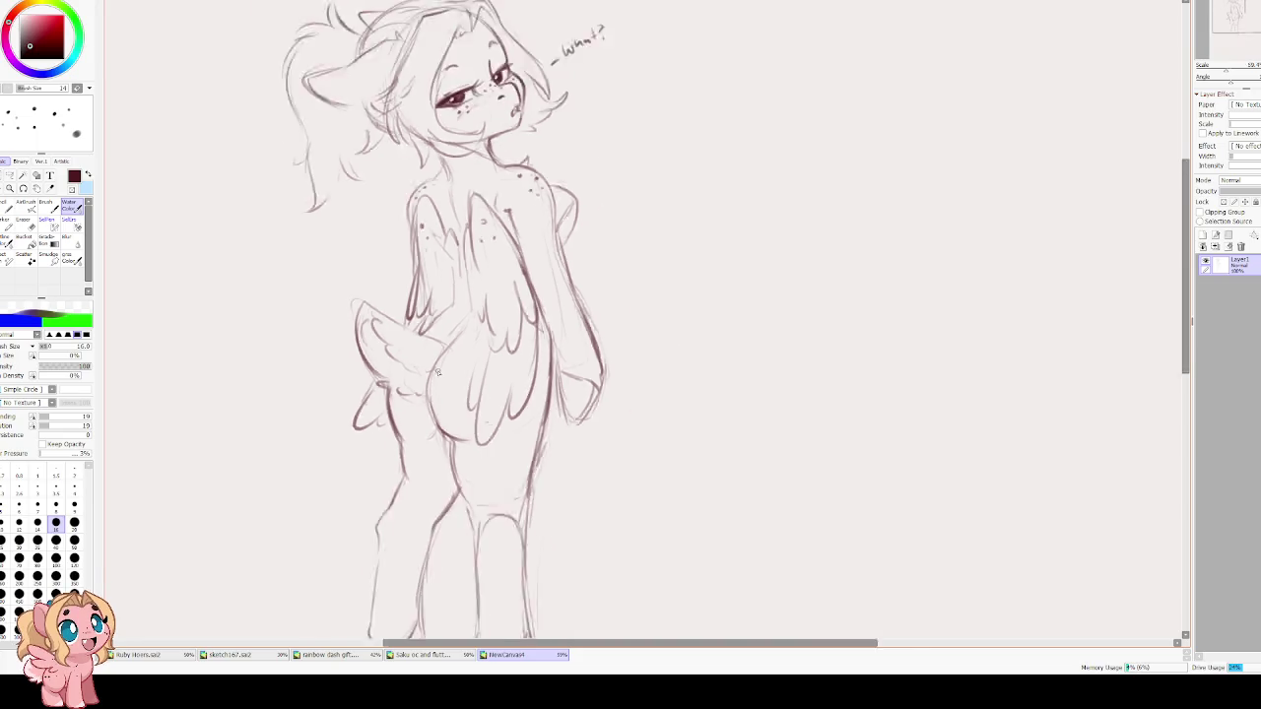
pyautogui.scroll(-1, 438, 372)
pyautogui.moveTo(440, 354); pyautogui.dragTo(446, 403)
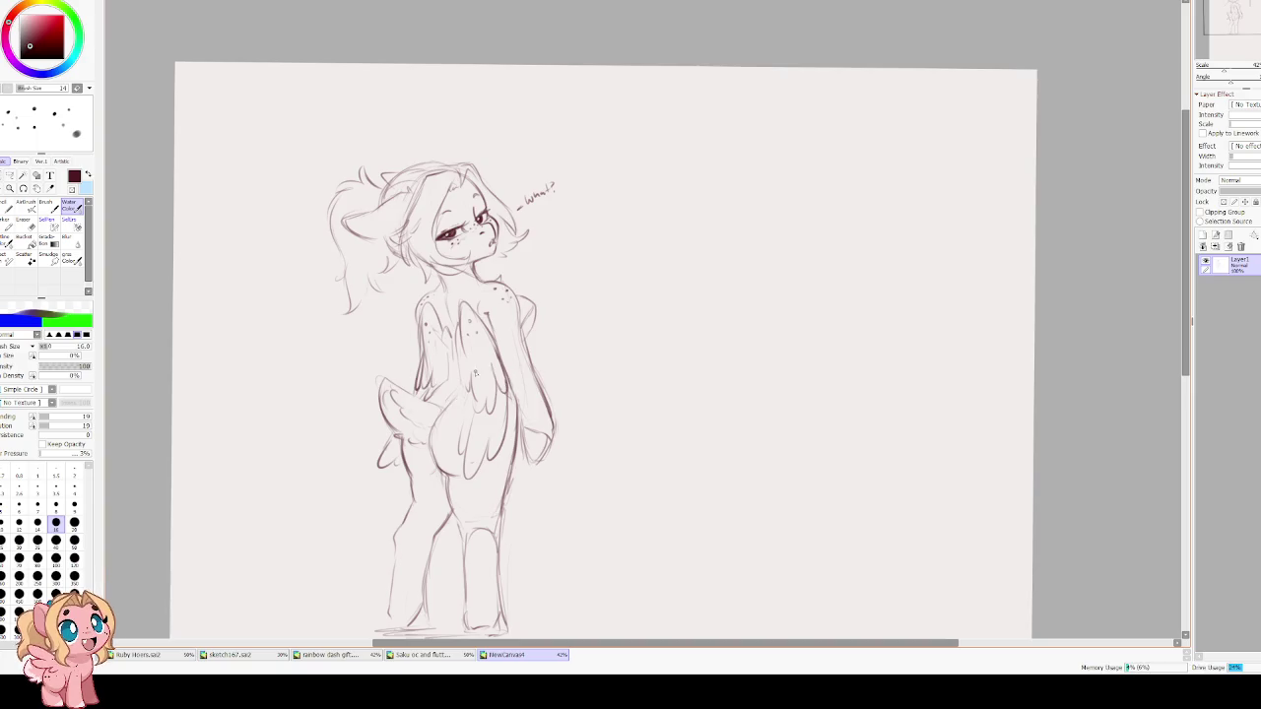
# Stroke twice over the pony's left torso line to darken it, then zoom out to 27%.
pyautogui.scroll(1, 508, 316)
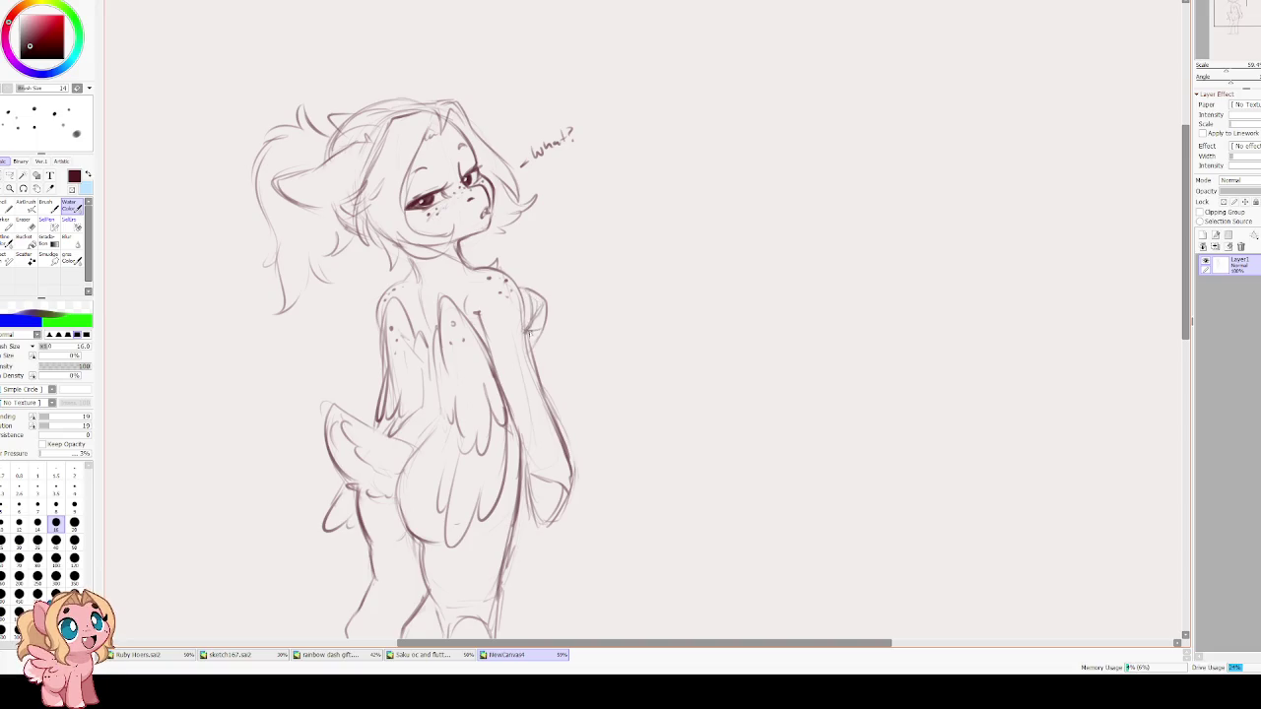
pyautogui.press('e')
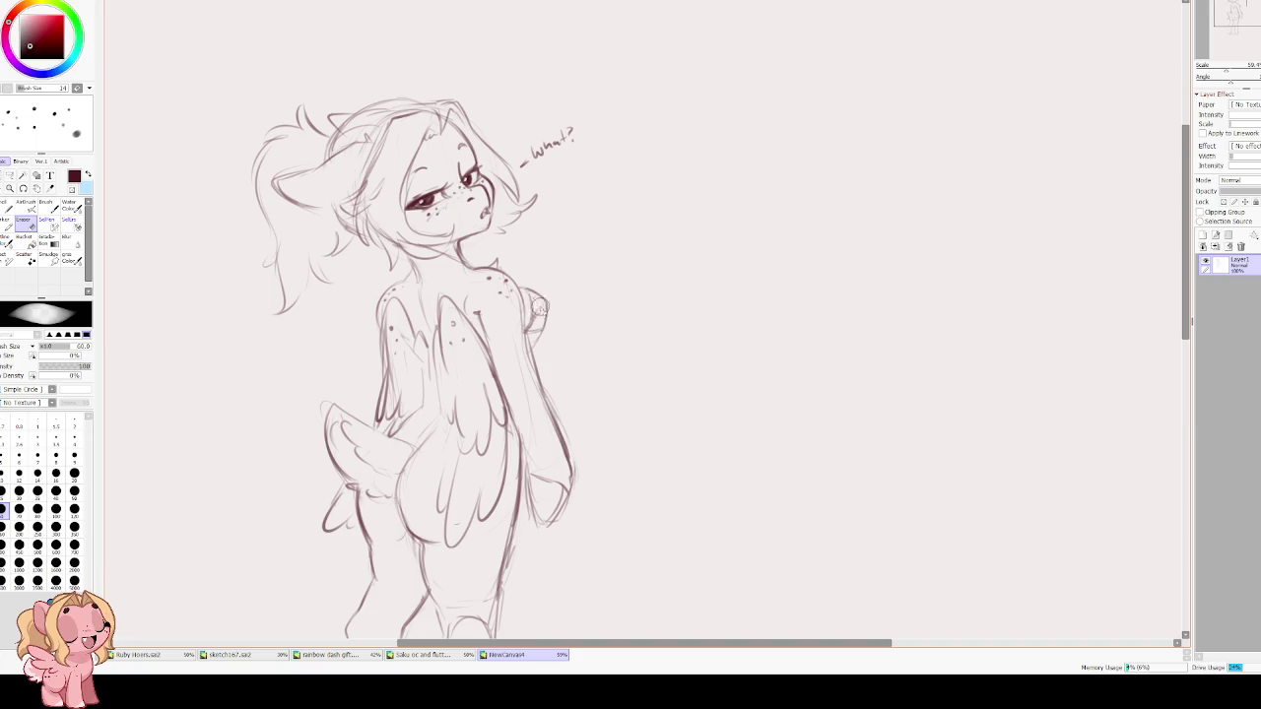
pyautogui.press('e')
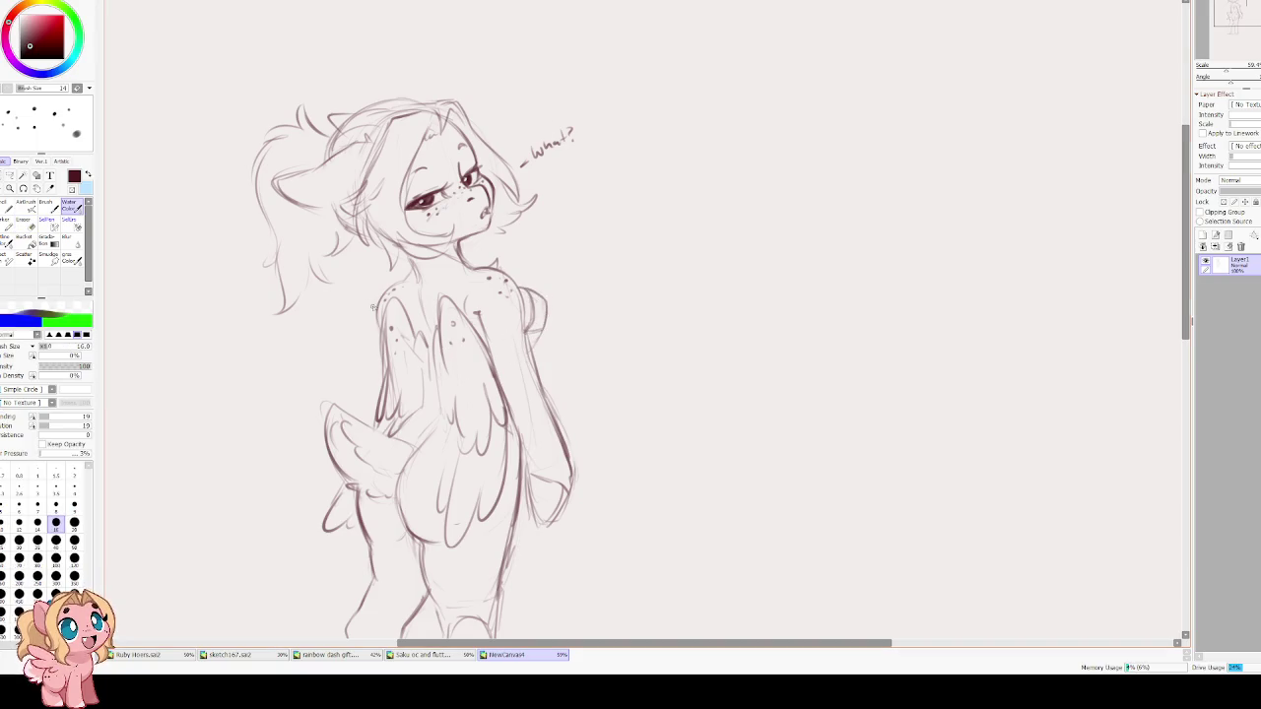
pyautogui.moveTo(377, 344); pyautogui.dragTo(380, 396)
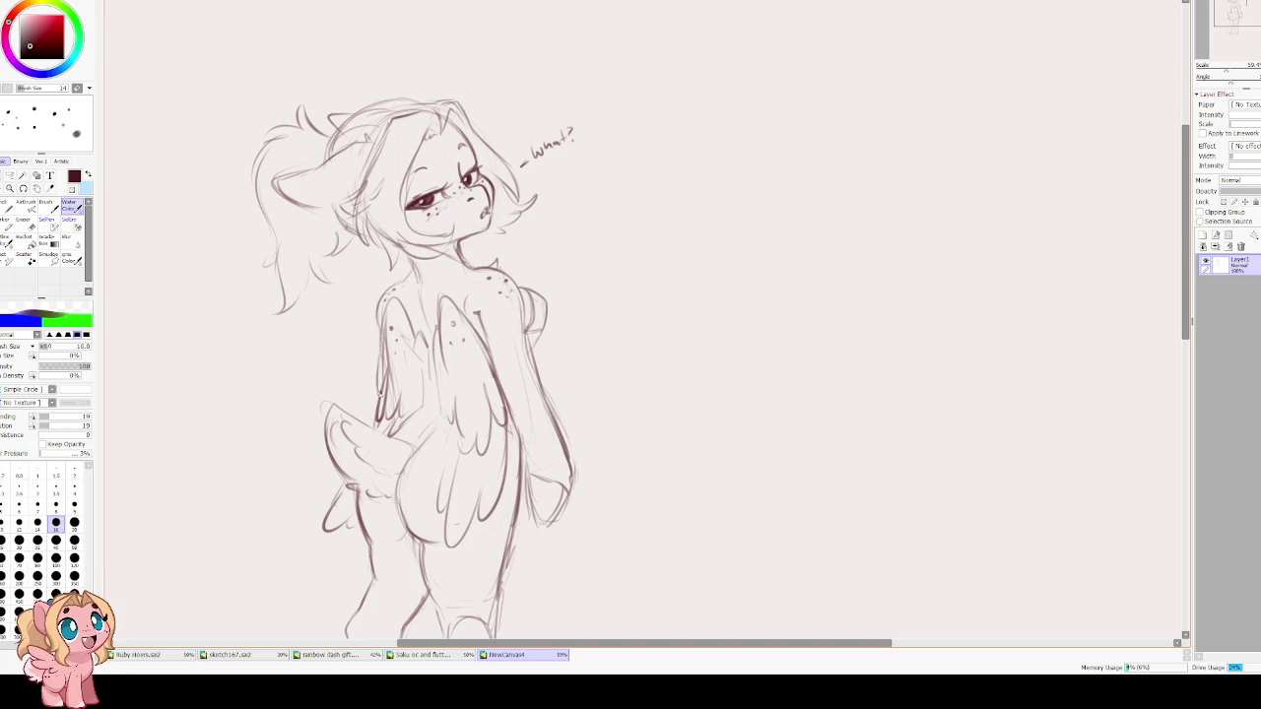
pyautogui.moveTo(376, 350)
pyautogui.mouseDown()
pyautogui.moveTo(379, 394)
pyautogui.moveTo(376, 366)
pyautogui.moveTo(431, 347)
pyautogui.mouseUp()
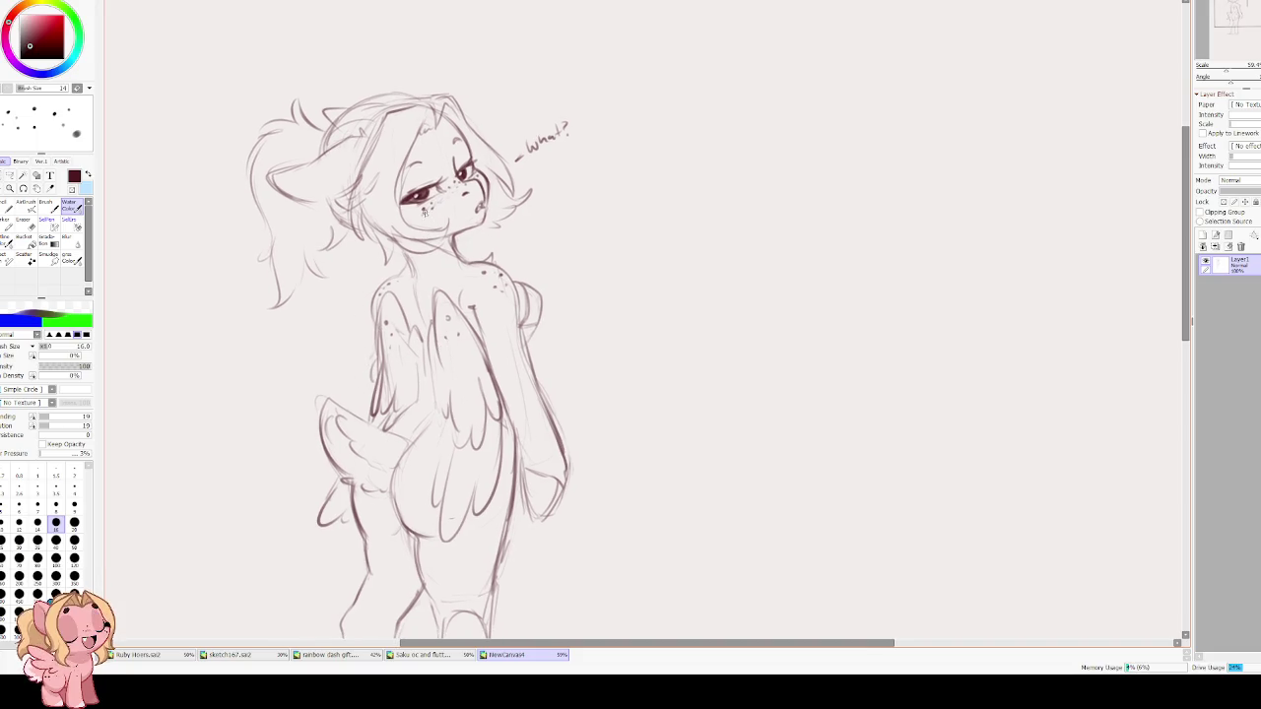
pyautogui.scroll(-2, 426, 211)
pyautogui.scroll(-2, 513, 236)
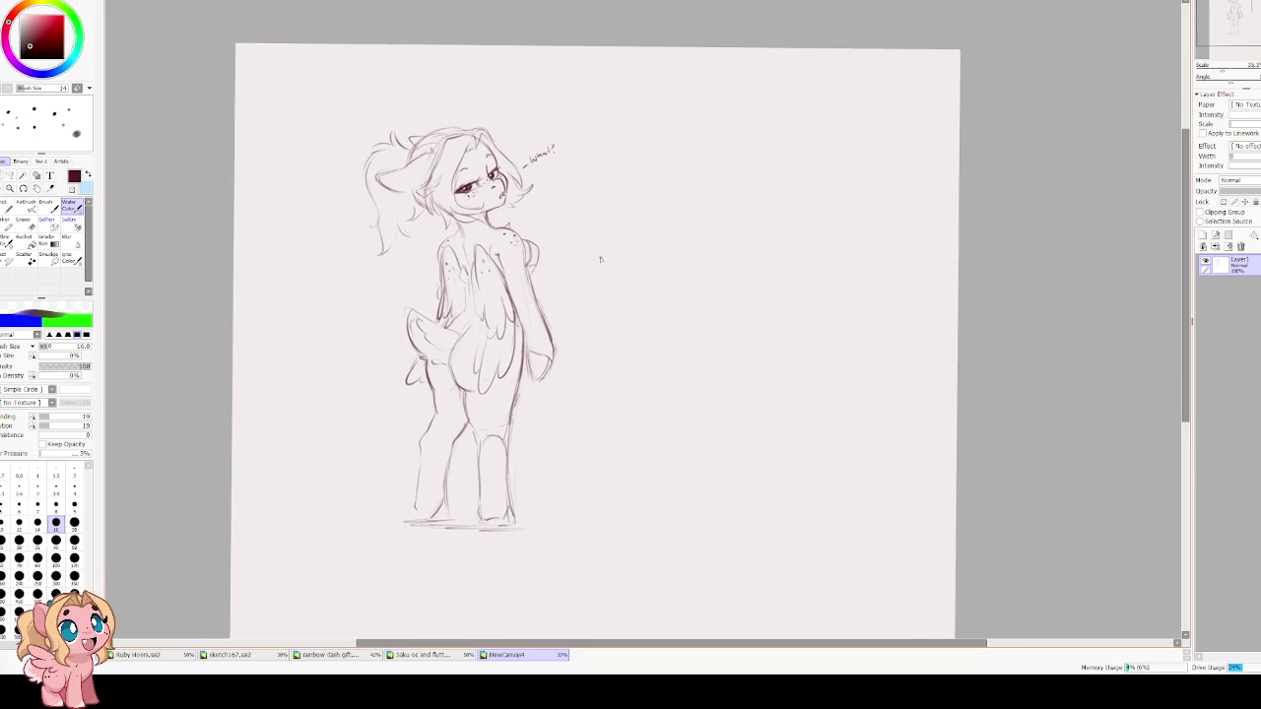
# Scale up the sketched figure on the page and add a new empty layer above the sketch.
pyautogui.hotkey('ctrl', 't')
pyautogui.moveTo(560, 123)
pyautogui.mouseDown()
pyautogui.moveTo(577, 111)
pyautogui.moveTo(569, 99)
pyautogui.mouseUp()
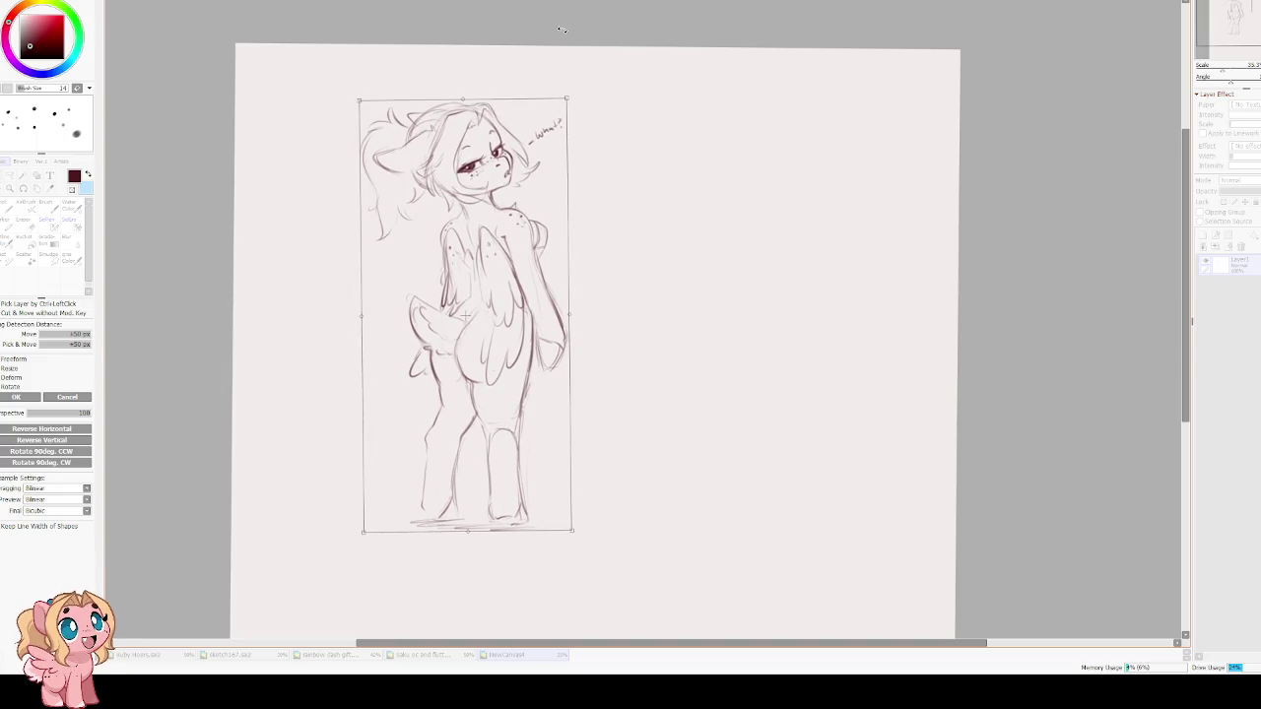
pyautogui.press('Return')
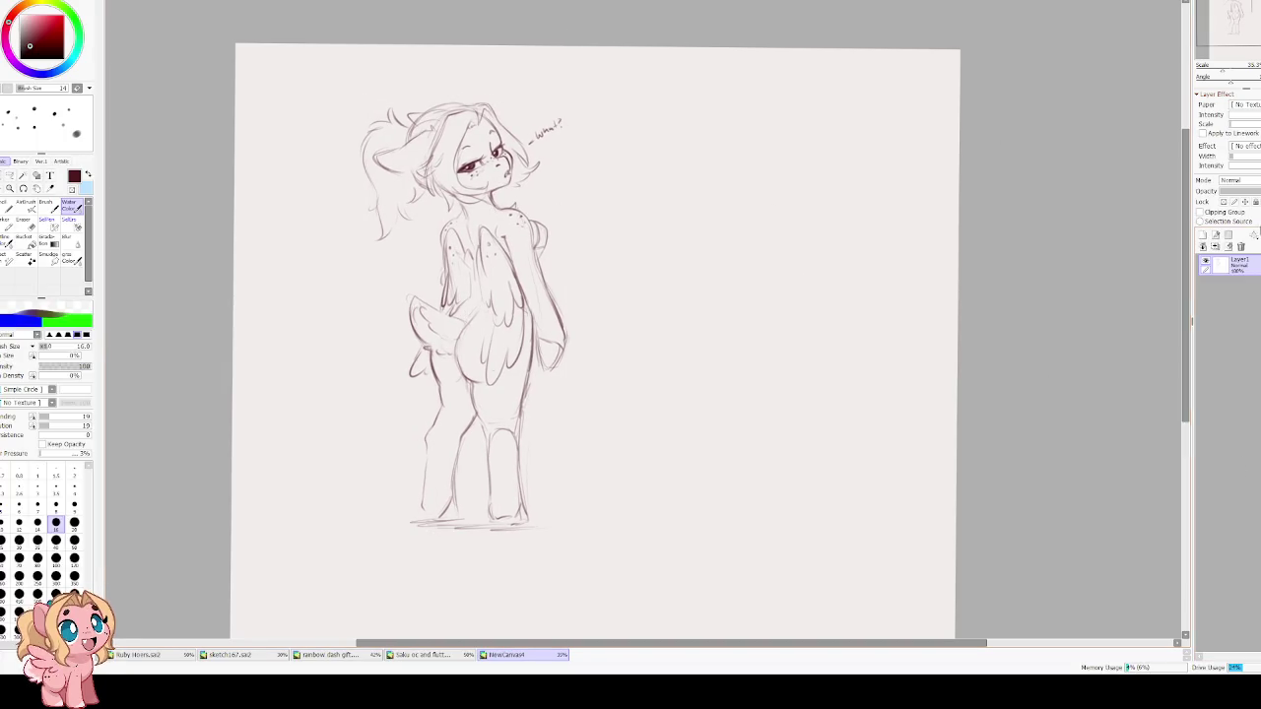
pyautogui.click(1203, 235)
pyautogui.moveTo(543, 143); pyautogui.dragTo(548, 150)
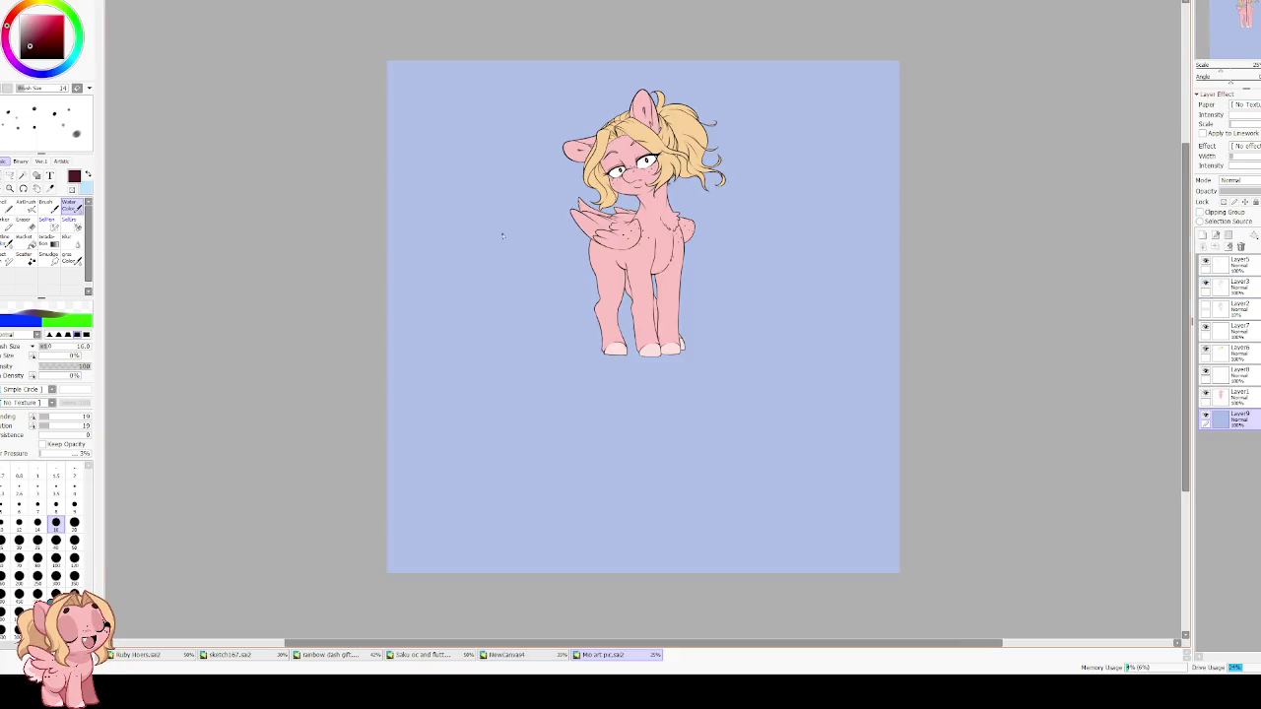
# Pick the pony's pink from the reference picture and enlarge the brush on NewCanvas4.
pyautogui.scroll(2, 532, 175)
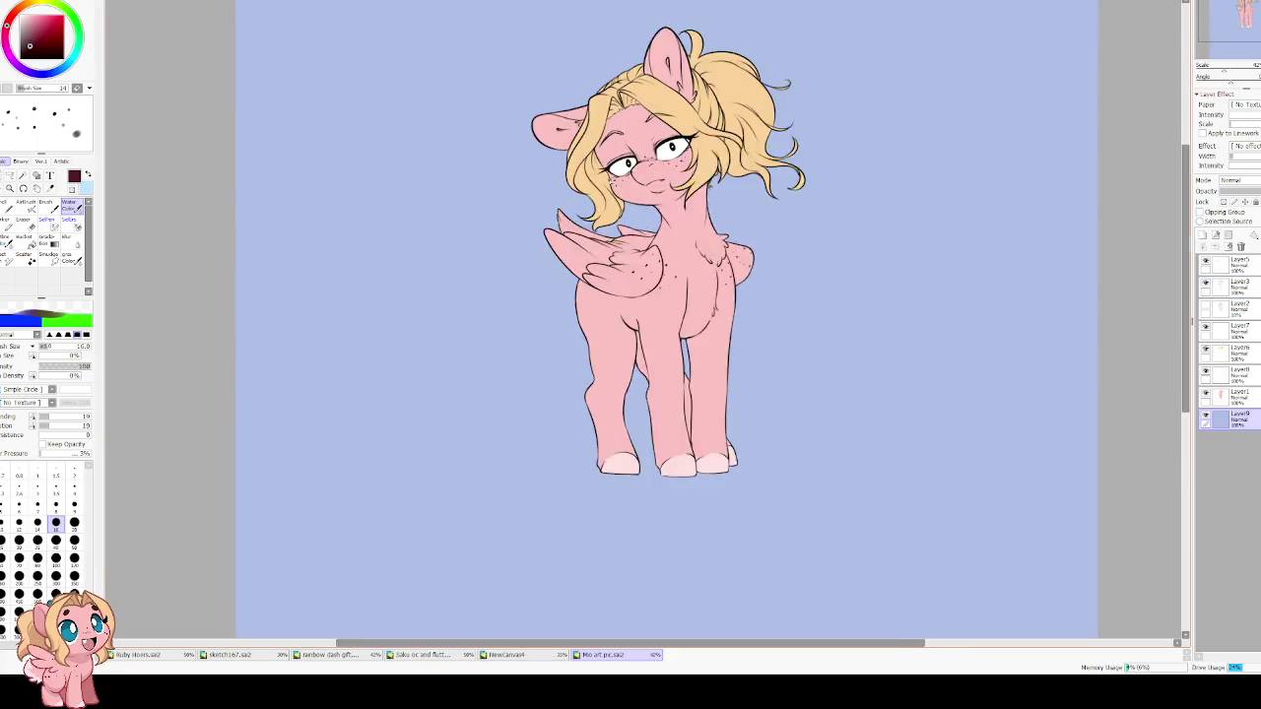
pyautogui.scroll(1, 552, 197)
pyautogui.scroll(1, 591, 237)
pyautogui.scroll(1, 621, 267)
pyautogui.keyDown('alt'); pyautogui.click(621, 267); pyautogui.keyUp('alt')
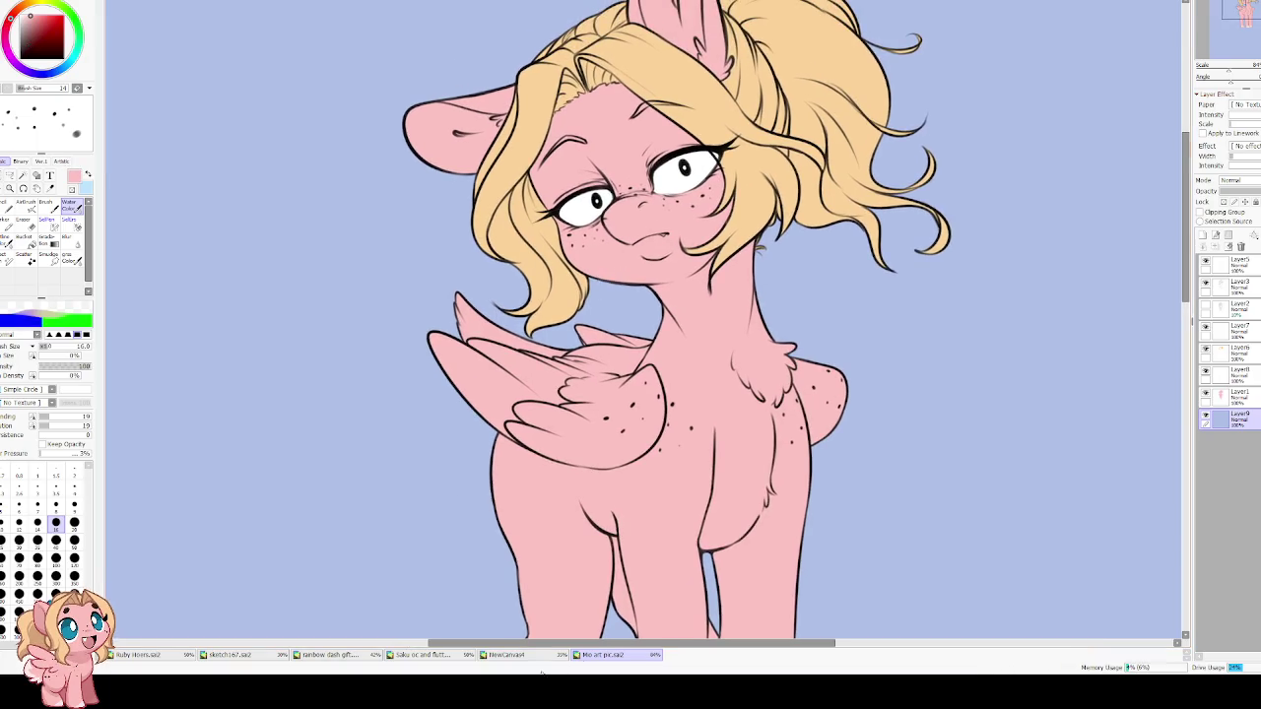
pyautogui.click(507, 655)
pyautogui.scroll(2, 476, 212)
pyautogui.press(']')
pyautogui.press(']')
pyautogui.press(']')
pyautogui.press(']')
pyautogui.press(']')
pyautogui.press(']')
pyautogui.press(']')
pyautogui.press(']')
pyautogui.press(']')
pyautogui.press(']')
pyautogui.press(']')
pyautogui.press(']')
pyautogui.press(']')
# Add Layer3 and bucket-fill it with the dark mauve of the sketch lines.
pyautogui.click(1203, 235)
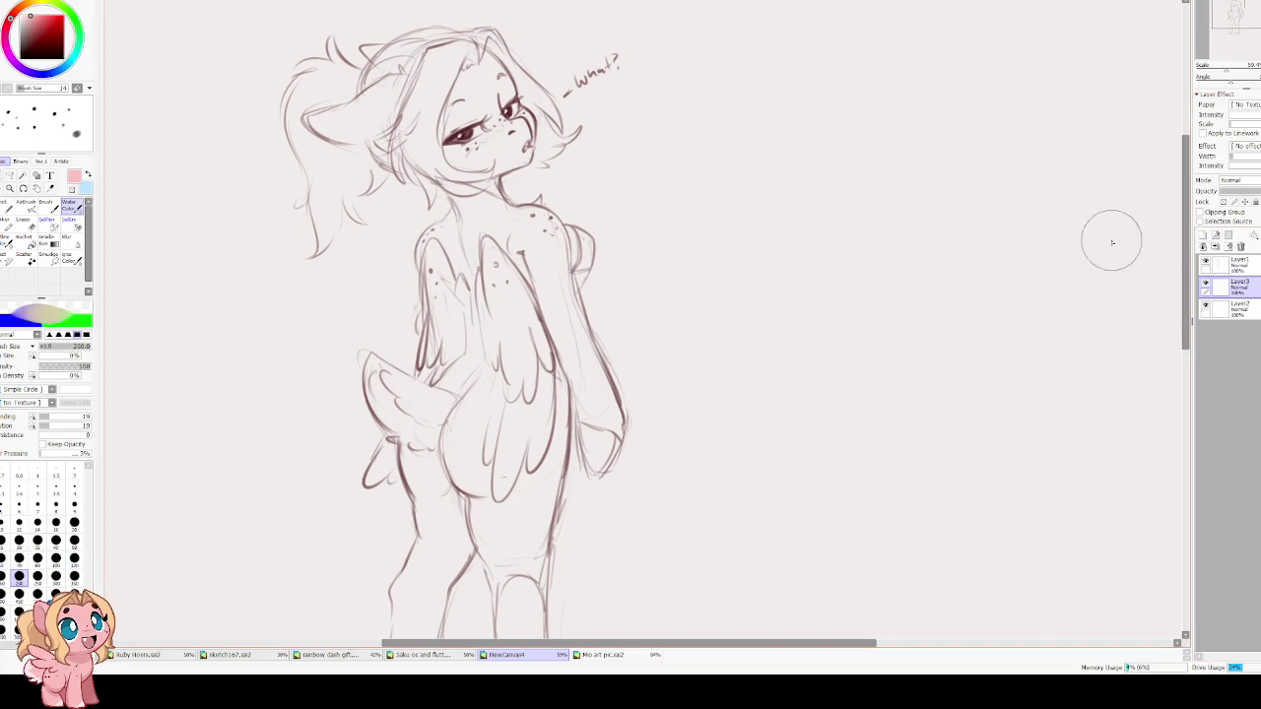
pyautogui.keyDown('alt'); pyautogui.click(274, 130); pyautogui.keyUp('alt')
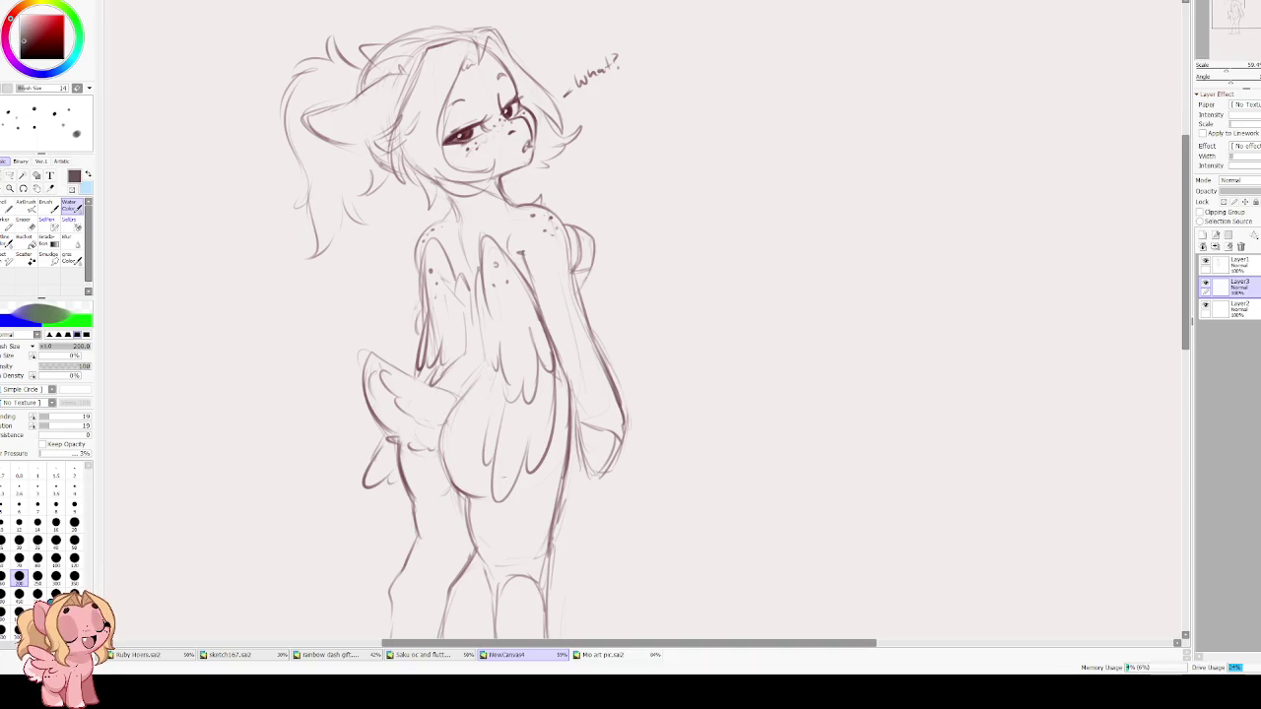
pyautogui.press('g')
pyautogui.click(668, 293)
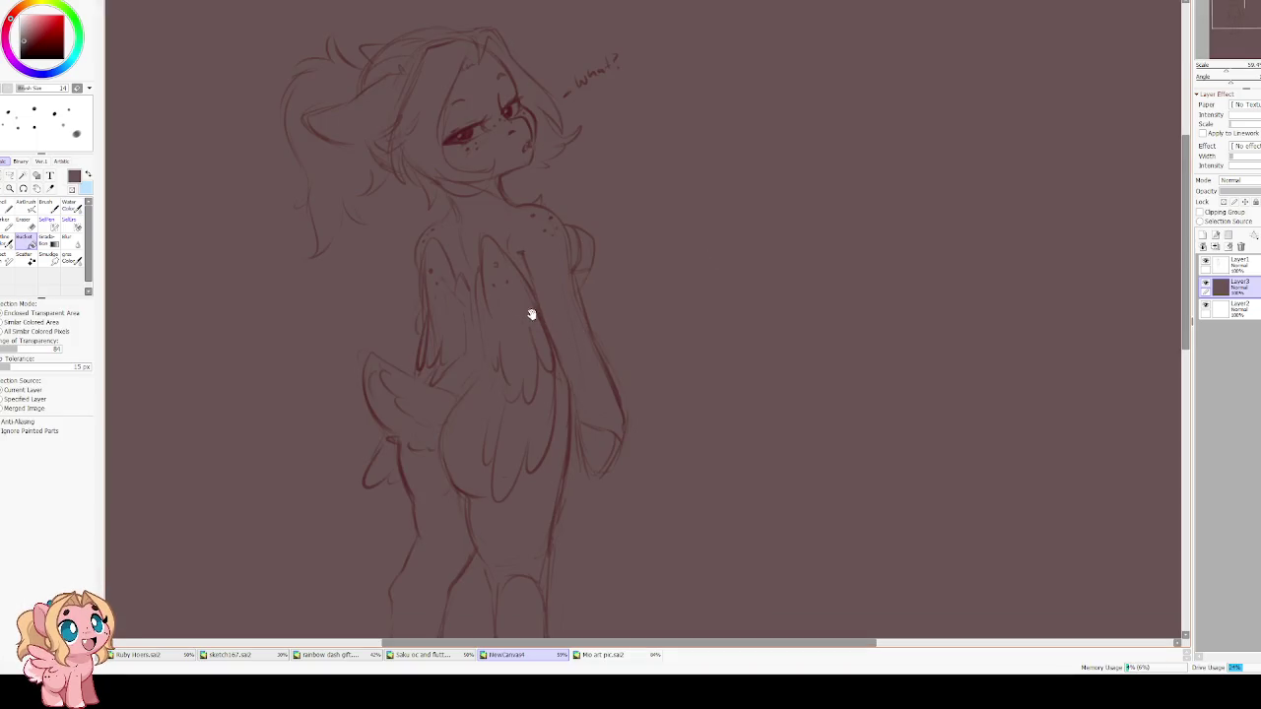
pyautogui.moveTo(534, 316); pyautogui.dragTo(566, 390)
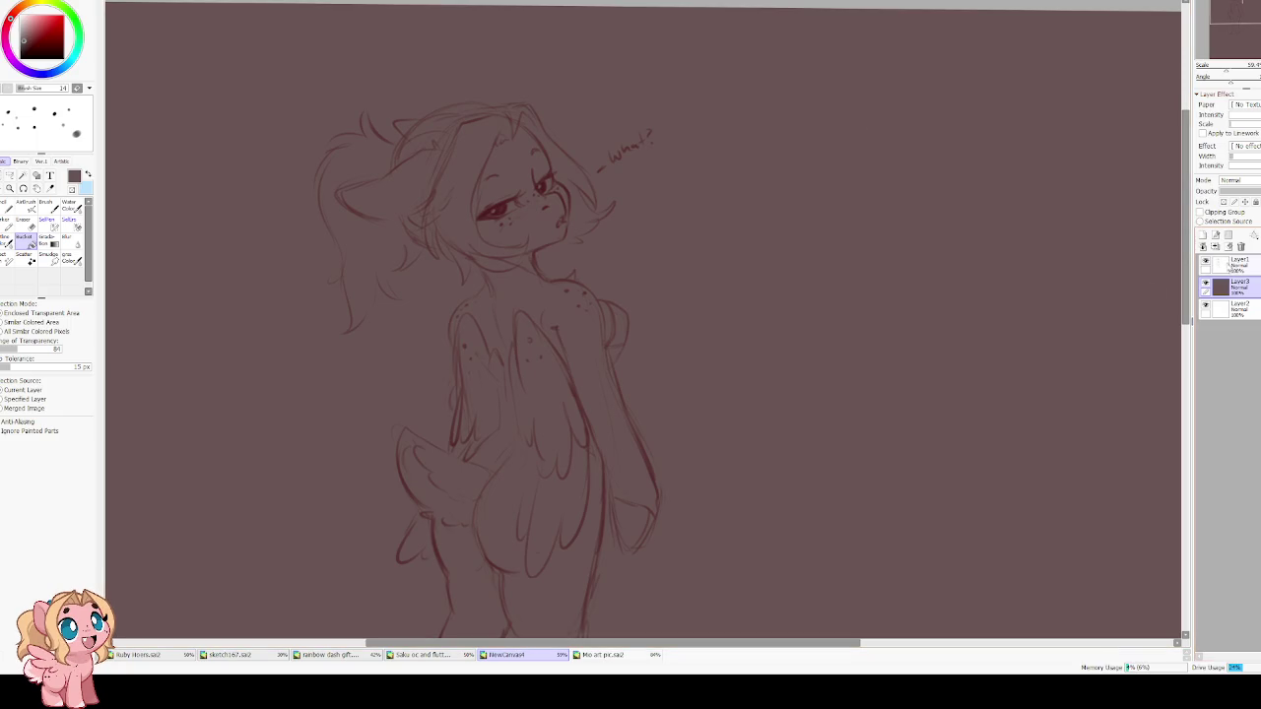
# Reorder the layers so the dark mauve background sits beneath the drawing layers.
pyautogui.click(1223, 266)
pyautogui.moveTo(1227, 309); pyautogui.dragTo(1227, 281)
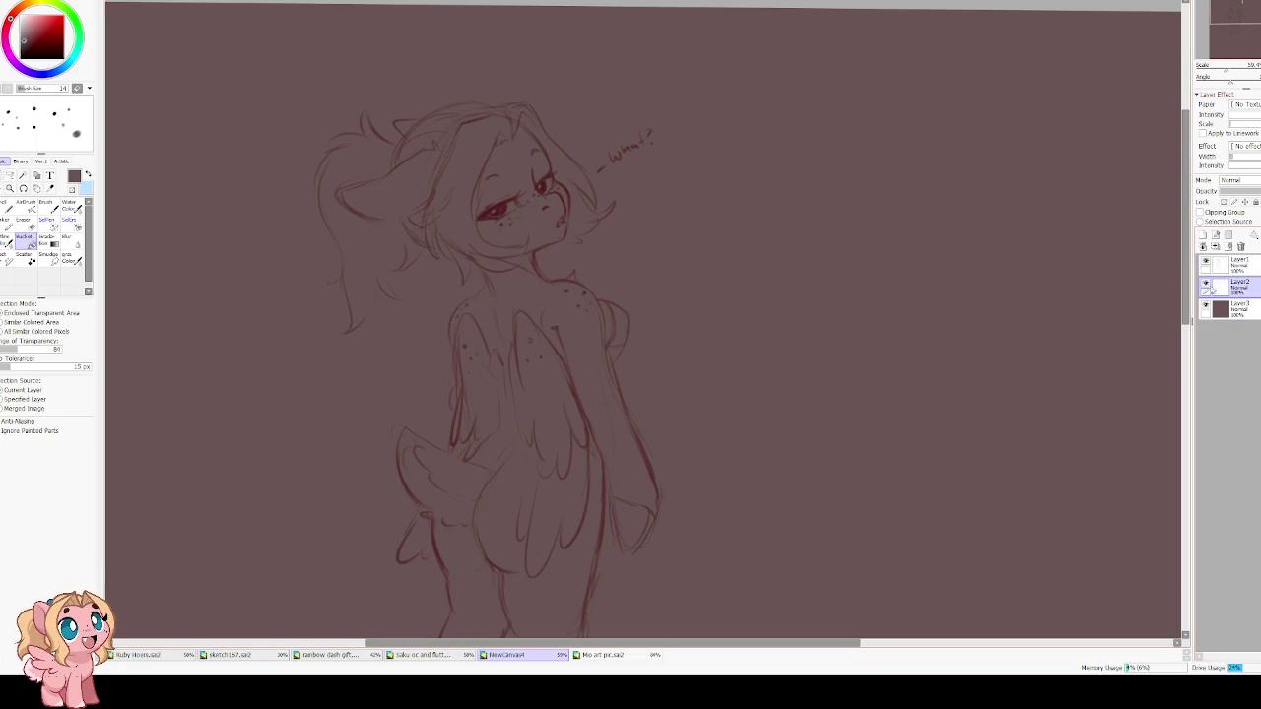
pyautogui.click(616, 655)
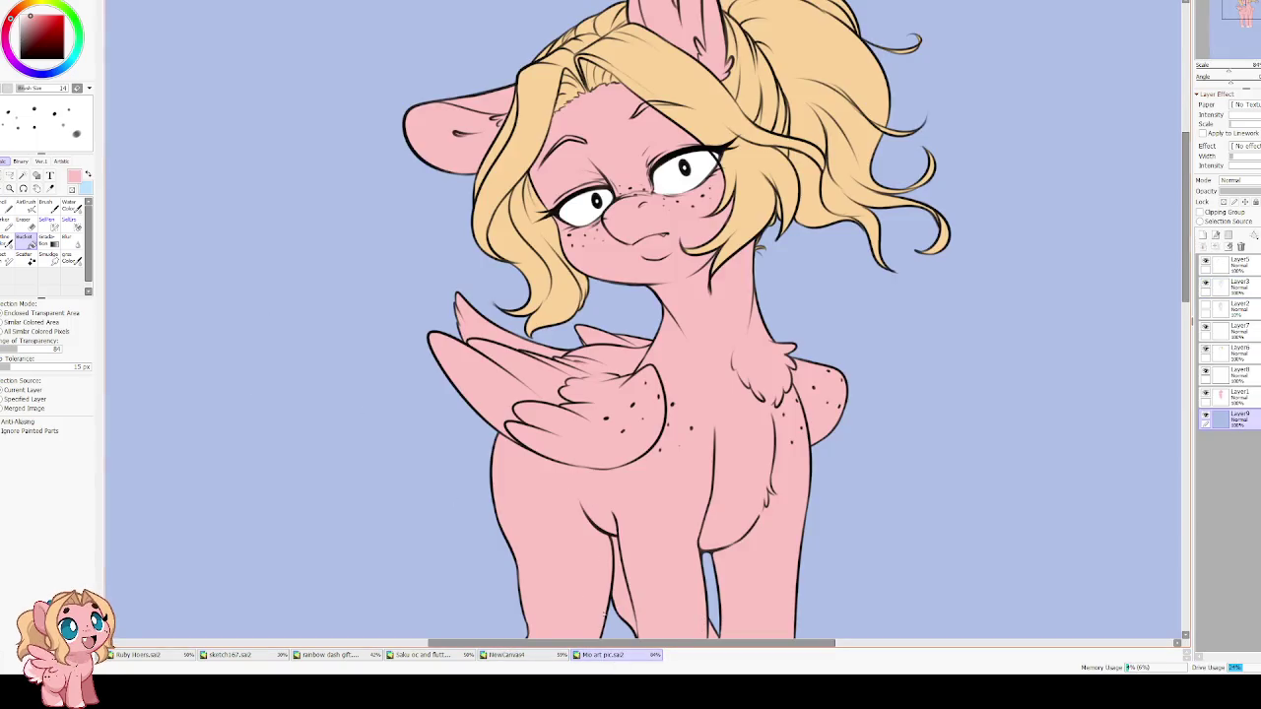
pyautogui.click(507, 655)
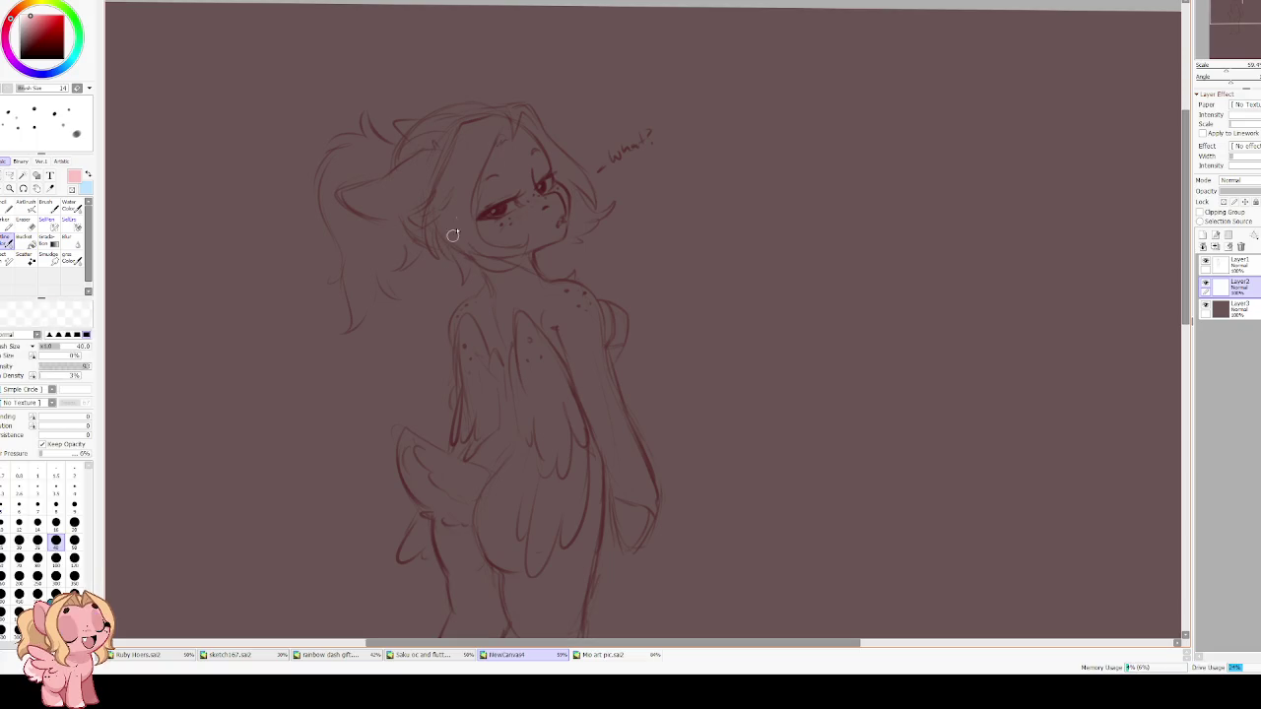
pyautogui.moveTo(495, 329); pyautogui.dragTo(511, 322)
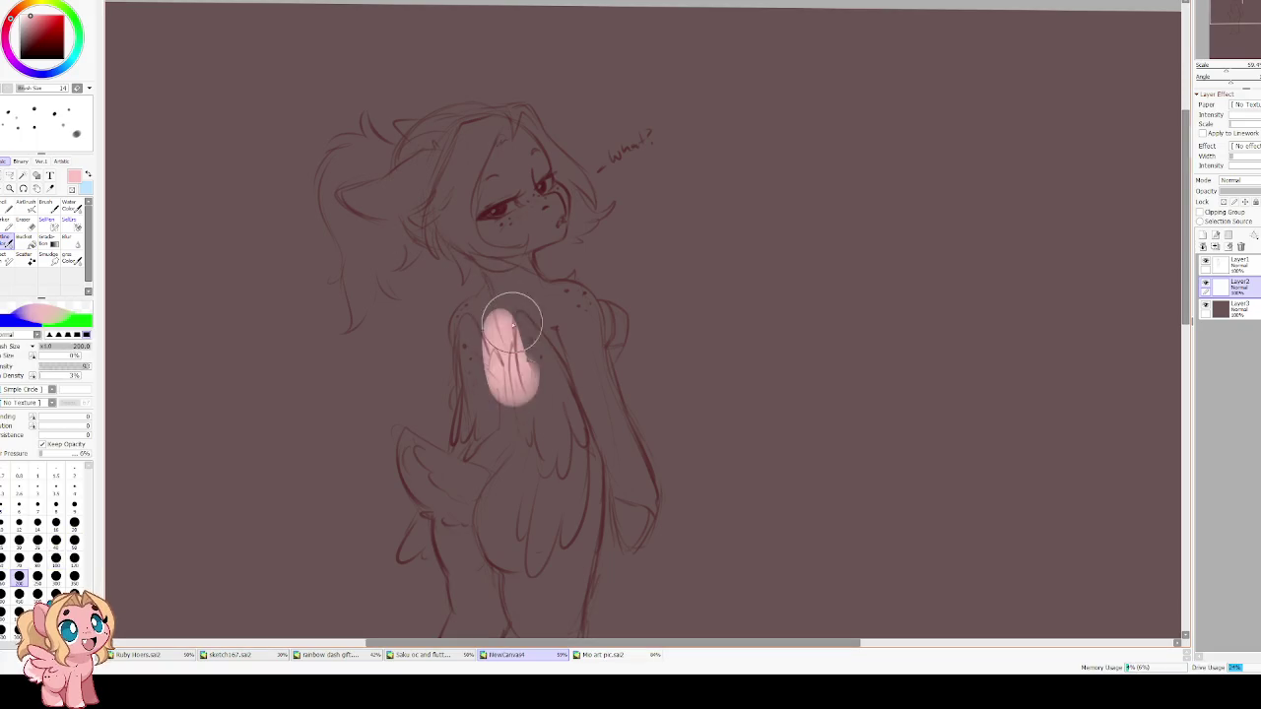
pyautogui.hotkey('ctrl', 'z')
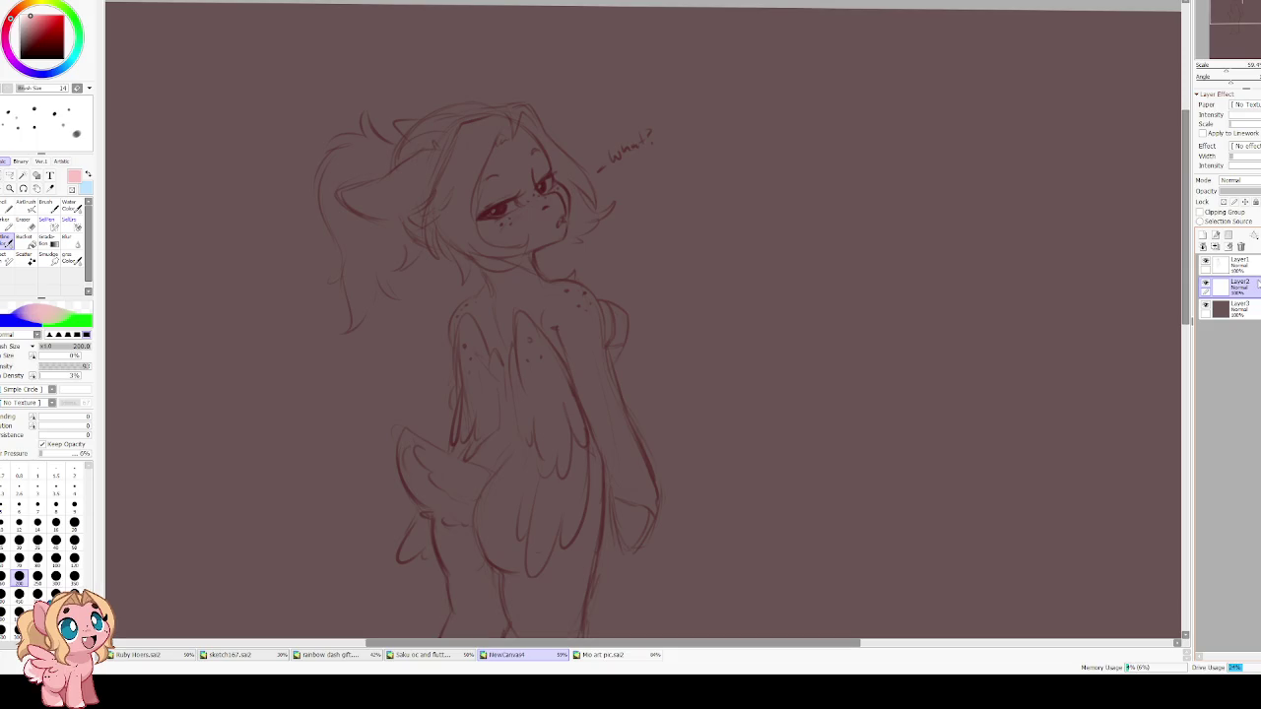
pyautogui.click(1243, 264)
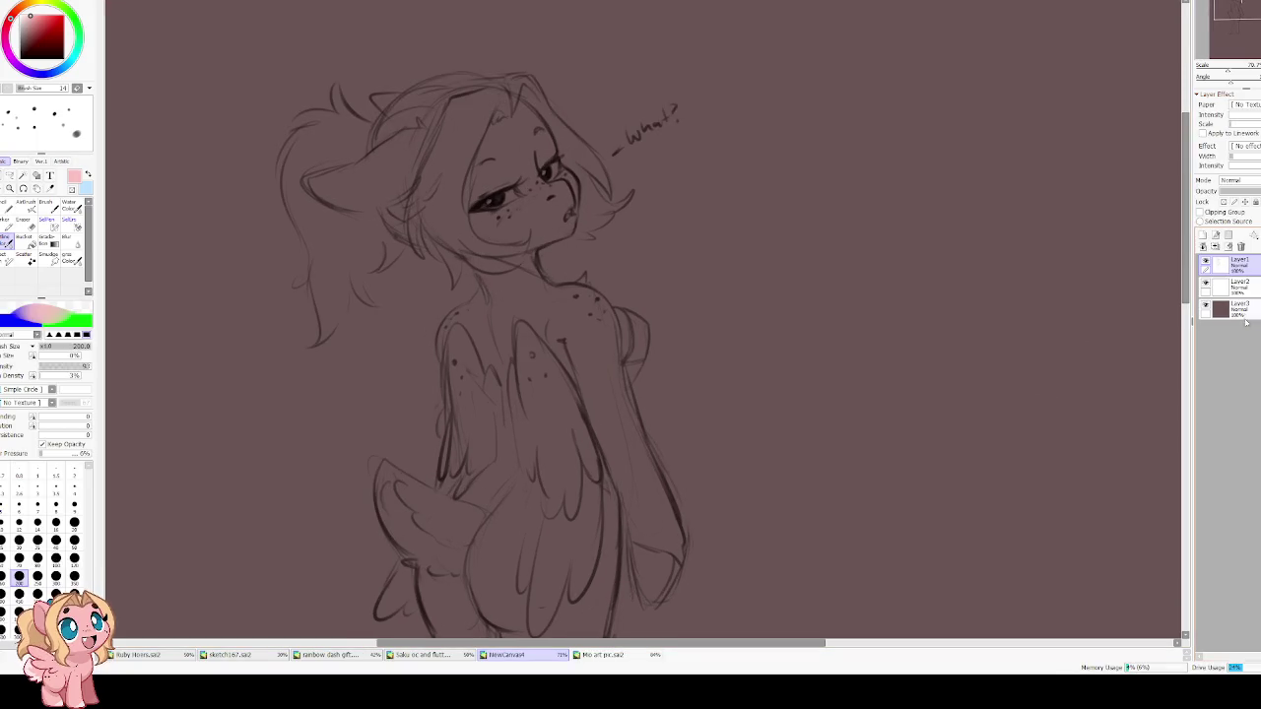
# On Layer2, paint pink base colour across the pony's chest.
pyautogui.click(1237, 286)
pyautogui.scroll(-1, 592, 246)
pyautogui.moveTo(493, 258)
pyautogui.mouseDown()
pyautogui.moveTo(507, 397)
pyautogui.moveTo(522, 205)
pyautogui.moveTo(468, 118)
pyautogui.moveTo(544, 178)
pyautogui.moveTo(493, 78)
pyautogui.moveTo(532, 118)
pyautogui.moveTo(487, 86)
pyautogui.moveTo(463, 89)
pyautogui.moveTo(425, 167)
pyautogui.mouseUp()
pyautogui.scroll(-2, 424, 167)
pyautogui.moveTo(513, 222)
pyautogui.mouseDown()
pyautogui.moveTo(483, 241)
pyautogui.moveTo(572, 212)
pyautogui.moveTo(558, 202)
pyautogui.moveTo(621, 227)
pyautogui.moveTo(605, 267)
pyautogui.moveTo(581, 282)
pyautogui.moveTo(532, 444)
pyautogui.moveTo(493, 424)
pyautogui.mouseUp()
pyautogui.scroll(-5, 492, 424)
# Fill the front legs and belly pink, switching the brush between sizes 60, 70 and 120.
pyautogui.press('[')
pyautogui.press('[')
pyautogui.press('[')
pyautogui.moveTo(522, 334)
pyautogui.mouseDown()
pyautogui.moveTo(489, 402)
pyautogui.moveTo(476, 527)
pyautogui.moveTo(483, 463)
pyautogui.moveTo(485, 533)
pyautogui.moveTo(540, 542)
pyautogui.moveTo(536, 485)
pyautogui.moveTo(573, 343)
pyautogui.moveTo(591, 329)
pyautogui.moveTo(574, 278)
pyautogui.moveTo(613, 484)
pyautogui.moveTo(616, 433)
pyautogui.moveTo(617, 532)
pyautogui.moveTo(656, 559)
pyautogui.moveTo(676, 547)
pyautogui.moveTo(664, 349)
pyautogui.moveTo(660, 518)
pyautogui.moveTo(673, 535)
pyautogui.moveTo(661, 295)
pyautogui.moveTo(690, 163)
pyautogui.moveTo(670, 296)
pyautogui.moveTo(647, 302)
pyautogui.mouseUp()
pyautogui.press(']')
pyautogui.press(']')
pyautogui.press(']')
pyautogui.press(']')
pyautogui.moveTo(639, 175)
pyautogui.mouseDown()
pyautogui.moveTo(640, 315)
pyautogui.moveTo(611, 197)
pyautogui.moveTo(532, 246)
pyautogui.moveTo(548, 207)
pyautogui.mouseUp()
pyautogui.scroll(2, 532, 262)
pyautogui.press('[')
pyautogui.press('[')
pyautogui.press('[')
pyautogui.moveTo(571, 354); pyautogui.dragTo(597, 505)
pyautogui.scroll(-3, 572, 293)
pyautogui.moveTo(569, 340)
pyautogui.mouseDown()
pyautogui.moveTo(579, 449)
pyautogui.moveTo(599, 463)
pyautogui.moveTo(572, 304)
pyautogui.moveTo(583, 259)
pyautogui.moveTo(582, 332)
pyautogui.mouseUp()
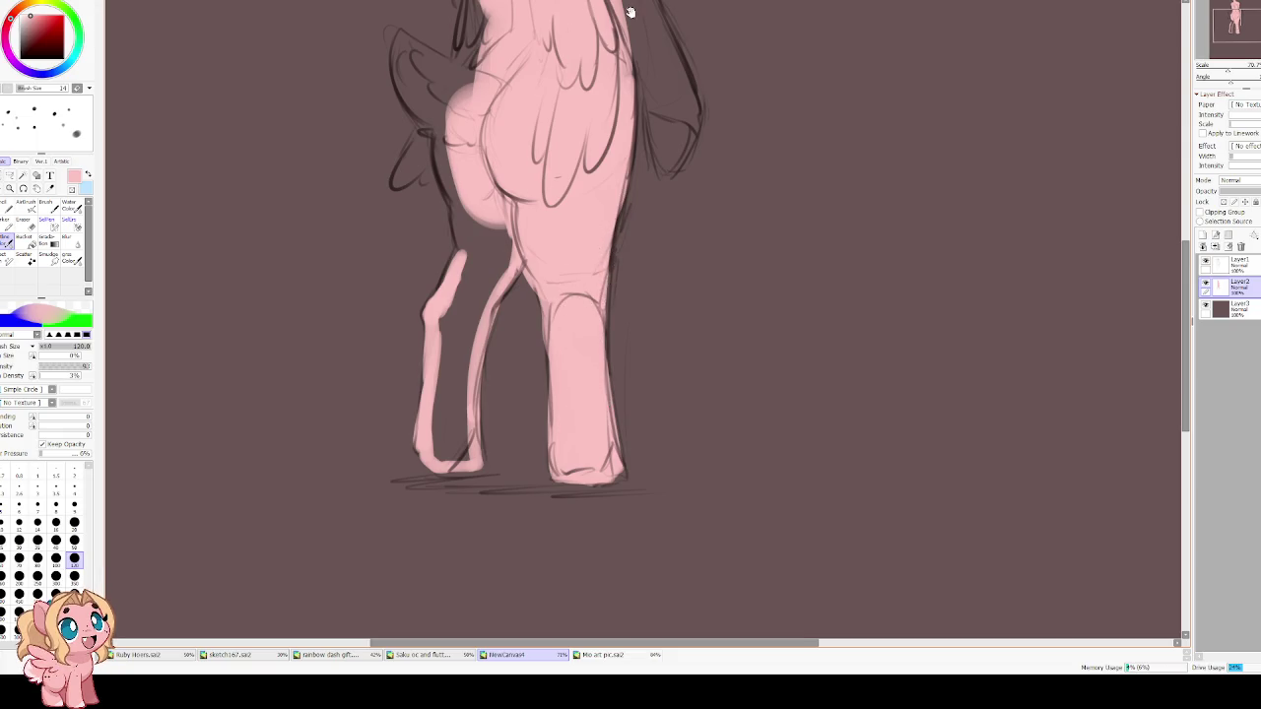
# Paint the arm edge, shoulder and upper back pink with the view mirrored.
pyautogui.scroll(2, 582, 332)
pyautogui.scroll(3, 581, 333)
pyautogui.moveTo(589, 236)
pyautogui.mouseDown()
pyautogui.moveTo(620, 394)
pyautogui.moveTo(618, 188)
pyautogui.mouseUp()
pyautogui.press('h')
pyautogui.scroll(1, 703, 222)
pyautogui.moveTo(703, 222)
pyautogui.mouseDown()
pyautogui.moveTo(690, 247)
pyautogui.moveTo(656, 251)
pyautogui.moveTo(680, 316)
pyautogui.moveTo(648, 444)
pyautogui.moveTo(680, 326)
pyautogui.moveTo(641, 453)
pyautogui.moveTo(630, 448)
pyautogui.moveTo(640, 507)
pyautogui.moveTo(645, 423)
pyautogui.moveTo(625, 473)
pyautogui.mouseUp()
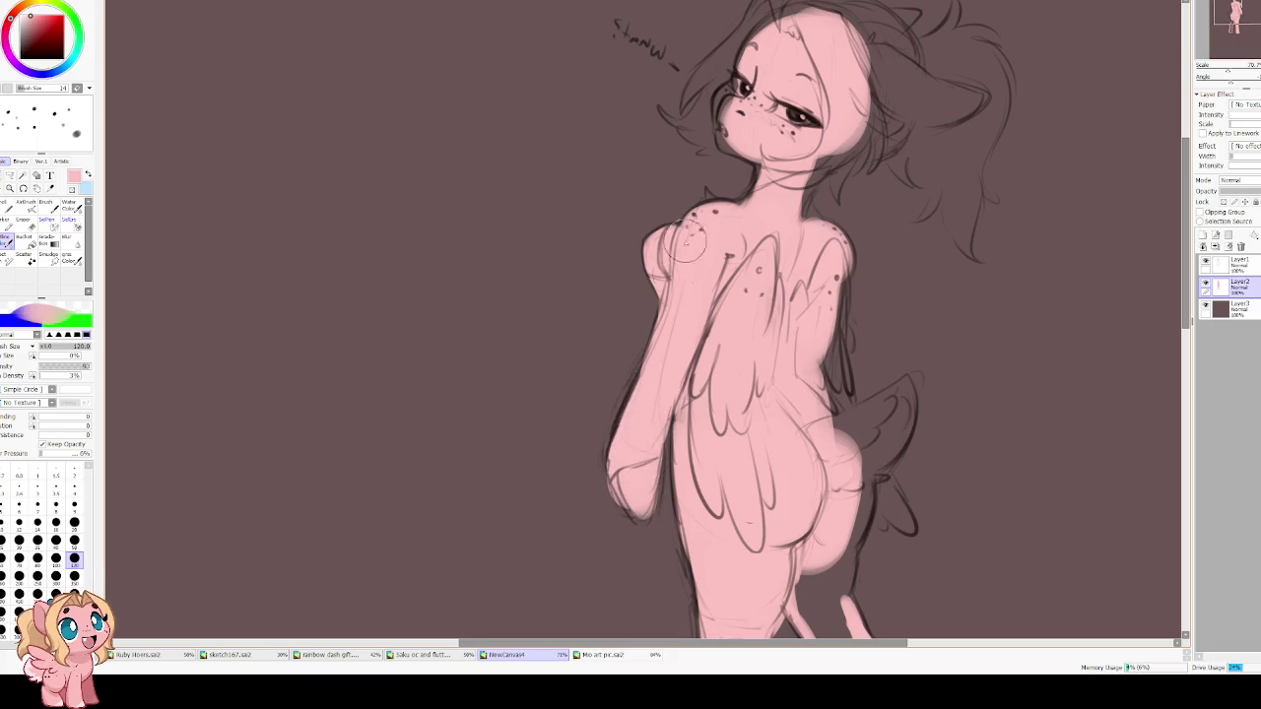
# Paint pink over the top of the head and the ear.
pyautogui.press('h')
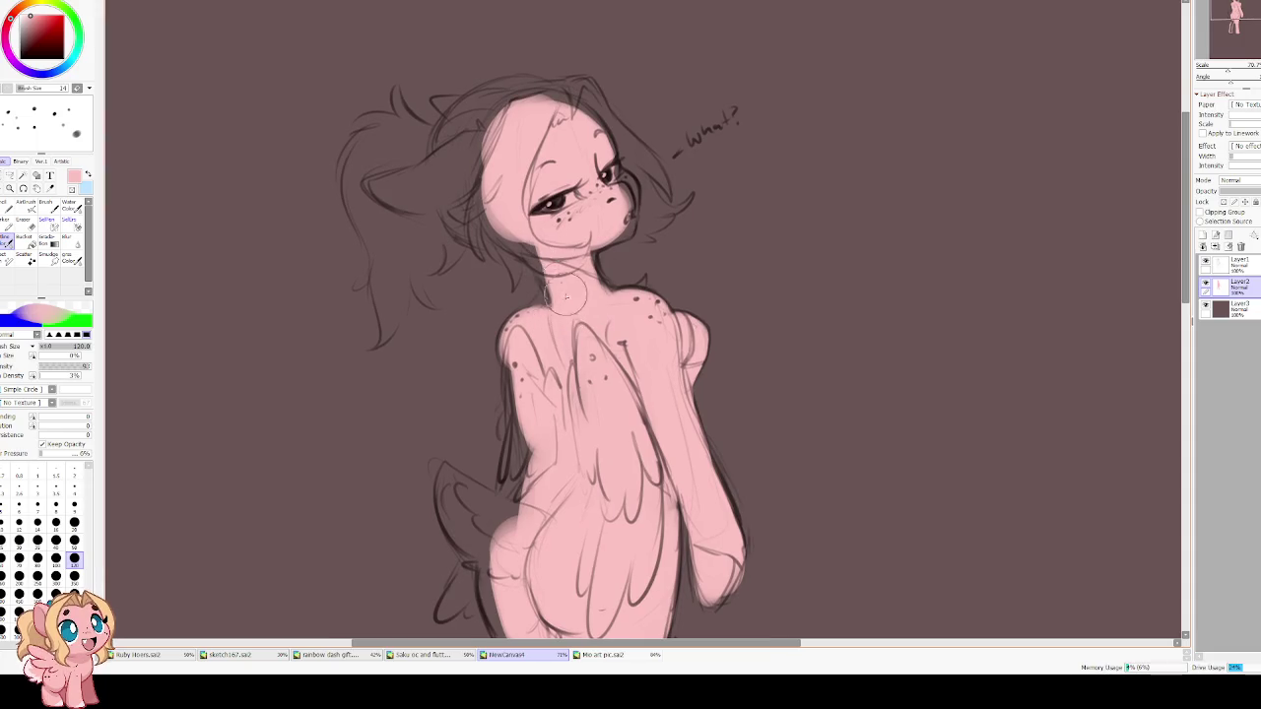
pyautogui.scroll(-1, 603, 313)
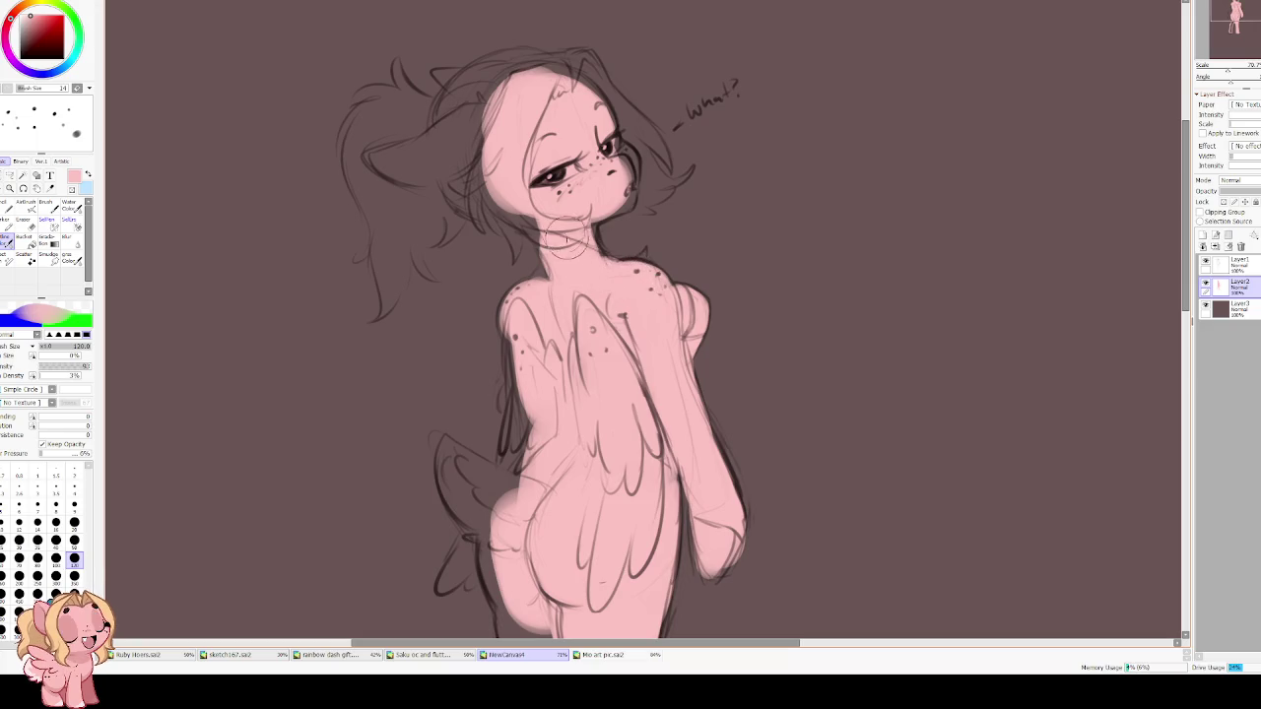
pyautogui.scroll(3, 591, 247)
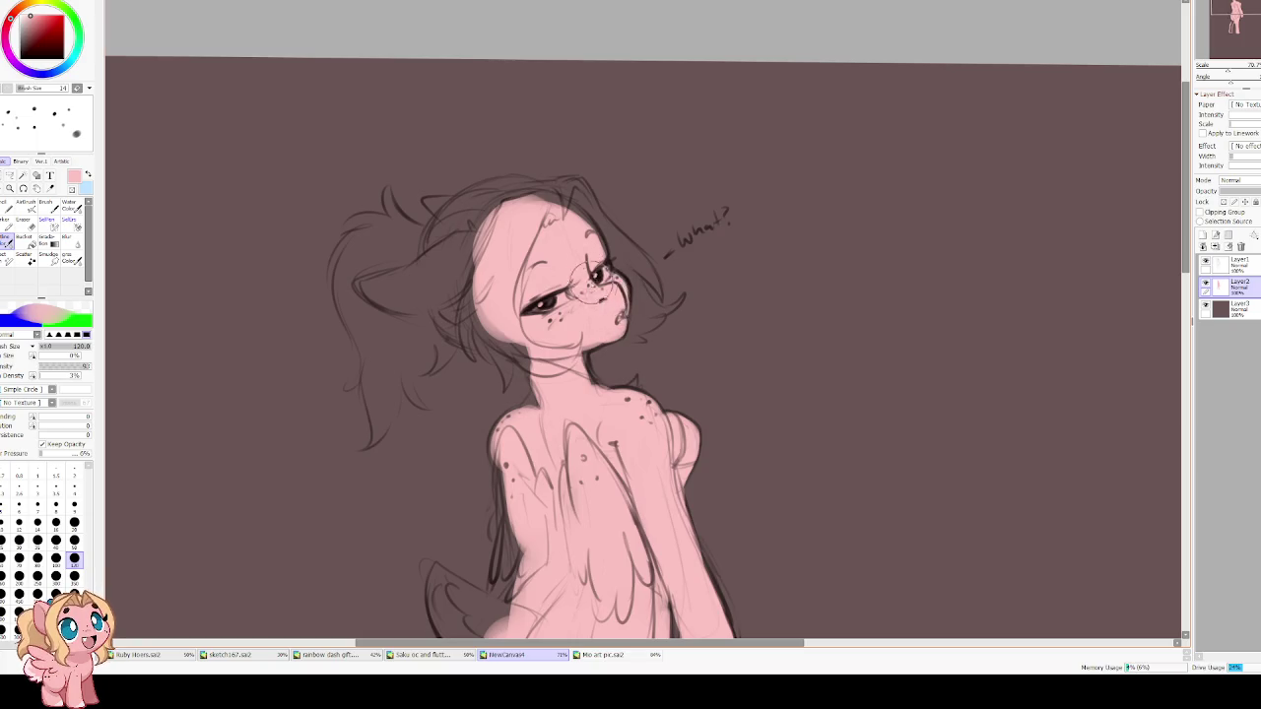
pyautogui.moveTo(512, 209)
pyautogui.mouseDown()
pyautogui.moveTo(433, 291)
pyautogui.moveTo(375, 267)
pyautogui.moveTo(404, 295)
pyautogui.moveTo(470, 255)
pyautogui.moveTo(397, 283)
pyautogui.moveTo(487, 212)
pyautogui.moveTo(541, 238)
pyautogui.moveTo(508, 293)
pyautogui.mouseUp()
# At brush size 70, paint pink along the back's left edge and the tail down to the hip.
pyautogui.scroll(-3, 493, 217)
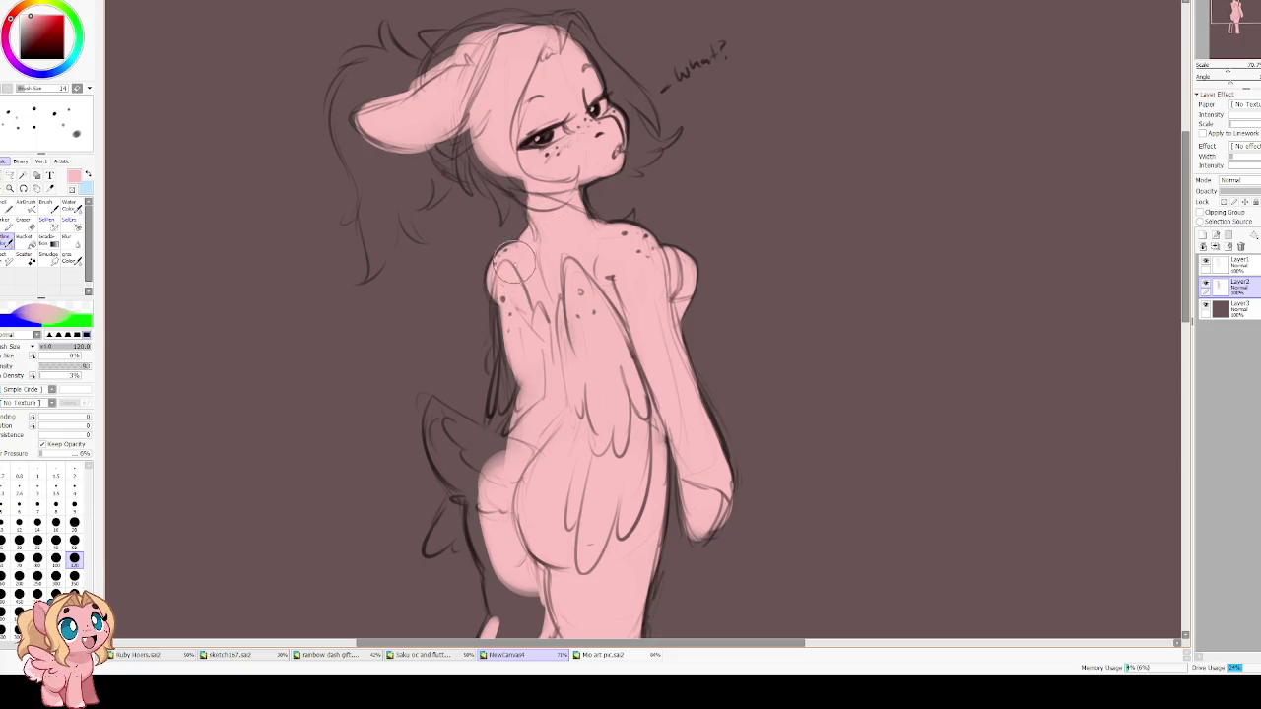
pyautogui.press('[')
pyautogui.press('[')
pyautogui.press('[')
pyautogui.moveTo(499, 281)
pyautogui.mouseDown()
pyautogui.moveTo(507, 394)
pyautogui.moveTo(504, 424)
pyautogui.moveTo(504, 365)
pyautogui.moveTo(495, 442)
pyautogui.mouseUp()
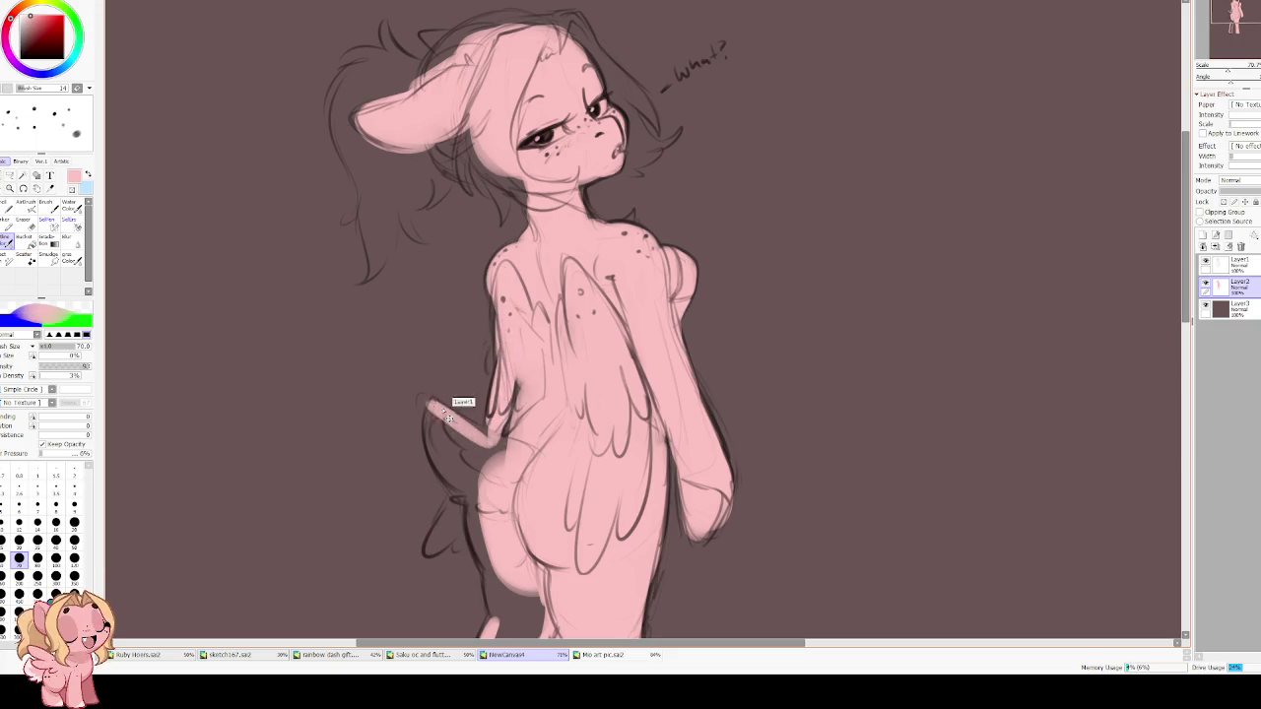
pyautogui.moveTo(447, 415)
pyautogui.mouseDown()
pyautogui.moveTo(488, 435)
pyautogui.moveTo(468, 483)
pyautogui.moveTo(437, 414)
pyautogui.moveTo(503, 463)
pyautogui.moveTo(485, 473)
pyautogui.mouseUp()
# At brush size 80, fill the haunch and lower hind leg pink.
pyautogui.press(']')
pyautogui.press(']')
pyautogui.press(']')
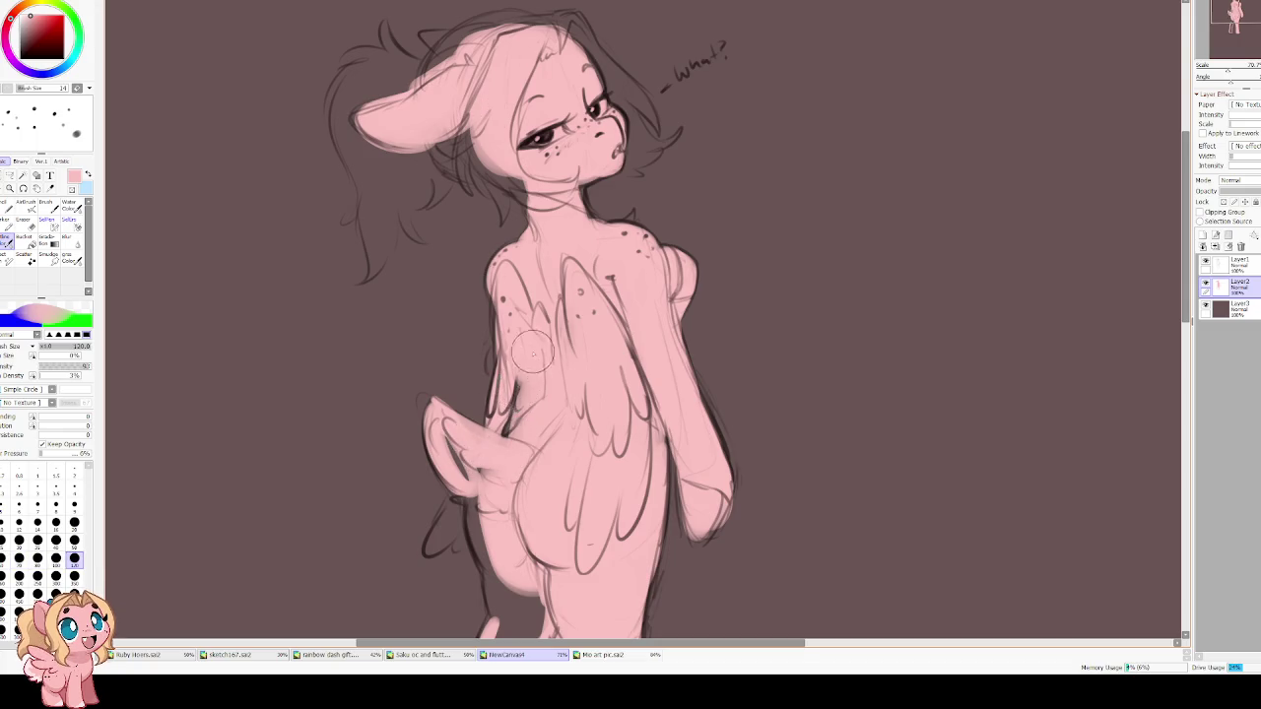
pyautogui.scroll(-2, 674, 342)
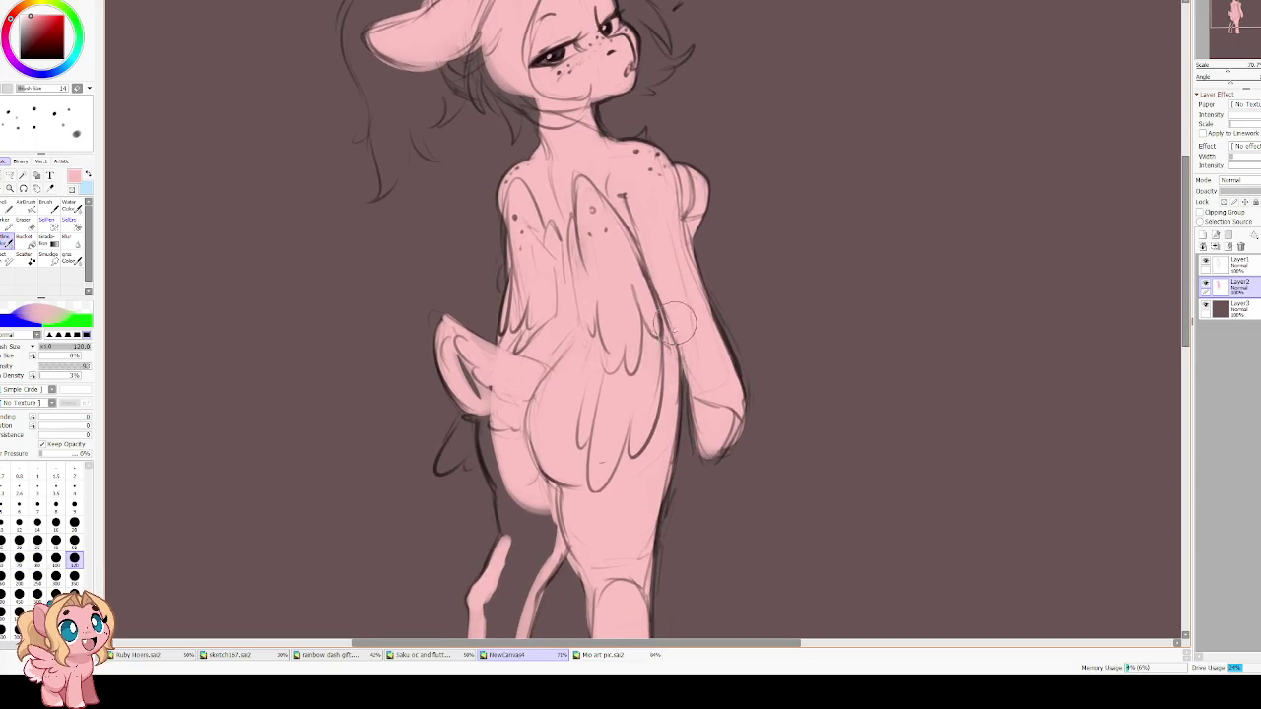
pyautogui.scroll(-1, 655, 350)
pyautogui.scroll(-2, 620, 389)
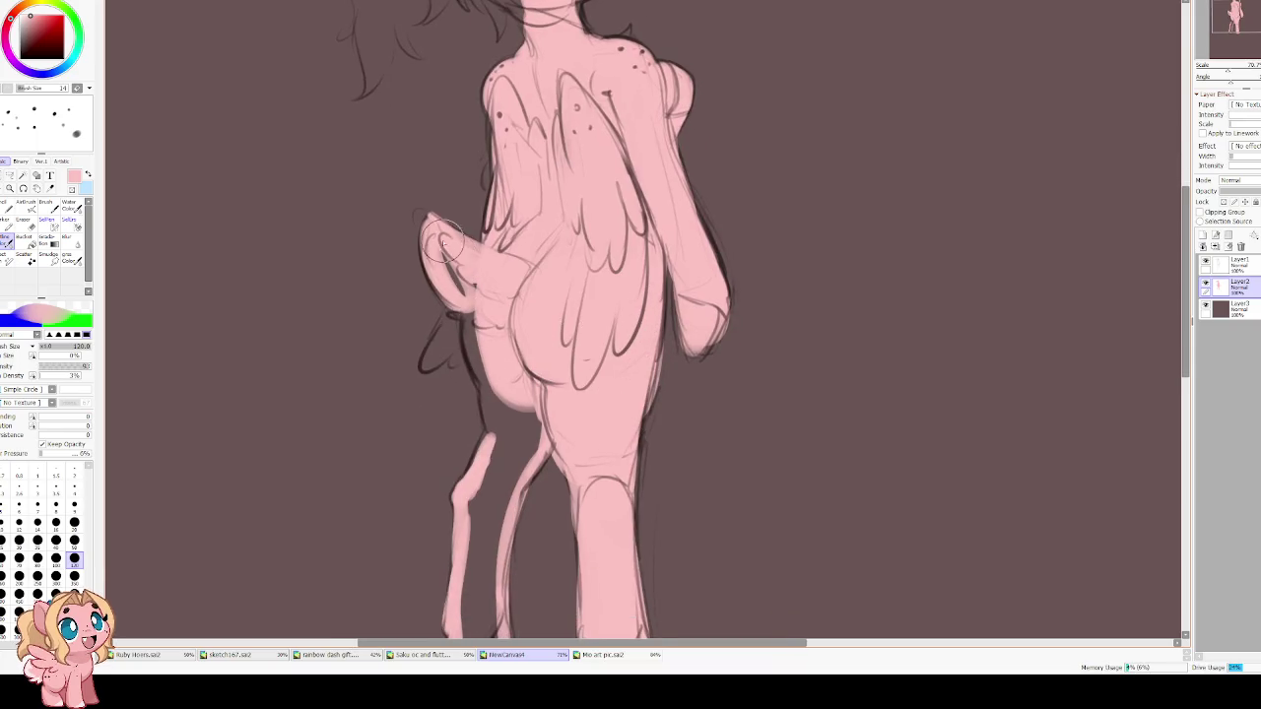
pyautogui.moveTo(487, 333)
pyautogui.mouseDown()
pyautogui.moveTo(507, 404)
pyautogui.moveTo(502, 449)
pyautogui.moveTo(519, 445)
pyautogui.mouseUp()
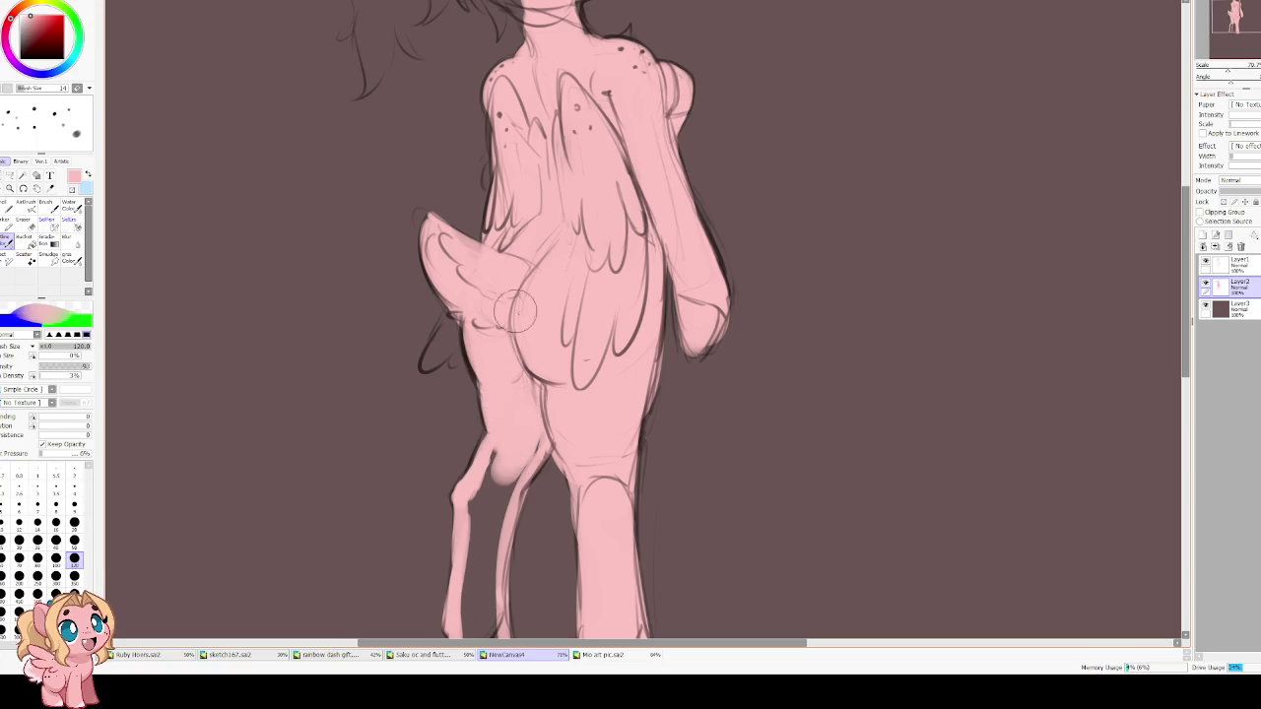
pyautogui.scroll(-5, 511, 342)
pyautogui.moveTo(489, 394)
pyautogui.mouseDown()
pyautogui.moveTo(502, 325)
pyautogui.moveTo(495, 469)
pyautogui.moveTo(496, 374)
pyautogui.moveTo(535, 289)
pyautogui.mouseUp()
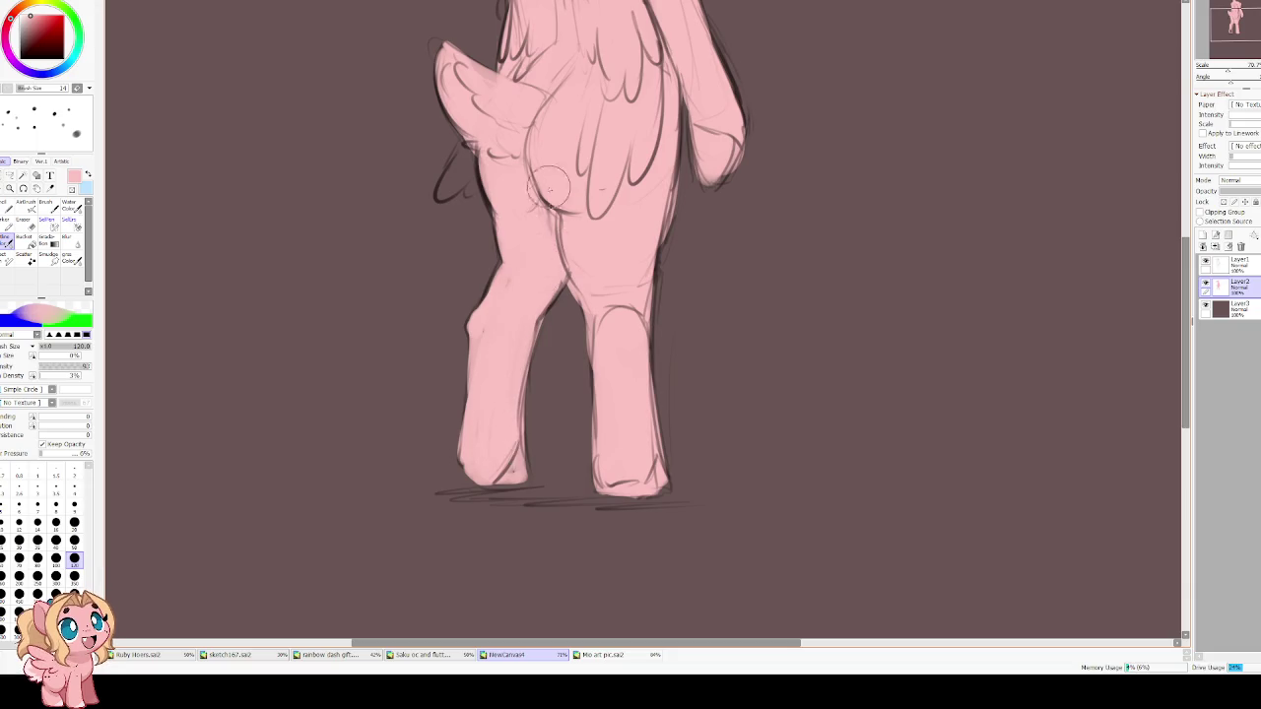
# At brush size 100, fill the small hand near the tail and the ear pink.
pyautogui.scroll(1, 464, 57)
pyautogui.scroll(3, 468, 276)
pyautogui.press('[')
pyautogui.press('[')
pyautogui.press('[')
pyautogui.press('[')
pyautogui.press('[')
pyautogui.moveTo(435, 324)
pyautogui.mouseDown()
pyautogui.moveTo(453, 288)
pyautogui.moveTo(434, 333)
pyautogui.mouseUp()
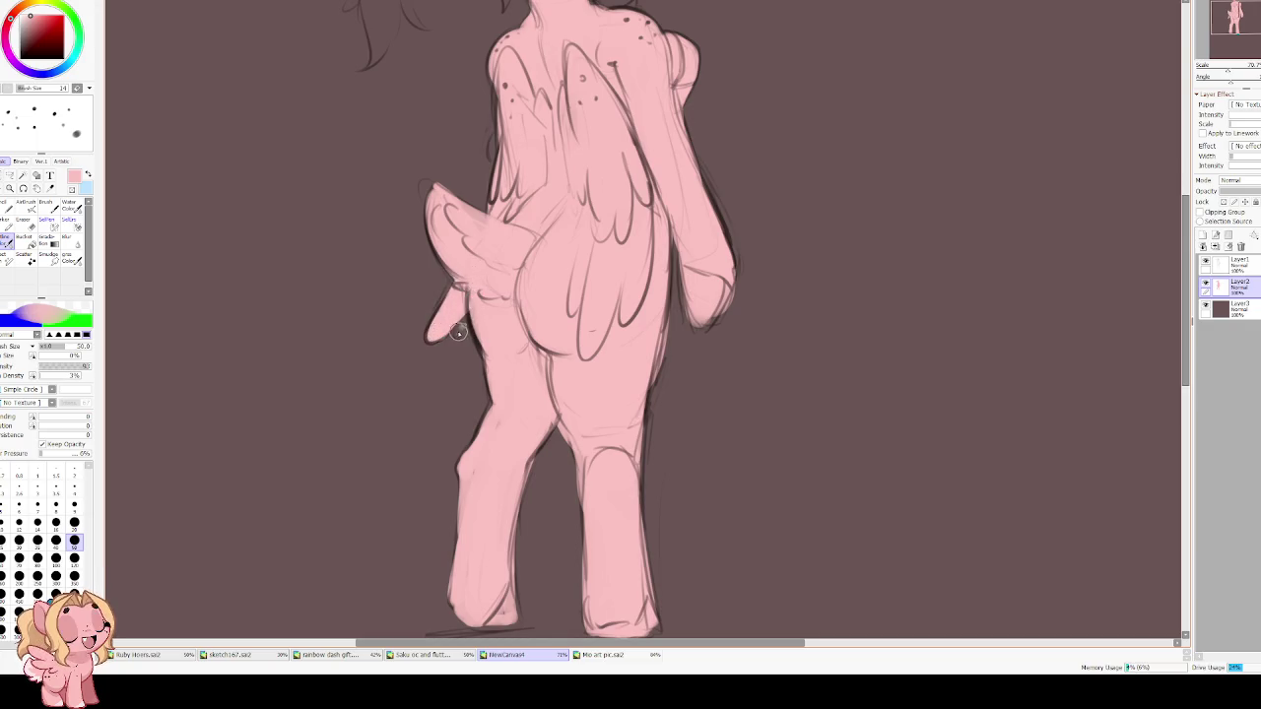
pyautogui.scroll(2, 471, 320)
pyautogui.scroll(3, 506, 386)
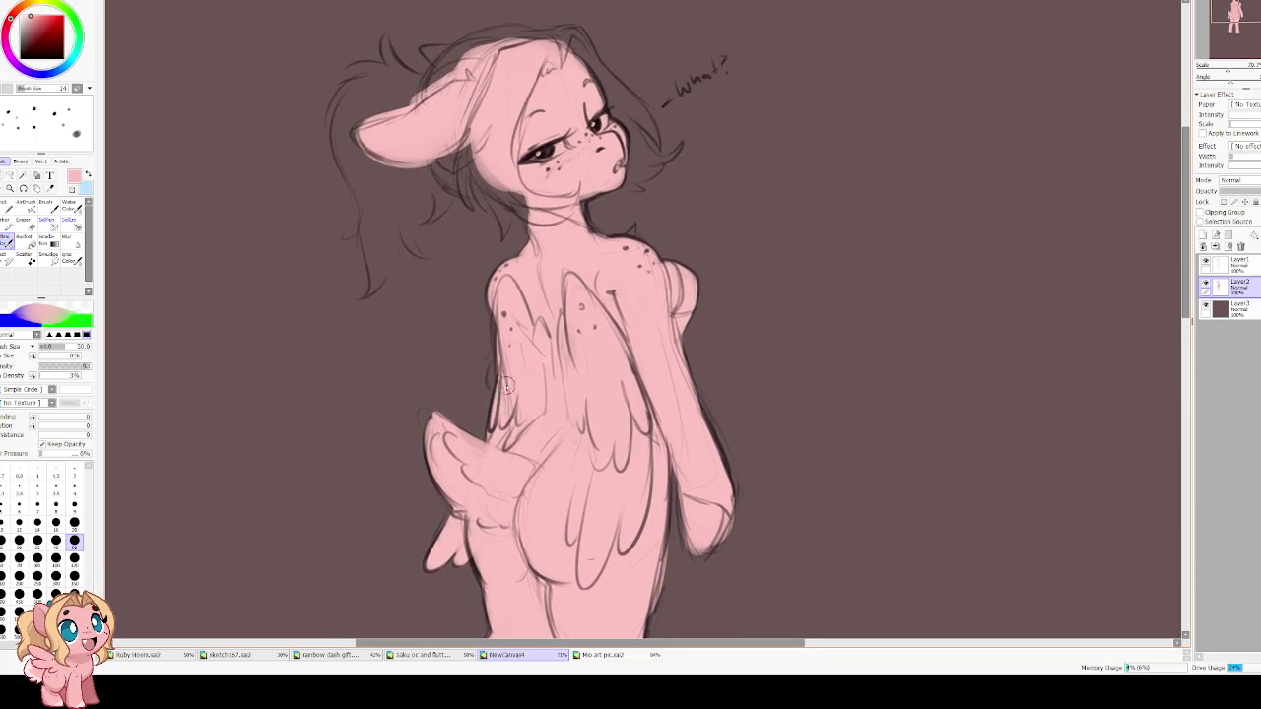
pyautogui.scroll(2, 507, 358)
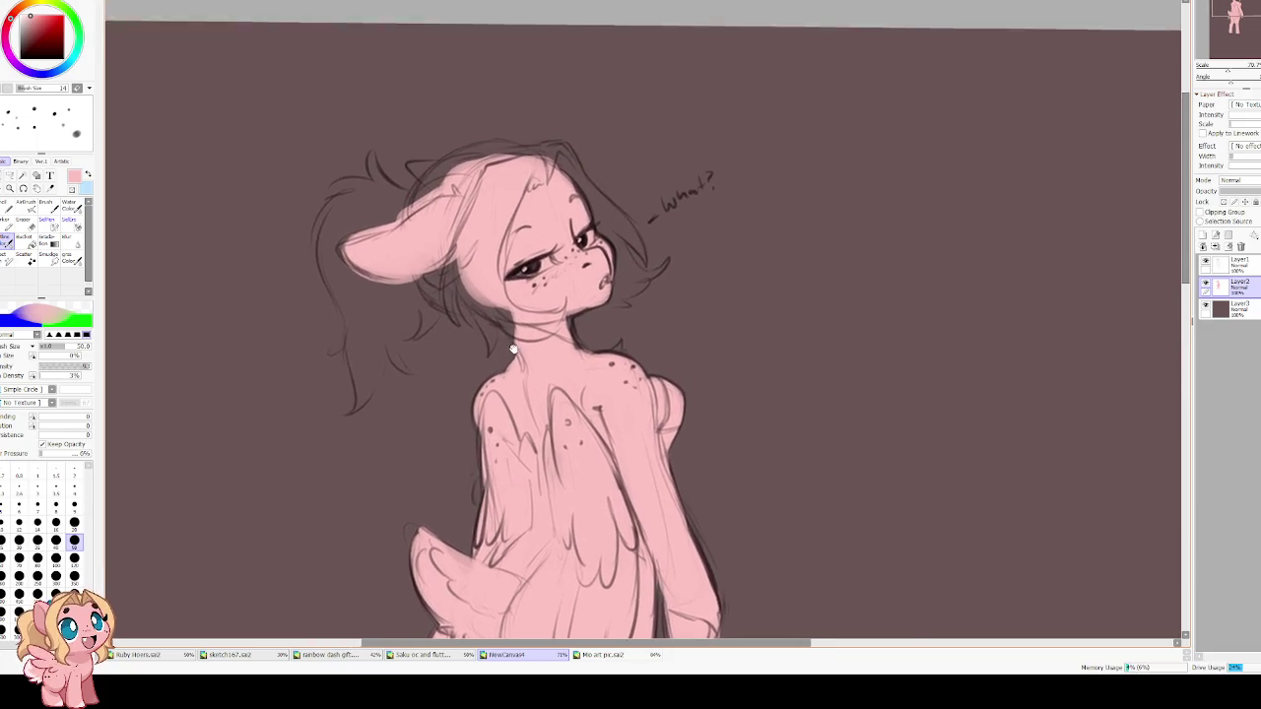
pyautogui.scroll(1, 504, 335)
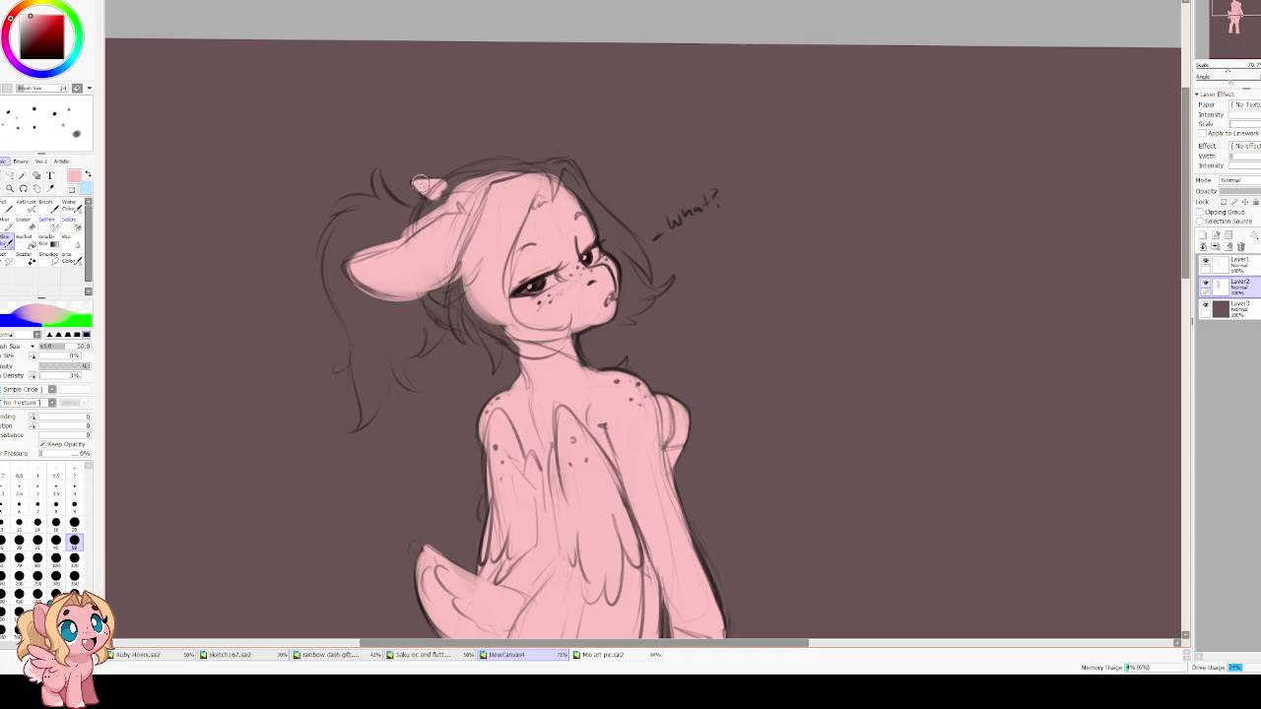
pyautogui.moveTo(437, 190); pyautogui.dragTo(439, 210)
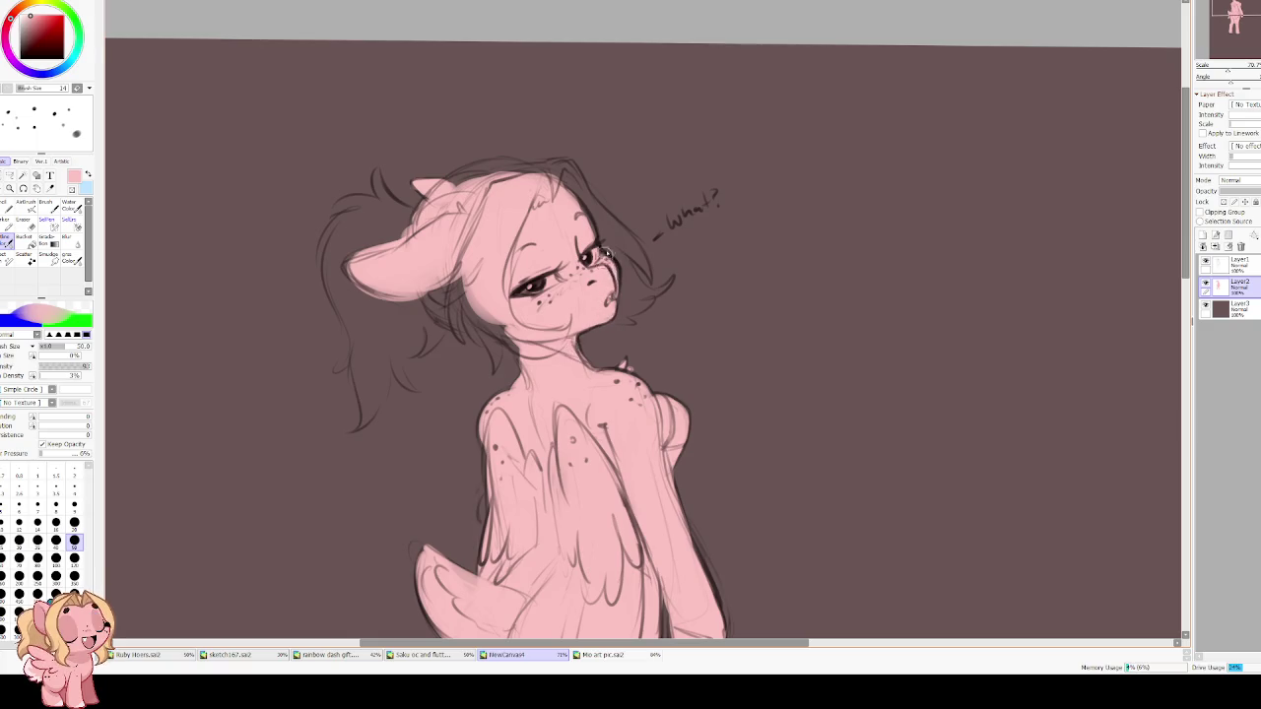
# Mirror the view to check proportions, then touch up the hand's lower edge.
pyautogui.press('h')
pyautogui.moveTo(599, 265); pyautogui.dragTo(660, 323)
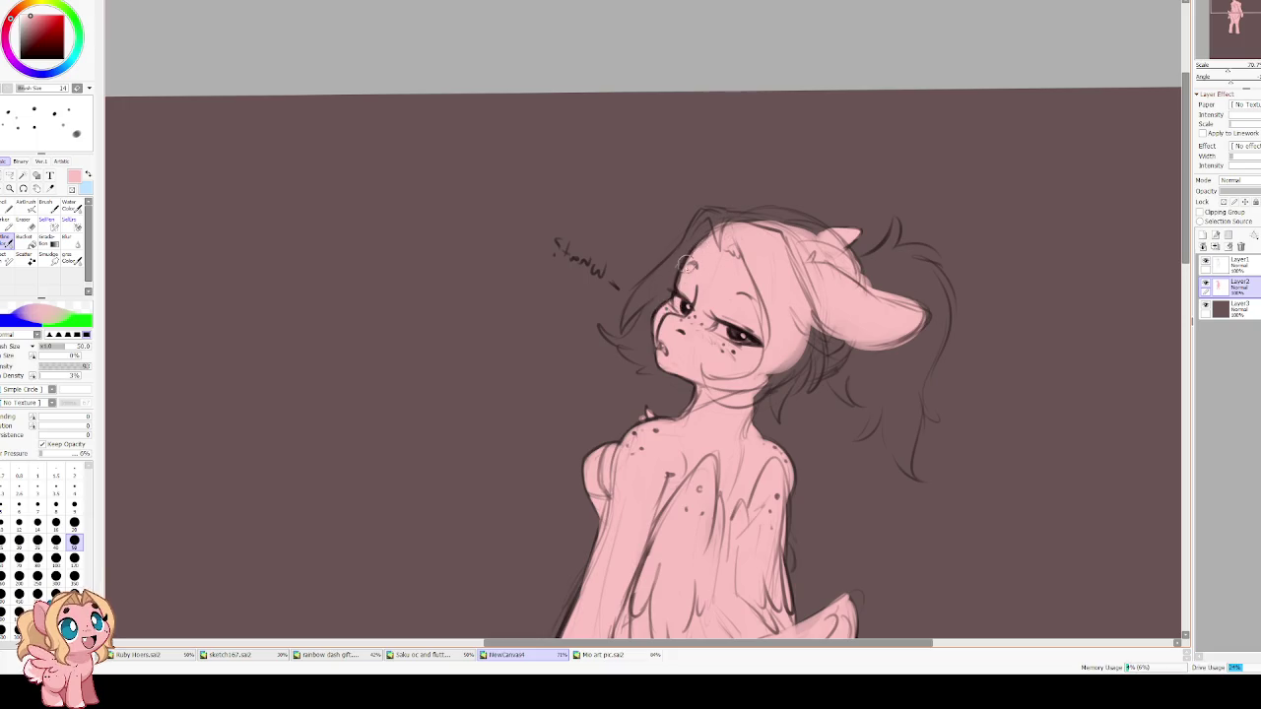
pyautogui.press('h')
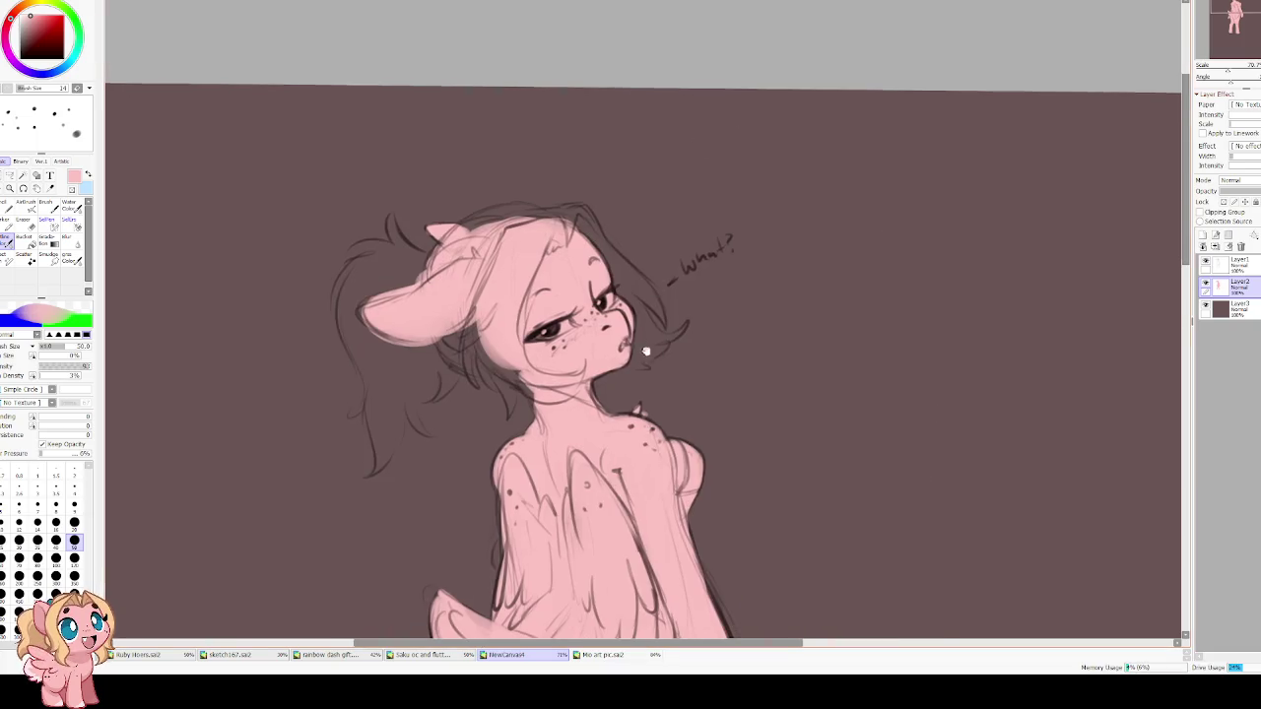
pyautogui.scroll(-2, 545, 345)
pyautogui.scroll(-2, 545, 345)
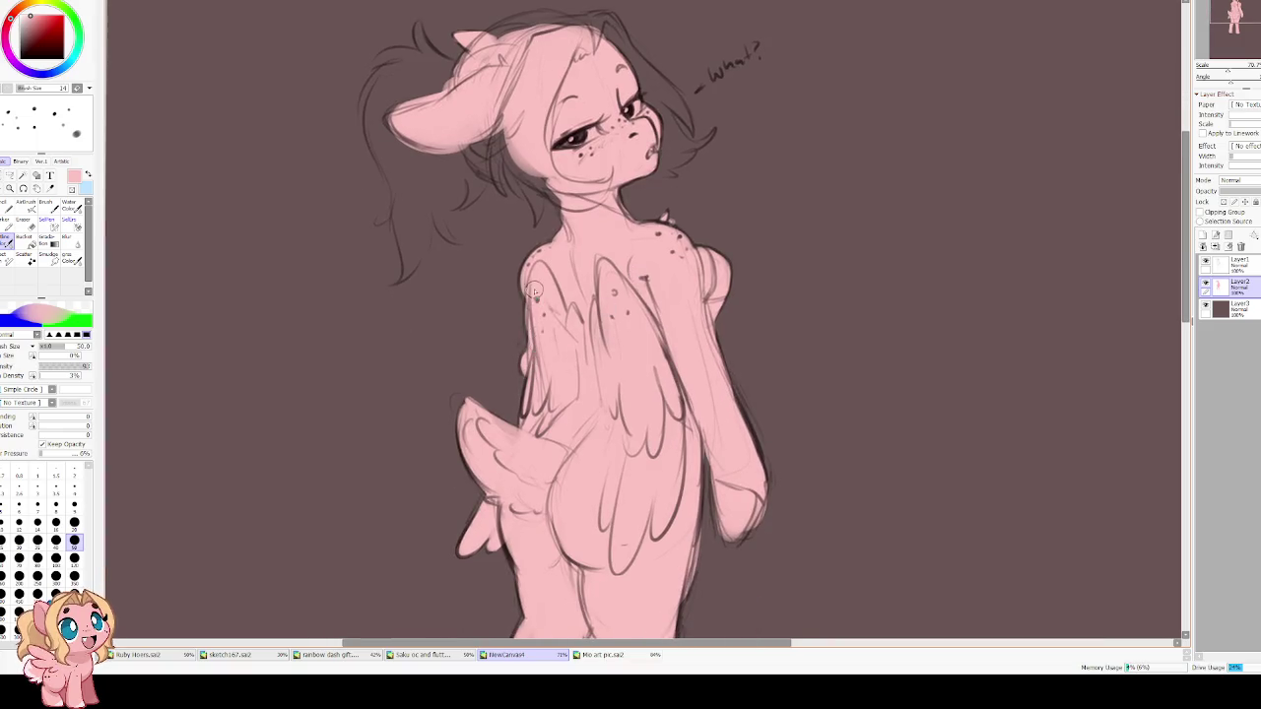
pyautogui.scroll(-3, 554, 427)
pyautogui.scroll(-1, 592, 419)
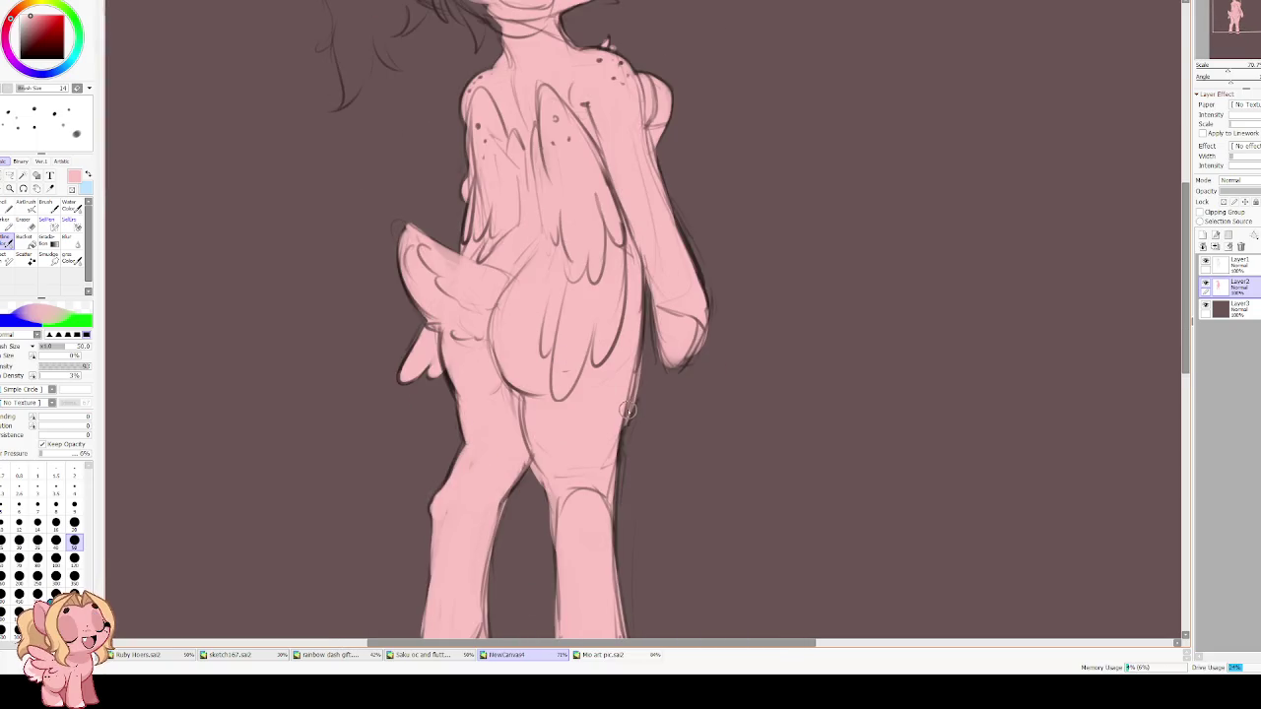
pyautogui.scroll(2, 611, 375)
pyautogui.moveTo(636, 444); pyautogui.dragTo(647, 421)
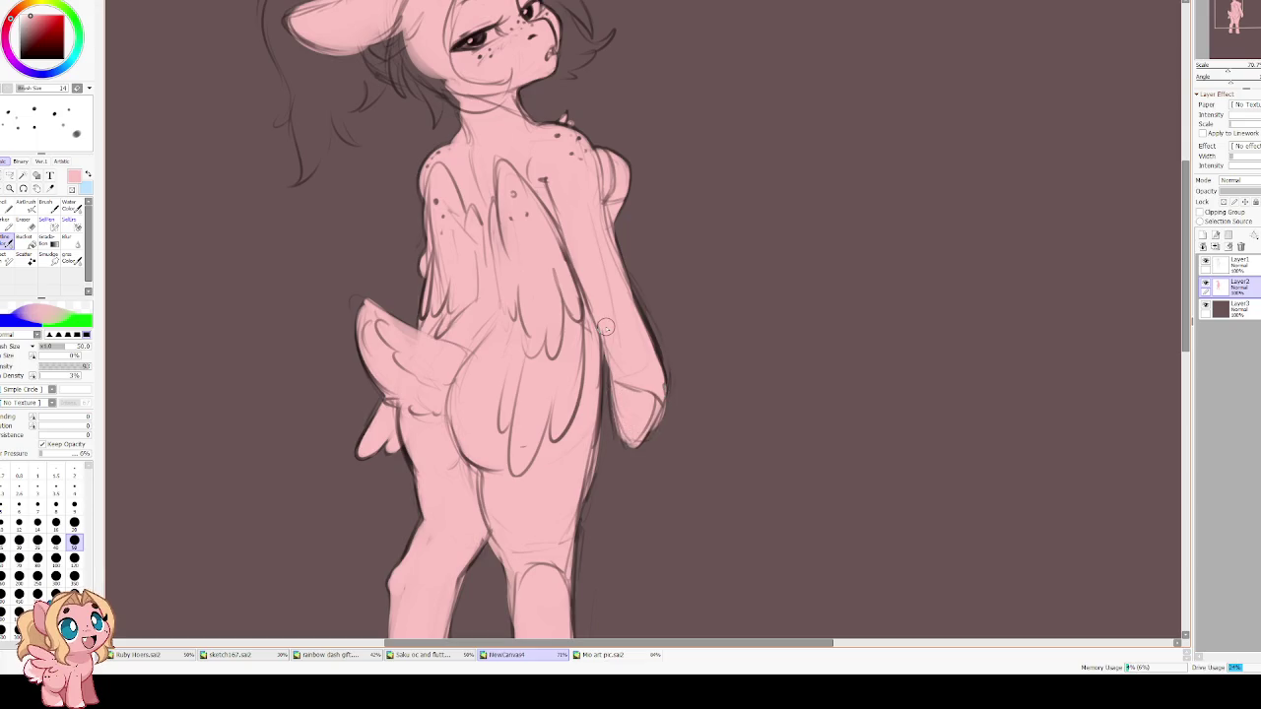
pyautogui.scroll(-3, 586, 312)
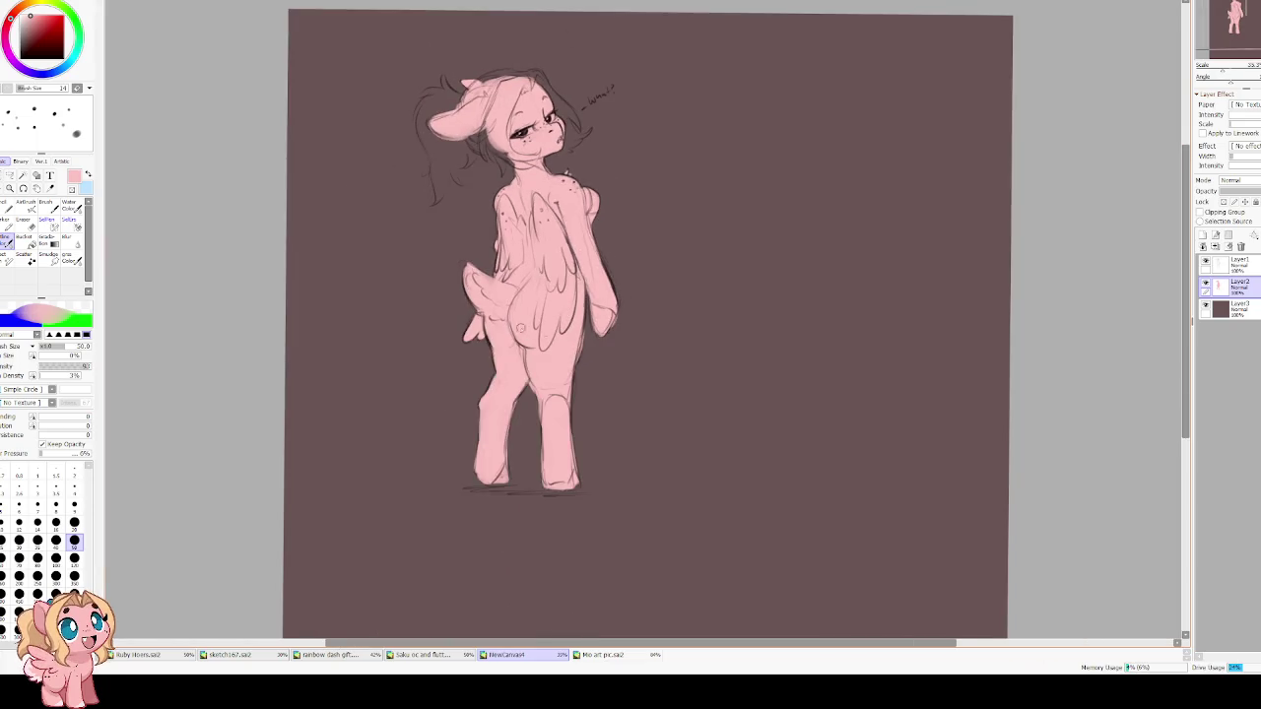
pyautogui.scroll(1, 524, 330)
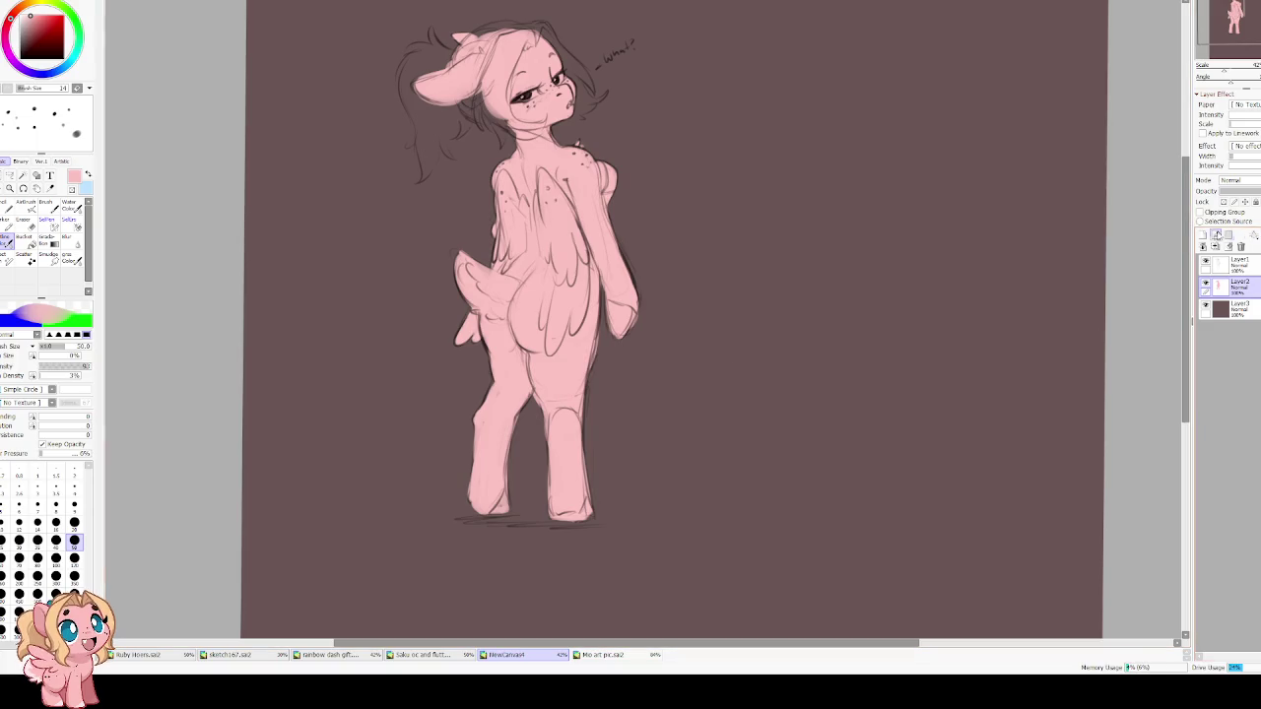
# Add a new layer above the pink base and sample the blonde hair colour from the reference drawing.
pyautogui.click(1202, 235)
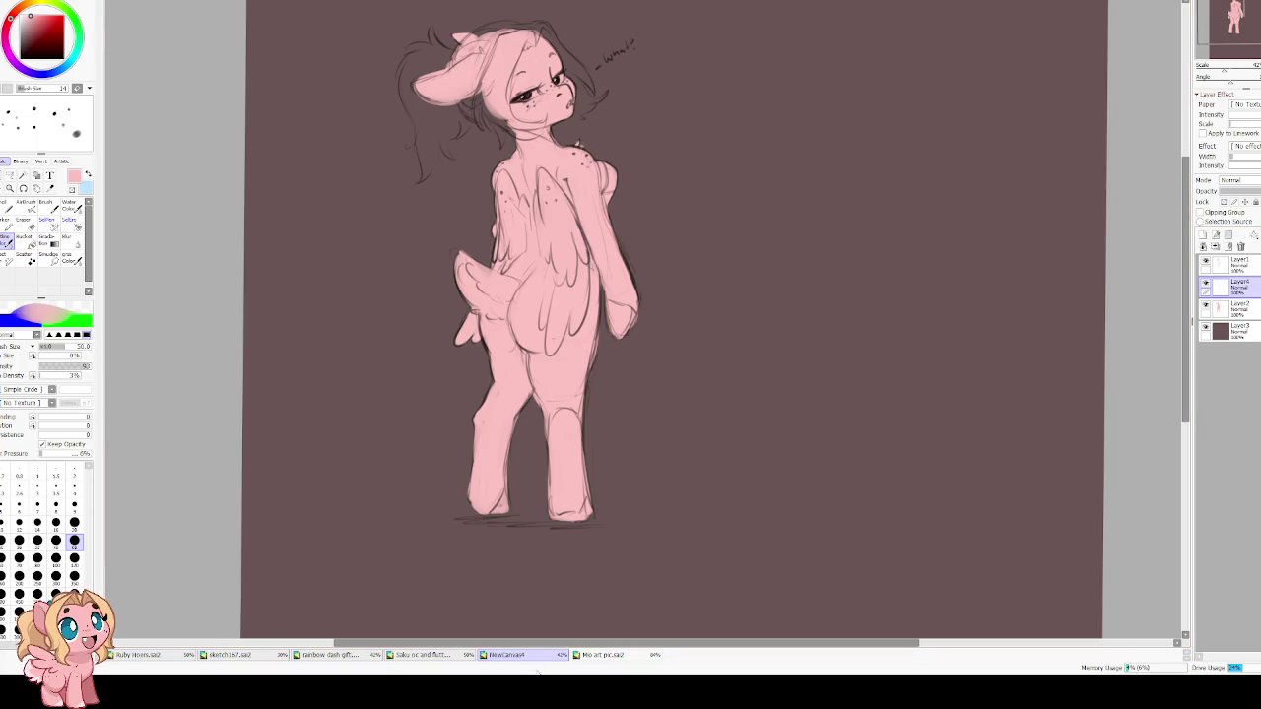
pyautogui.click(619, 656)
pyautogui.click(61, 10)
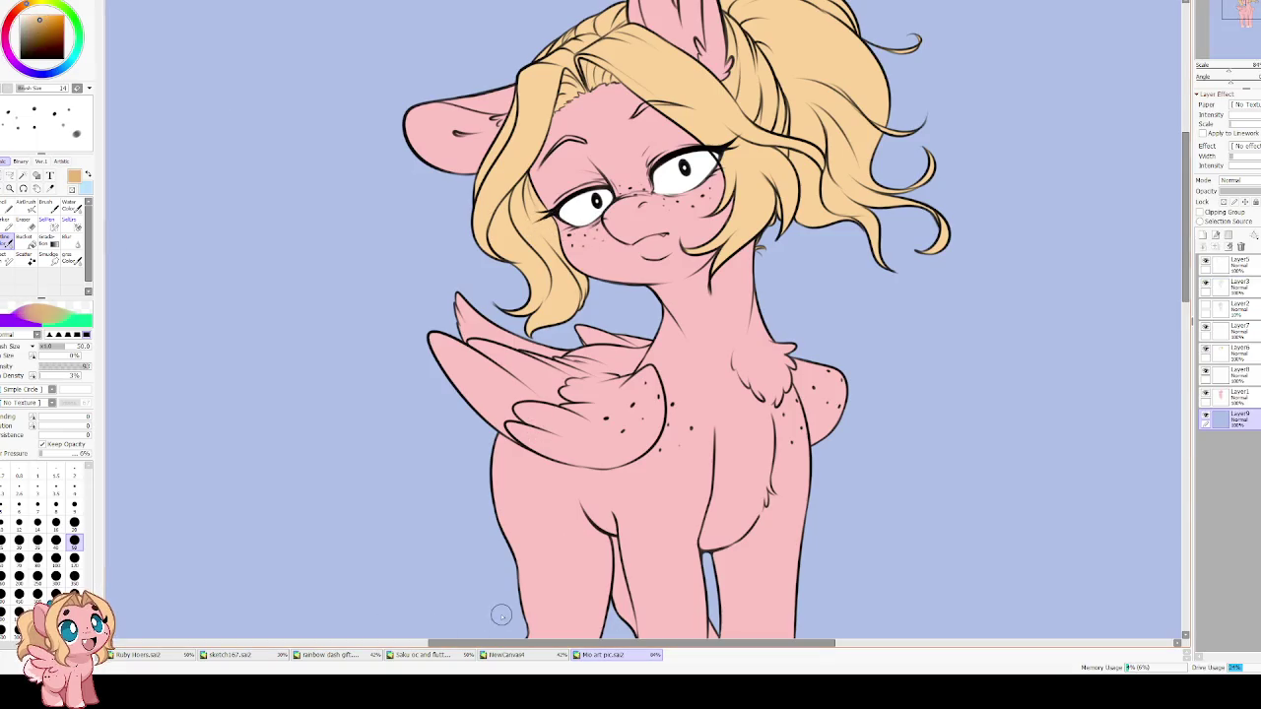
pyautogui.click(513, 655)
pyautogui.scroll(2, 485, 328)
pyautogui.scroll(2, 484, 328)
pyautogui.press(']')
pyautogui.press(']')
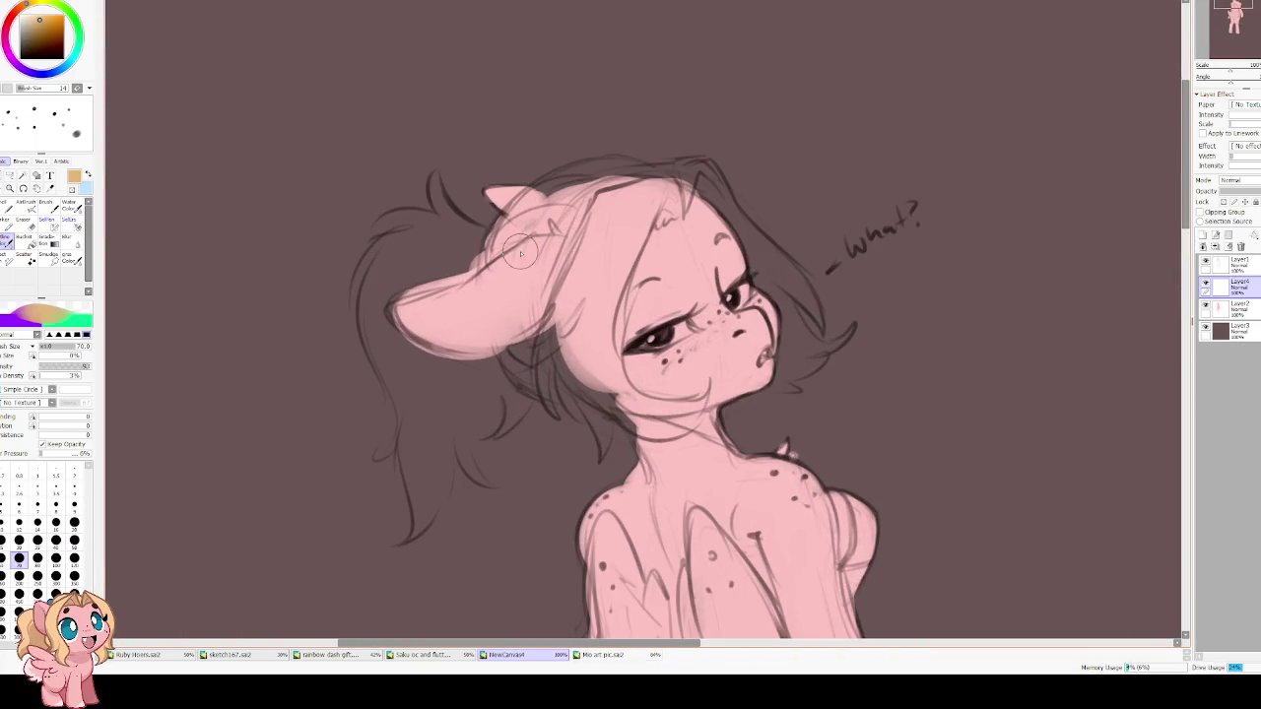
# Paint a bright yellow hair patch on top of the pony's head.
pyautogui.moveTo(498, 236)
pyautogui.mouseDown()
pyautogui.moveTo(570, 183)
pyautogui.moveTo(463, 215)
pyautogui.mouseUp()
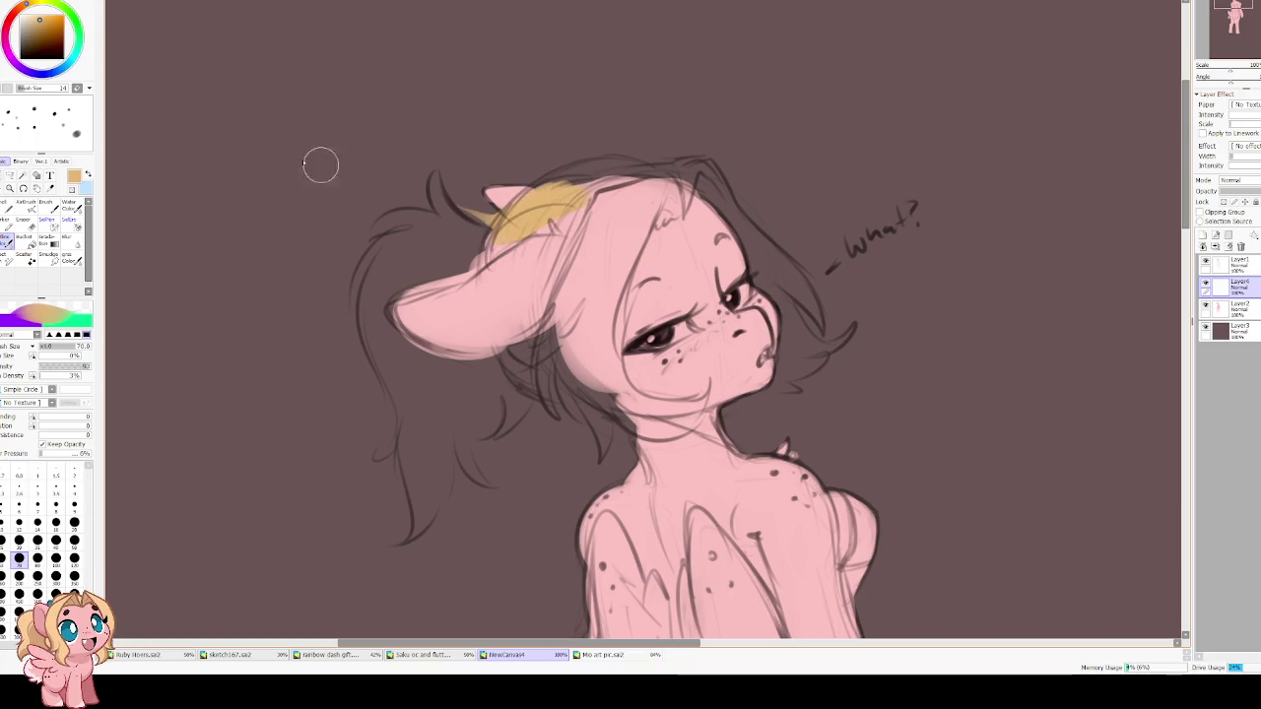
pyautogui.hotkey('ctrl', 'z')
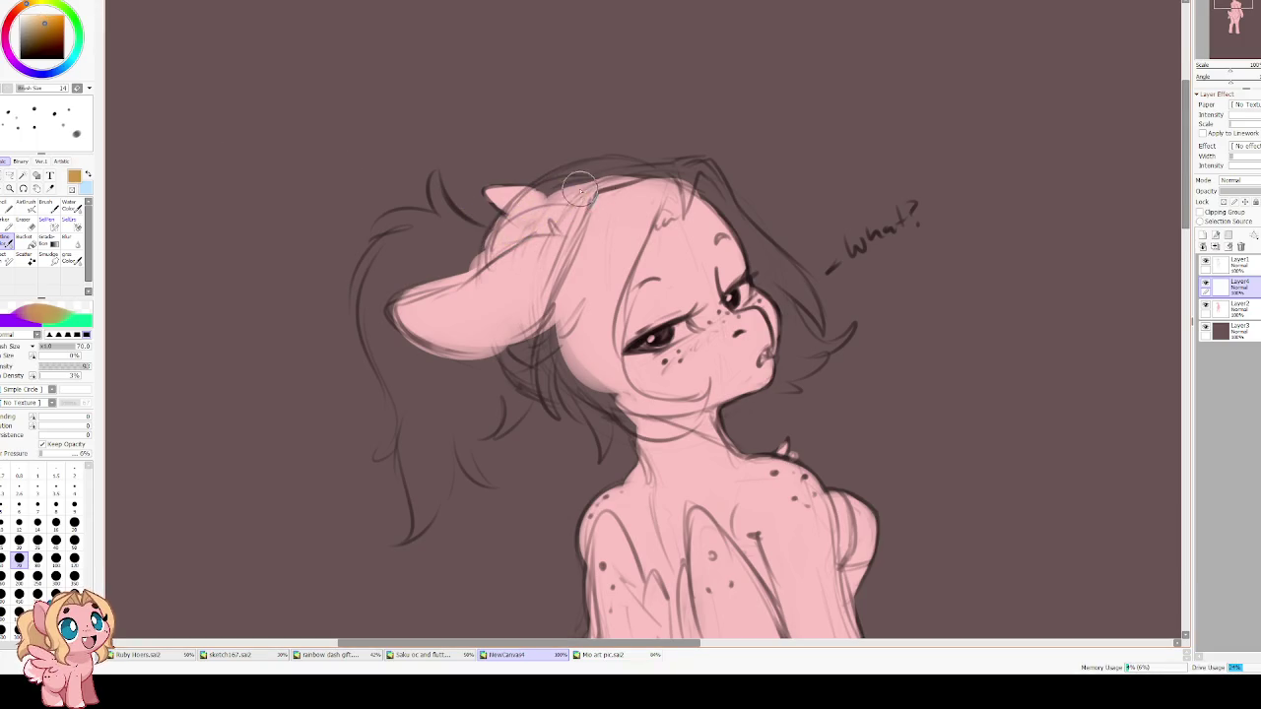
pyautogui.moveTo(586, 187); pyautogui.dragTo(502, 232)
pyautogui.click(48, 18)
pyautogui.hotkey('ctrl', 'z')
pyautogui.moveTo(522, 232)
pyautogui.mouseDown()
pyautogui.moveTo(566, 197)
pyautogui.moveTo(512, 232)
pyautogui.mouseUp()
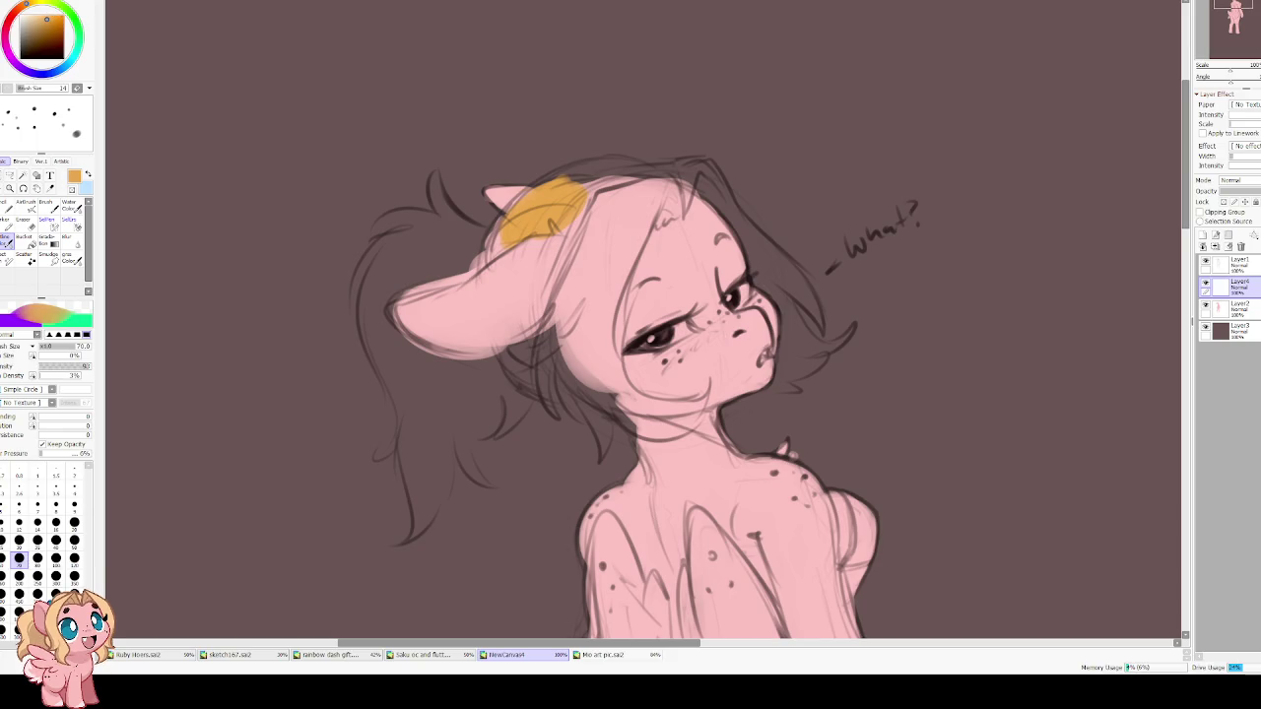
pyautogui.hotkey('ctrl', 'z')
pyautogui.moveTo(591, 182)
pyautogui.mouseDown()
pyautogui.moveTo(481, 262)
pyautogui.moveTo(589, 174)
pyautogui.mouseUp()
pyautogui.press('[')
pyautogui.press('[')
pyautogui.press('[')
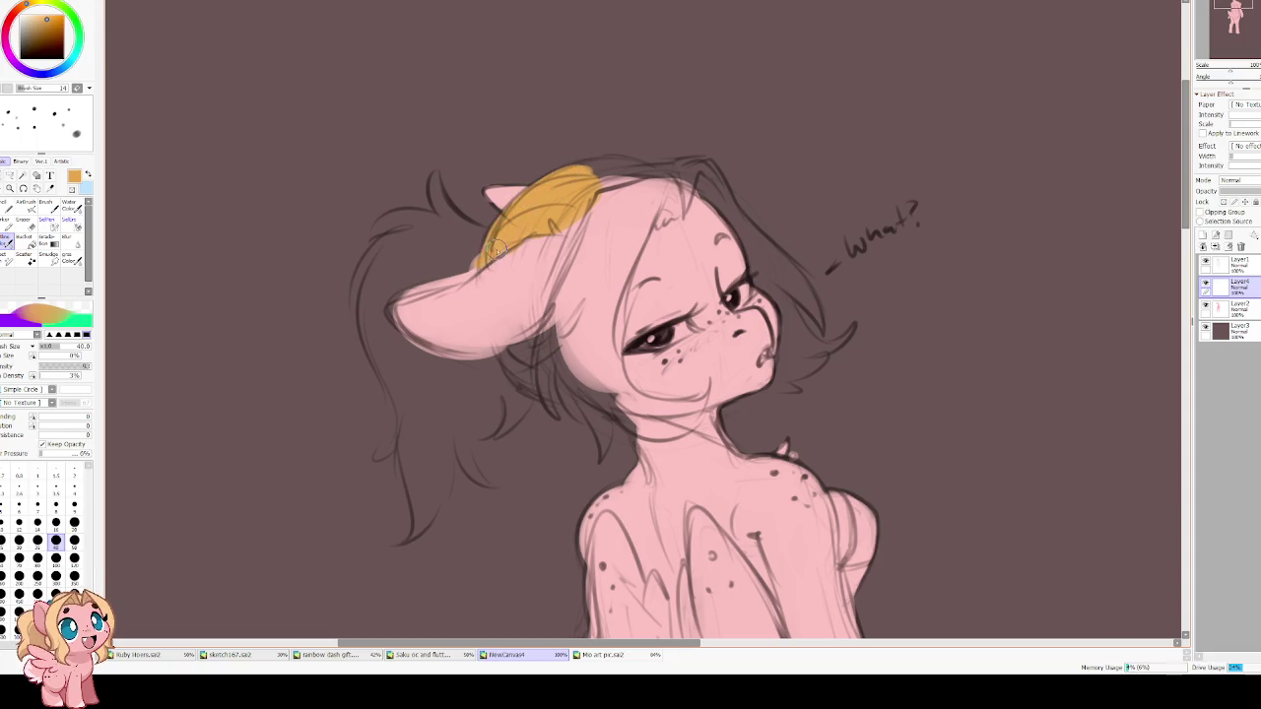
# Extend the yellow along the ear's edge and below it, with the brush at full density.
pyautogui.moveTo(500, 252)
pyautogui.mouseDown()
pyautogui.moveTo(391, 301)
pyautogui.moveTo(453, 372)
pyautogui.mouseUp()
pyautogui.moveTo(399, 327)
pyautogui.mouseDown()
pyautogui.moveTo(458, 376)
pyautogui.moveTo(544, 335)
pyautogui.moveTo(537, 387)
pyautogui.mouseUp()
pyautogui.moveTo(493, 345)
pyautogui.mouseDown()
pyautogui.moveTo(542, 394)
pyautogui.moveTo(545, 350)
pyautogui.moveTo(557, 372)
pyautogui.moveTo(599, 391)
pyautogui.mouseUp()
pyautogui.moveTo(90, 366); pyautogui.dragTo(126, 368)
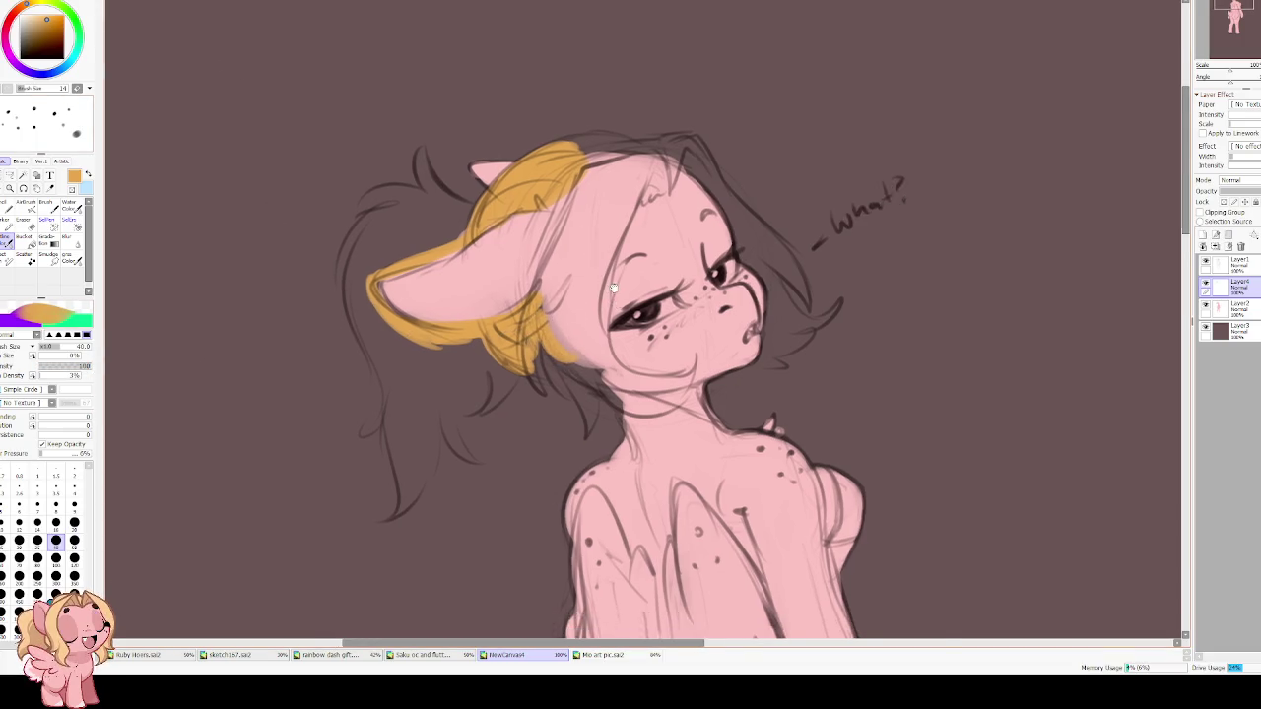
# Colour the lower hair strand by the chin and neck yellow, checking with a mirrored view.
pyautogui.press('Insert')
pyautogui.moveTo(580, 379)
pyautogui.mouseDown()
pyautogui.moveTo(631, 395)
pyautogui.moveTo(670, 365)
pyautogui.moveTo(616, 414)
pyautogui.moveTo(642, 420)
pyautogui.moveTo(636, 402)
pyautogui.moveTo(664, 388)
pyautogui.moveTo(682, 442)
pyautogui.mouseUp()
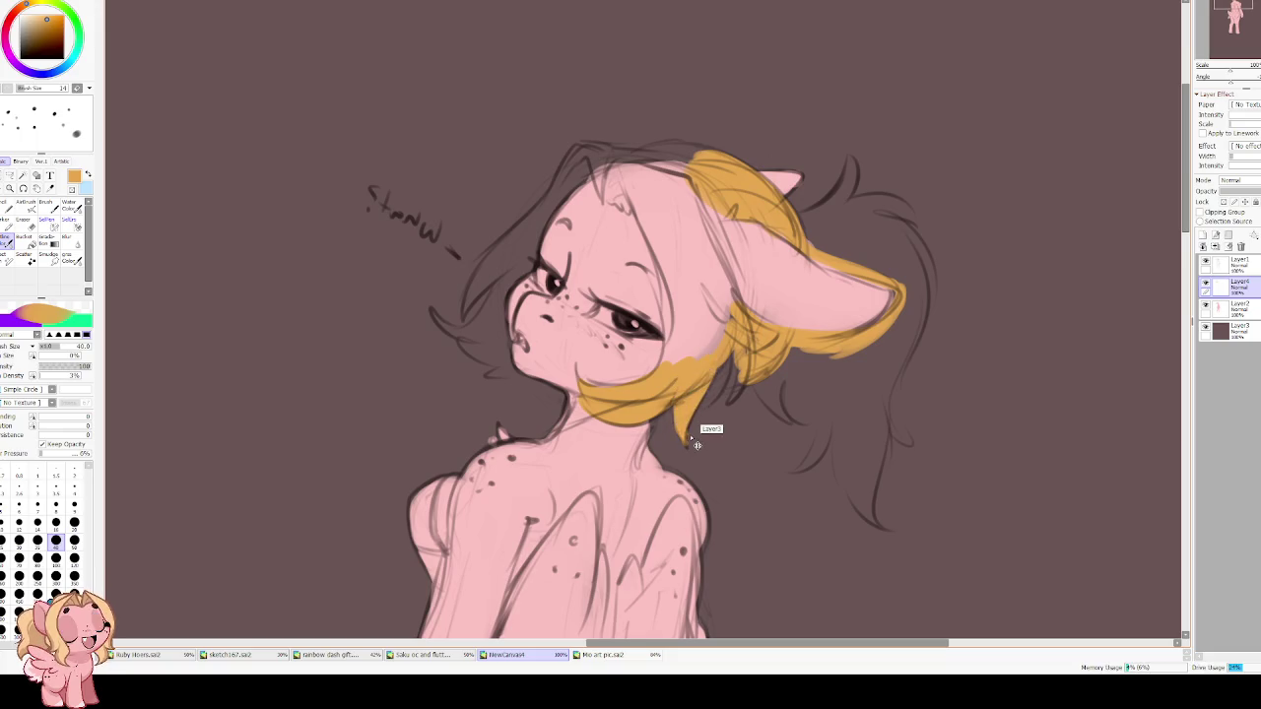
pyautogui.hotkey('ctrl', 'z')
pyautogui.moveTo(682, 437); pyautogui.dragTo(722, 359)
pyautogui.hotkey('ctrl', 'z')
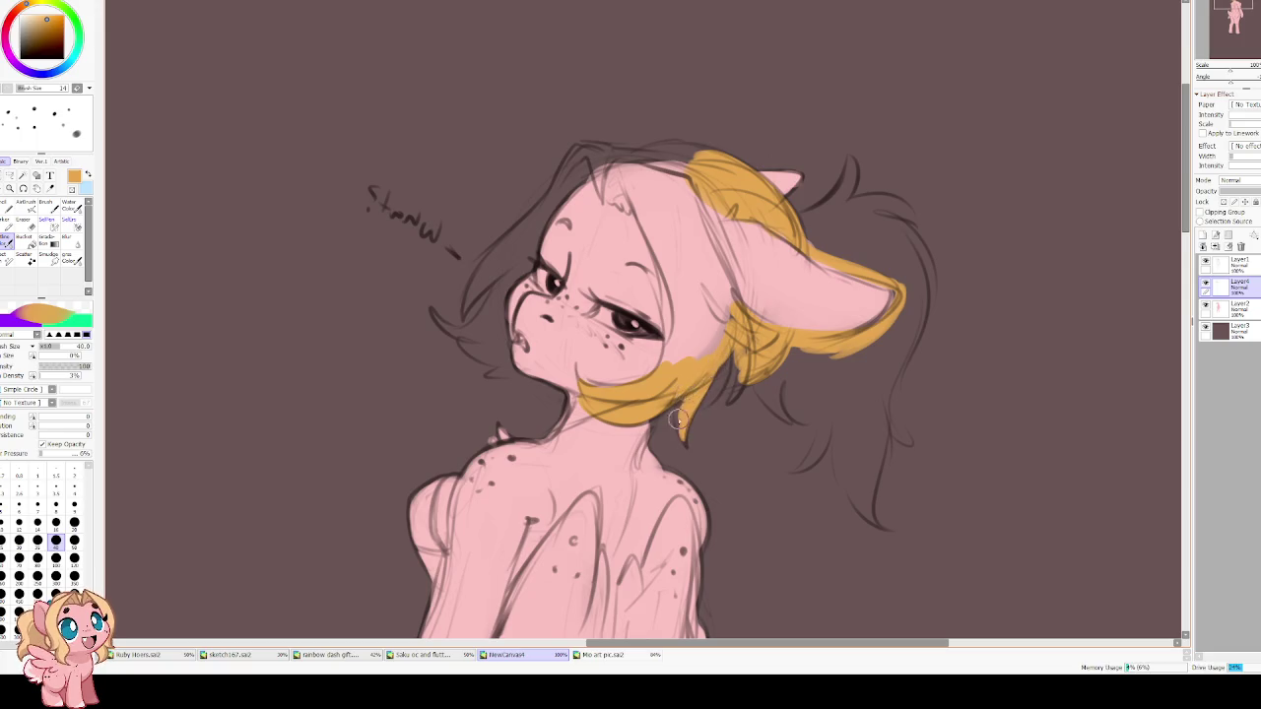
pyautogui.press('h')
pyautogui.moveTo(565, 372); pyautogui.dragTo(594, 408)
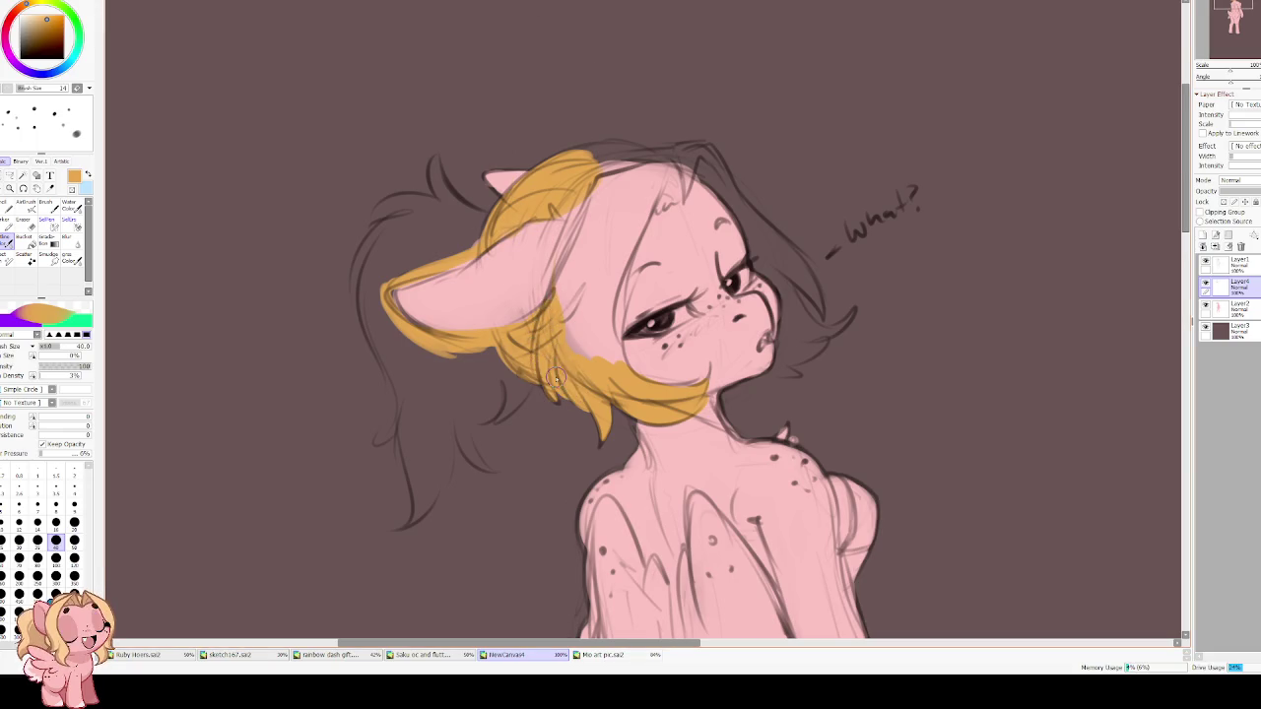
# Add yellow at the top of the head and widen the strand running down from it.
pyautogui.moveTo(654, 176)
pyautogui.mouseDown()
pyautogui.moveTo(659, 198)
pyautogui.moveTo(588, 238)
pyautogui.moveTo(606, 183)
pyautogui.moveTo(571, 315)
pyautogui.moveTo(591, 365)
pyautogui.mouseUp()
pyautogui.moveTo(616, 281); pyautogui.dragTo(601, 389)
pyautogui.moveTo(650, 188); pyautogui.dragTo(601, 312)
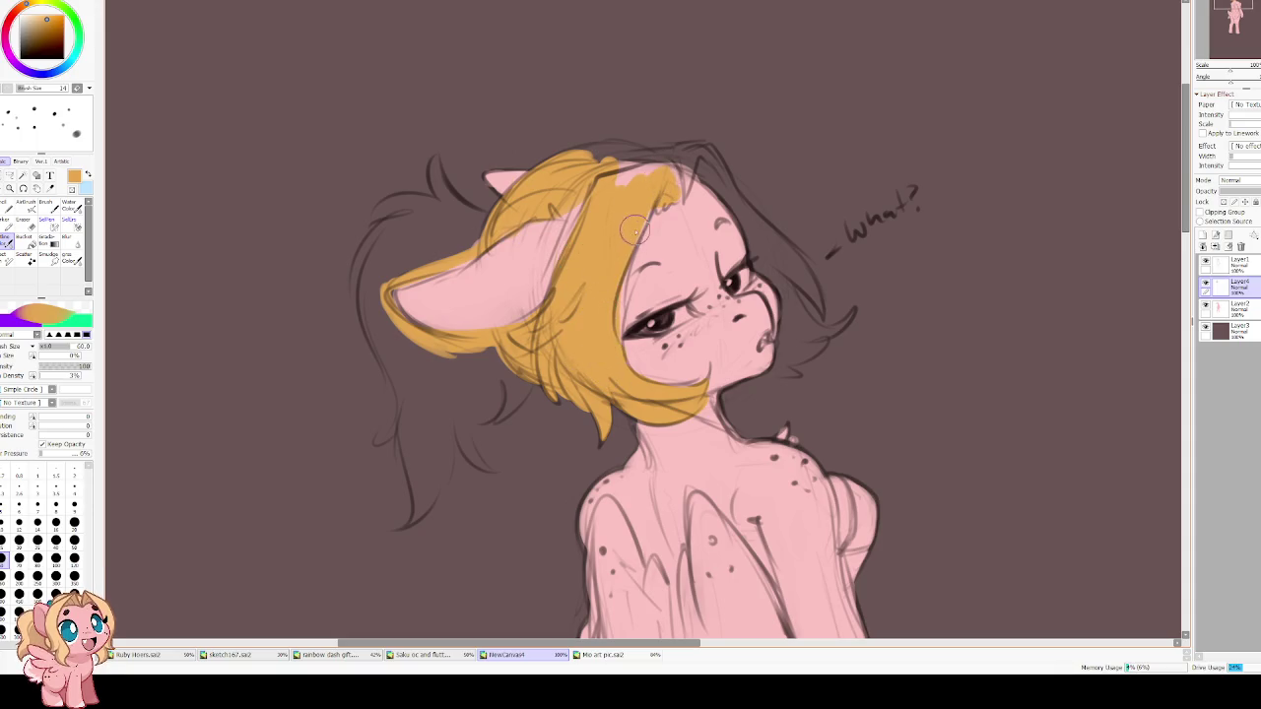
pyautogui.moveTo(609, 99)
pyautogui.mouseDown()
pyautogui.moveTo(592, 304)
pyautogui.moveTo(643, 274)
pyautogui.moveTo(555, 256)
pyautogui.mouseUp()
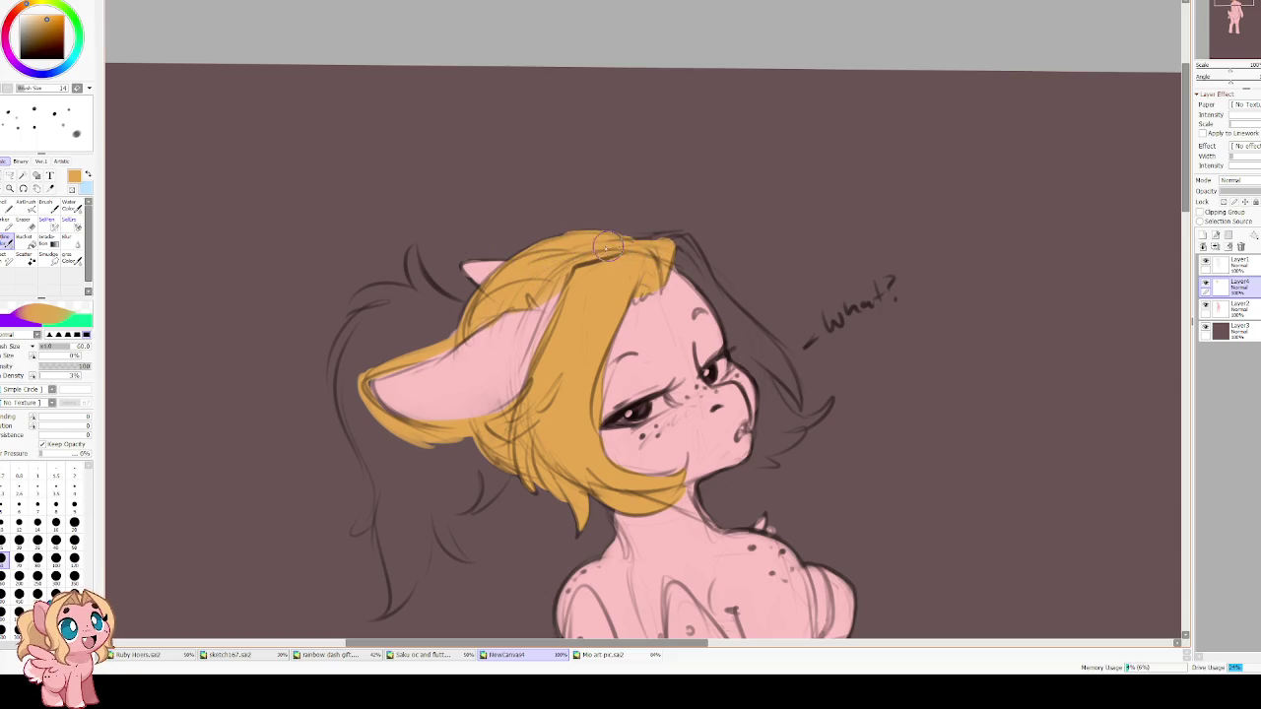
# In mirrored view, touch up the hair's top edge and colour the strands beside the face.
pyautogui.press('h')
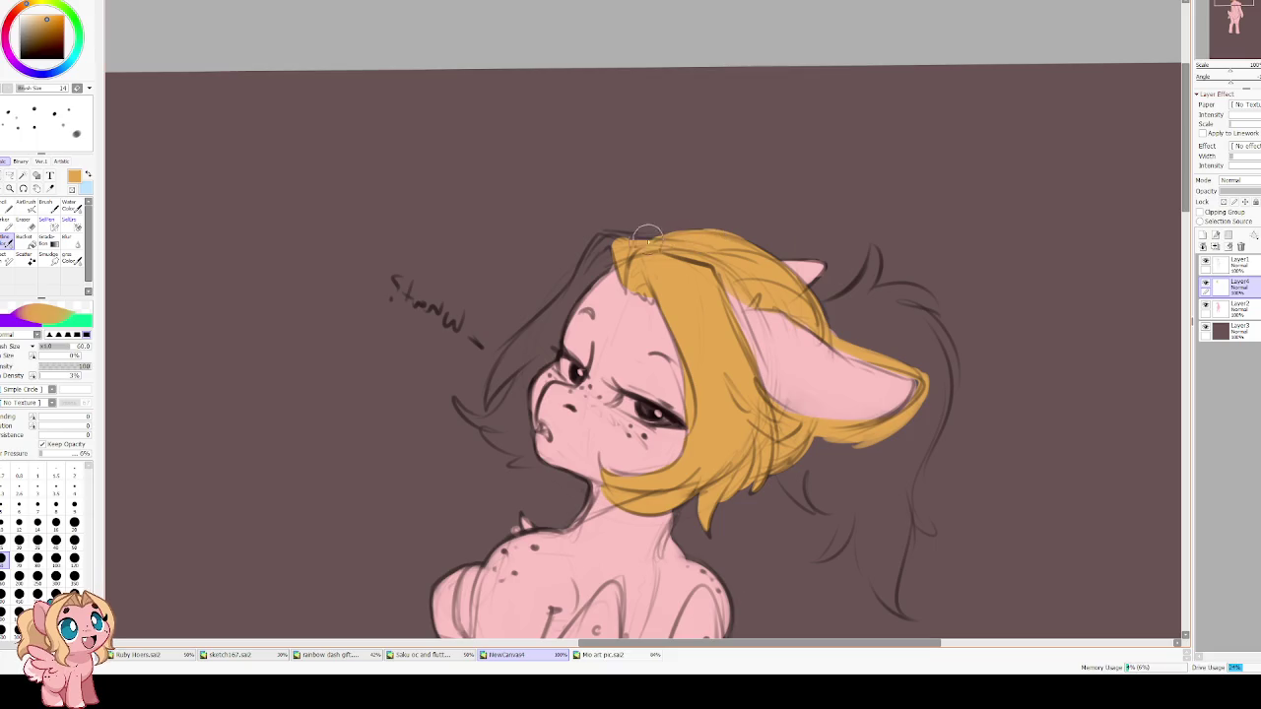
pyautogui.moveTo(611, 234); pyautogui.dragTo(721, 232)
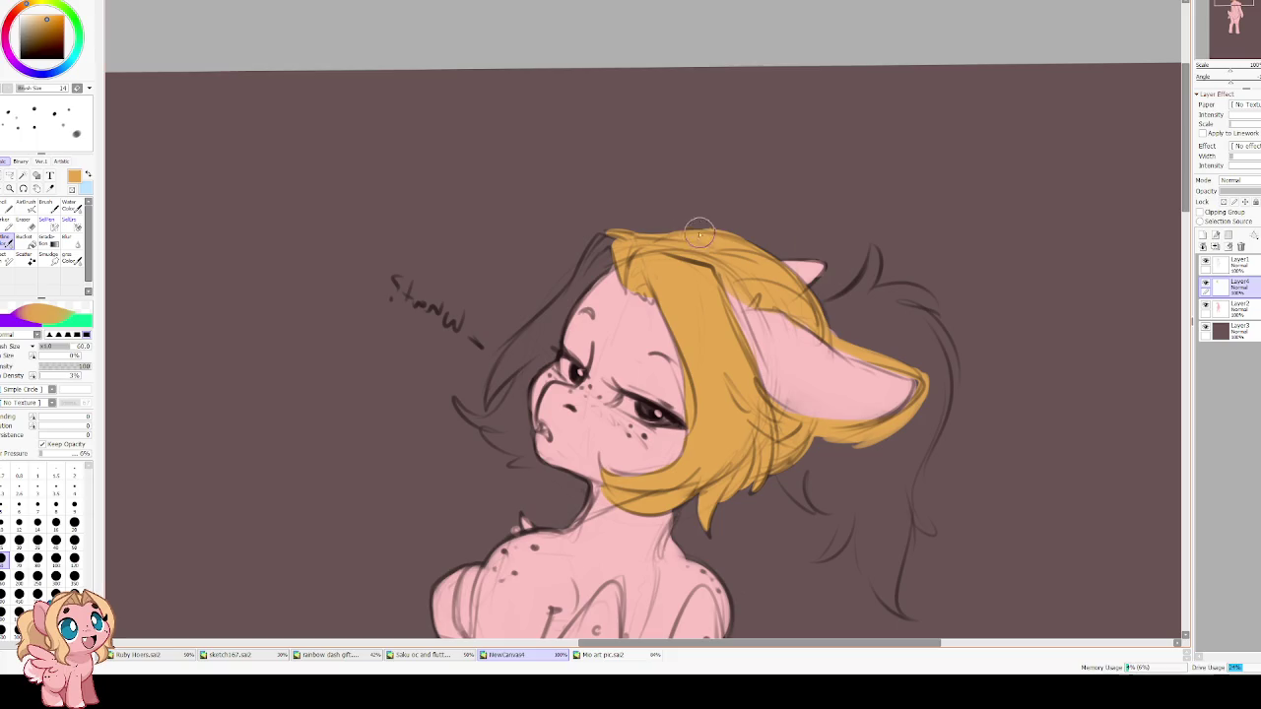
pyautogui.moveTo(637, 248)
pyautogui.mouseDown()
pyautogui.moveTo(596, 228)
pyautogui.moveTo(537, 345)
pyautogui.moveTo(490, 397)
pyautogui.moveTo(532, 345)
pyautogui.mouseUp()
pyautogui.moveTo(483, 394)
pyautogui.mouseDown()
pyautogui.moveTo(559, 323)
pyautogui.moveTo(603, 246)
pyautogui.moveTo(588, 281)
pyautogui.mouseUp()
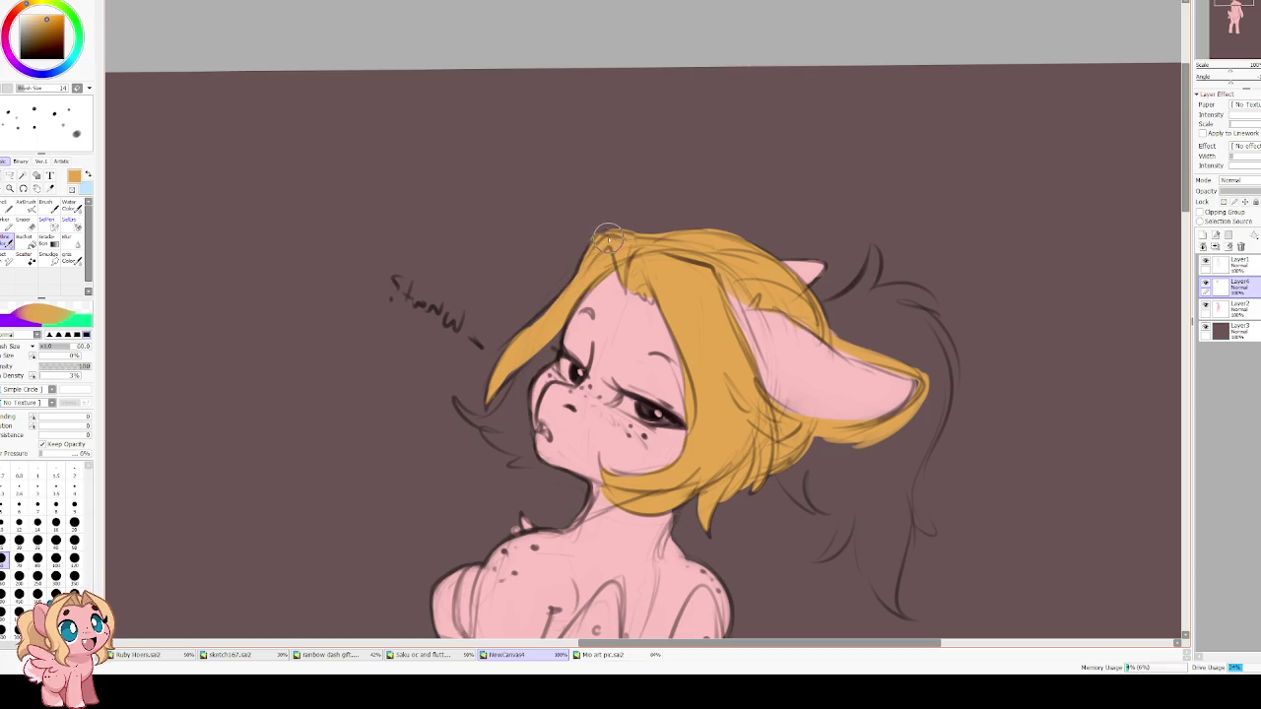
pyautogui.moveTo(581, 261)
pyautogui.mouseDown()
pyautogui.moveTo(591, 241)
pyautogui.moveTo(507, 351)
pyautogui.moveTo(524, 355)
pyautogui.mouseUp()
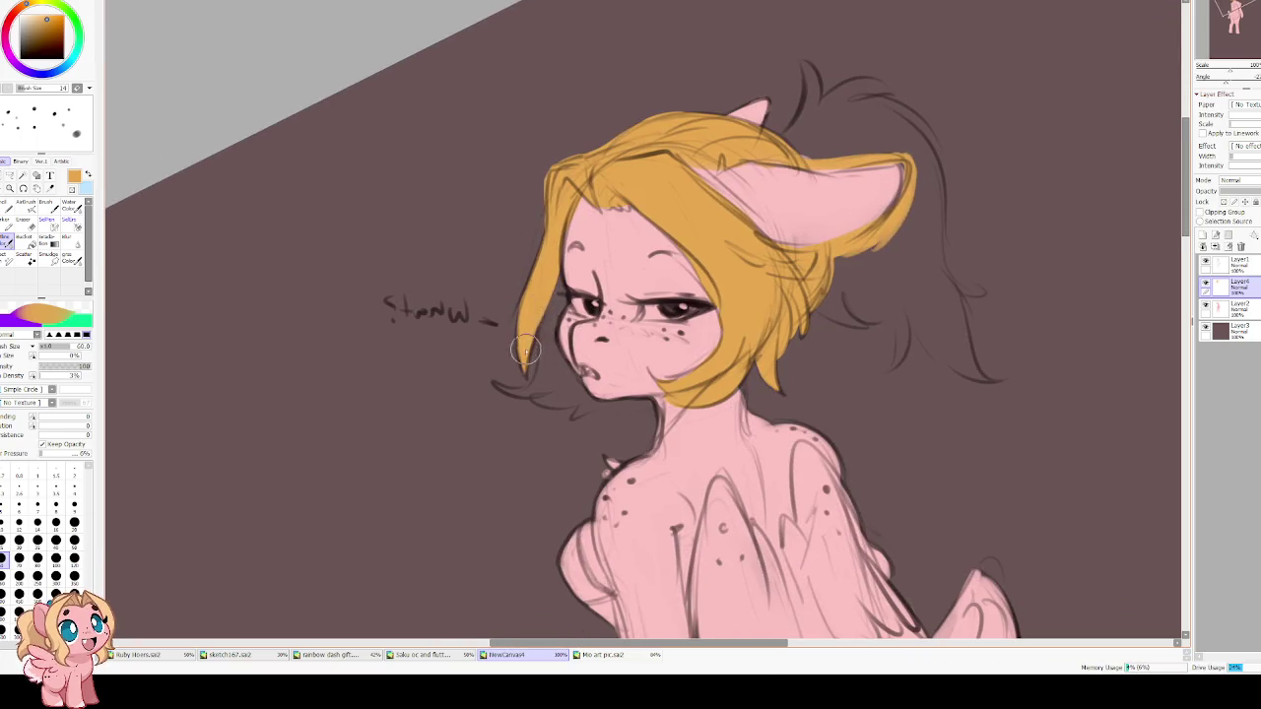
pyautogui.moveTo(555, 283); pyautogui.dragTo(541, 374)
pyautogui.moveTo(542, 310)
pyautogui.mouseDown()
pyautogui.moveTo(543, 357)
pyautogui.moveTo(508, 385)
pyautogui.moveTo(529, 402)
pyautogui.moveTo(596, 412)
pyautogui.moveTo(586, 413)
pyautogui.mouseUp()
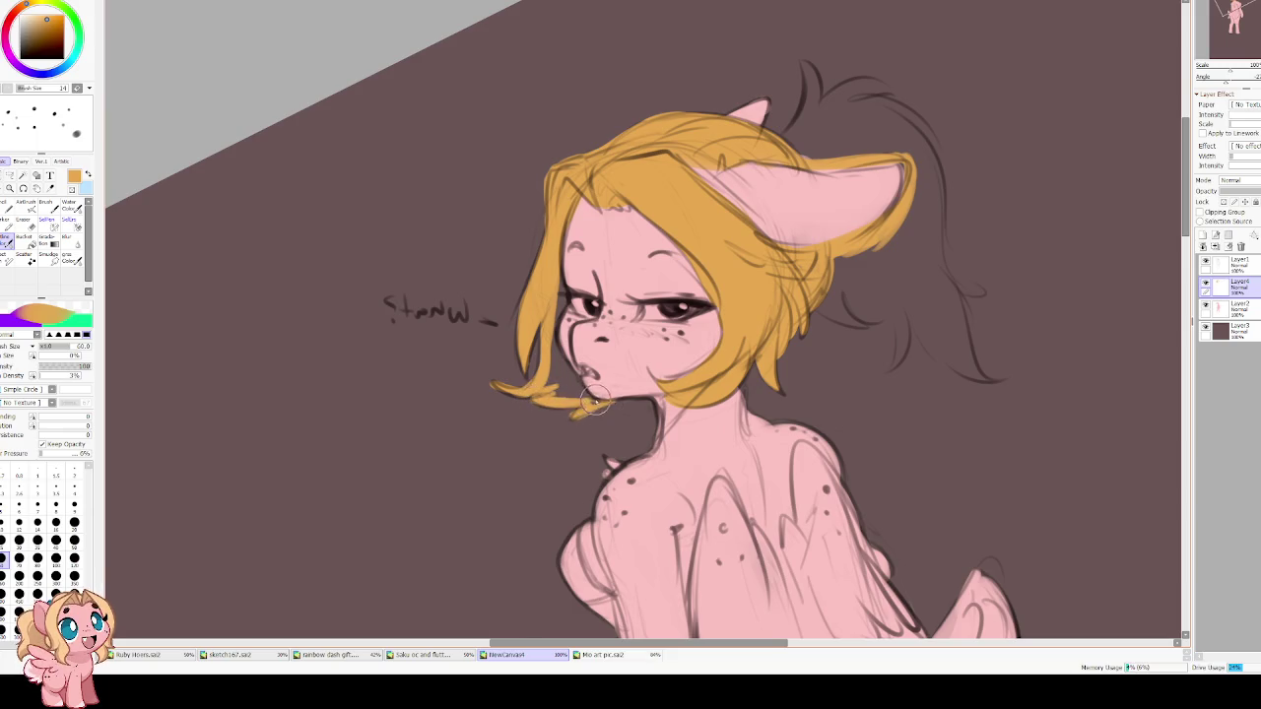
pyautogui.press('h')
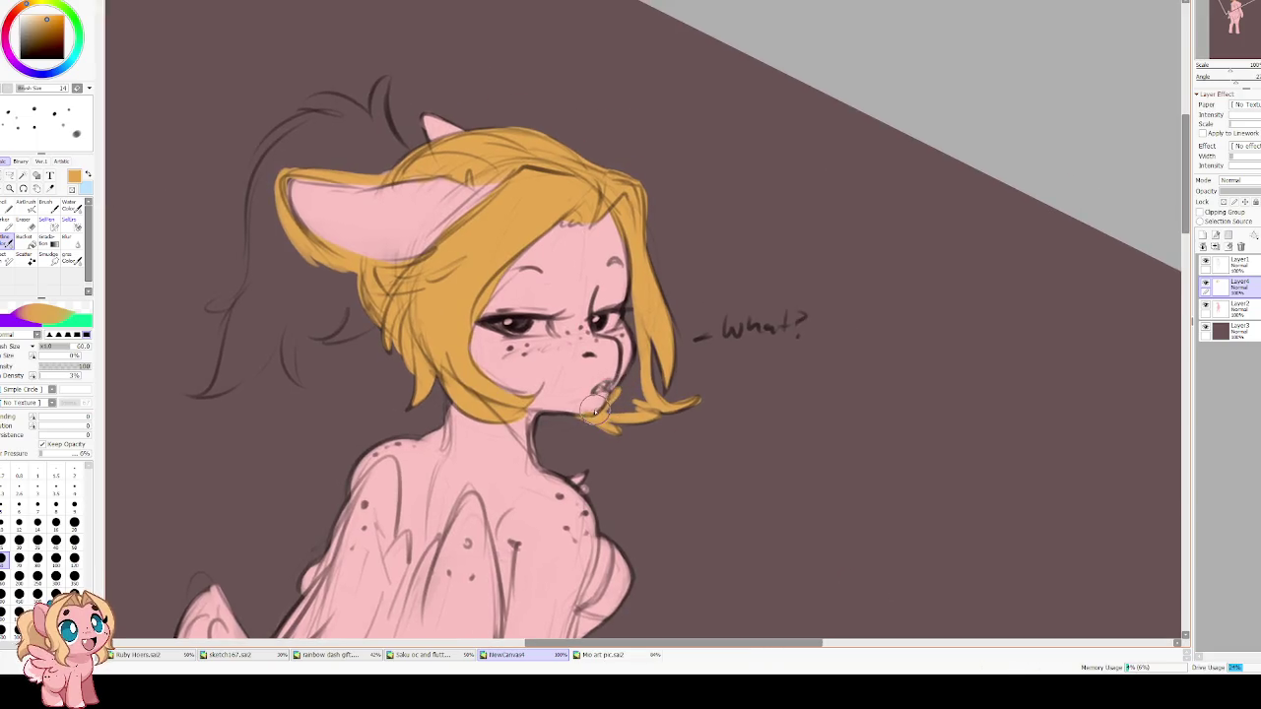
# Erase stray yellow near the chin and repaint the hair edge along the cheek.
pyautogui.press('e')
pyautogui.moveTo(581, 411); pyautogui.dragTo(589, 399)
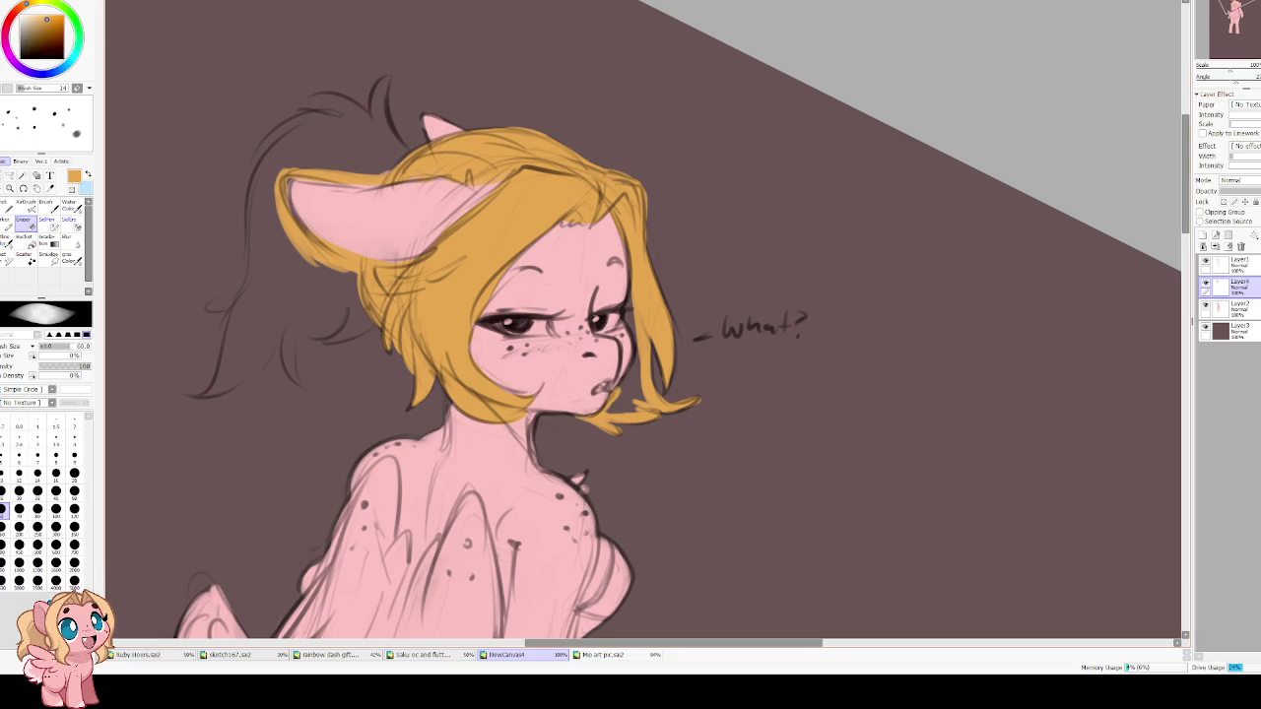
pyautogui.press('b')
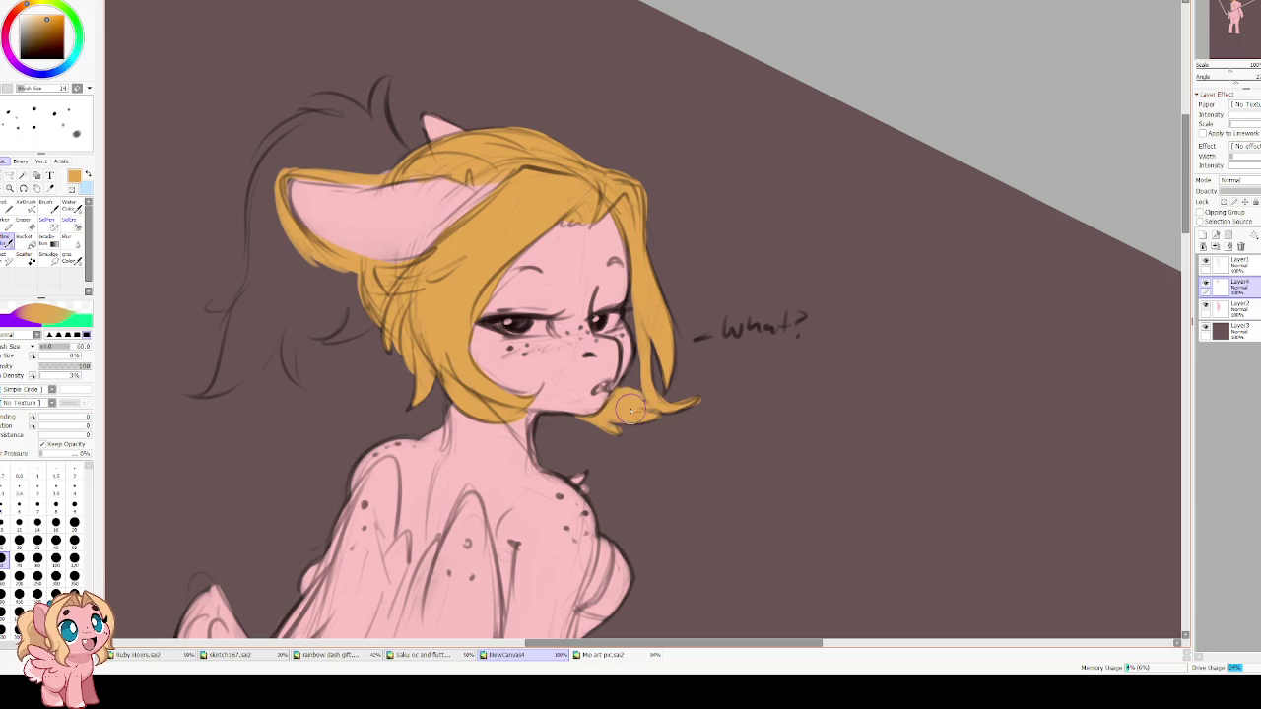
pyautogui.moveTo(644, 353); pyautogui.dragTo(640, 374)
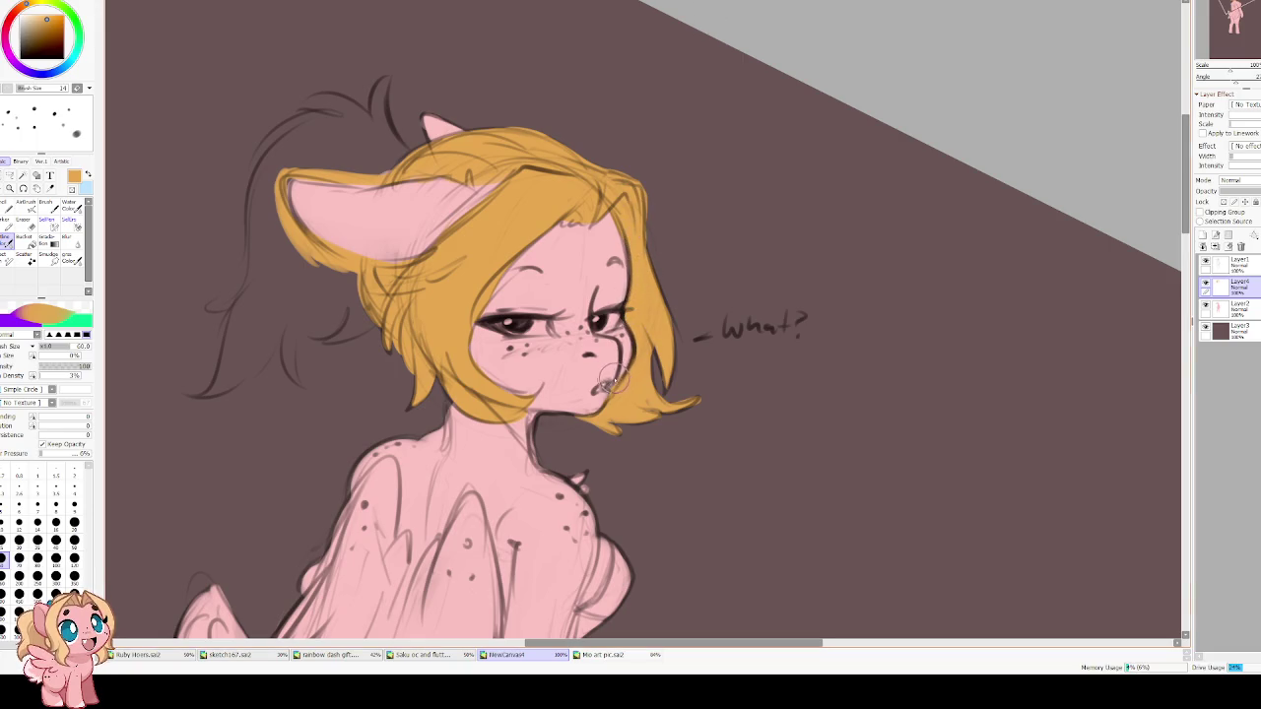
pyautogui.press('e')
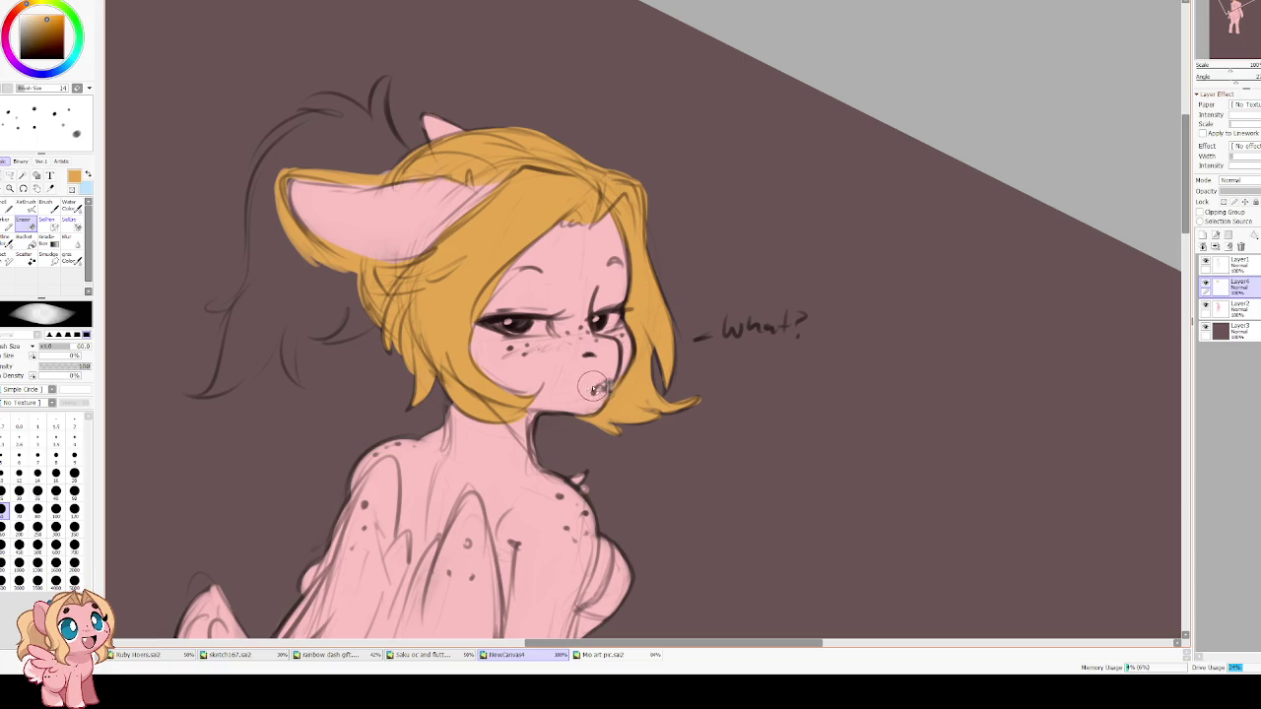
pyautogui.press('b')
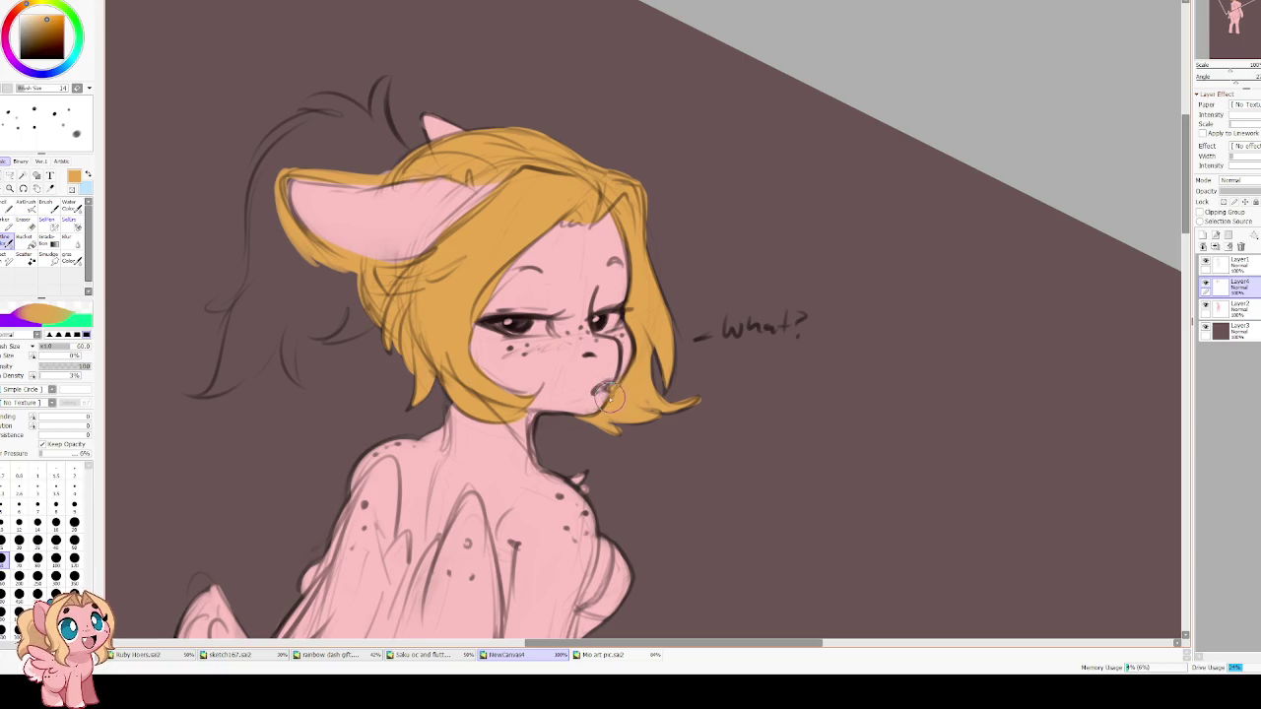
pyautogui.scroll(2, 584, 264)
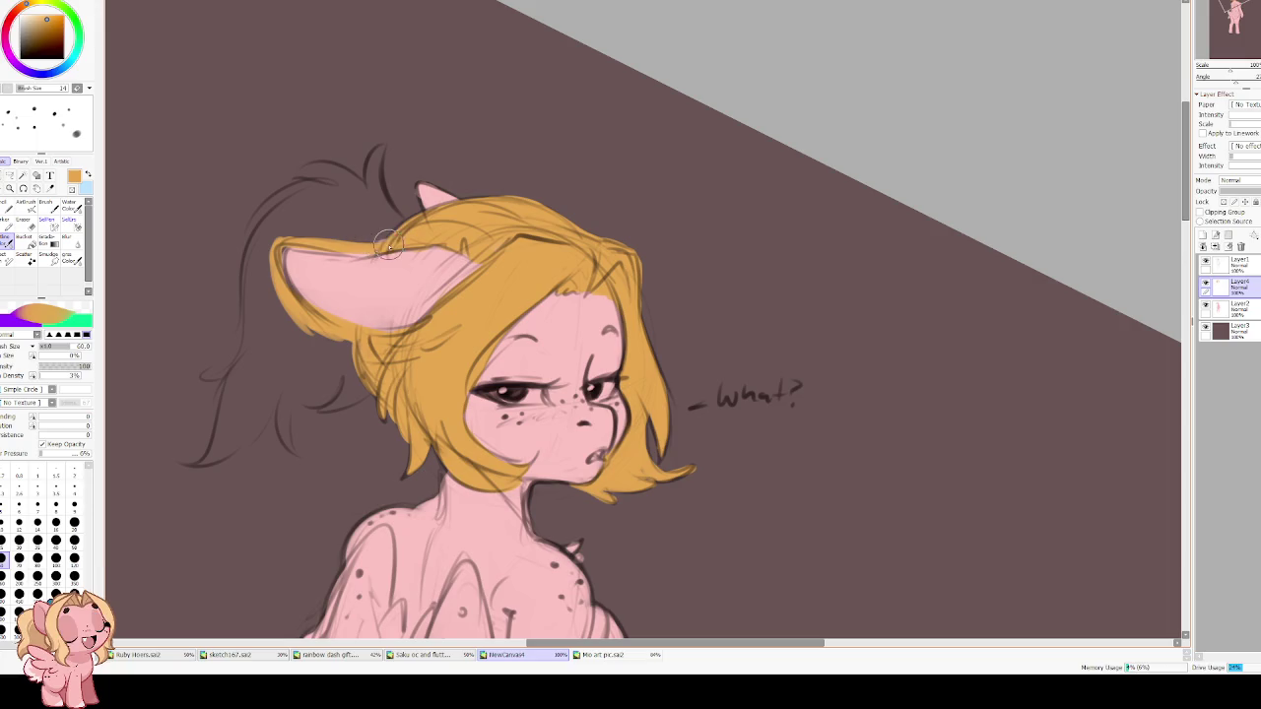
pyautogui.moveTo(384, 245); pyautogui.dragTo(493, 302)
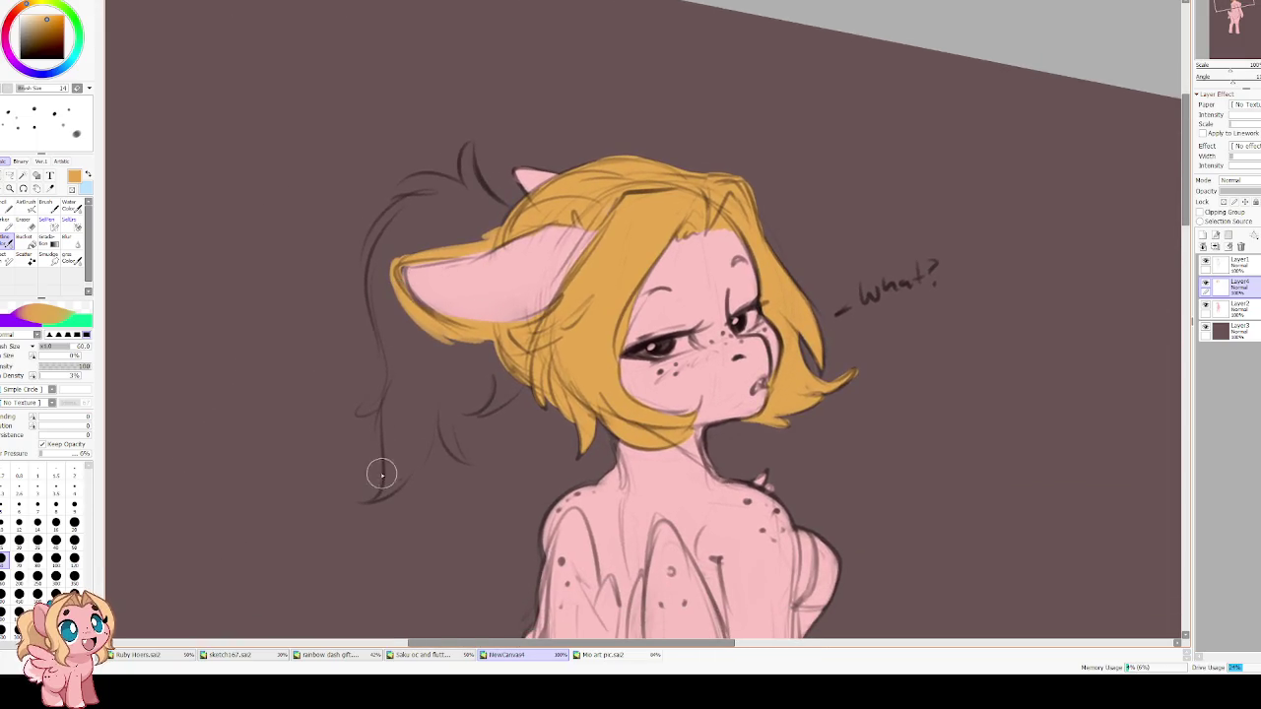
# Paint yellow up the dangling ponytail lock, its left side and top curl.
pyautogui.moveTo(364, 499)
pyautogui.mouseDown()
pyautogui.moveTo(399, 391)
pyautogui.moveTo(374, 281)
pyautogui.mouseUp()
pyautogui.moveTo(387, 353); pyautogui.dragTo(378, 262)
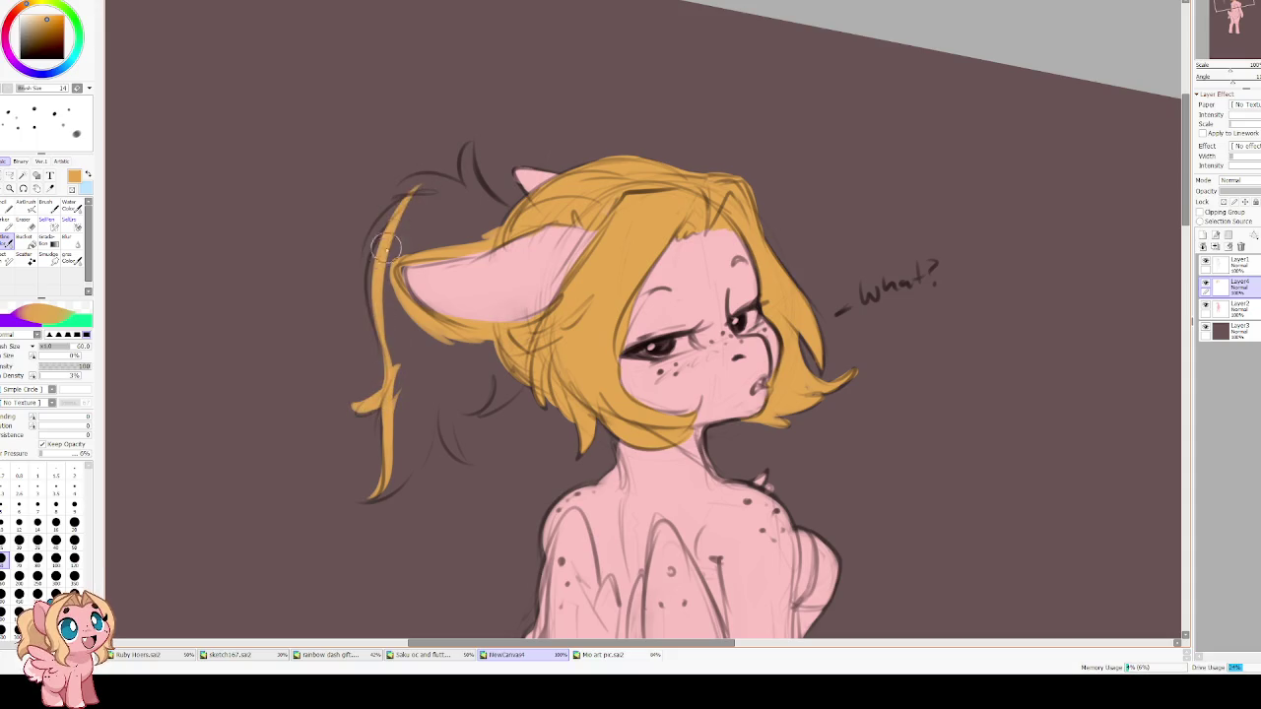
pyautogui.moveTo(433, 192)
pyautogui.mouseDown()
pyautogui.moveTo(366, 233)
pyautogui.moveTo(379, 237)
pyautogui.moveTo(373, 277)
pyautogui.mouseUp()
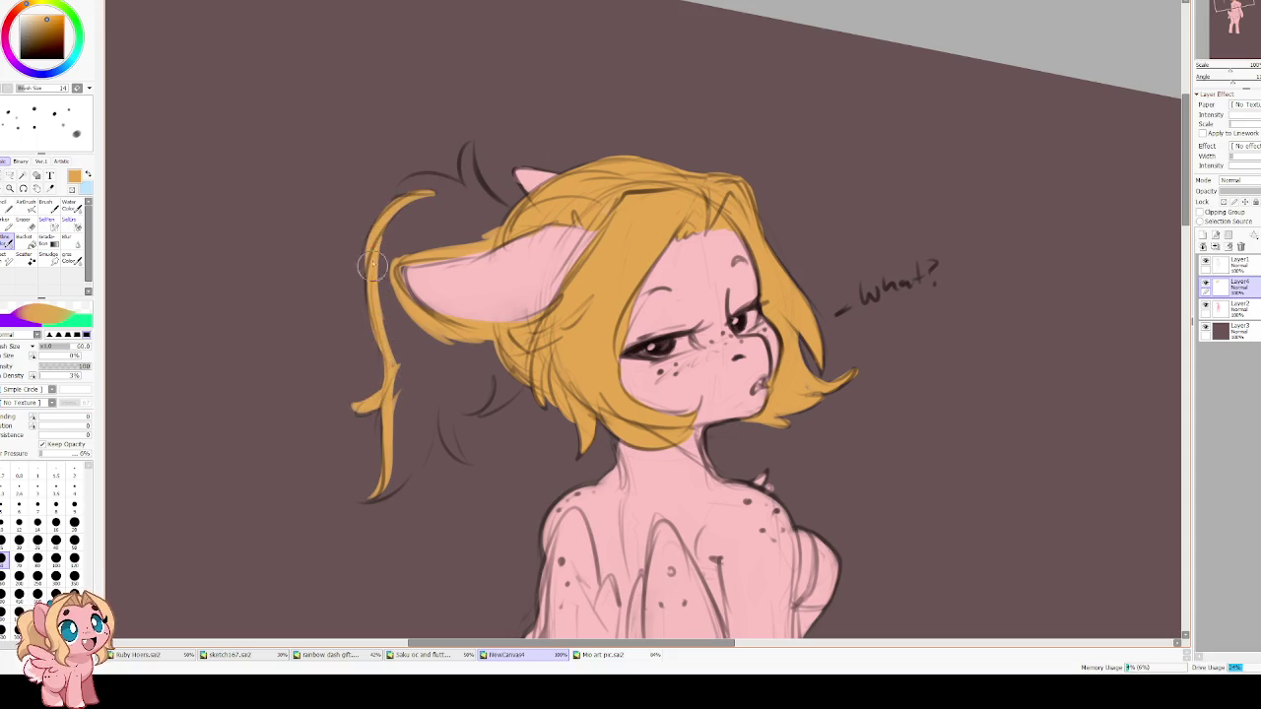
pyautogui.moveTo(397, 193)
pyautogui.mouseDown()
pyautogui.moveTo(462, 189)
pyautogui.moveTo(473, 152)
pyautogui.mouseUp()
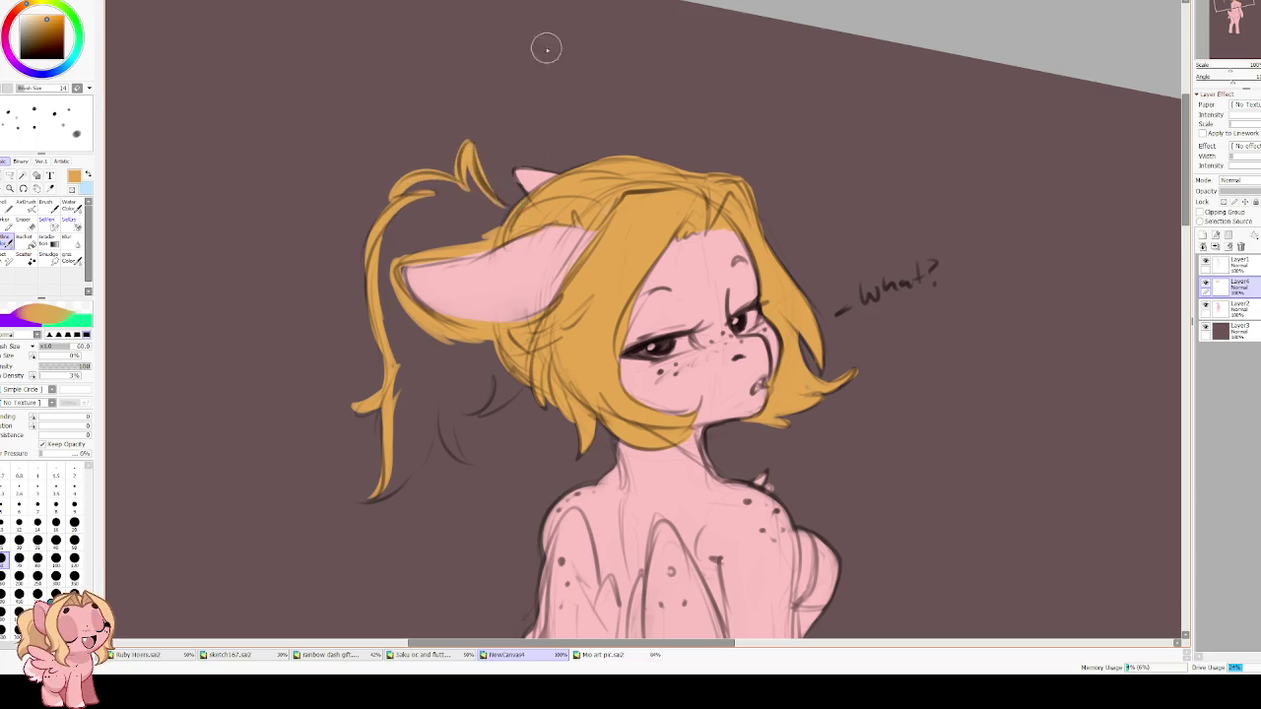
pyautogui.press('h')
pyautogui.moveTo(776, 180); pyautogui.dragTo(648, 210)
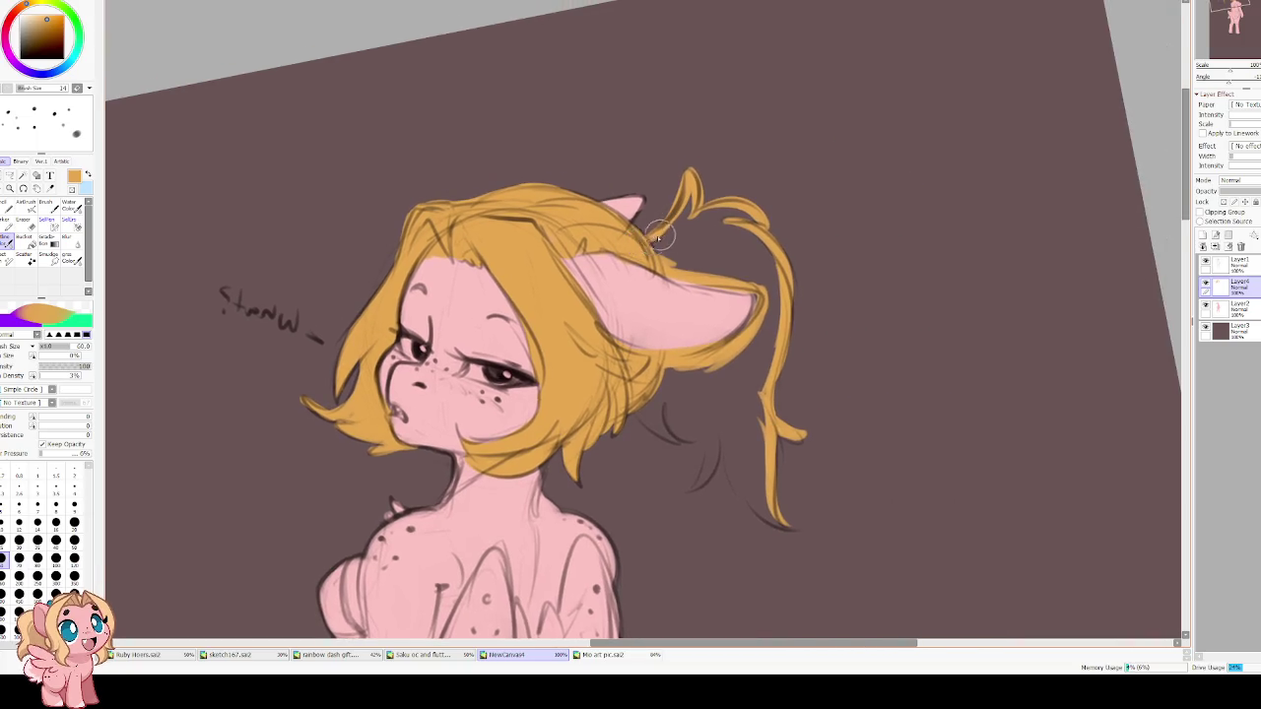
pyautogui.press('h')
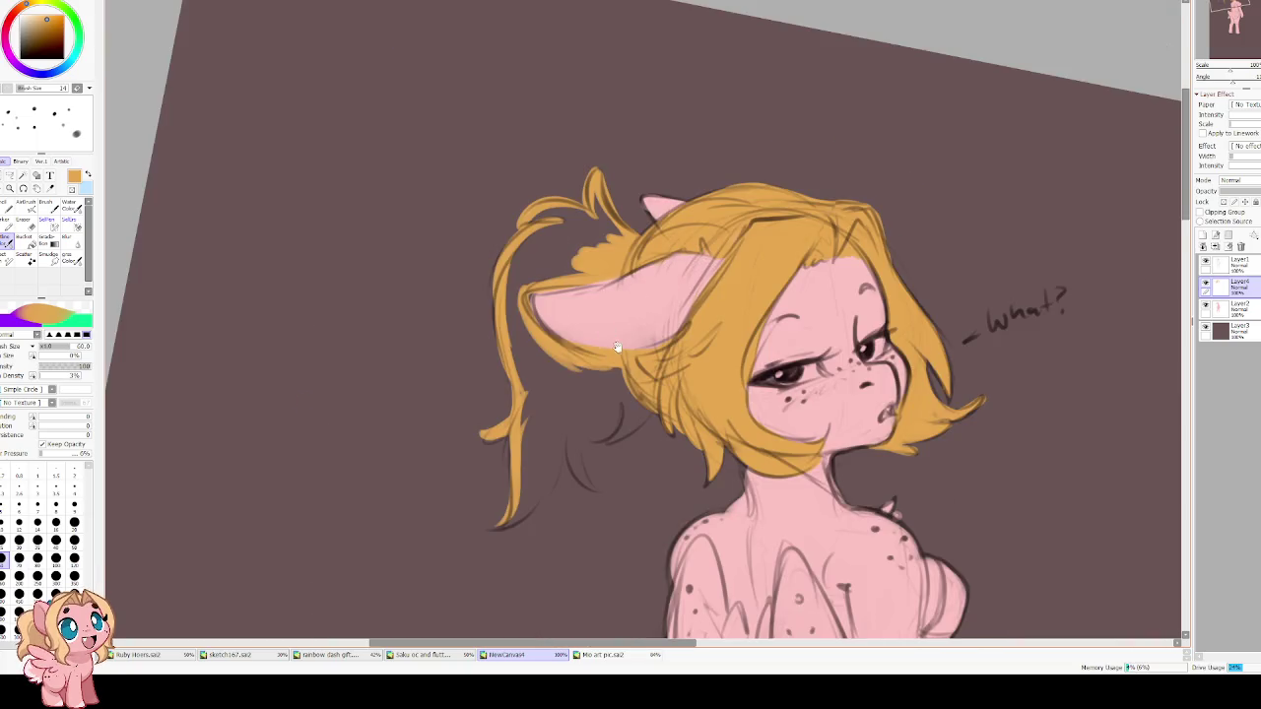
pyautogui.scroll(-3, 614, 342)
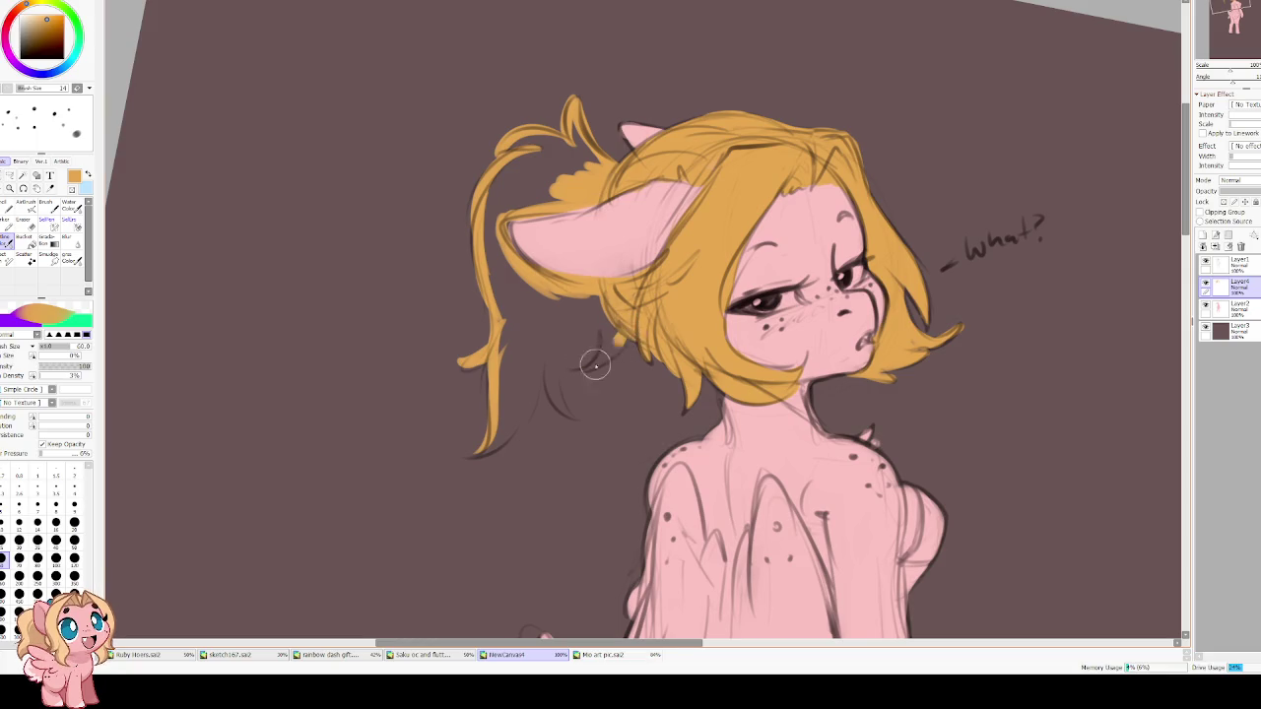
# Thicken the ponytail strands by the ear and bucket-fill the remaining gaps yellow.
pyautogui.moveTo(635, 333); pyautogui.dragTo(586, 366)
pyautogui.moveTo(592, 304)
pyautogui.mouseDown()
pyautogui.moveTo(576, 366)
pyautogui.moveTo(593, 313)
pyautogui.moveTo(562, 374)
pyautogui.moveTo(547, 370)
pyautogui.moveTo(576, 416)
pyautogui.moveTo(552, 352)
pyautogui.moveTo(540, 399)
pyautogui.mouseUp()
pyautogui.moveTo(552, 355)
pyautogui.mouseDown()
pyautogui.moveTo(488, 452)
pyautogui.moveTo(517, 434)
pyautogui.moveTo(557, 333)
pyautogui.mouseUp()
pyautogui.moveTo(537, 384)
pyautogui.mouseDown()
pyautogui.moveTo(601, 300)
pyautogui.moveTo(582, 355)
pyautogui.mouseUp()
pyautogui.moveTo(626, 286); pyautogui.dragTo(559, 309)
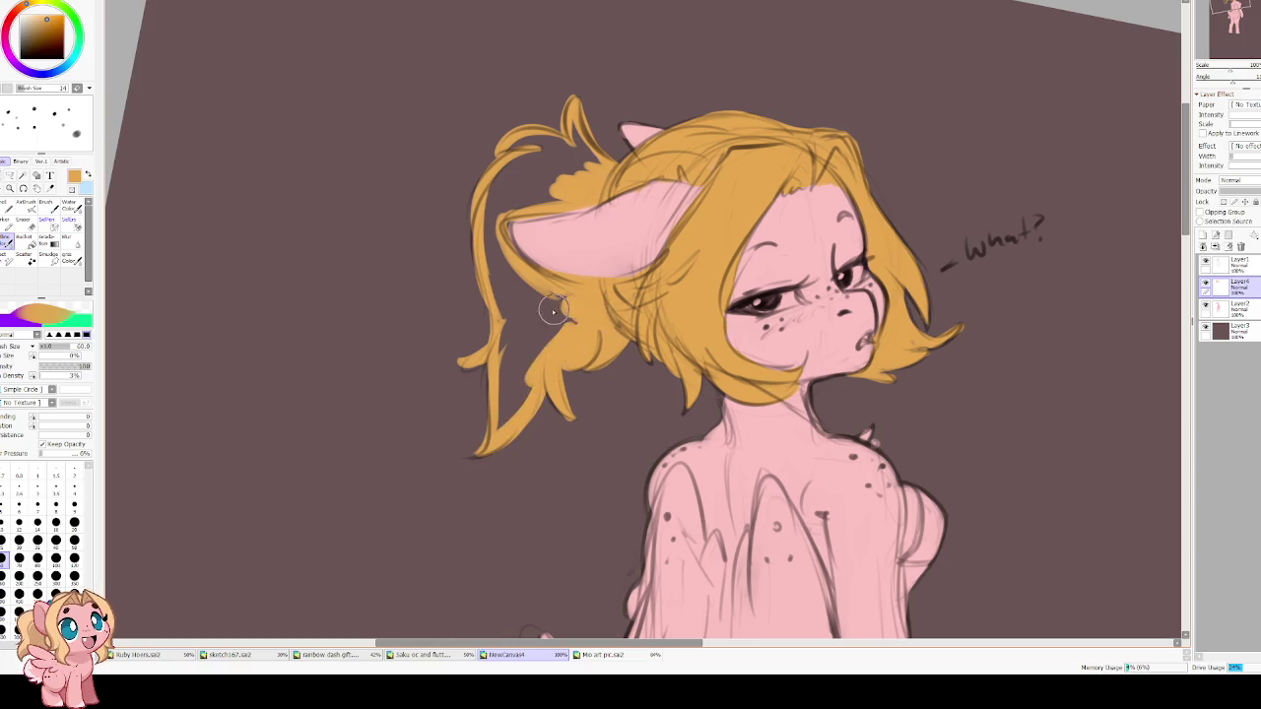
pyautogui.press('g')
pyautogui.click(520, 316)
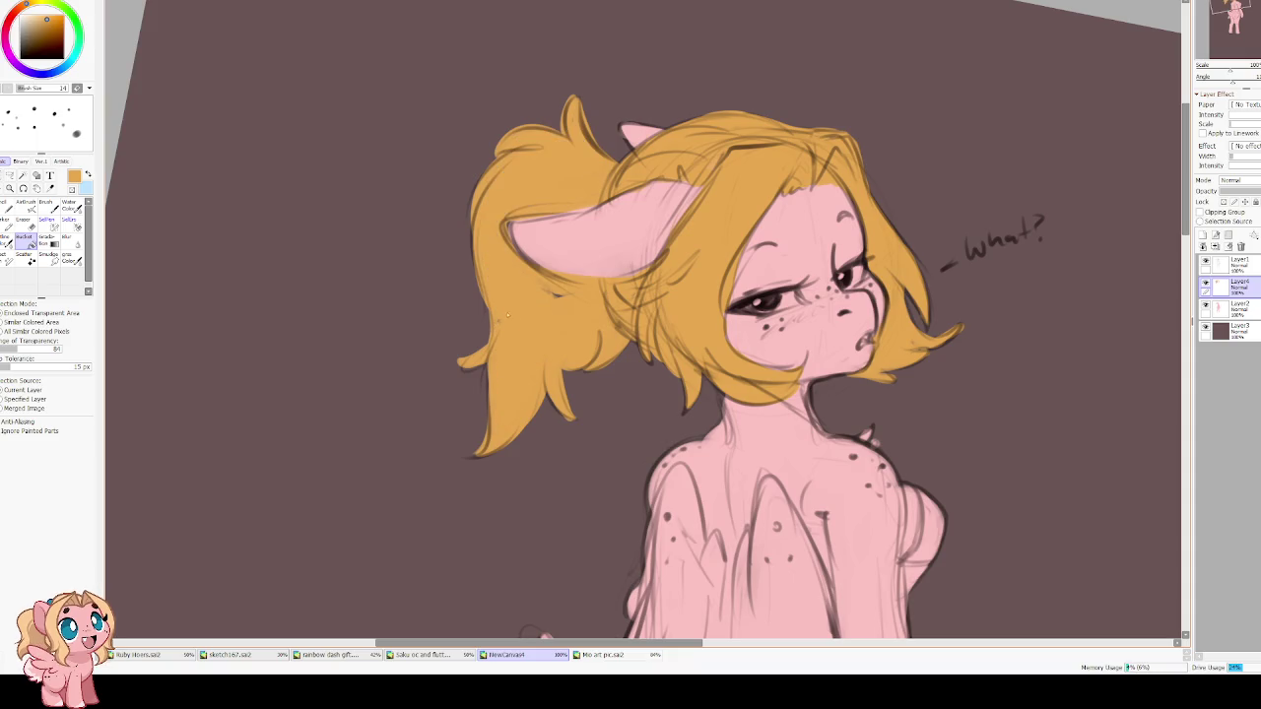
pyautogui.press('b')
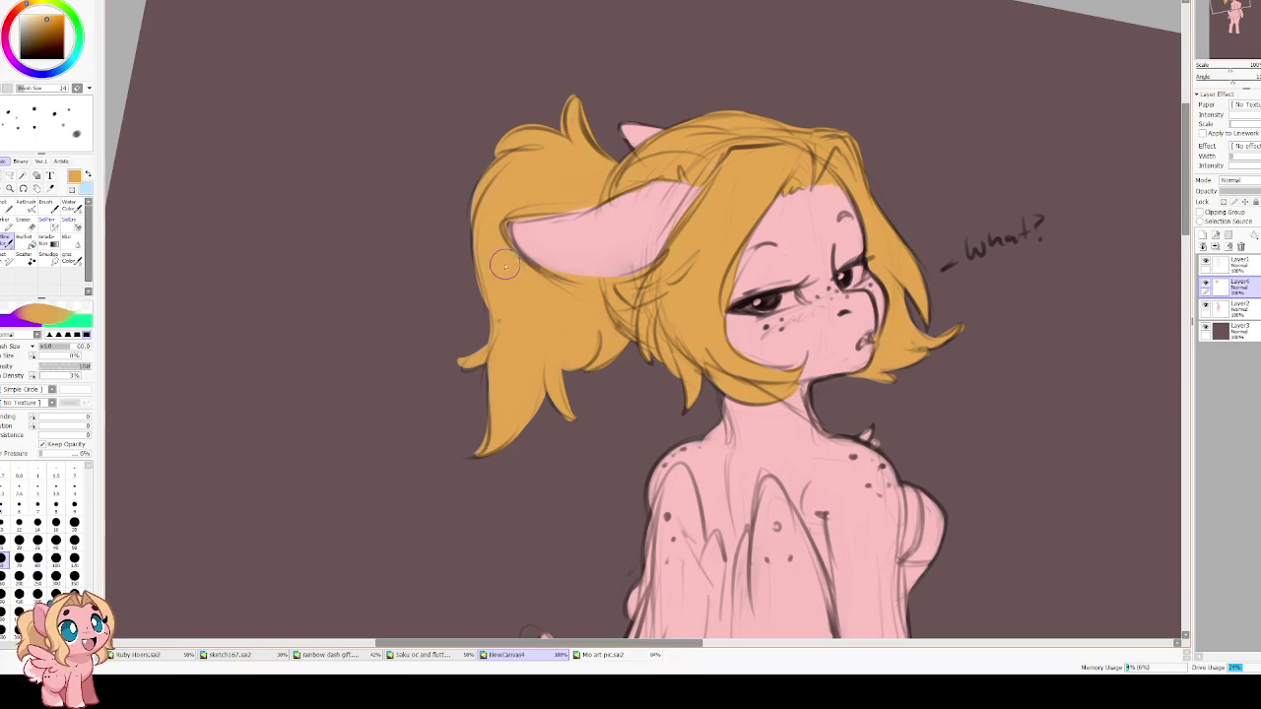
pyautogui.moveTo(446, 266)
pyautogui.mouseDown()
pyautogui.moveTo(459, 368)
pyautogui.moveTo(537, 438)
pyautogui.mouseUp()
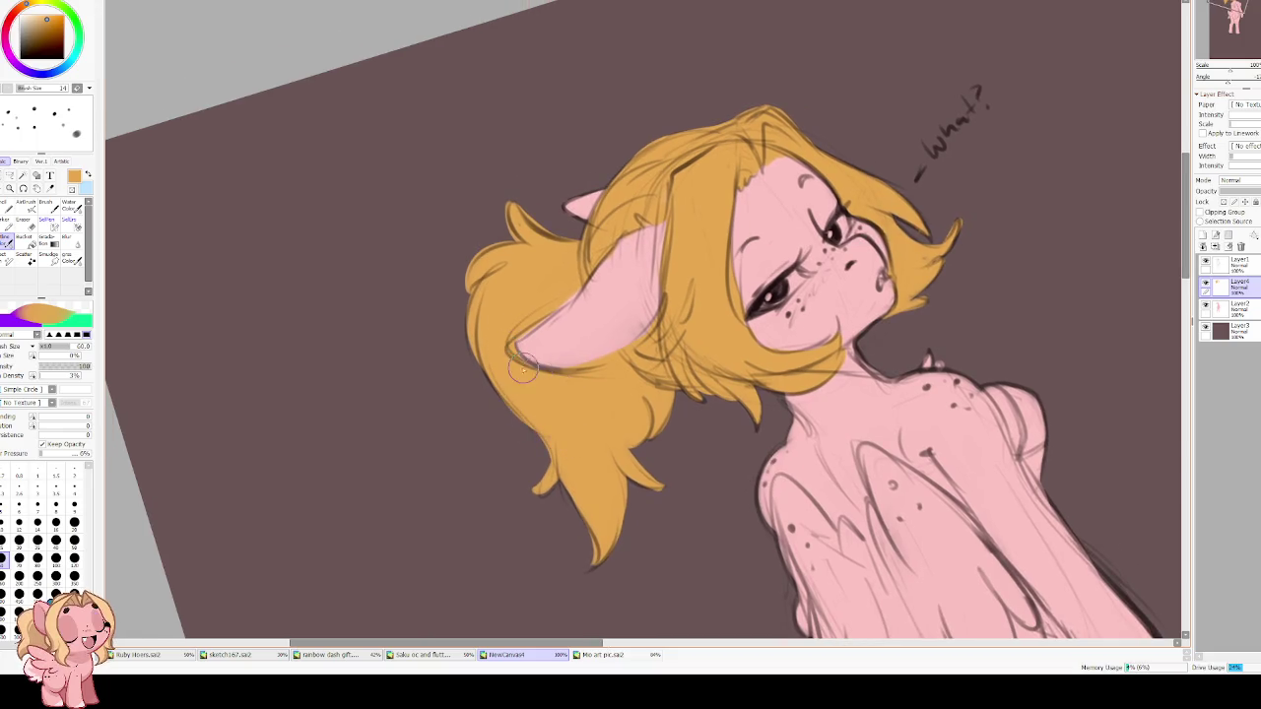
pyautogui.moveTo(591, 355)
pyautogui.mouseDown()
pyautogui.moveTo(693, 422)
pyautogui.moveTo(691, 38)
pyautogui.mouseUp()
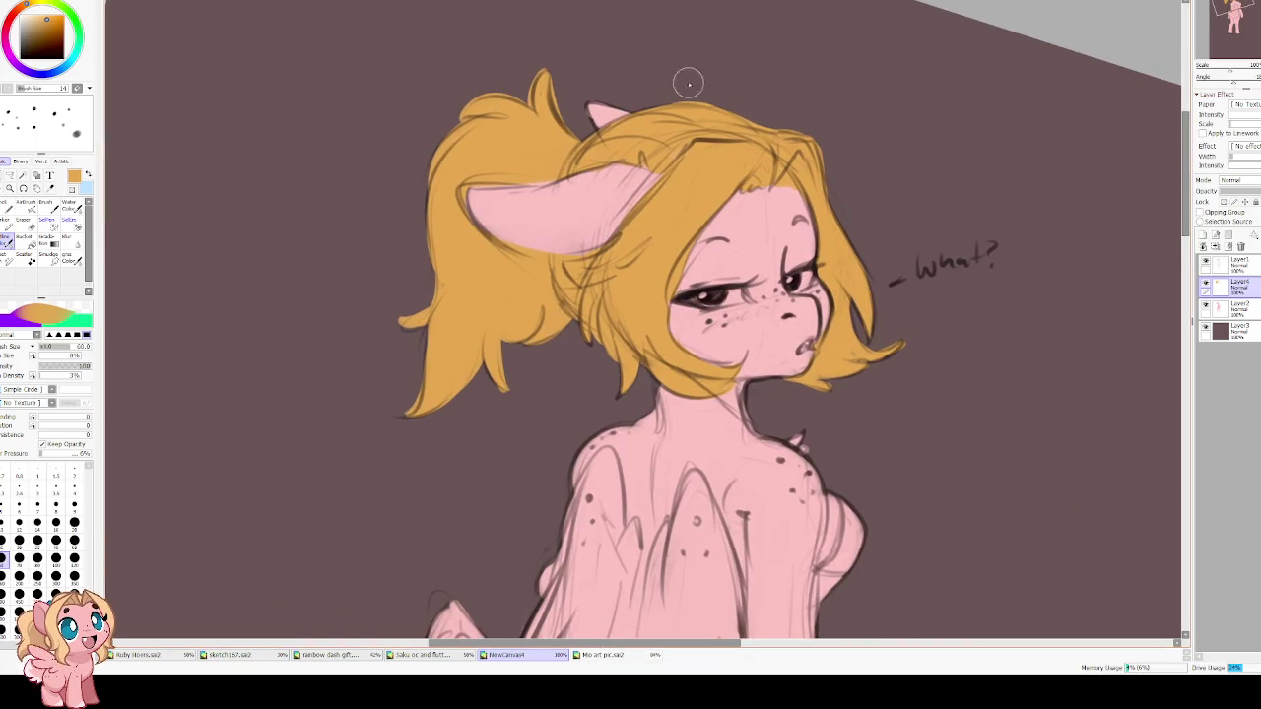
pyautogui.moveTo(756, 340); pyautogui.dragTo(664, 183)
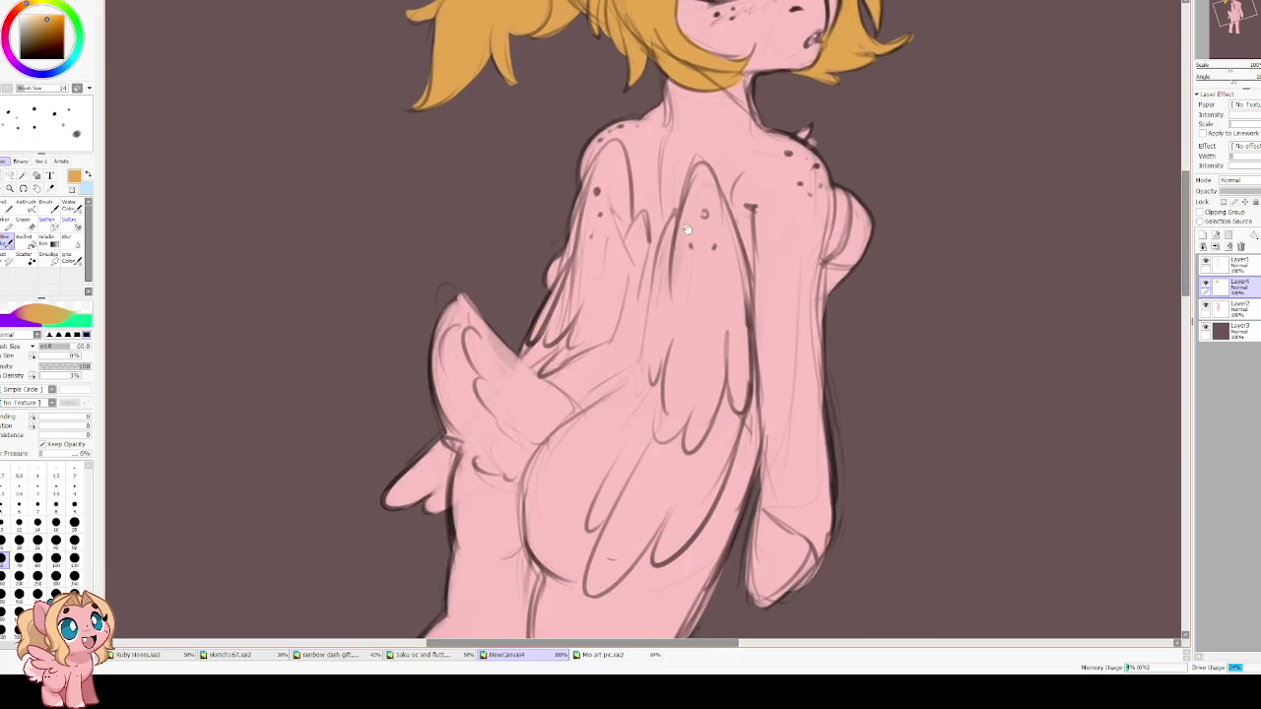
# Lower Layer1's opacity so the lineart is faint, then reselect Layer2.
pyautogui.moveTo(613, 350); pyautogui.dragTo(643, 141)
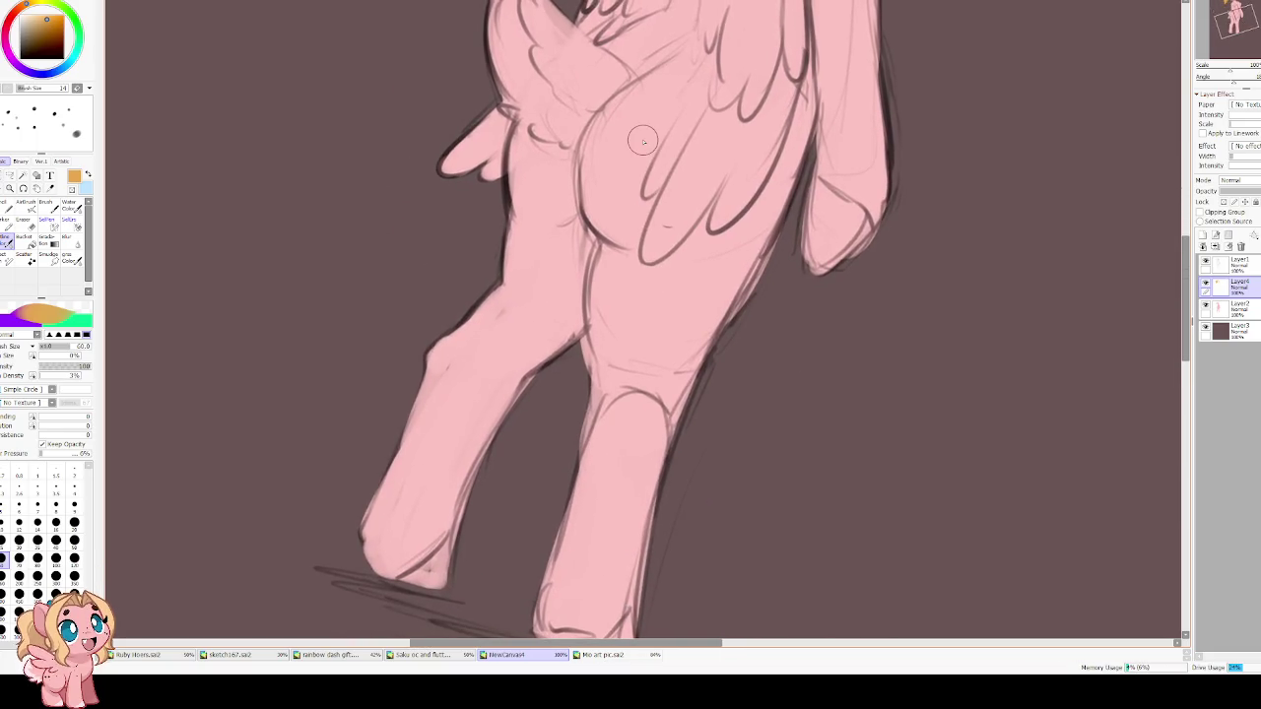
pyautogui.click(1244, 269)
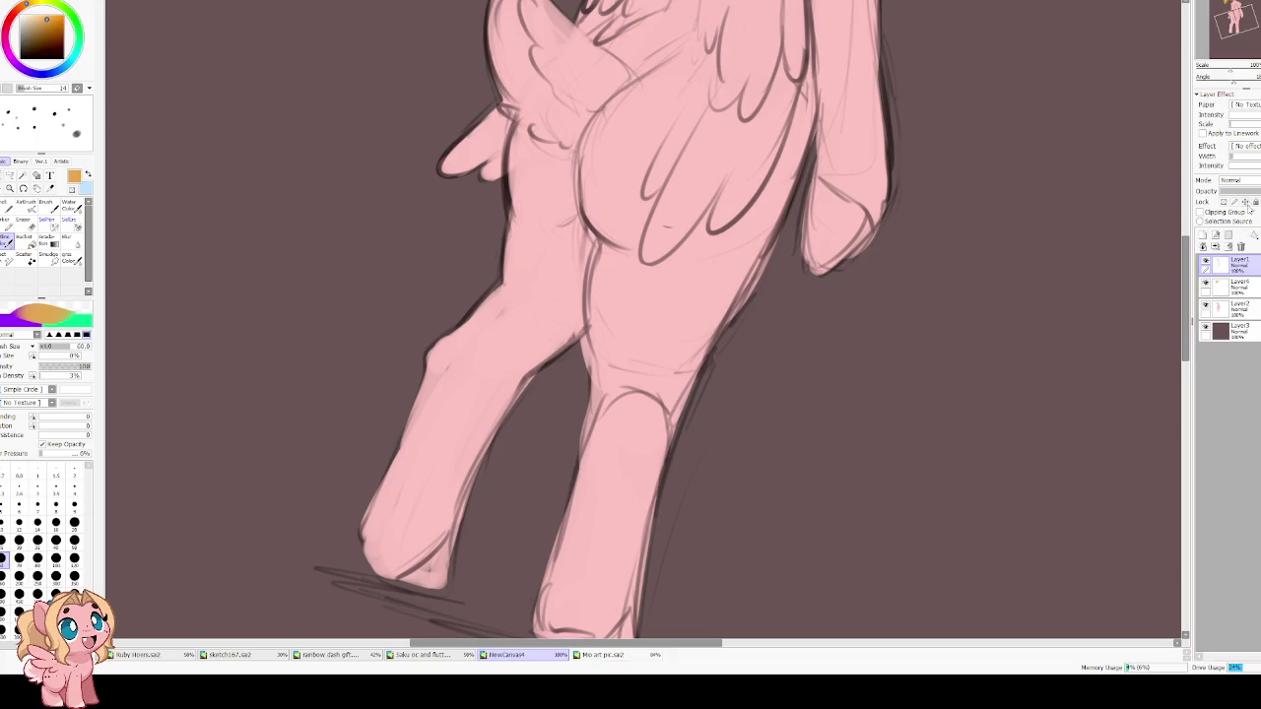
pyautogui.click(1248, 191)
pyautogui.scroll(-1, 738, 103)
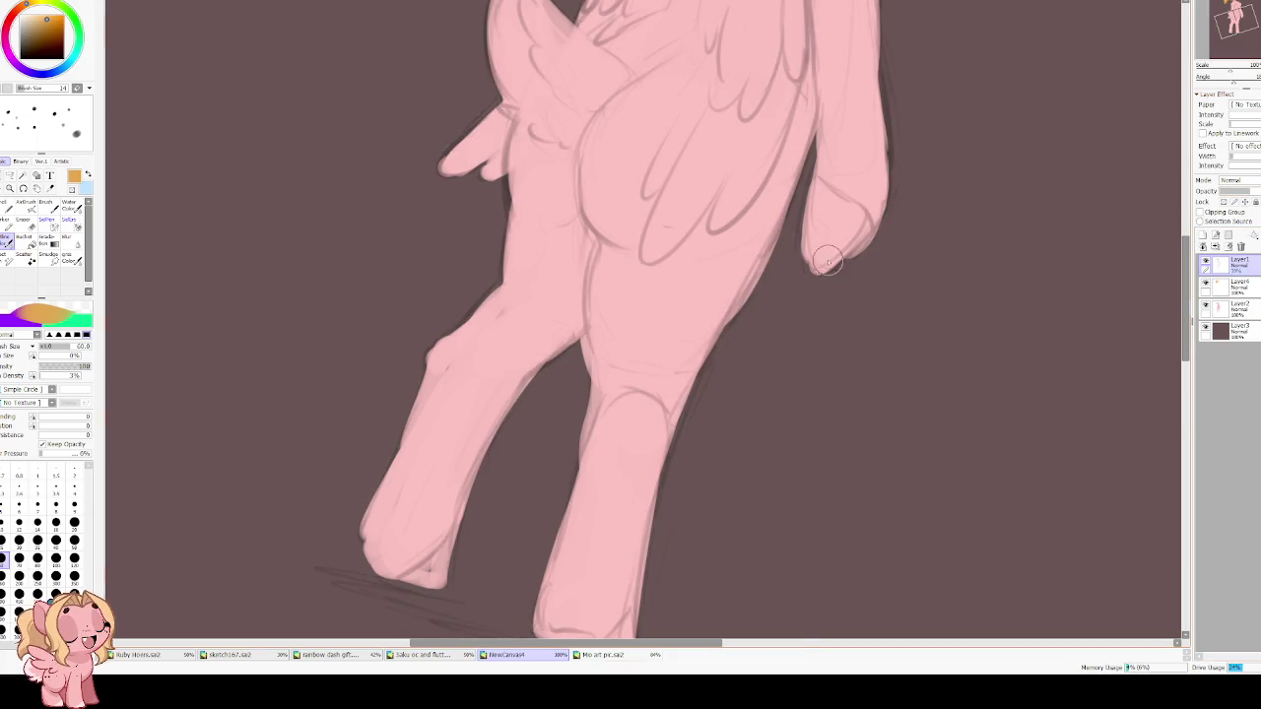
pyautogui.scroll(-3, 738, 103)
pyautogui.moveTo(738, 102); pyautogui.dragTo(619, 324)
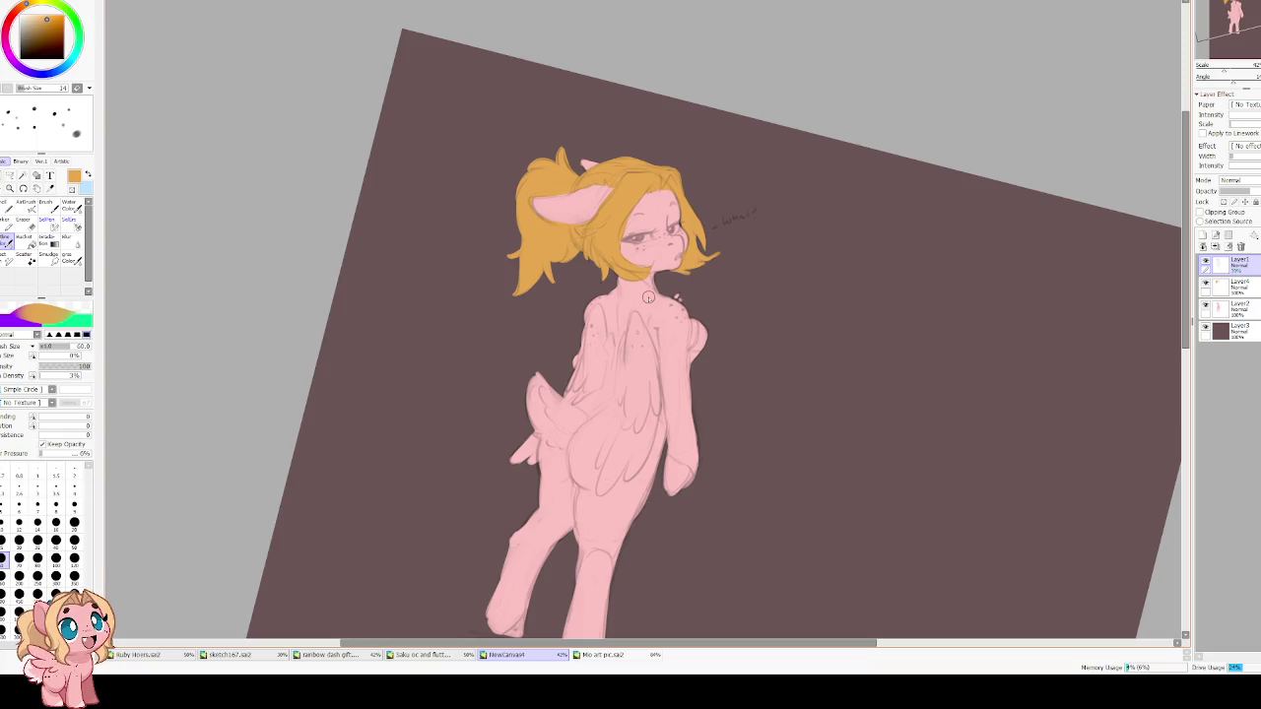
pyautogui.scroll(1, 648, 298)
pyautogui.press('Delete')
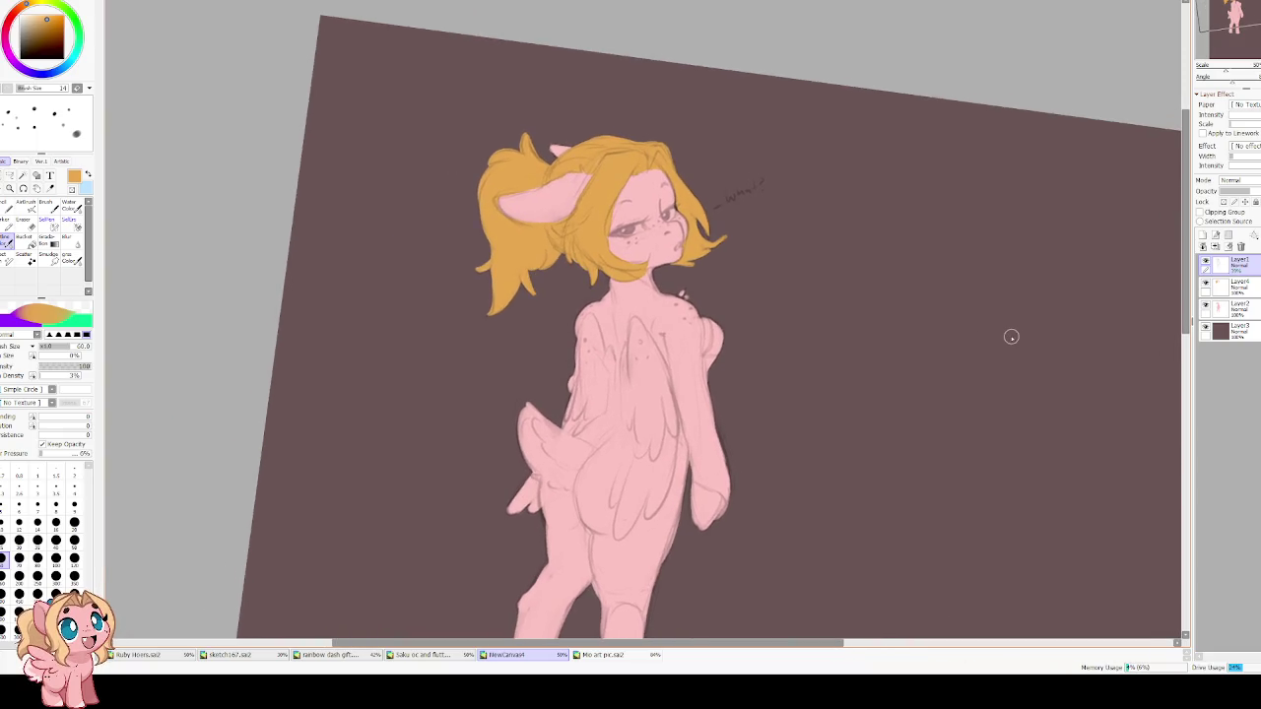
pyautogui.click(1232, 309)
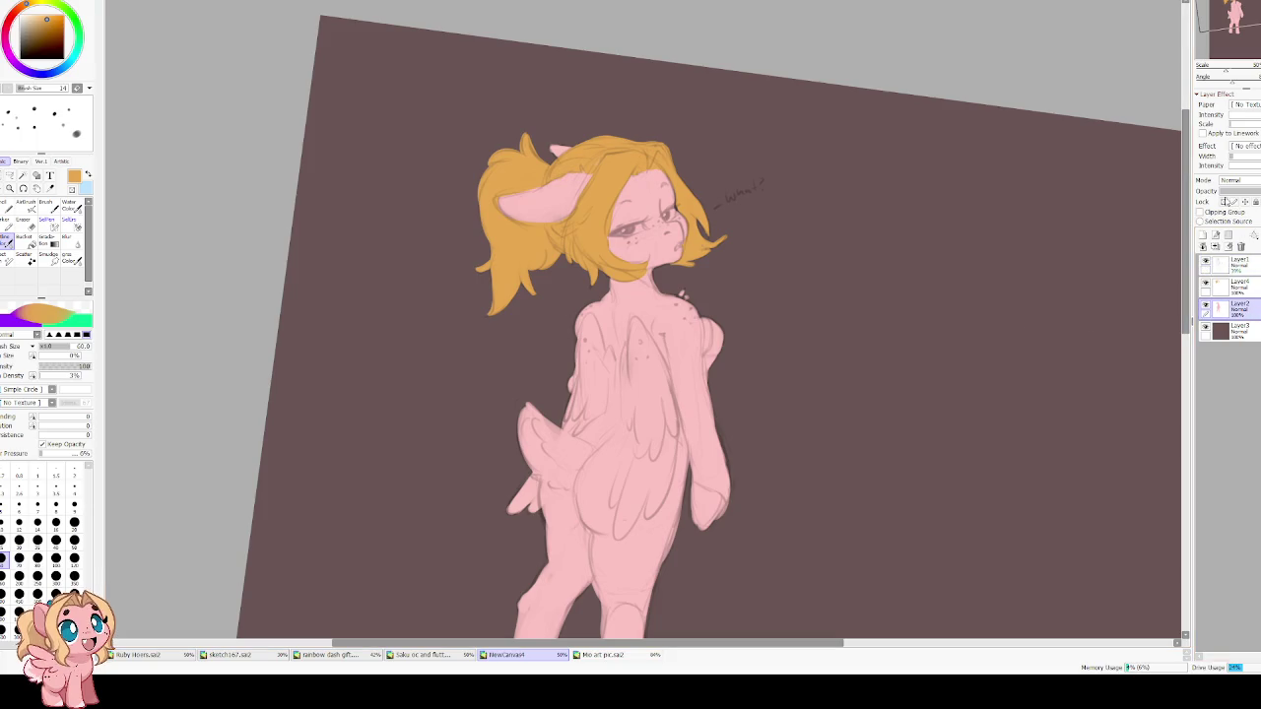
# Sample the body pink and shade the neck and chest with a large Water Color brush.
pyautogui.keyDown('alt'); pyautogui.click(615, 328); pyautogui.keyUp('alt')
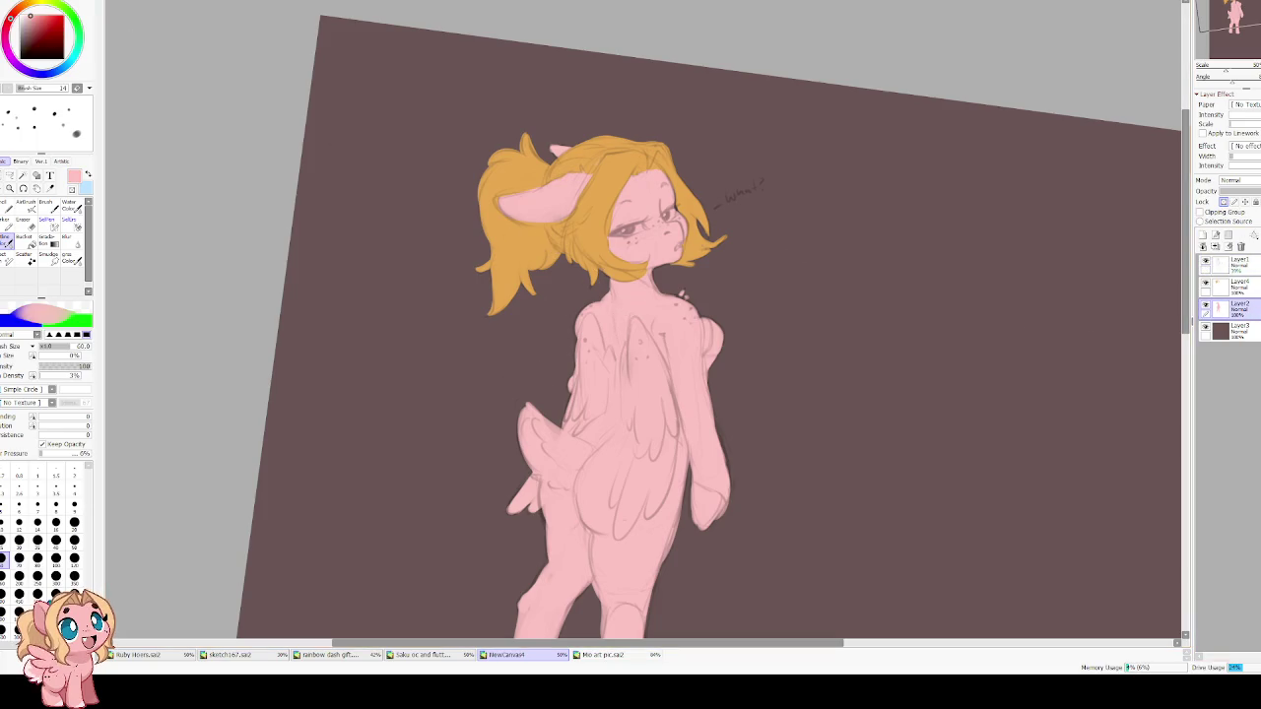
pyautogui.click(71, 207)
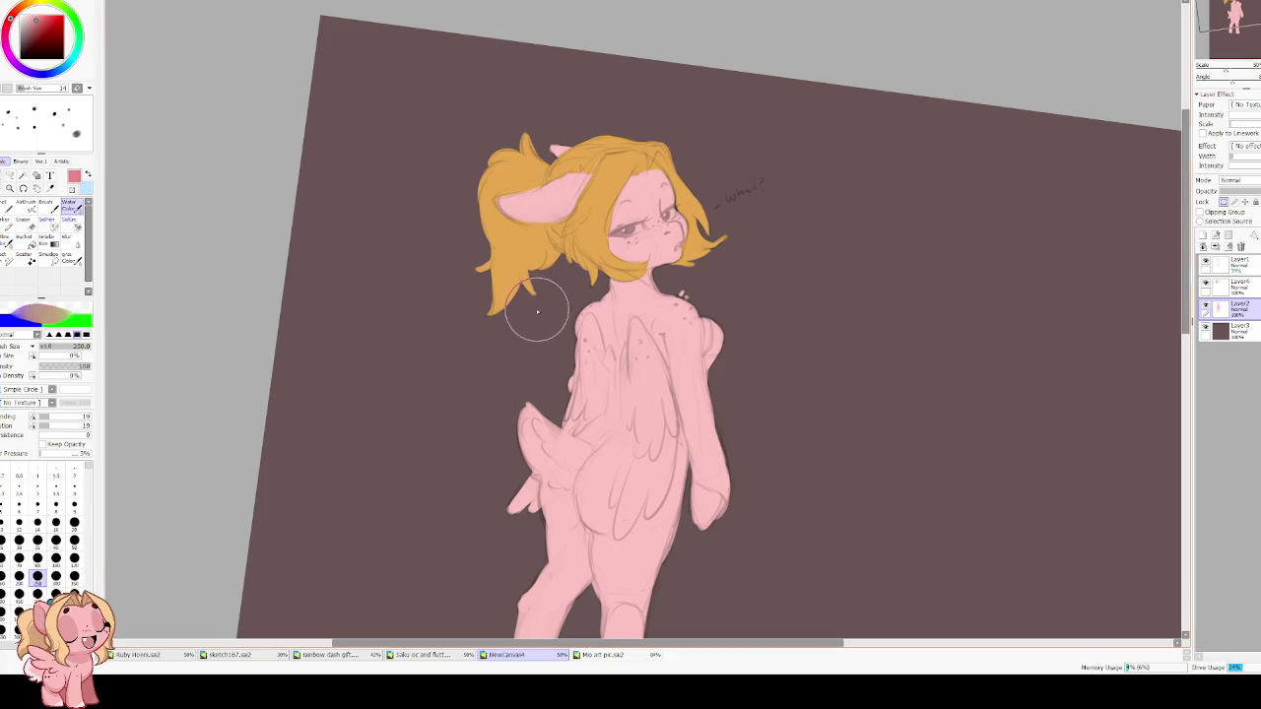
pyautogui.moveTo(631, 291)
pyautogui.mouseDown()
pyautogui.moveTo(575, 441)
pyautogui.moveTo(591, 532)
pyautogui.moveTo(460, 547)
pyautogui.mouseUp()
pyautogui.scroll(-3, 611, 444)
pyautogui.scroll(3, 591, 295)
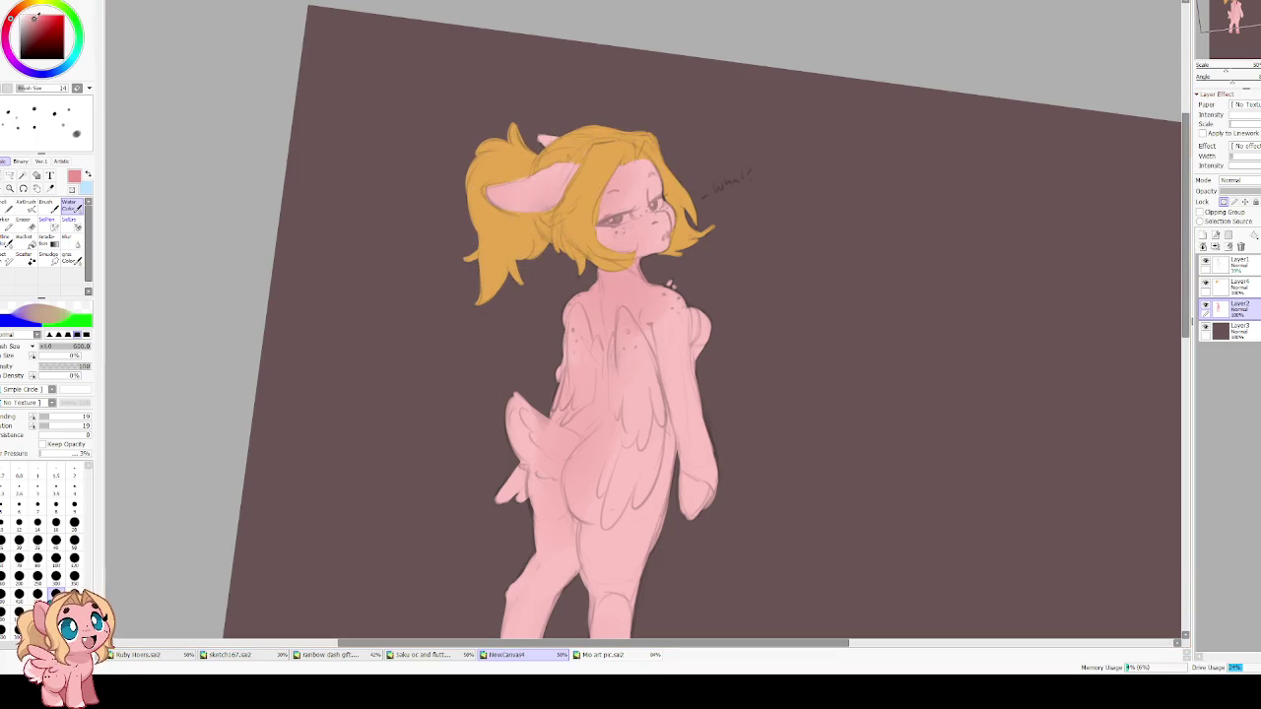
pyautogui.scroll(-3, 595, 396)
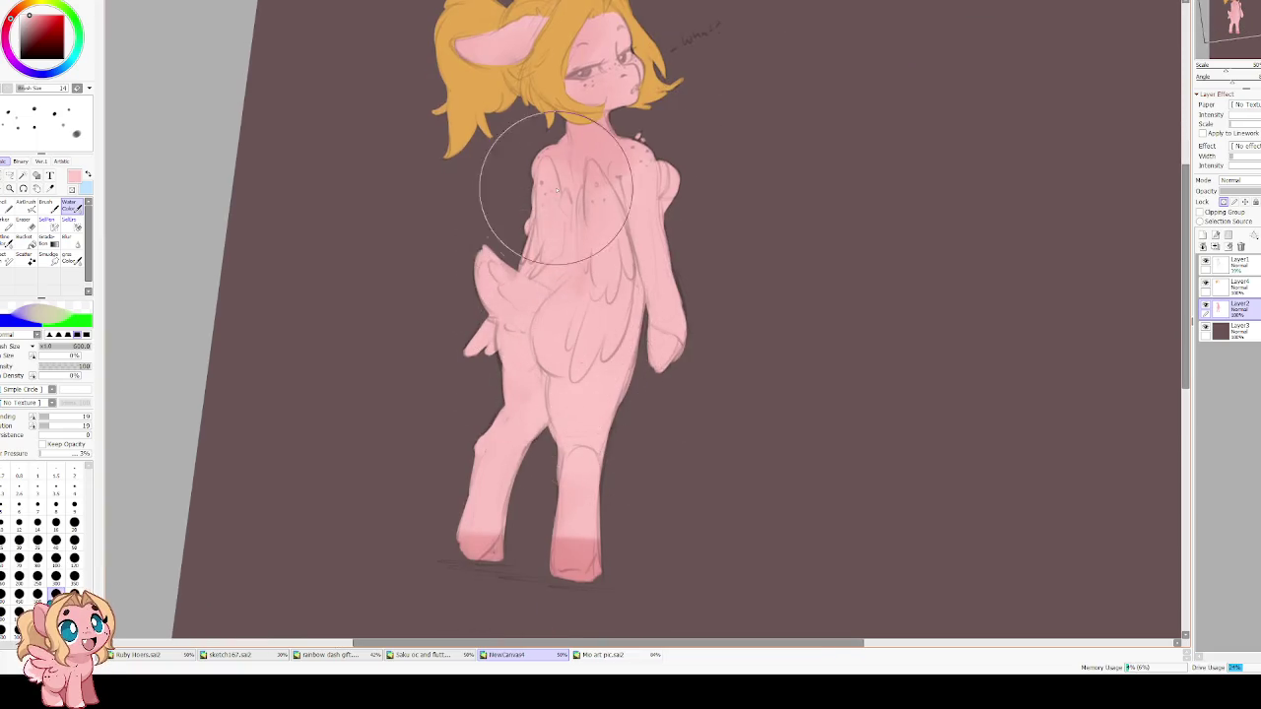
pyautogui.keyDown('alt'); pyautogui.click(655, 157); pyautogui.keyUp('alt')
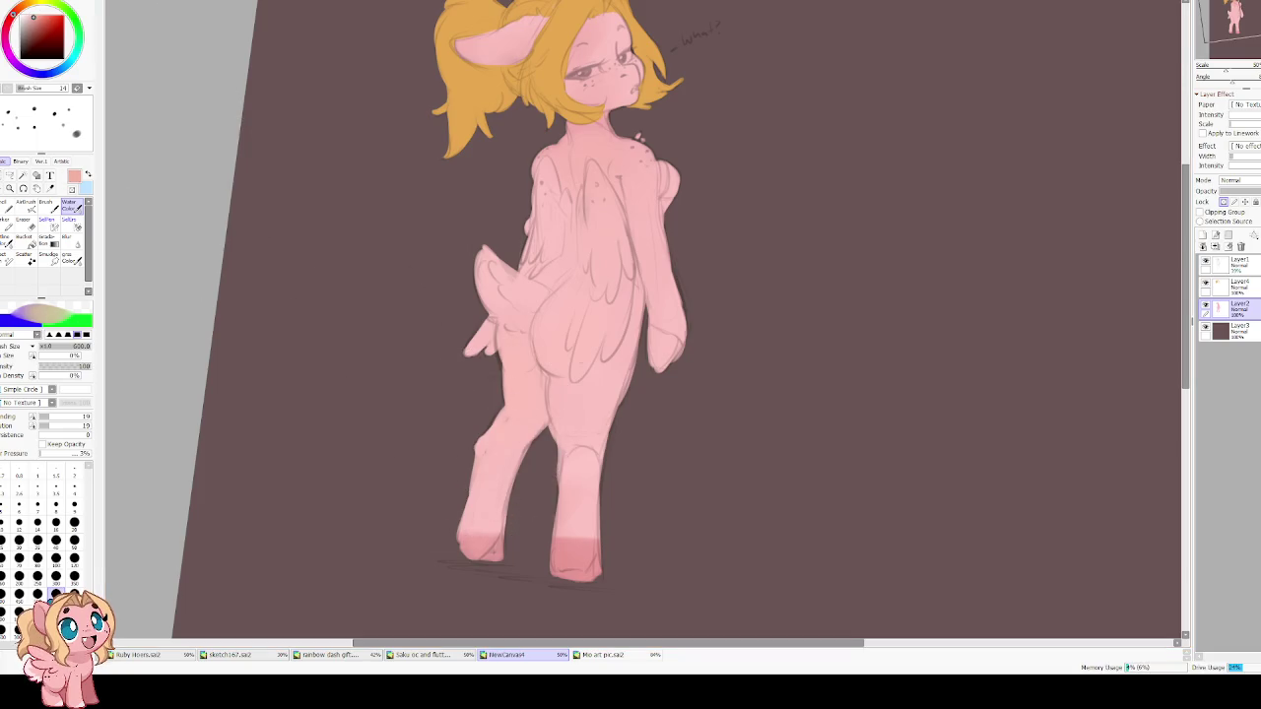
pyautogui.press('[')
pyautogui.press('[')
pyautogui.press('[')
pyautogui.press('[')
pyautogui.press('[')
pyautogui.press('[')
pyautogui.press('[')
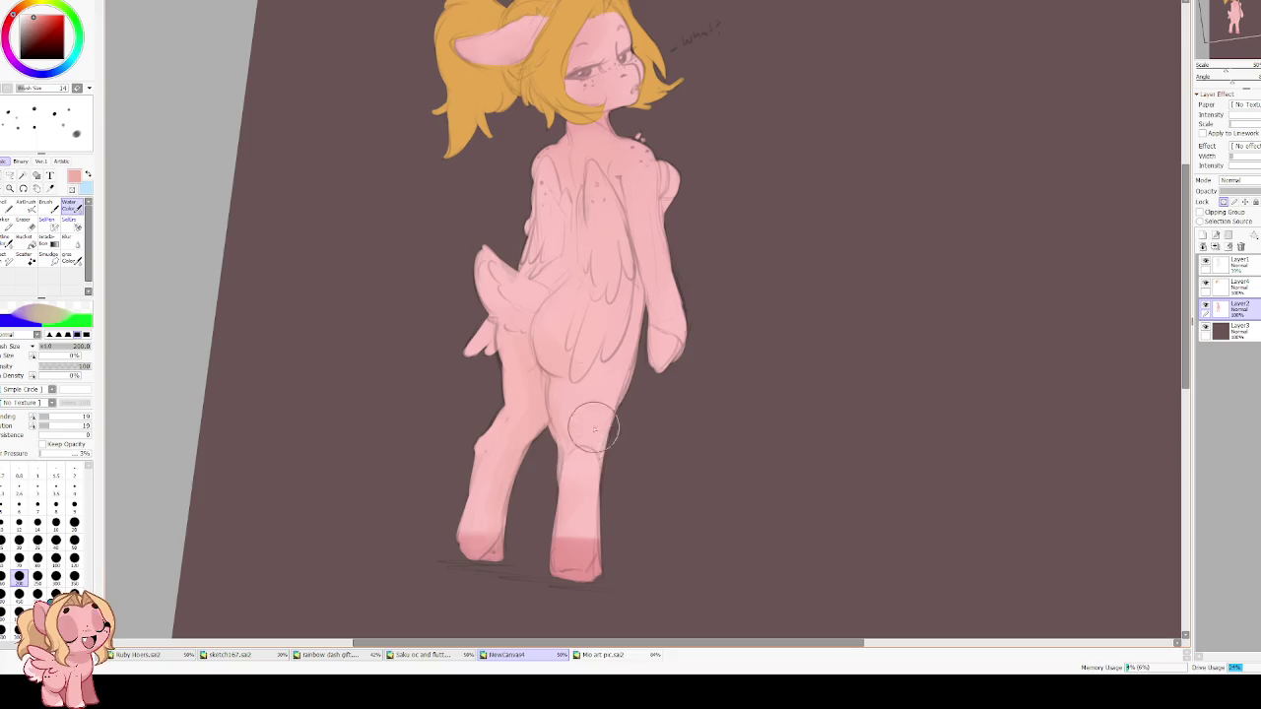
pyautogui.press('h')
pyautogui.scroll(2, 593, 252)
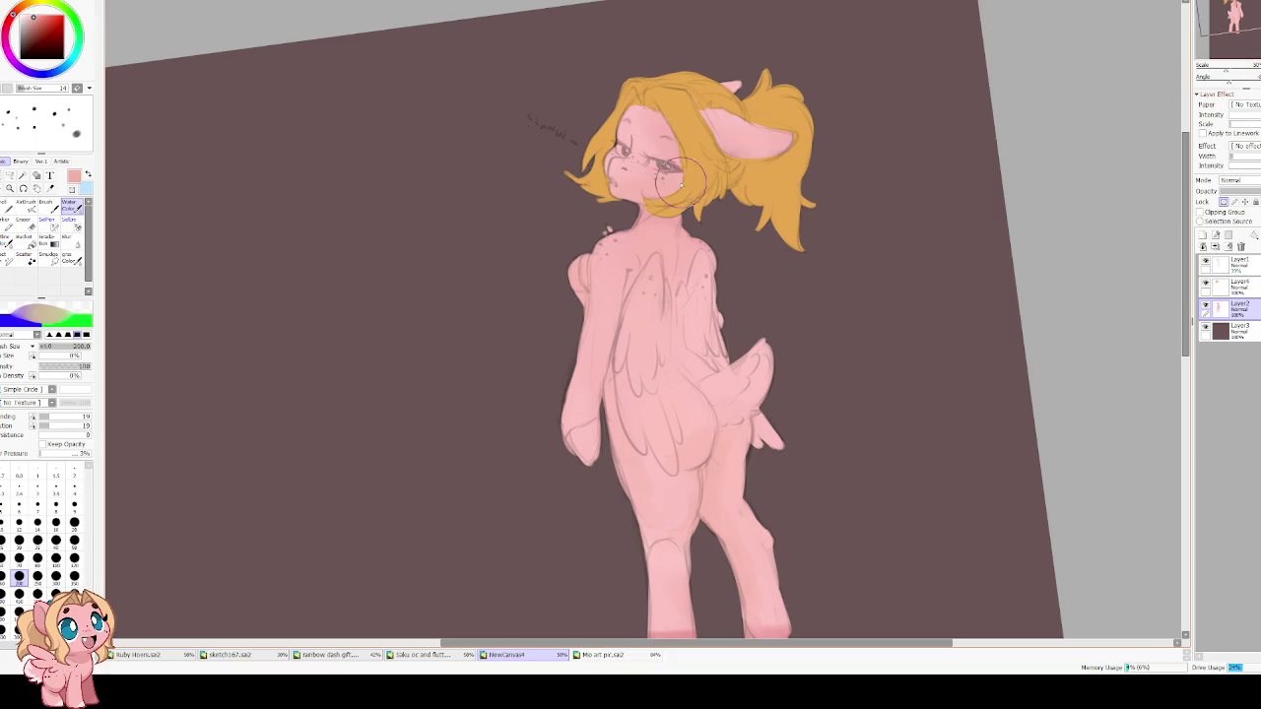
pyautogui.press('h')
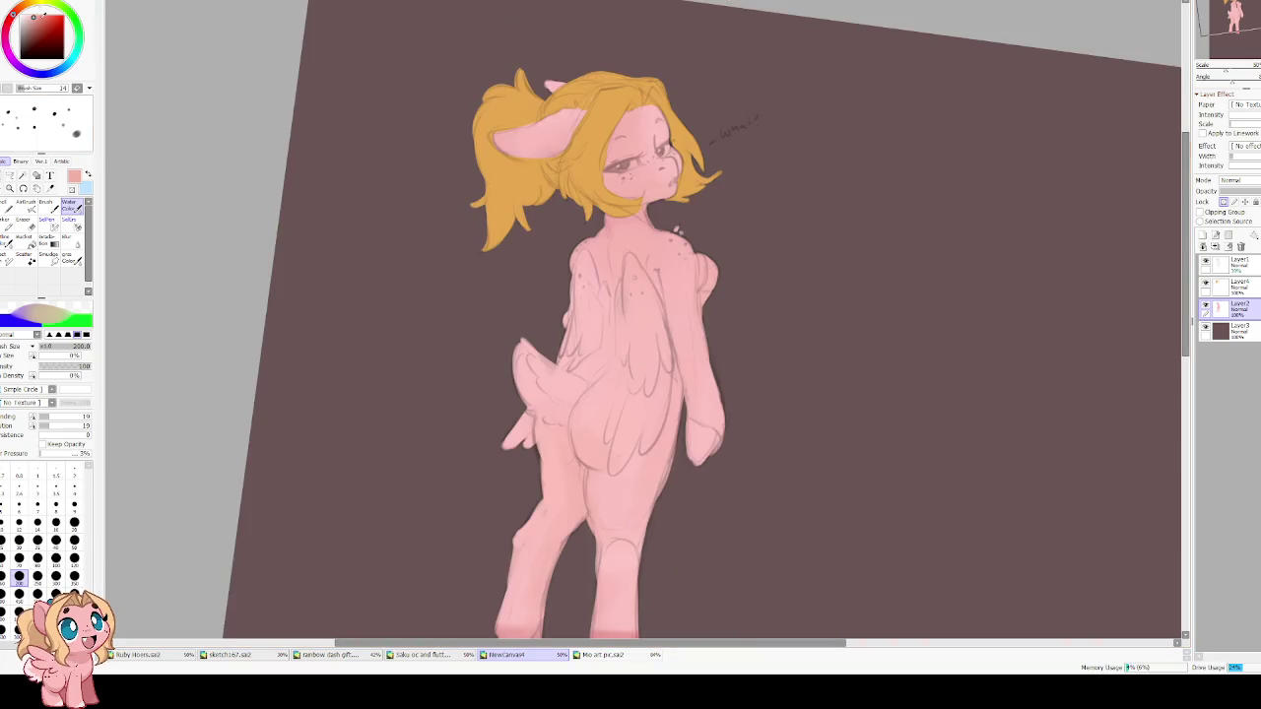
# Add faint darker pink shading on the back thigh, right hip and chest with a size-70 brush.
pyautogui.moveTo(680, 375); pyautogui.dragTo(631, 497)
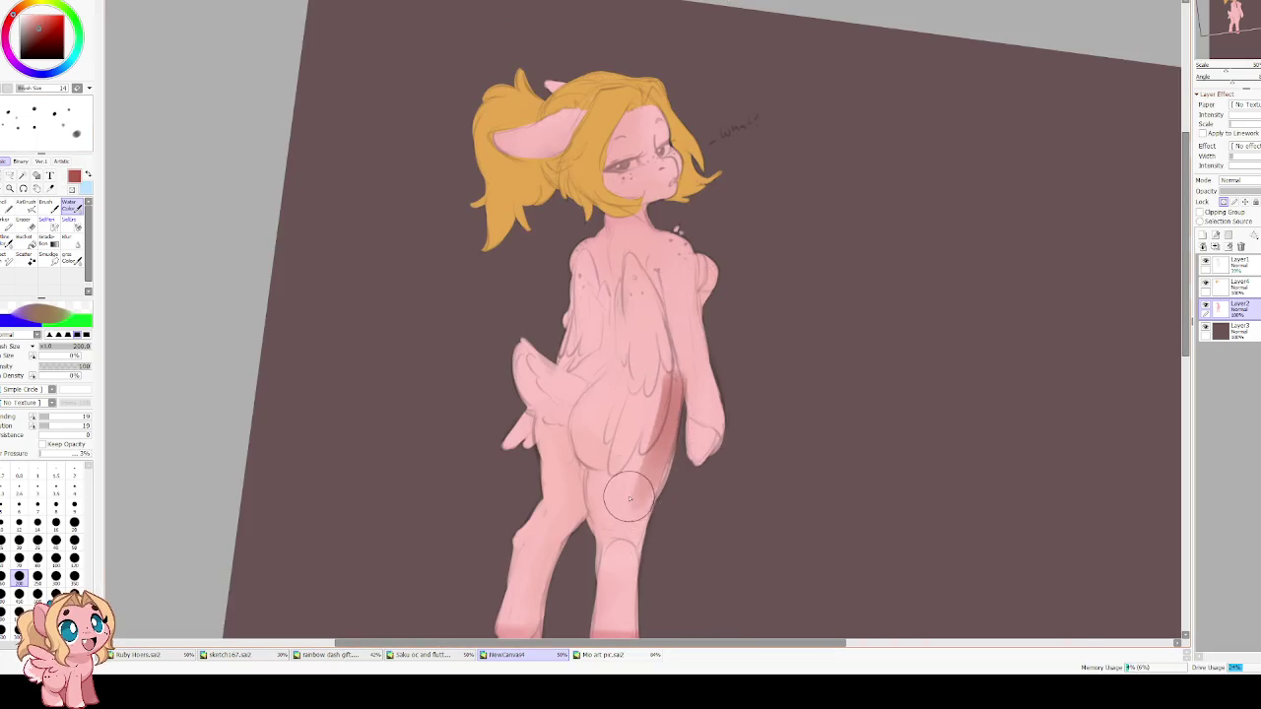
pyautogui.hotkey('ctrl', 'z')
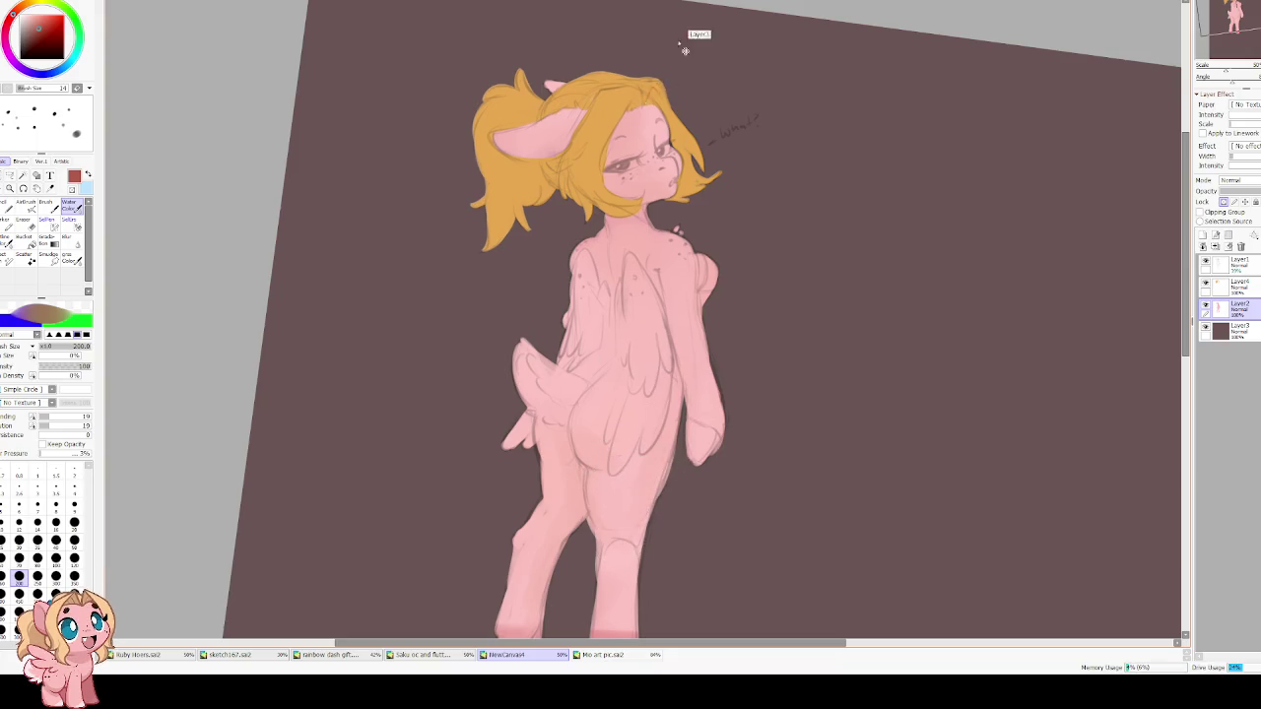
pyautogui.press('[')
pyautogui.press('[')
pyautogui.press('[')
pyautogui.press('[')
pyautogui.press('[')
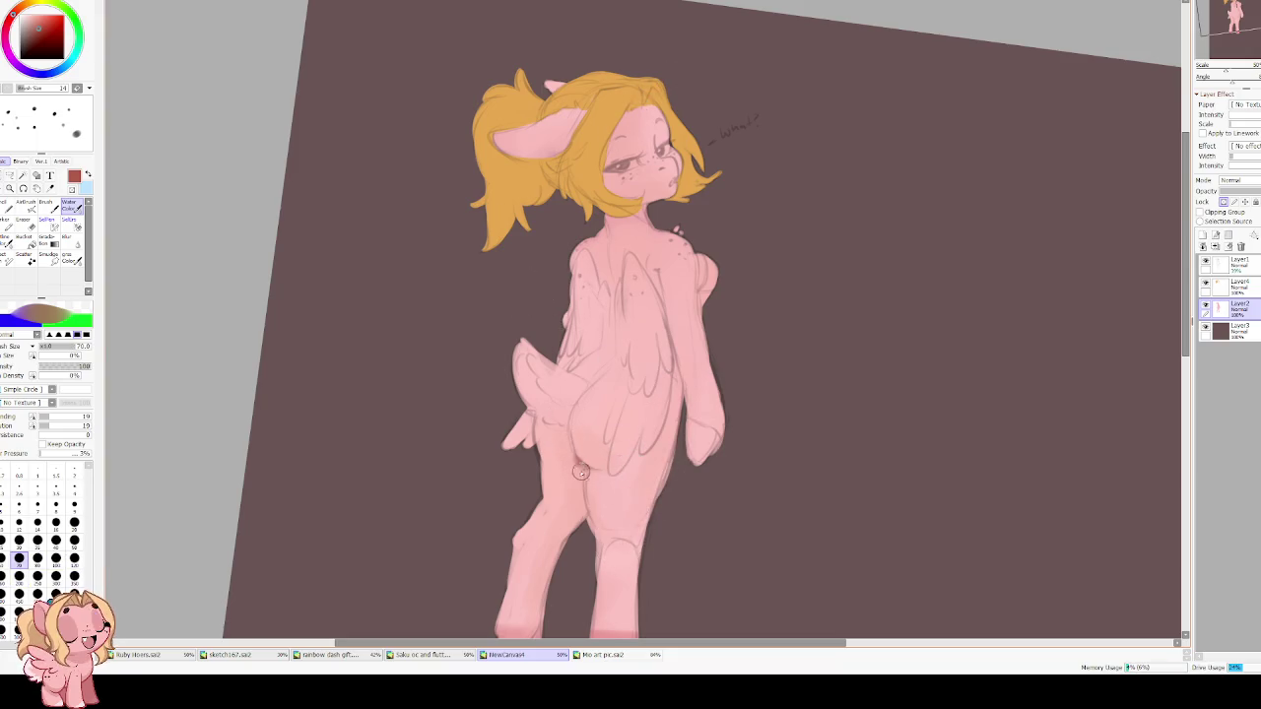
pyautogui.moveTo(578, 468)
pyautogui.mouseDown()
pyautogui.moveTo(572, 439)
pyautogui.moveTo(595, 474)
pyautogui.moveTo(524, 395)
pyautogui.mouseUp()
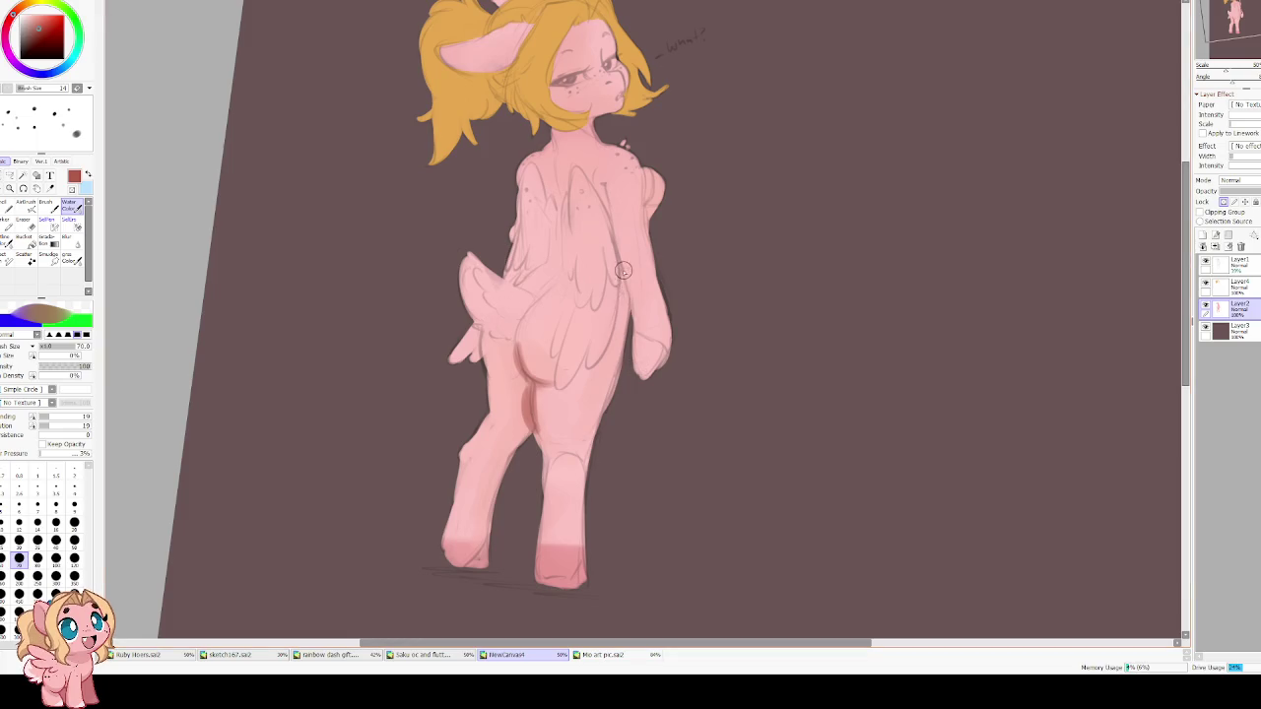
pyautogui.moveTo(624, 276); pyautogui.dragTo(586, 371)
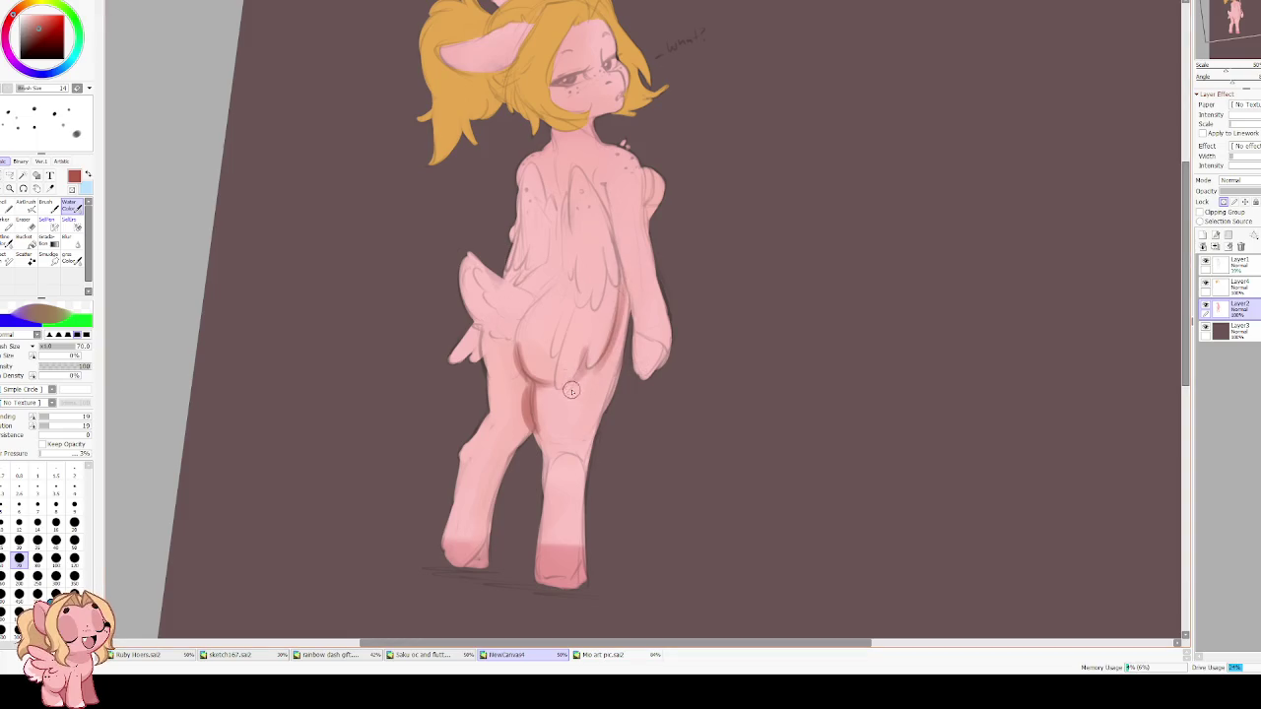
pyautogui.moveTo(558, 246); pyautogui.dragTo(566, 193)
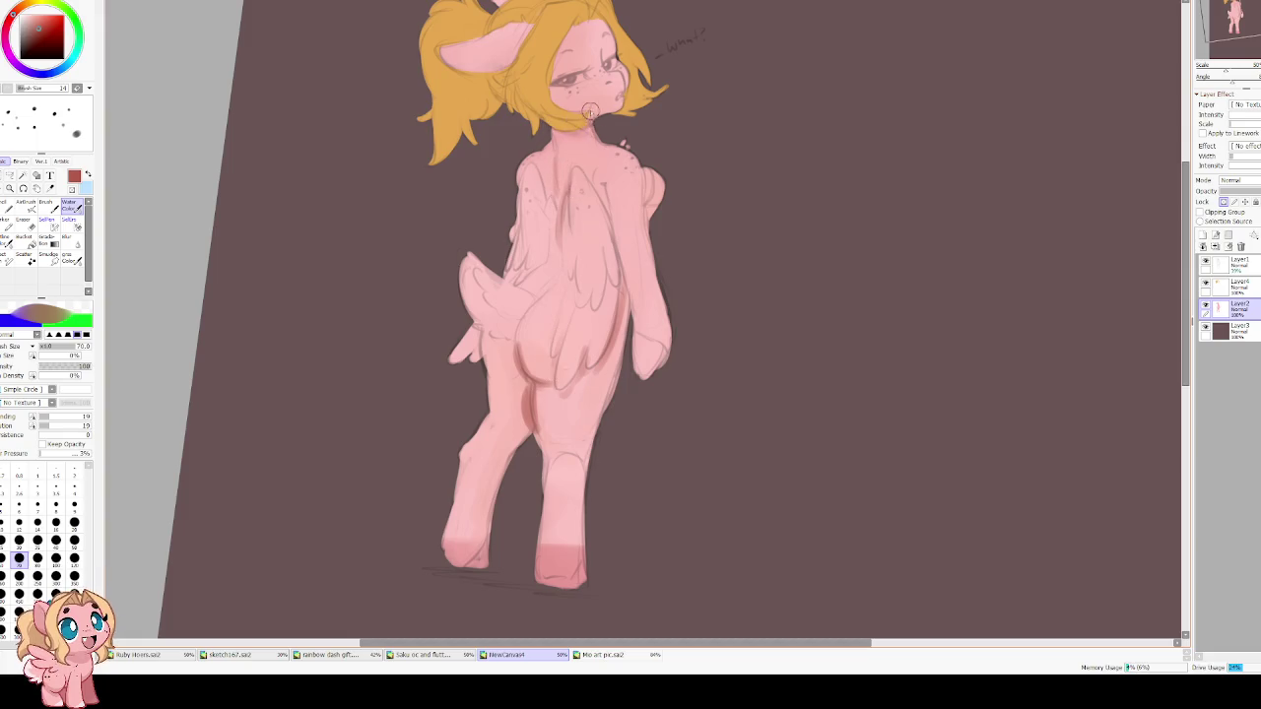
pyautogui.press(']')
pyautogui.press(']')
pyautogui.moveTo(552, 98); pyautogui.dragTo(619, 94)
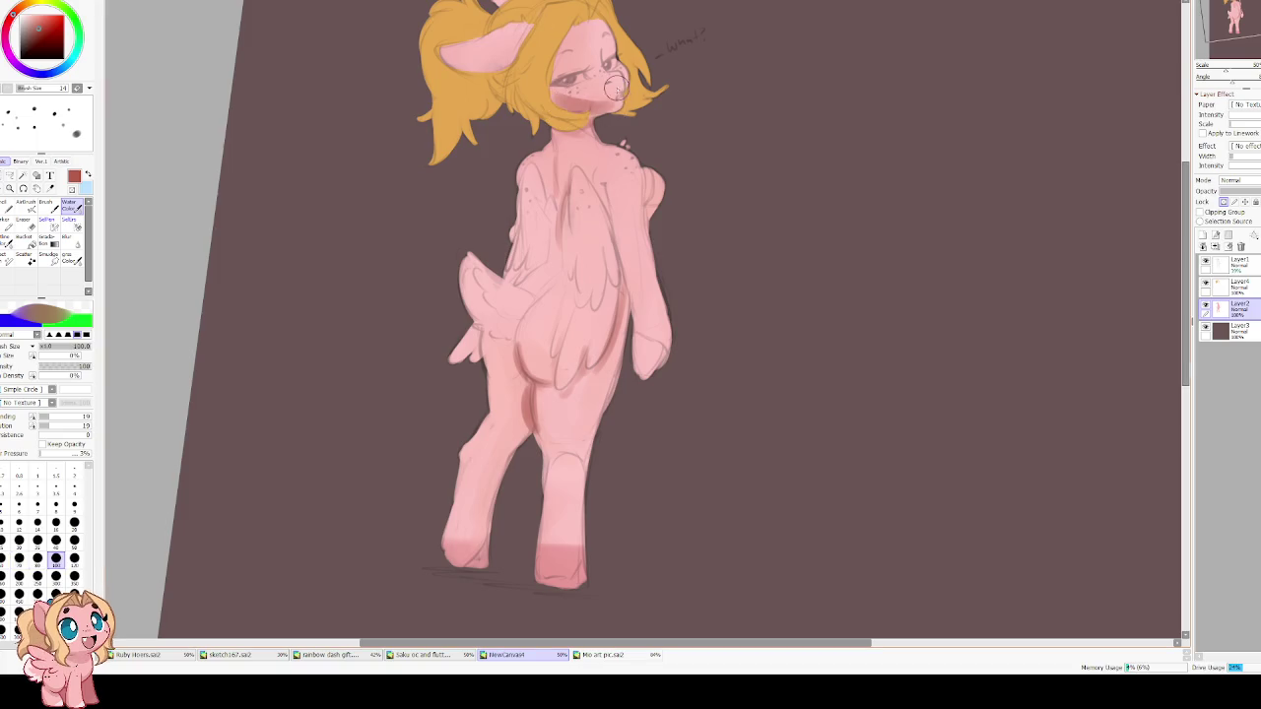
pyautogui.hotkey('ctrl', 'z')
# In mirrored view, darken the body's left edge and shade down the right leg.
pyautogui.scroll(3, 549, 79)
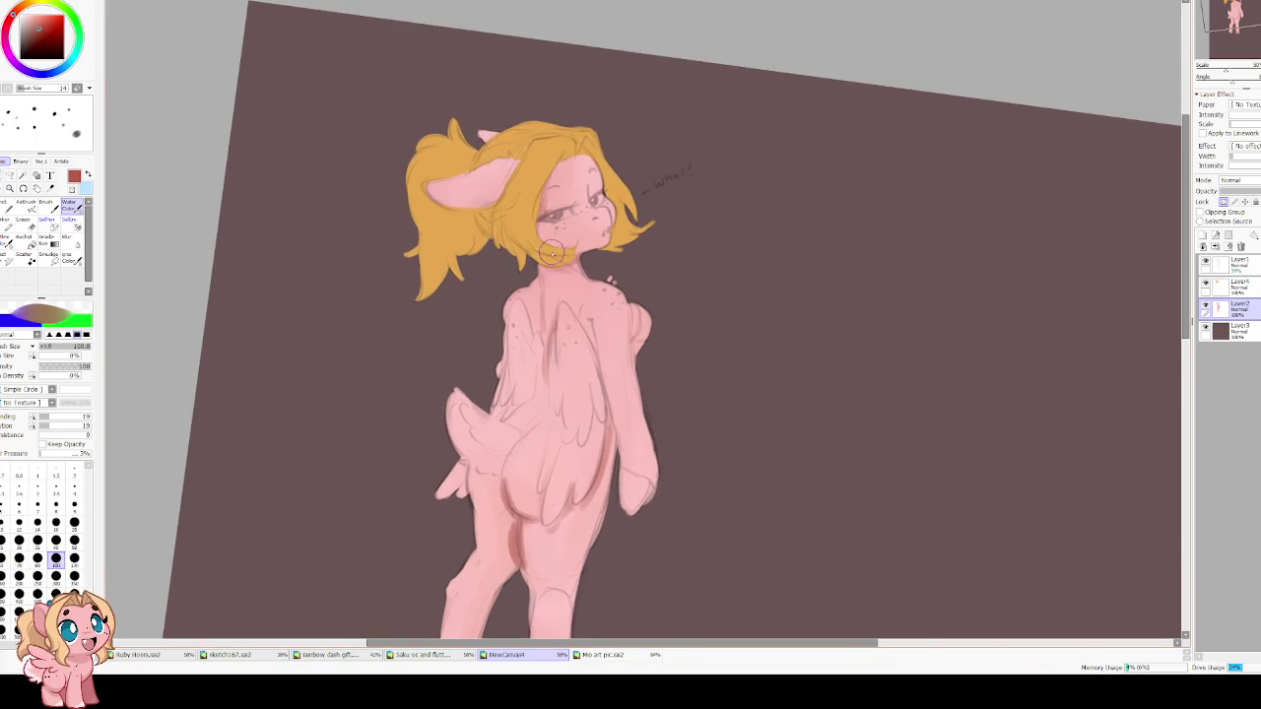
pyautogui.moveTo(570, 152); pyautogui.dragTo(533, 241)
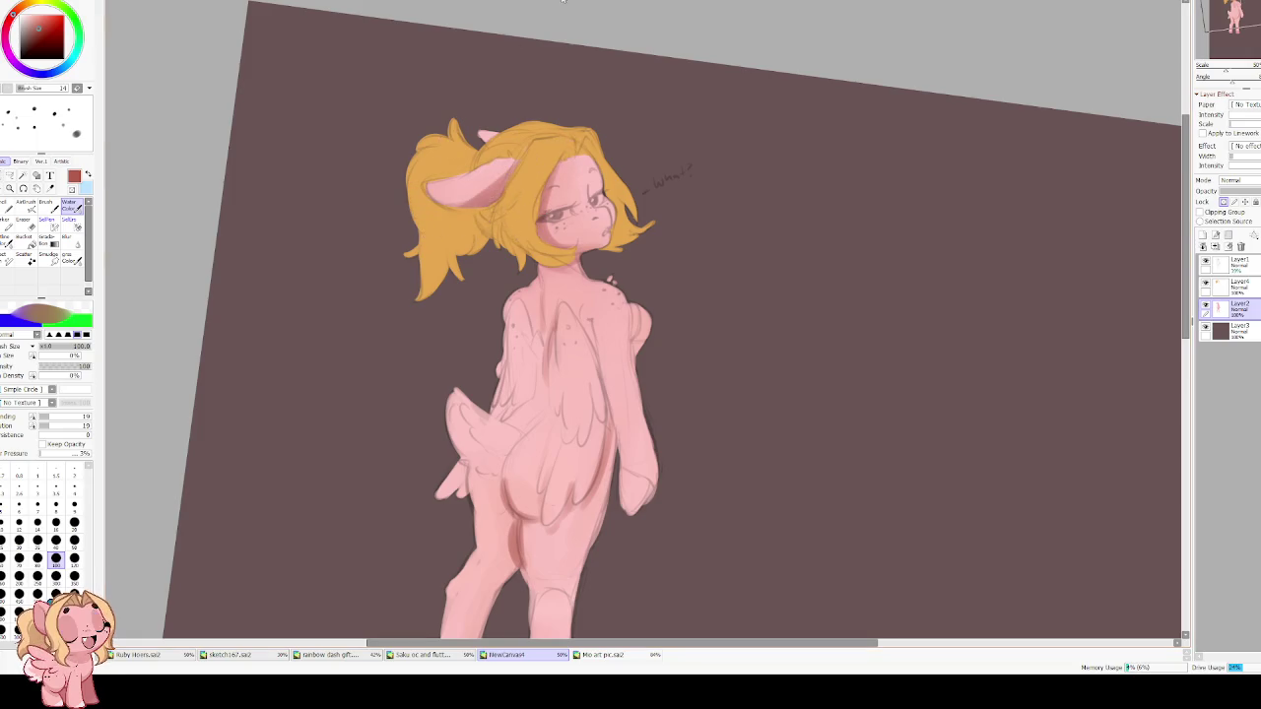
pyautogui.scroll(-4, 568, 273)
pyautogui.press('h')
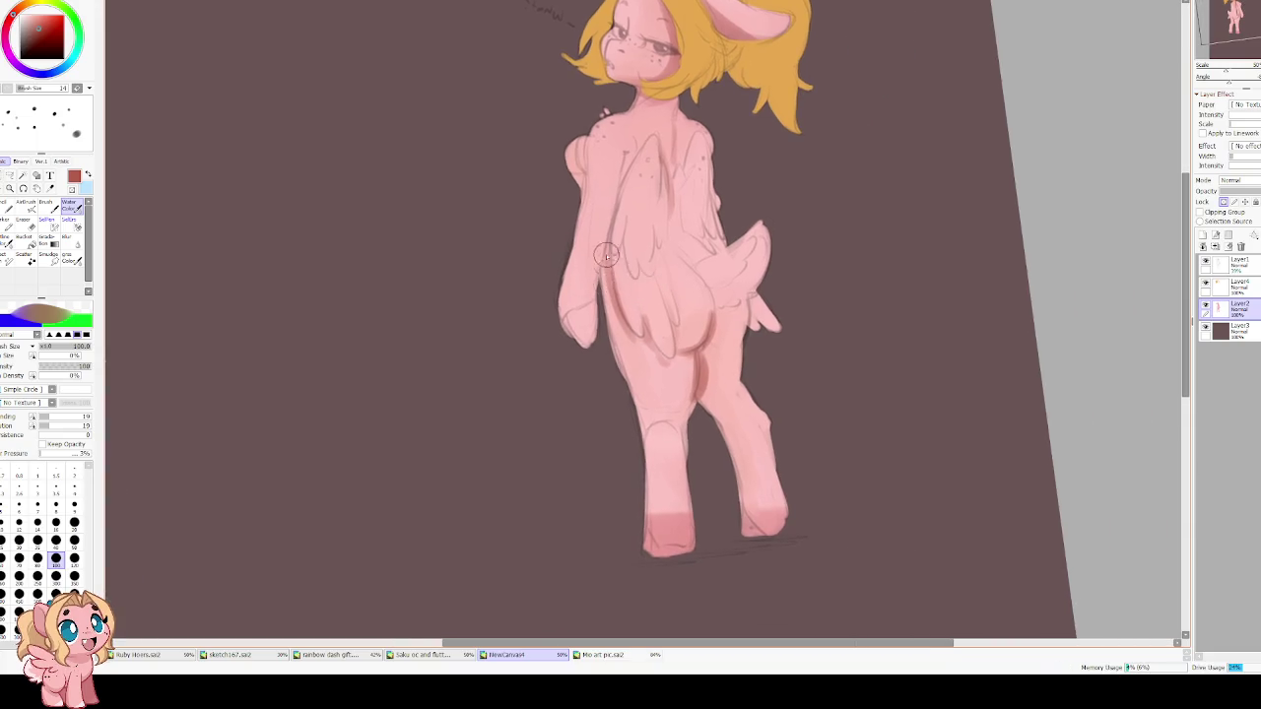
pyautogui.moveTo(611, 335); pyautogui.dragTo(650, 426)
pyautogui.moveTo(629, 357); pyautogui.dragTo(646, 440)
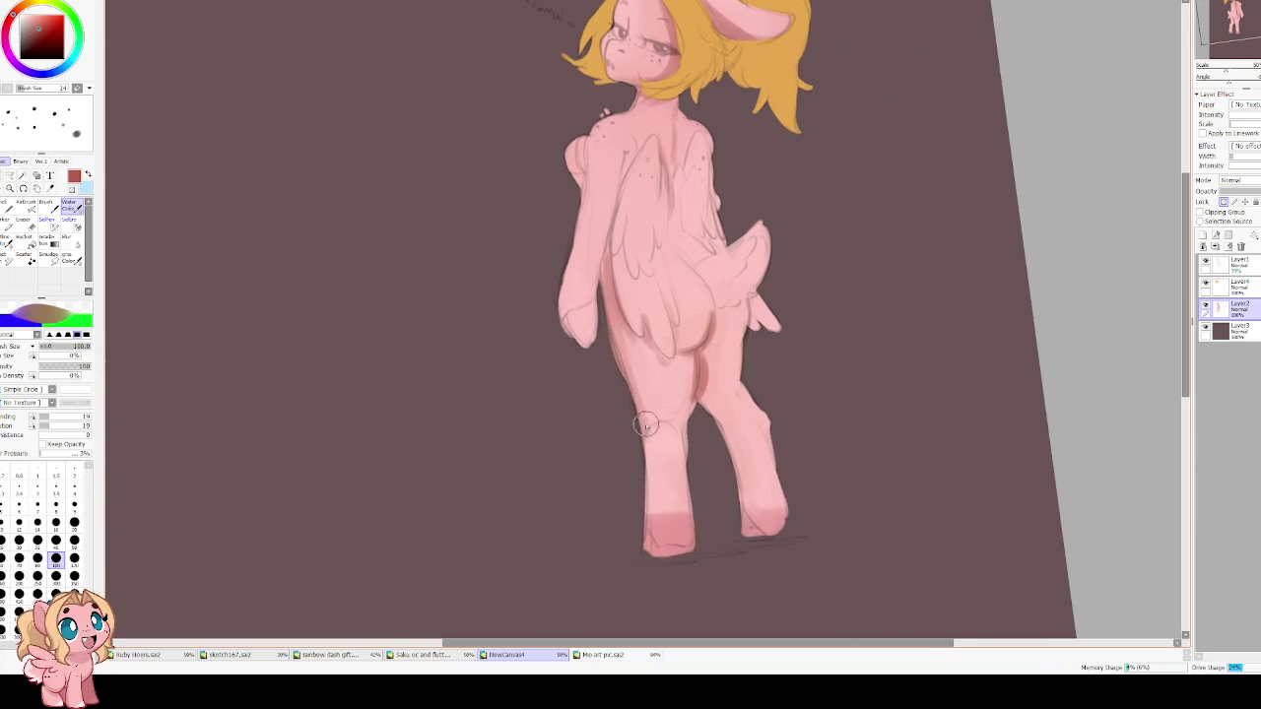
pyautogui.moveTo(714, 408); pyautogui.dragTo(746, 522)
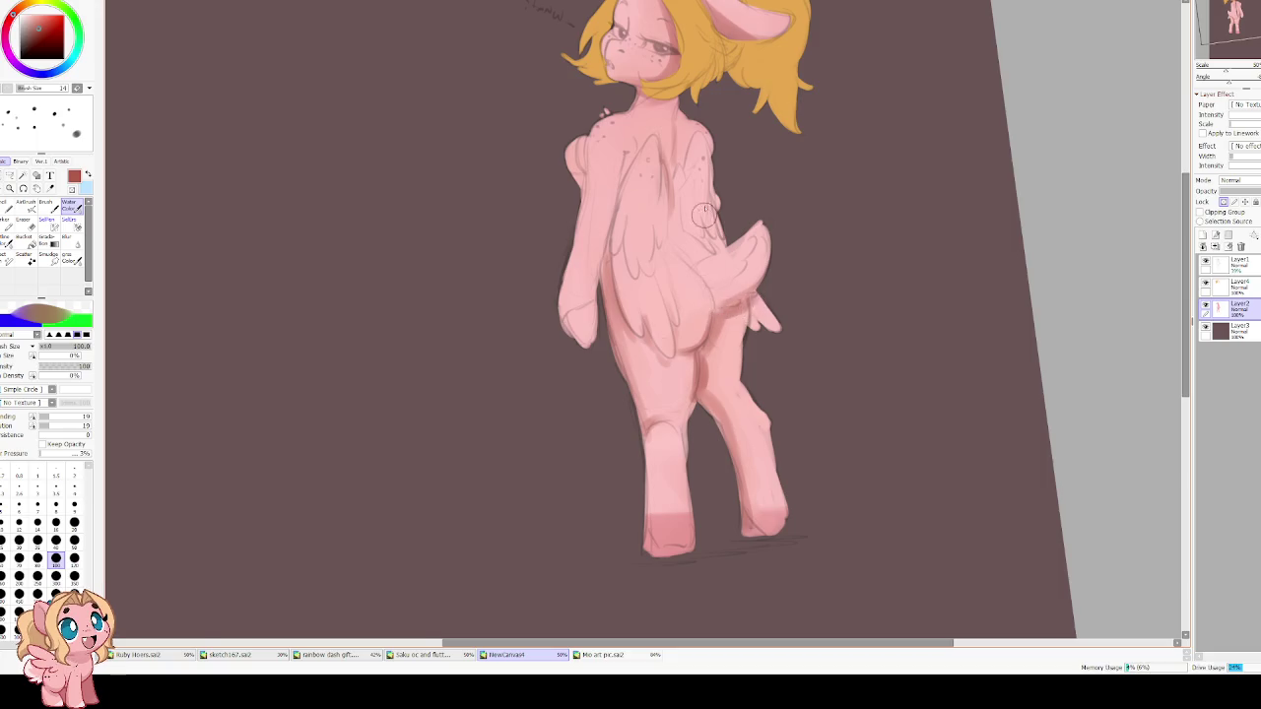
# Shade around the hip and wing and on the upper back beside the wing.
pyautogui.press('Insert')
pyautogui.scroll(3, 573, 369)
pyautogui.moveTo(537, 380); pyautogui.dragTo(607, 520)
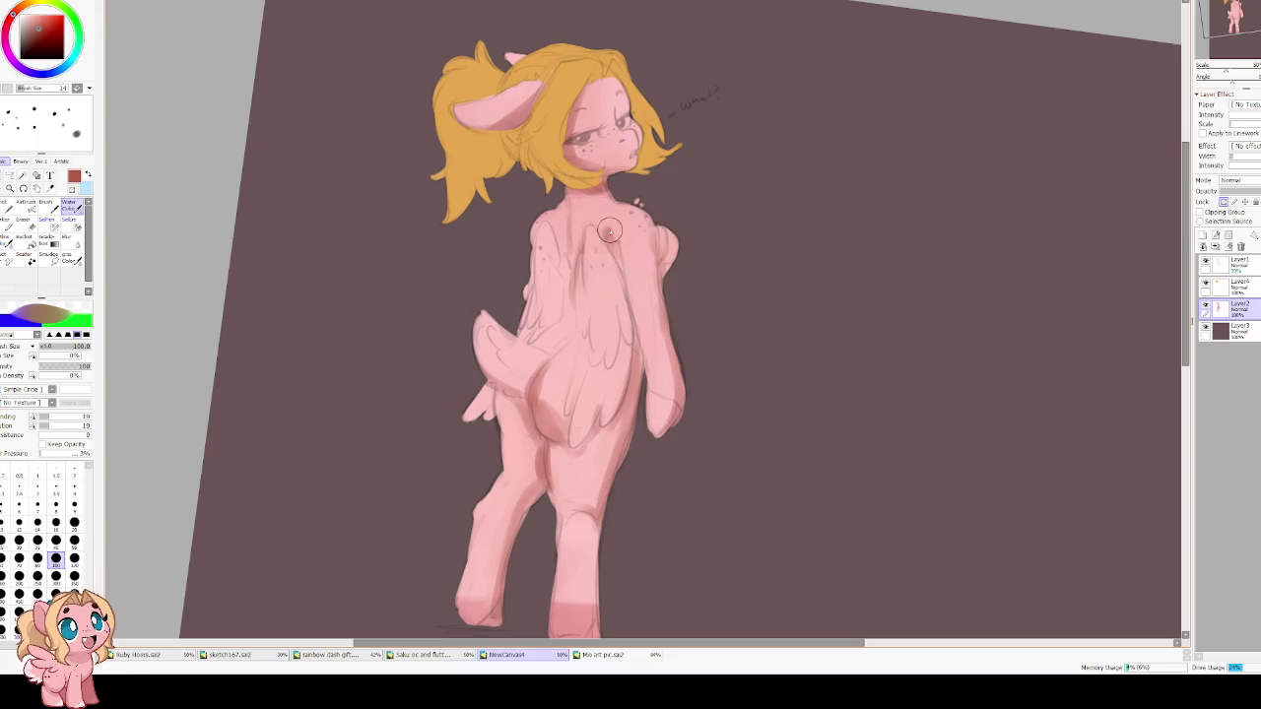
pyautogui.moveTo(611, 242); pyautogui.dragTo(623, 316)
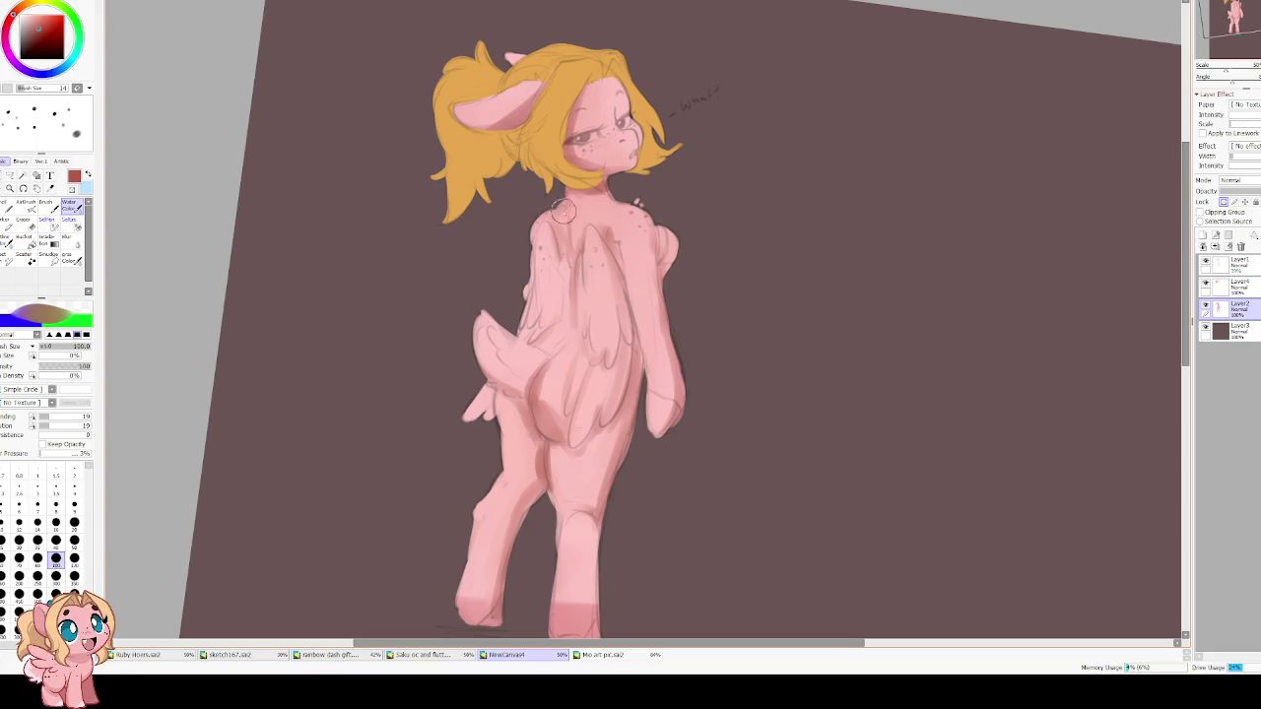
pyautogui.moveTo(540, 122); pyautogui.dragTo(508, 258)
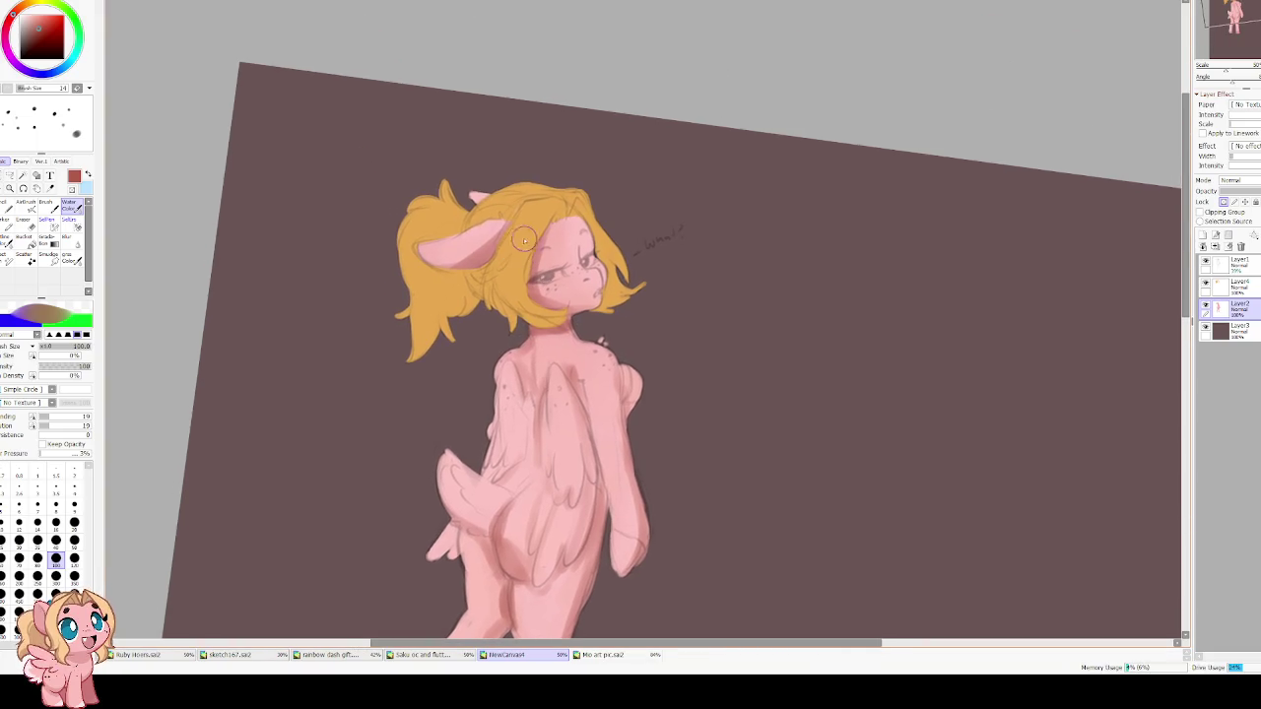
# On Layer4, paint reddish-brown hair shading over the ear with a size-400 brush.
pyautogui.click(1232, 285)
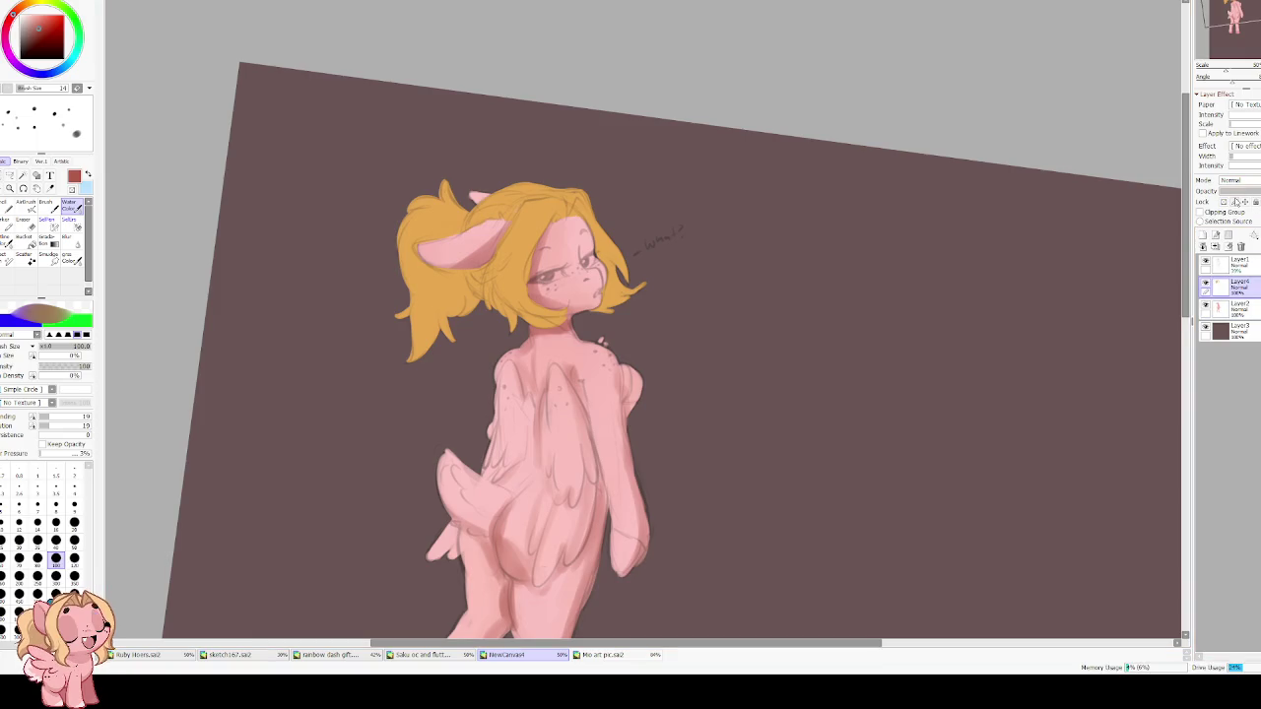
pyautogui.keyDown('alt'); pyautogui.click(443, 227); pyautogui.keyUp('alt')
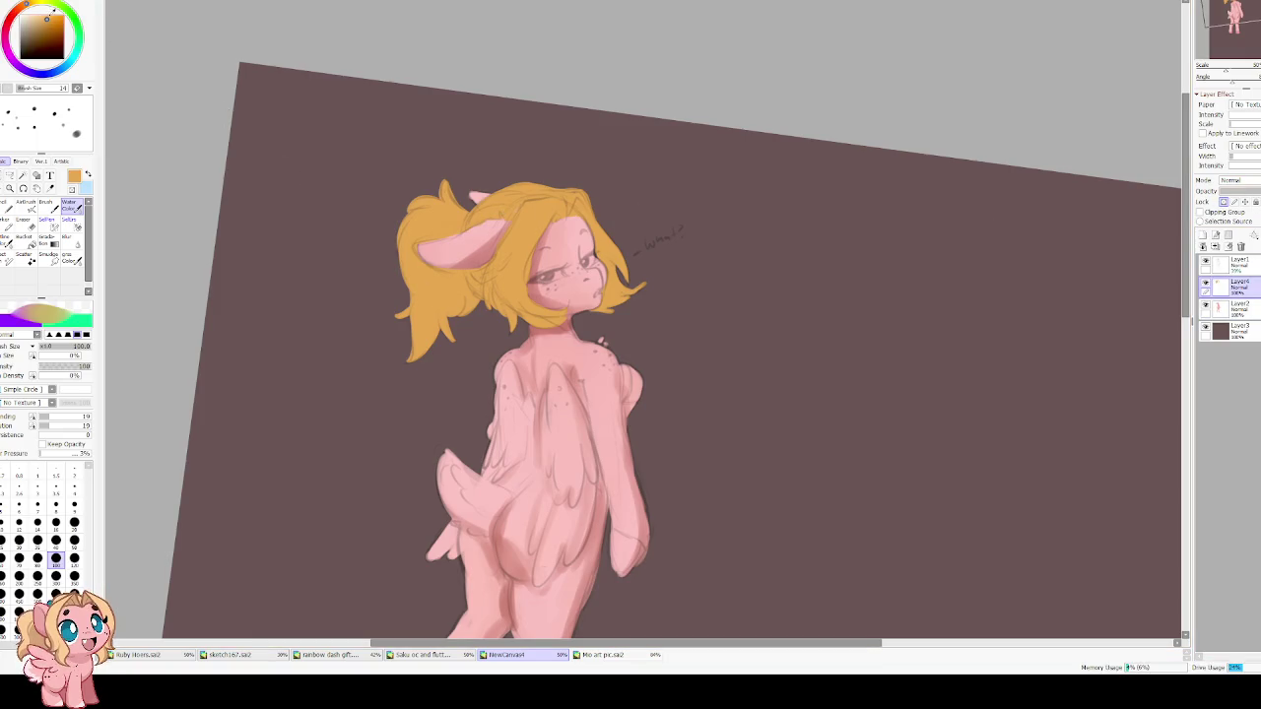
pyautogui.keyDown('alt'); pyautogui.click(591, 286); pyautogui.keyUp('alt')
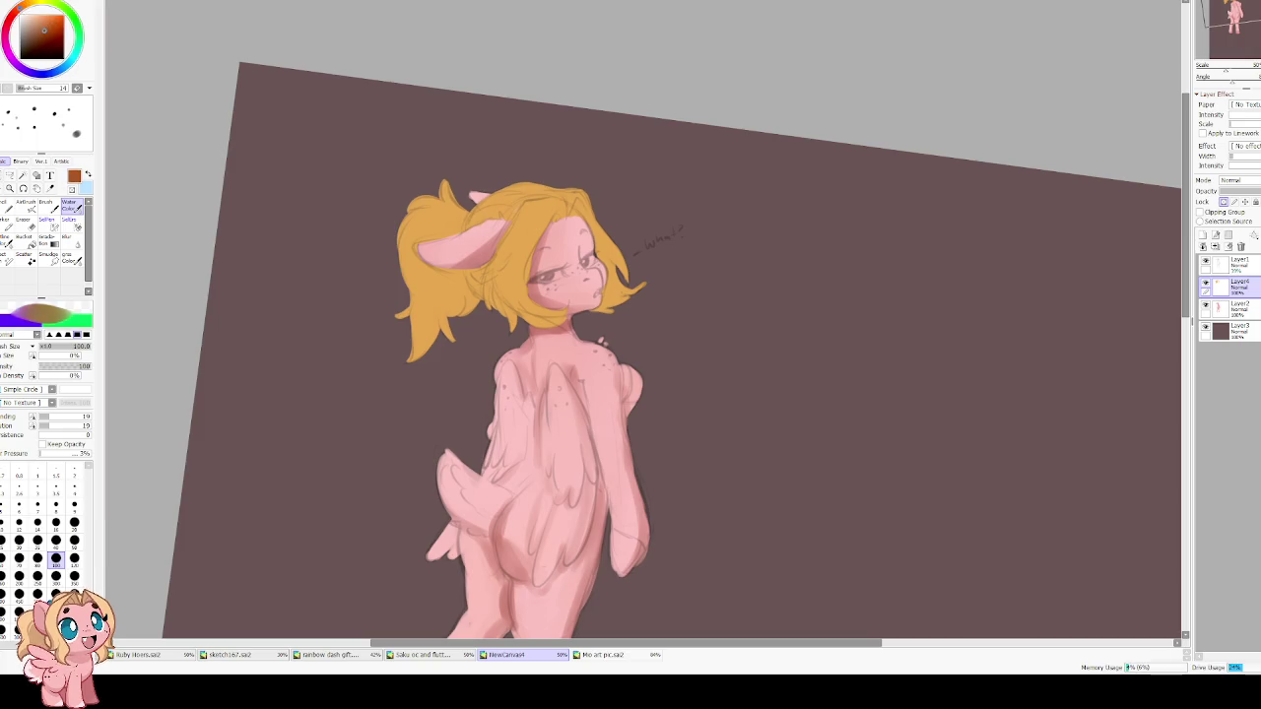
pyautogui.press(']')
pyautogui.press(']')
pyautogui.press(']')
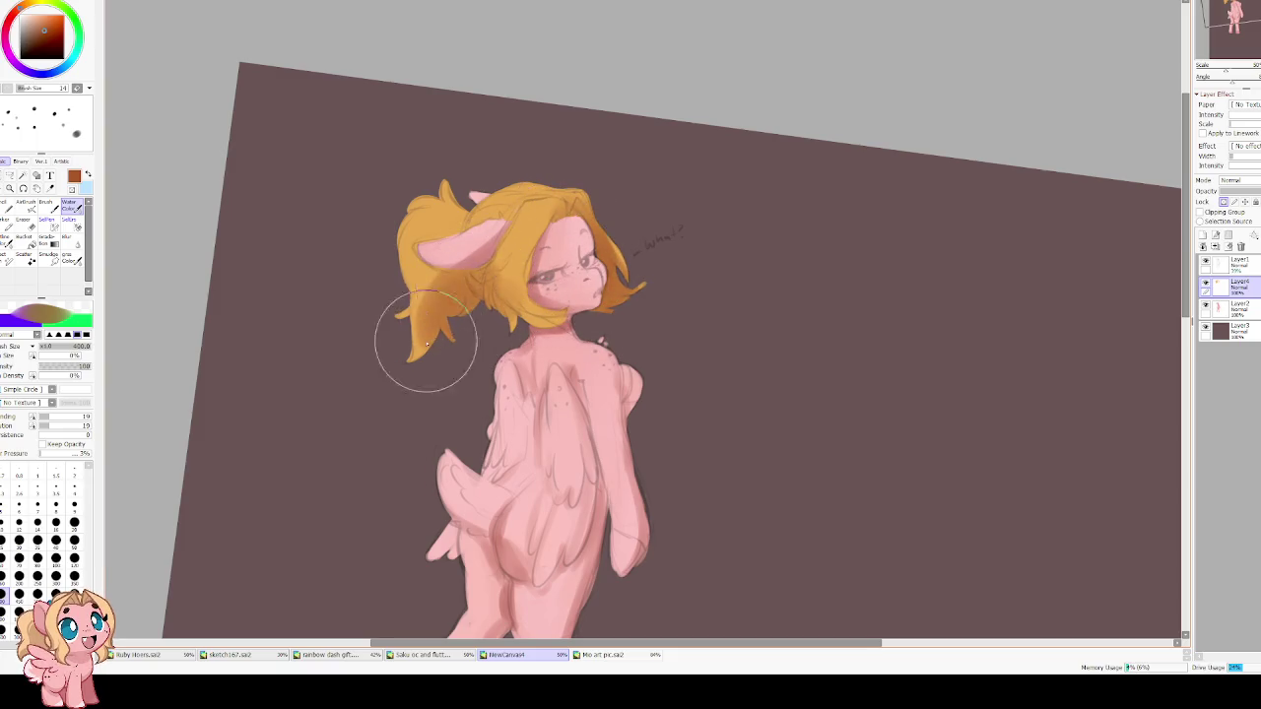
pyautogui.moveTo(434, 331); pyautogui.dragTo(501, 268)
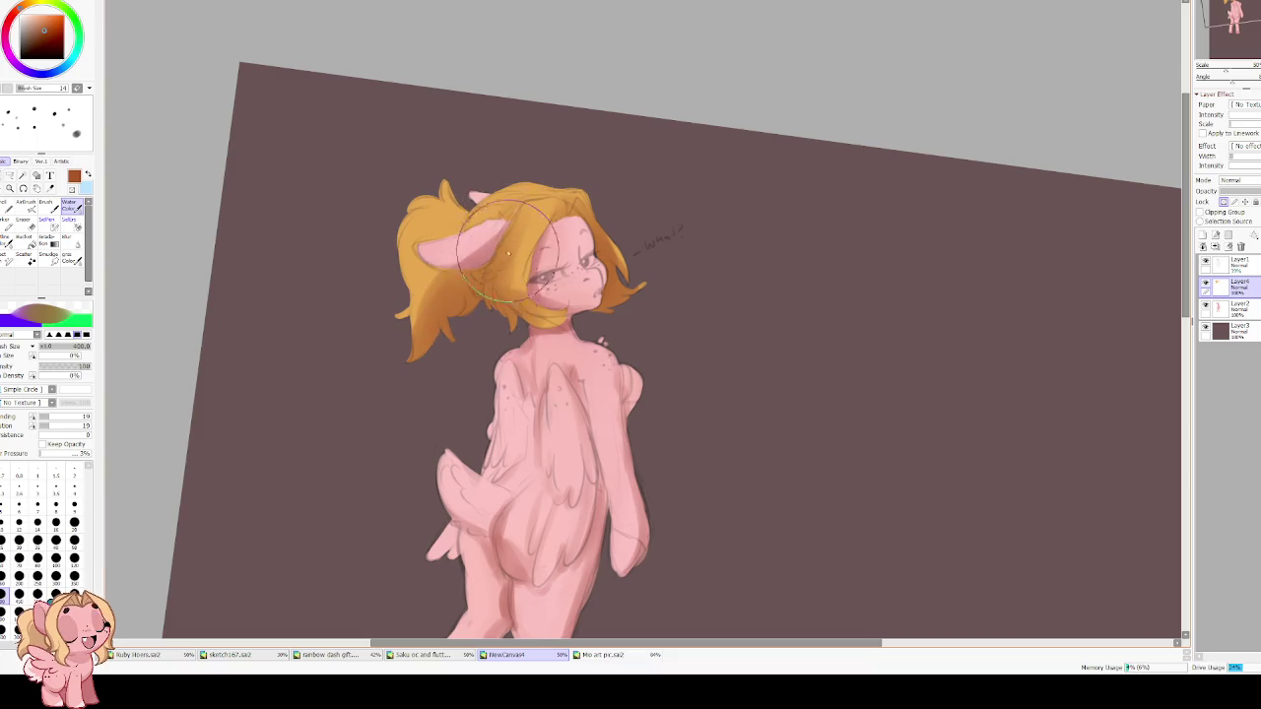
pyautogui.press('h')
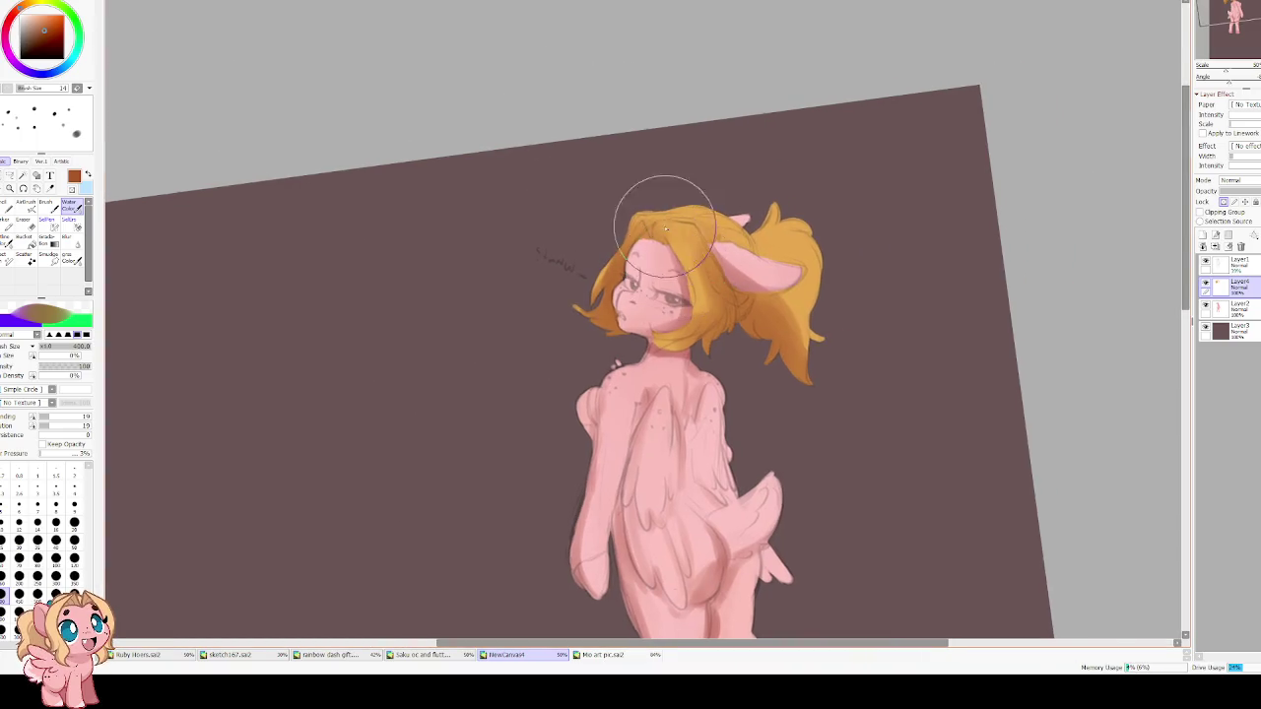
pyautogui.press('h')
pyautogui.press('[')
pyautogui.press('[')
pyautogui.press('[')
pyautogui.moveTo(498, 212); pyautogui.dragTo(522, 241)
pyautogui.hotkey('ctrl', 'z')
pyautogui.press('[')
pyautogui.press('[')
pyautogui.press('[')
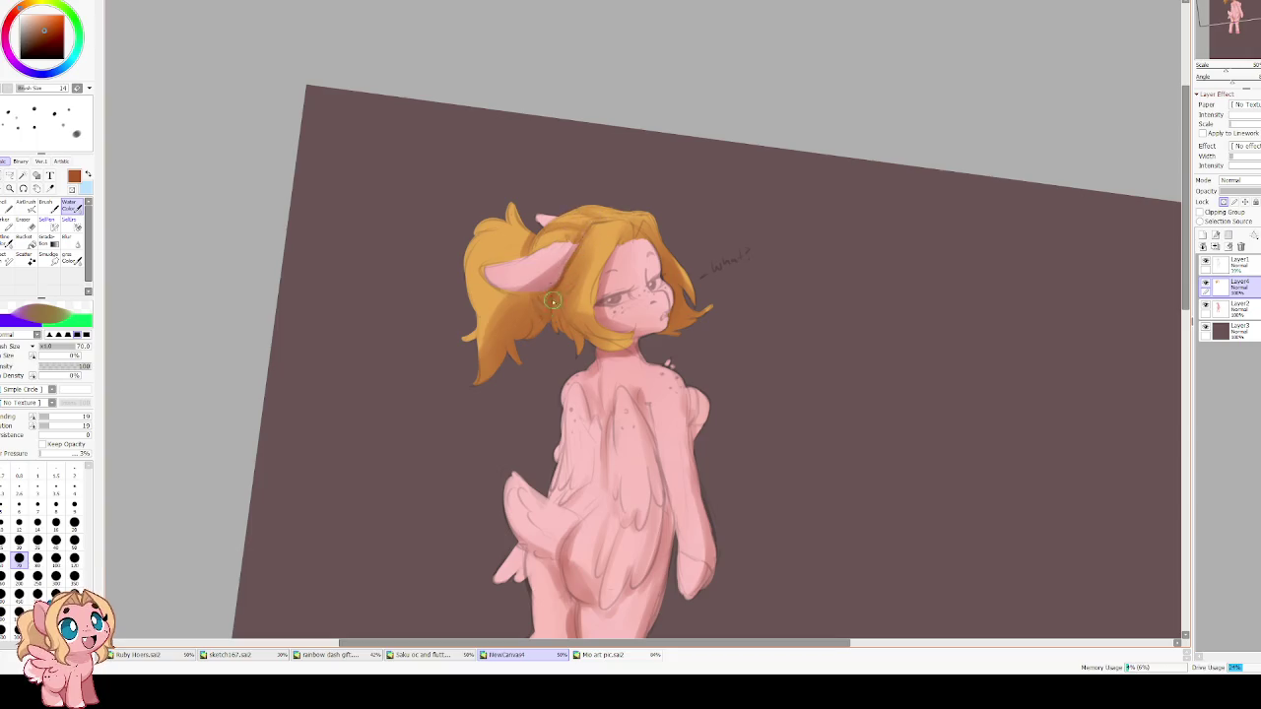
# Choose a dark red-brown and blur the face and cheek shading at brush size 120.
pyautogui.click(44, 44)
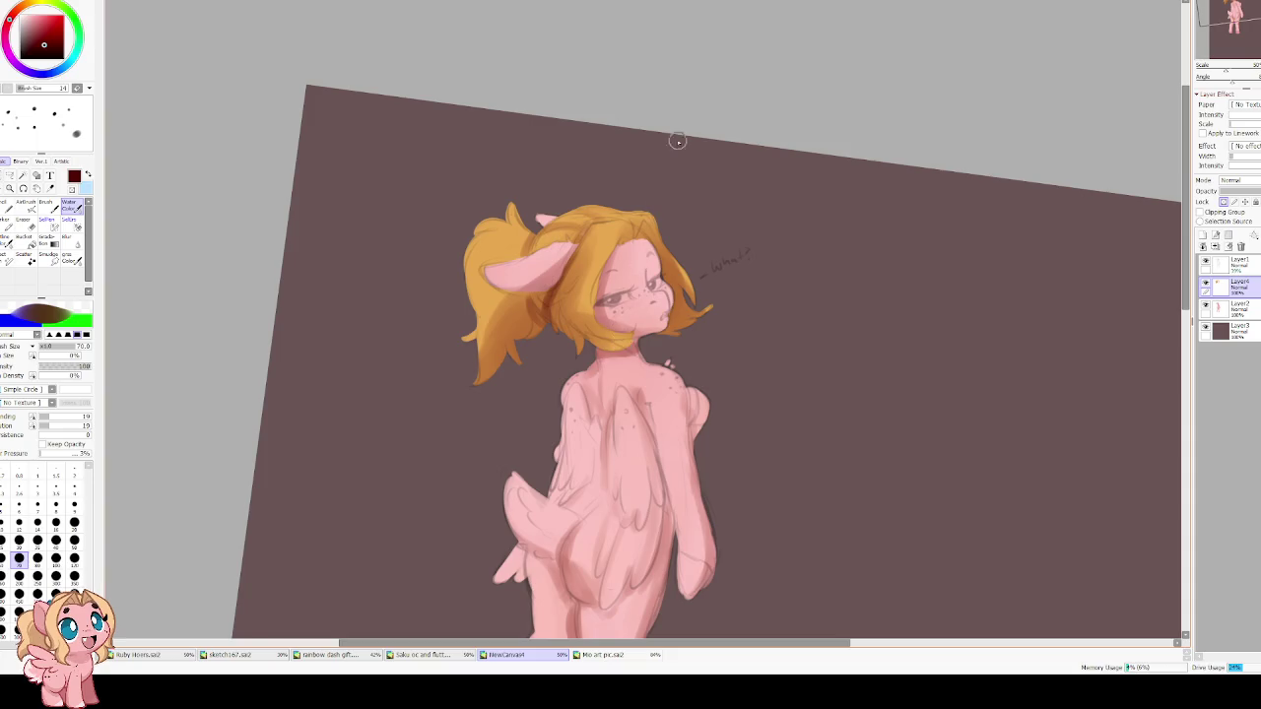
pyautogui.press('h')
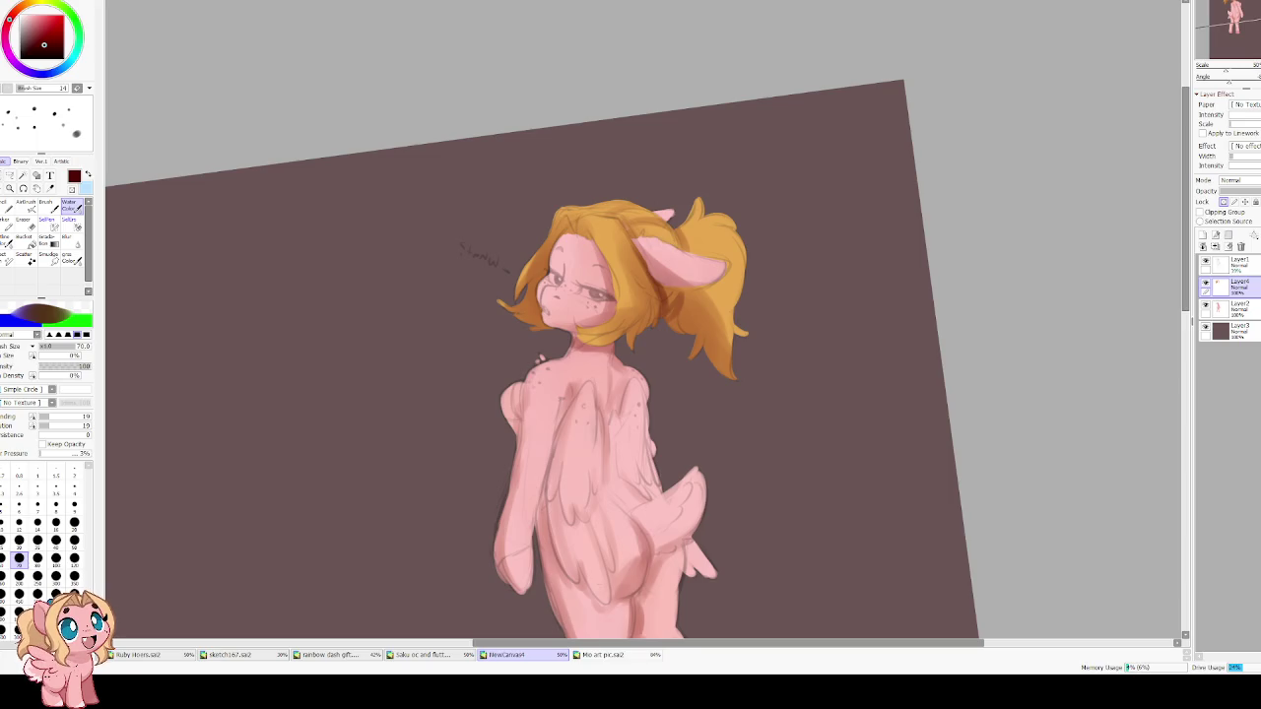
pyautogui.press('h')
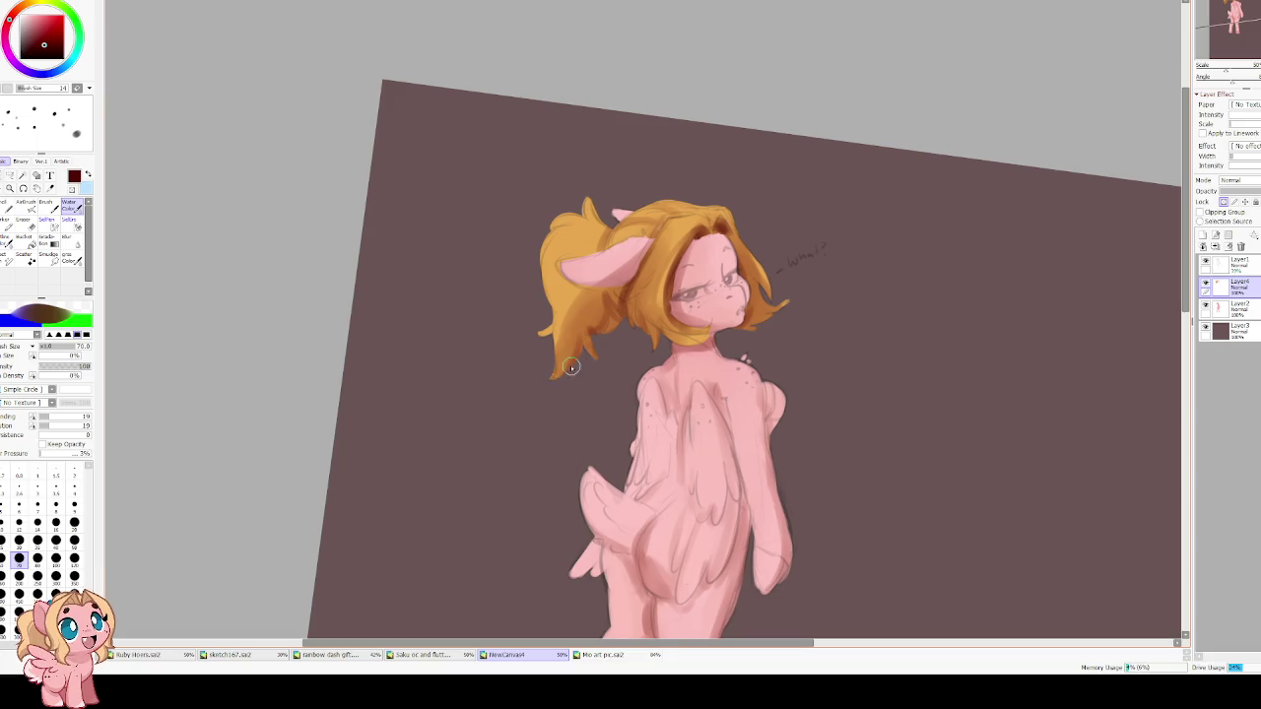
pyautogui.moveTo(622, 301); pyautogui.dragTo(542, 352)
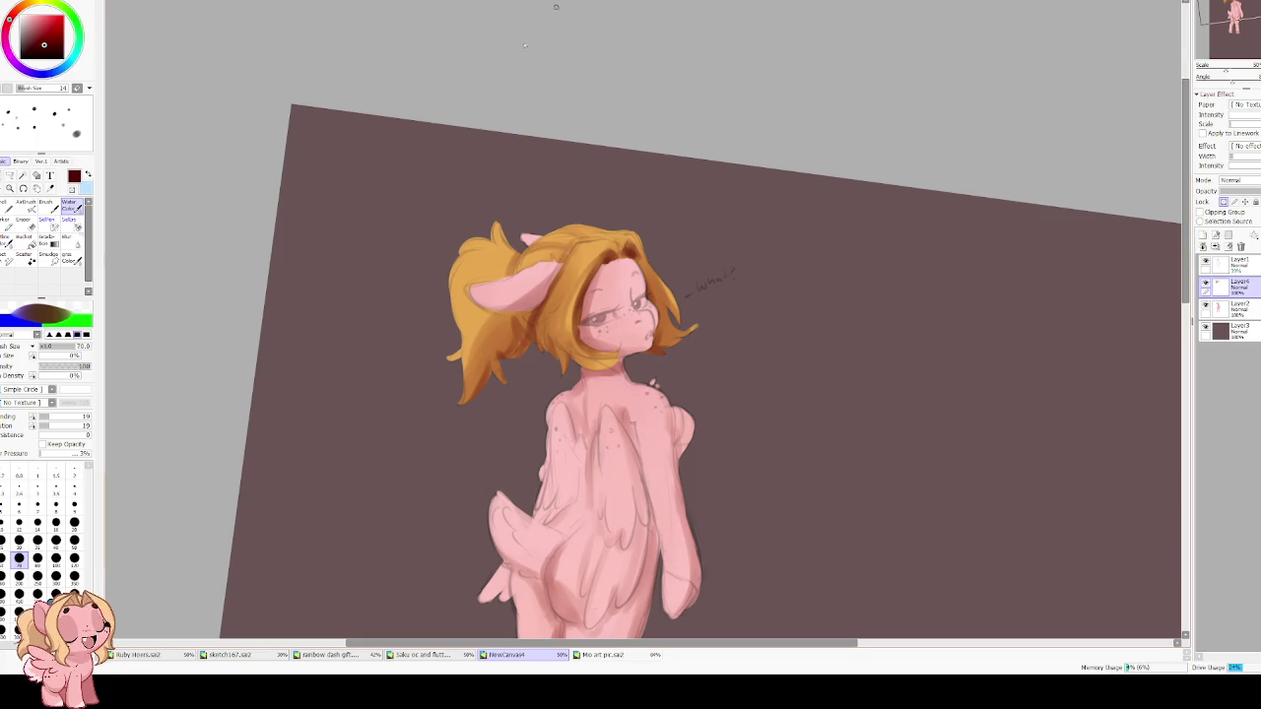
pyautogui.press('b')
pyautogui.press(']')
pyautogui.press(']')
pyautogui.press(']')
pyautogui.press(']')
pyautogui.press(']')
pyautogui.moveTo(662, 330)
pyautogui.mouseDown()
pyautogui.moveTo(631, 264)
pyautogui.moveTo(661, 335)
pyautogui.moveTo(625, 294)
pyautogui.moveTo(638, 301)
pyautogui.moveTo(631, 266)
pyautogui.moveTo(645, 312)
pyautogui.moveTo(617, 267)
pyautogui.moveTo(582, 317)
pyautogui.moveTo(614, 265)
pyautogui.moveTo(606, 344)
pyautogui.moveTo(586, 317)
pyautogui.moveTo(601, 286)
pyautogui.moveTo(591, 313)
pyautogui.mouseUp()
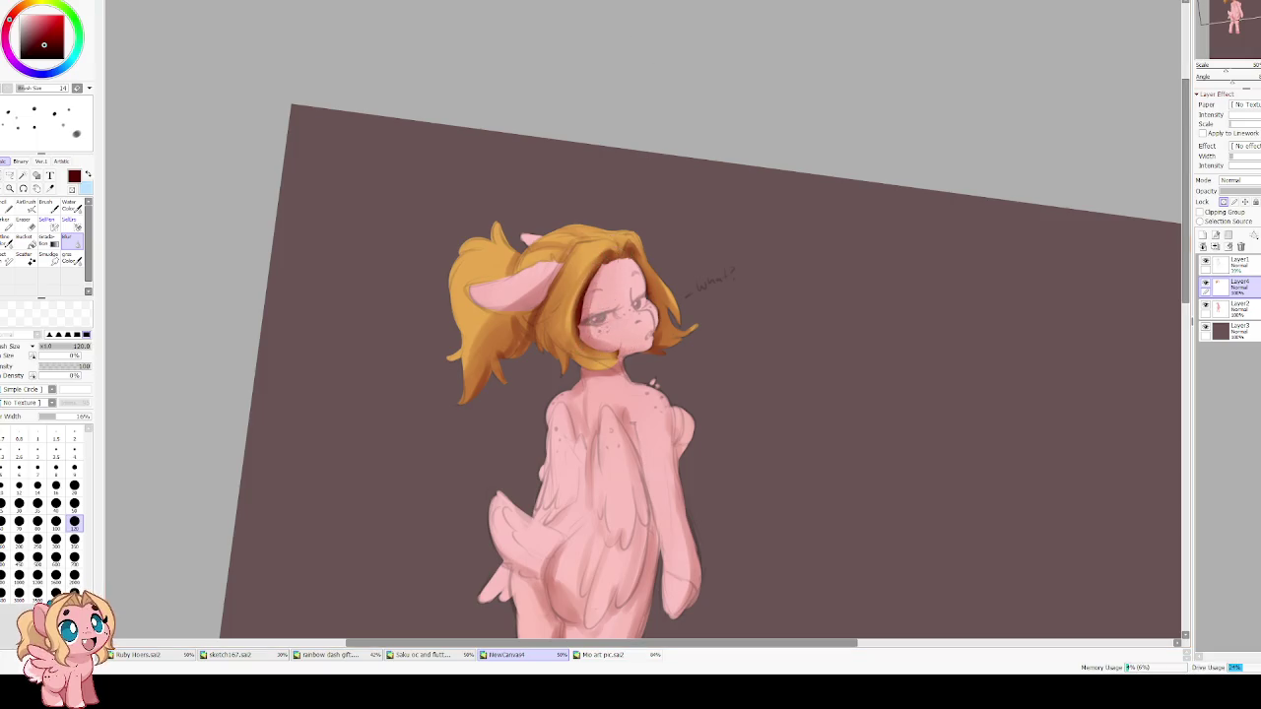
pyautogui.press('c')
pyautogui.press('[')
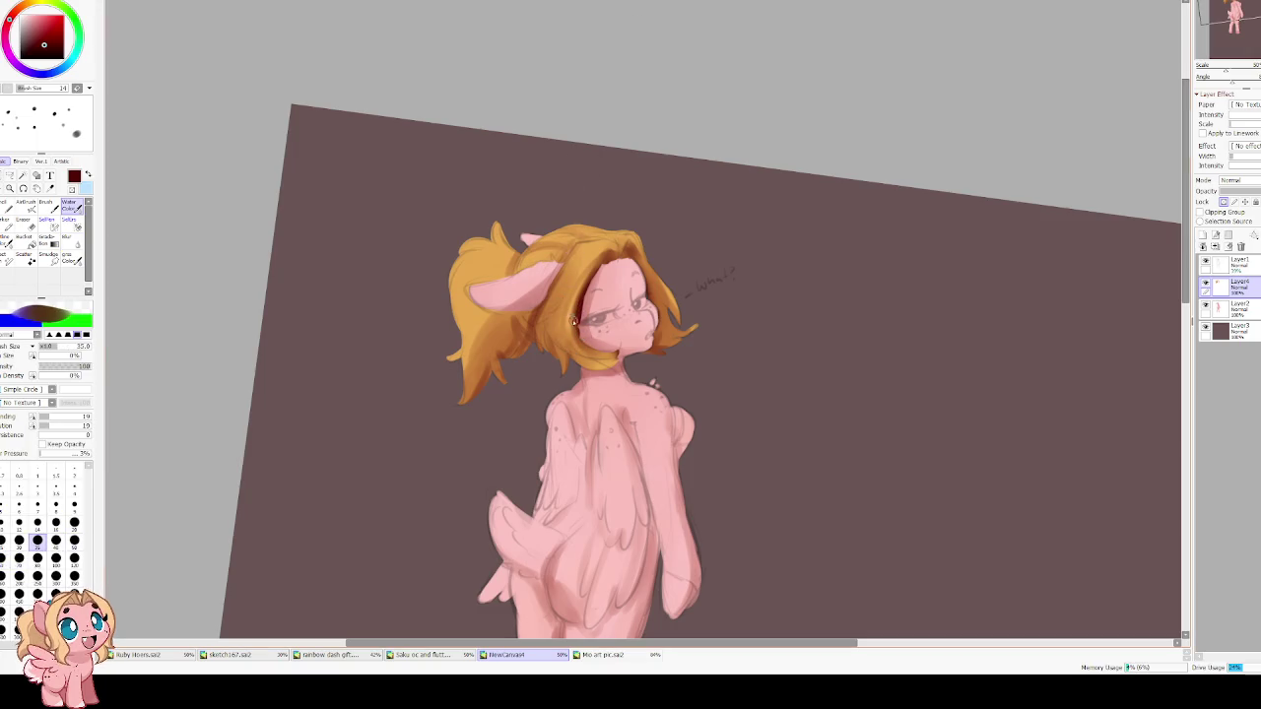
# Paint light yellow-orange strands down the face side and ponytail with a size-35 brush.
pyautogui.keyDown('alt'); pyautogui.click(576, 319); pyautogui.keyUp('alt')
pyautogui.keyDown('alt'); pyautogui.click(584, 279); pyautogui.keyUp('alt')
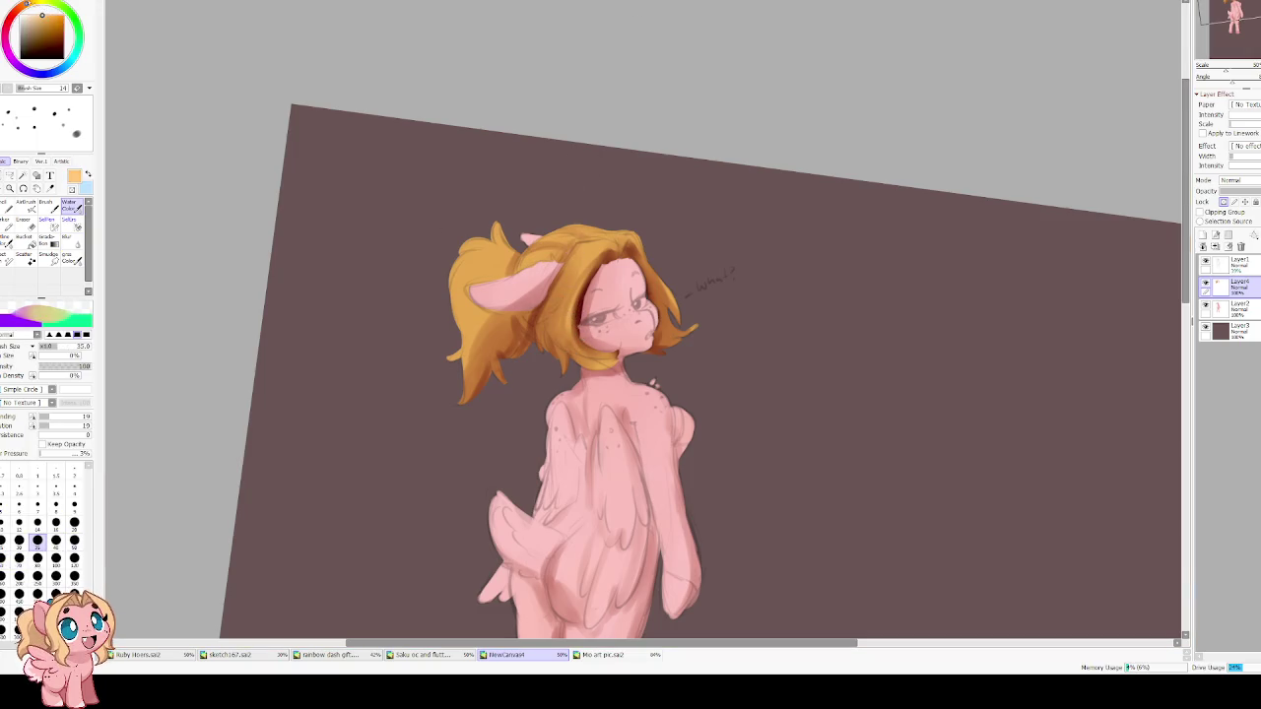
pyautogui.moveTo(588, 271); pyautogui.dragTo(579, 345)
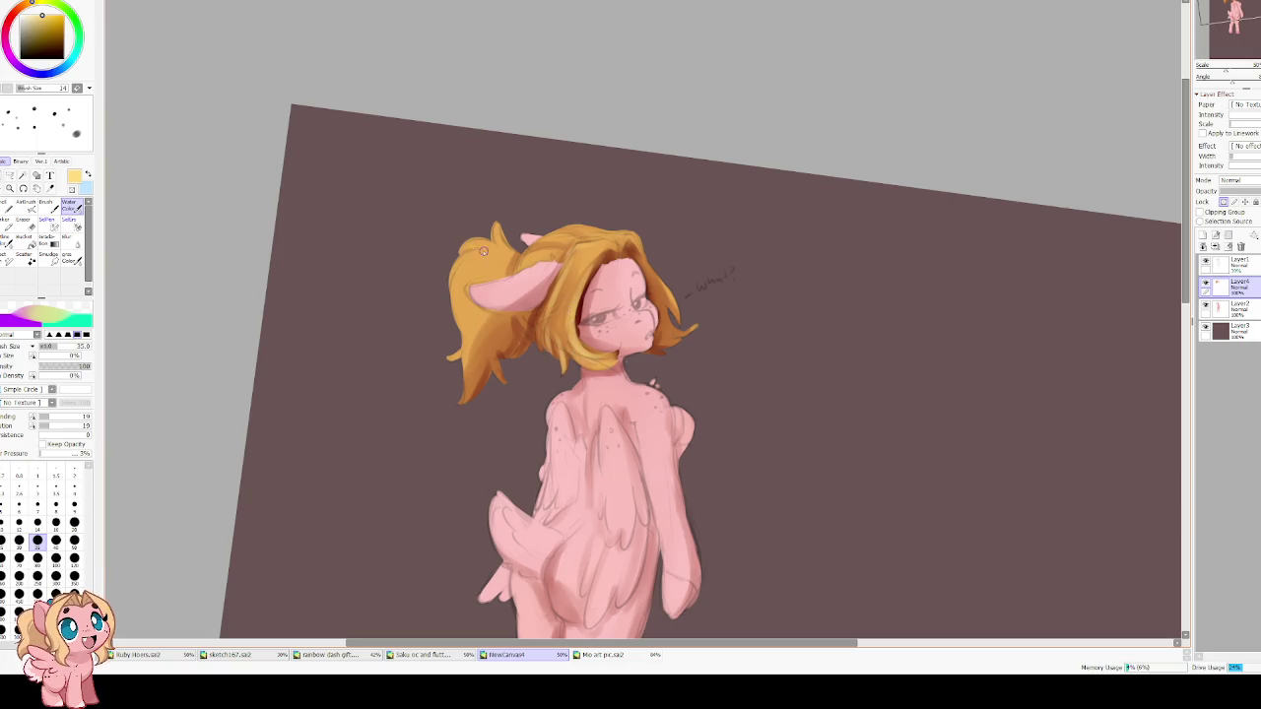
pyautogui.moveTo(476, 255)
pyautogui.mouseDown()
pyautogui.moveTo(459, 311)
pyautogui.moveTo(467, 345)
pyautogui.mouseUp()
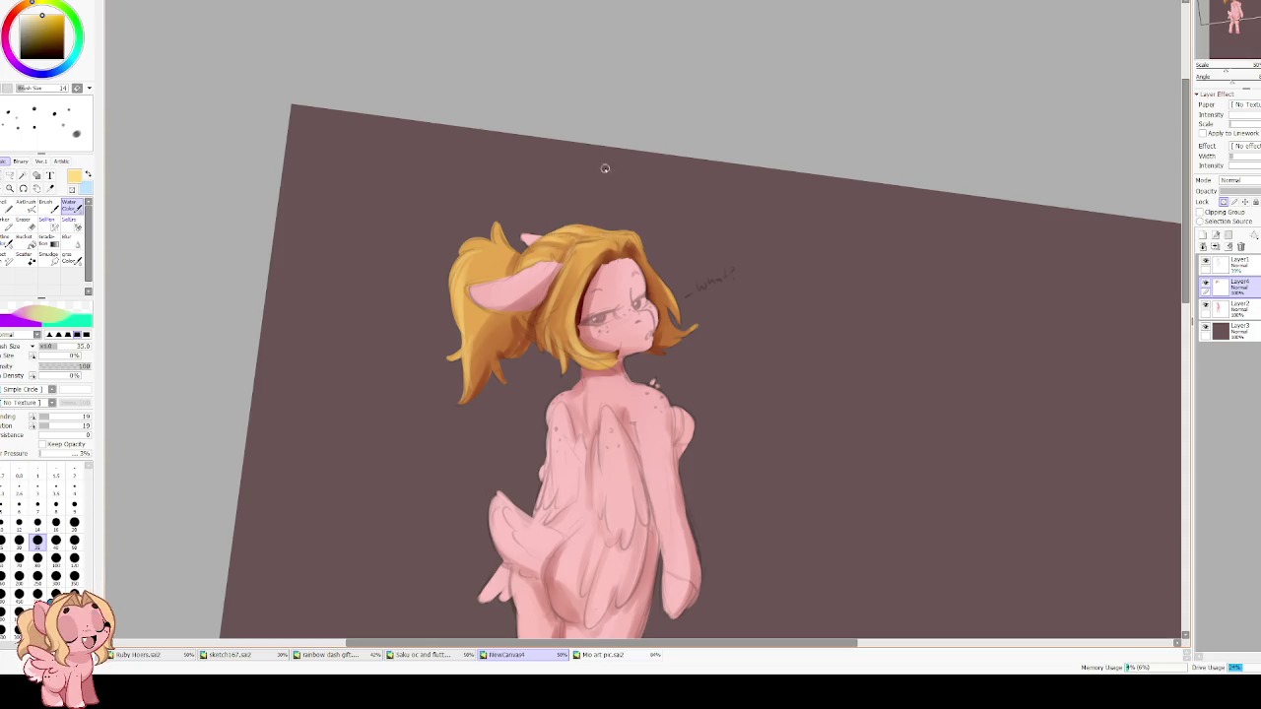
pyautogui.press('h')
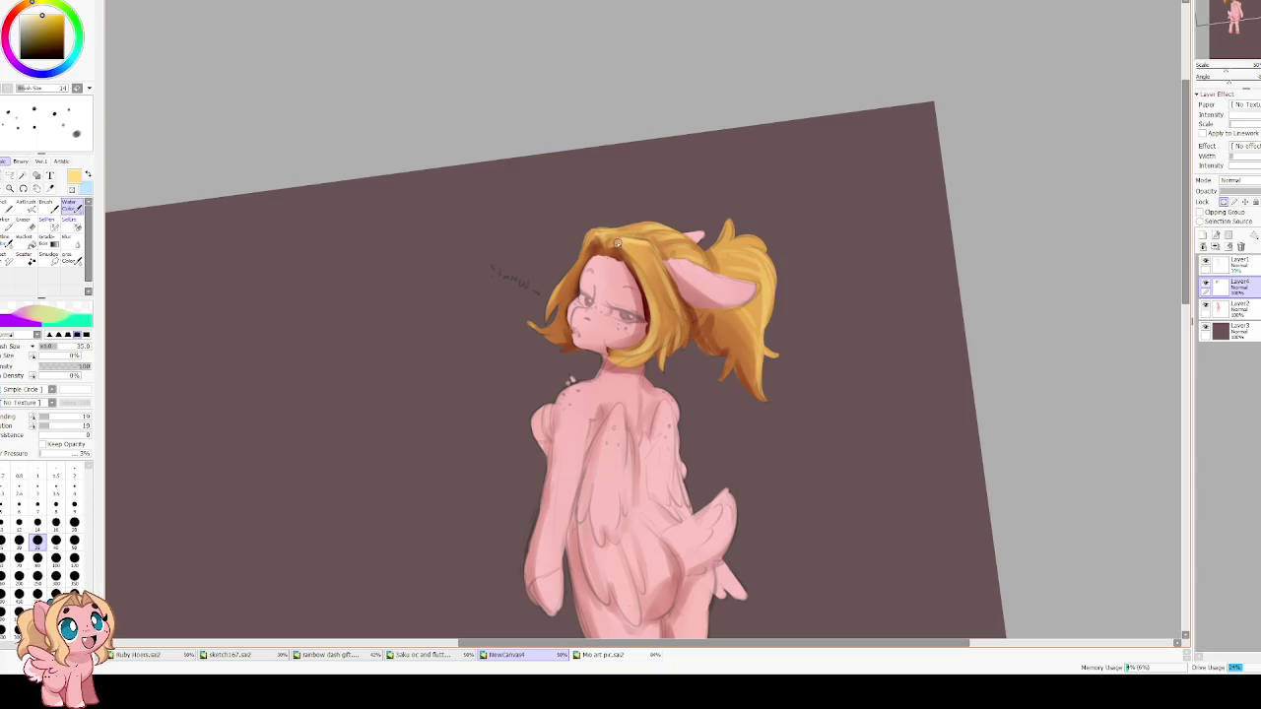
pyautogui.moveTo(634, 249); pyautogui.dragTo(645, 268)
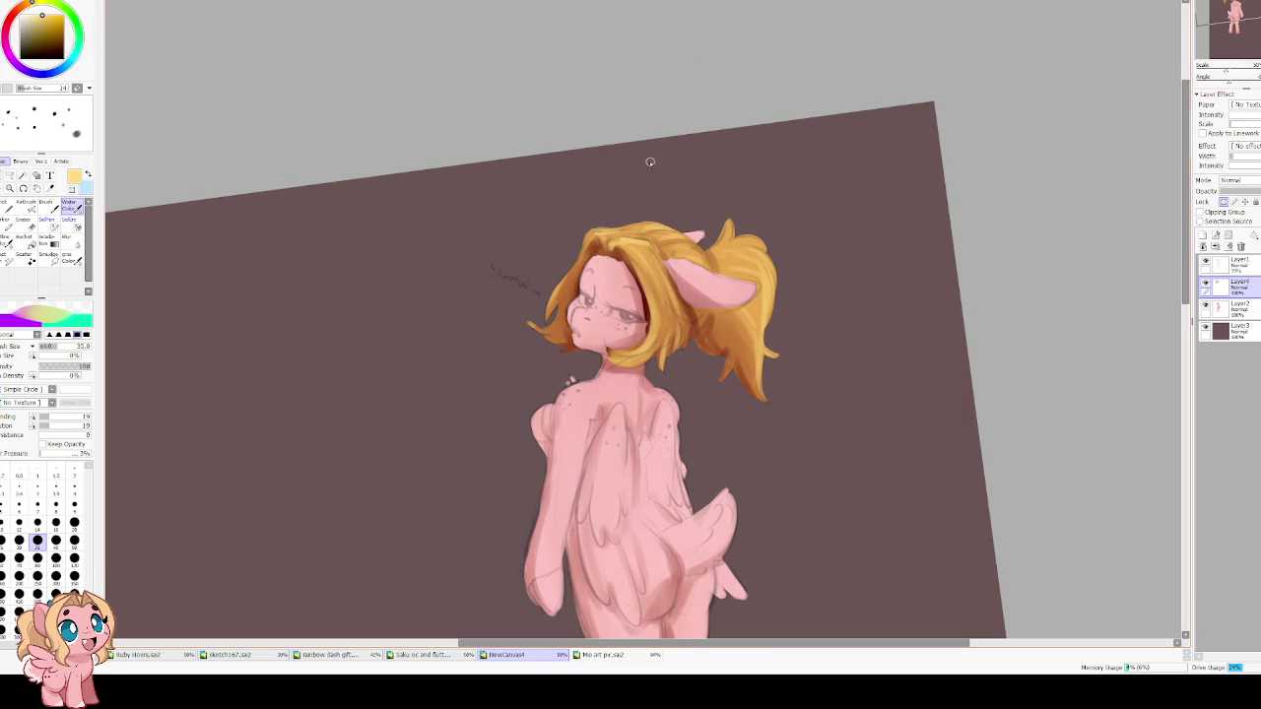
pyautogui.press('h')
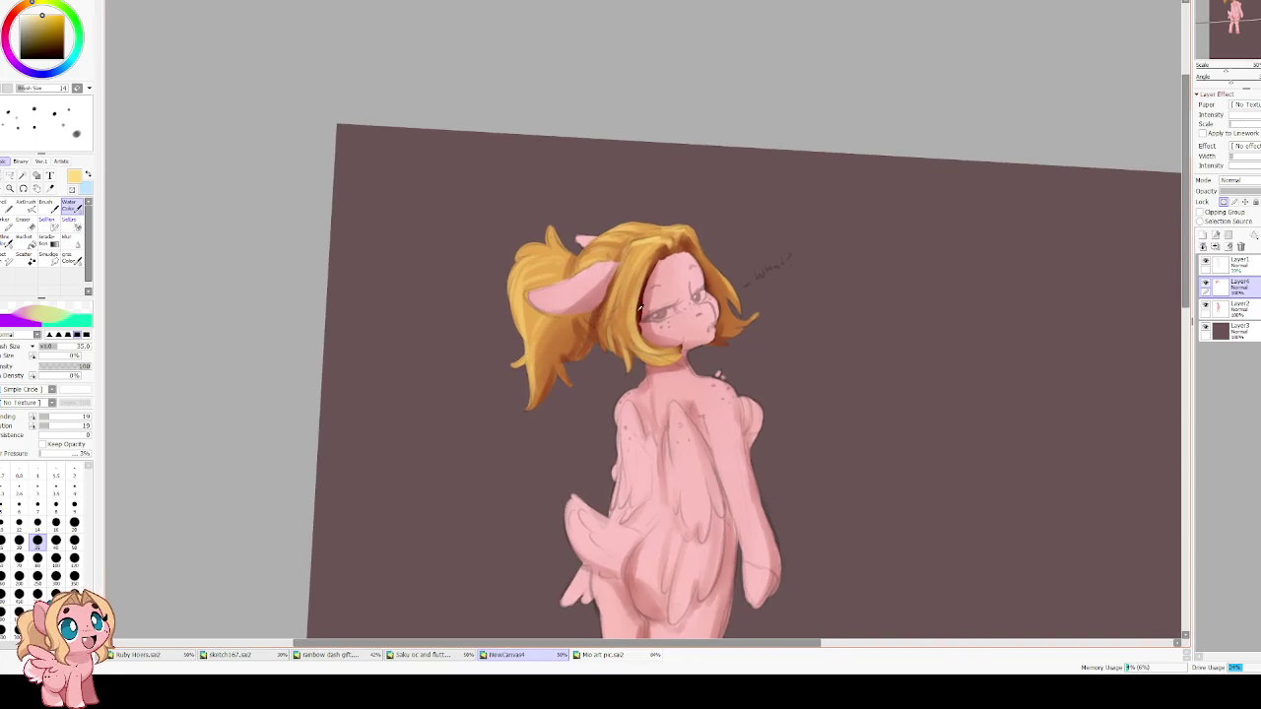
# Add dark brown shading to the ponytail beneath the ear with an 80-size brush.
pyautogui.keyDown('alt'); pyautogui.click(581, 335); pyautogui.keyUp('alt')
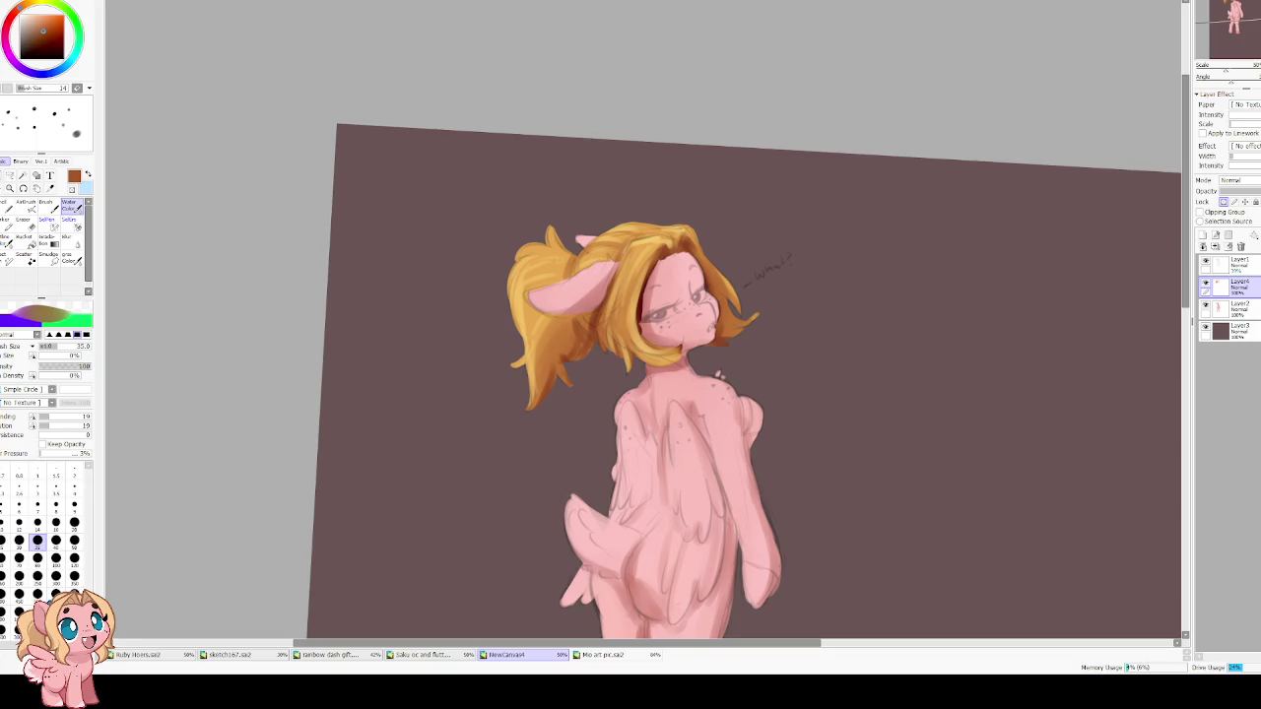
pyautogui.press(']')
pyautogui.press(']')
pyautogui.press(']')
pyautogui.press(']')
pyautogui.press(']')
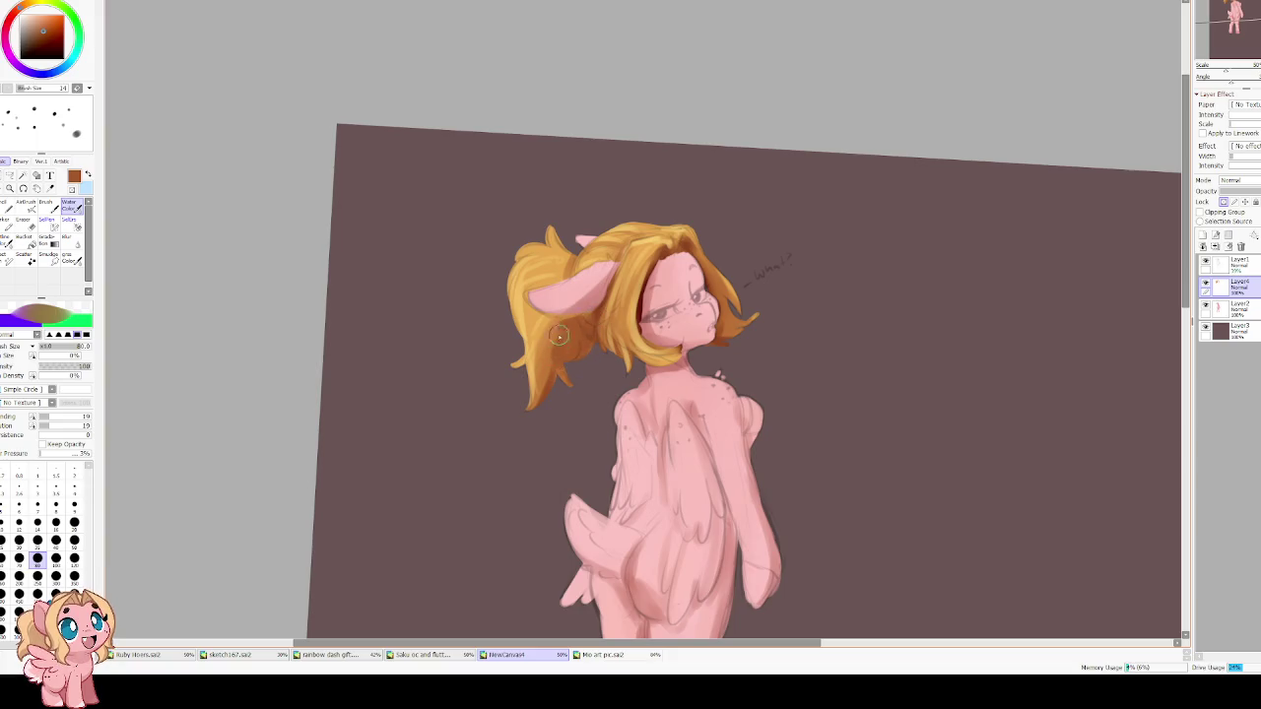
pyautogui.moveTo(591, 341); pyautogui.dragTo(530, 208)
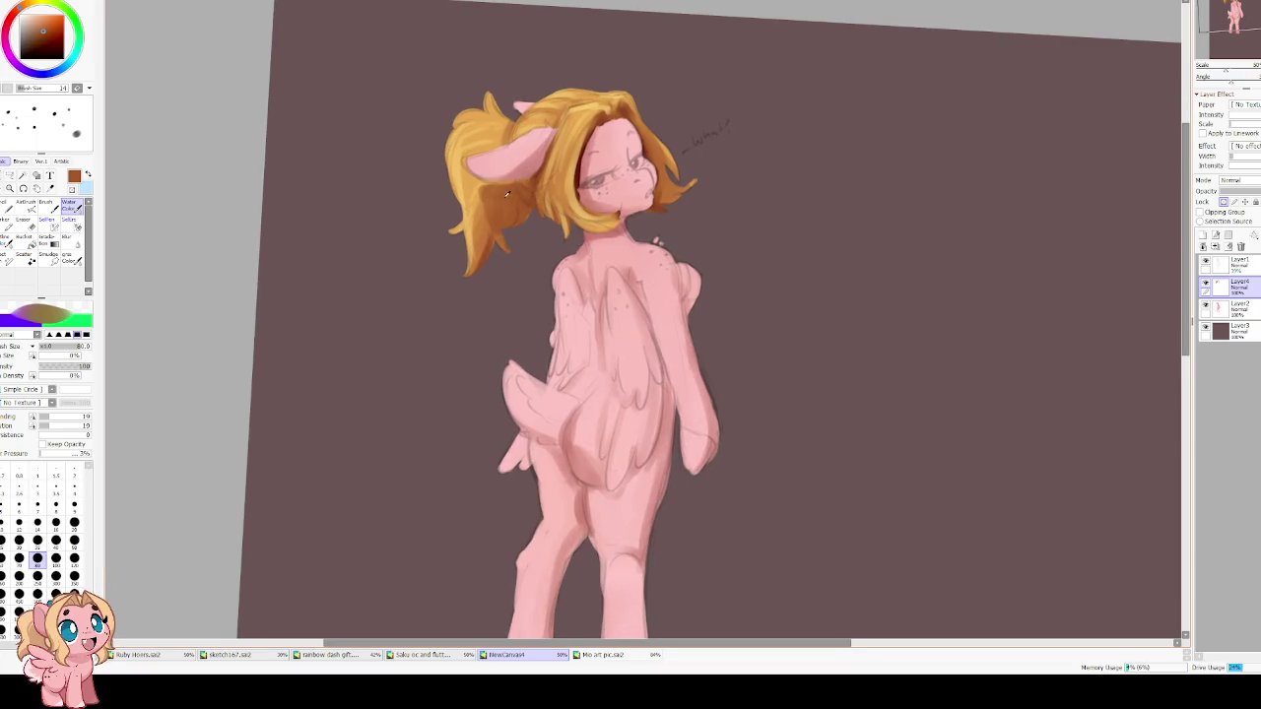
pyautogui.moveTo(498, 183); pyautogui.dragTo(518, 288)
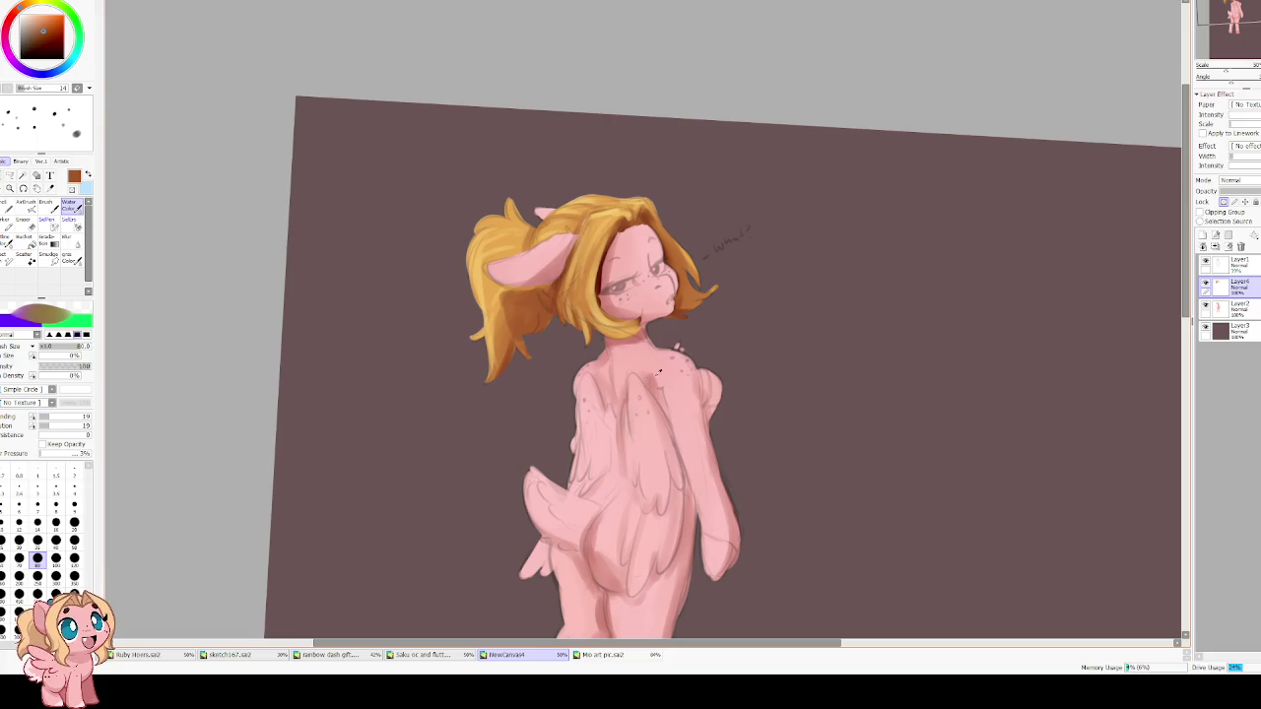
pyautogui.click(37, 30)
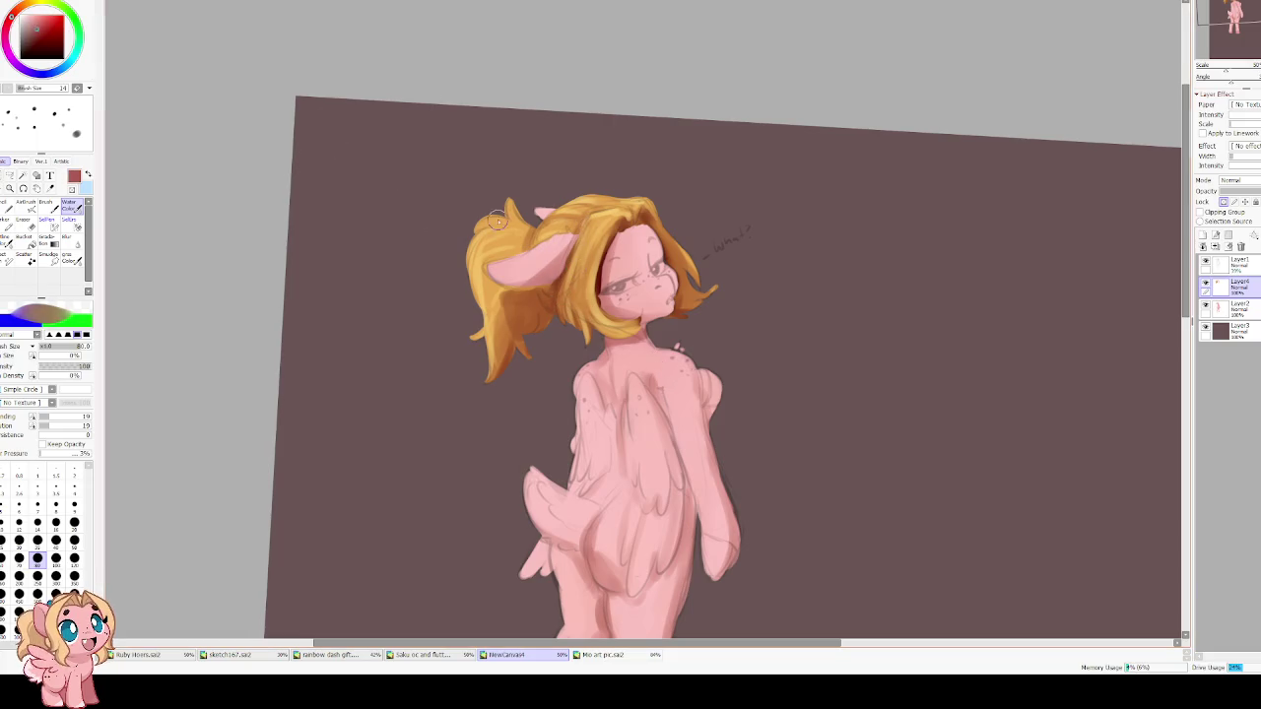
# With a size-120 brush on the mirrored view, shade the neck and shoulder darker pink.
pyautogui.click(74, 559)
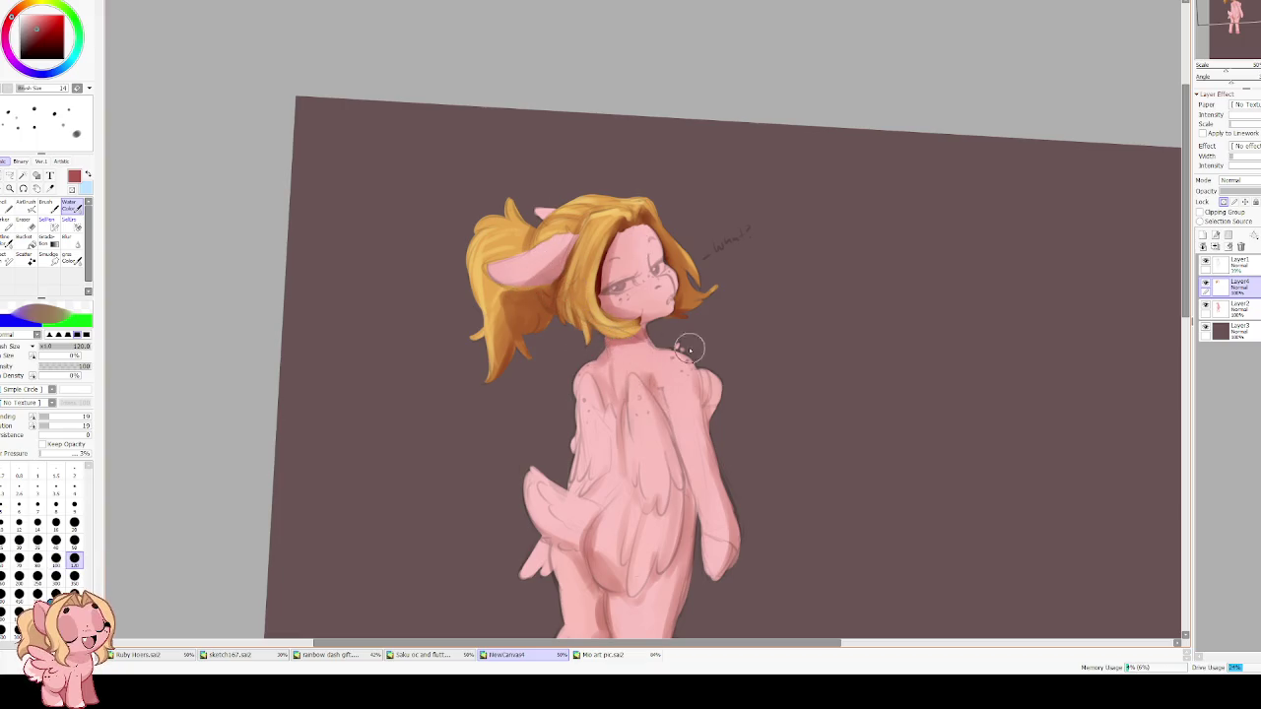
pyautogui.press('h')
pyautogui.moveTo(624, 373)
pyautogui.mouseDown()
pyautogui.moveTo(631, 347)
pyautogui.moveTo(616, 357)
pyautogui.moveTo(693, 367)
pyautogui.moveTo(621, 463)
pyautogui.moveTo(694, 369)
pyautogui.moveTo(640, 372)
pyautogui.mouseUp()
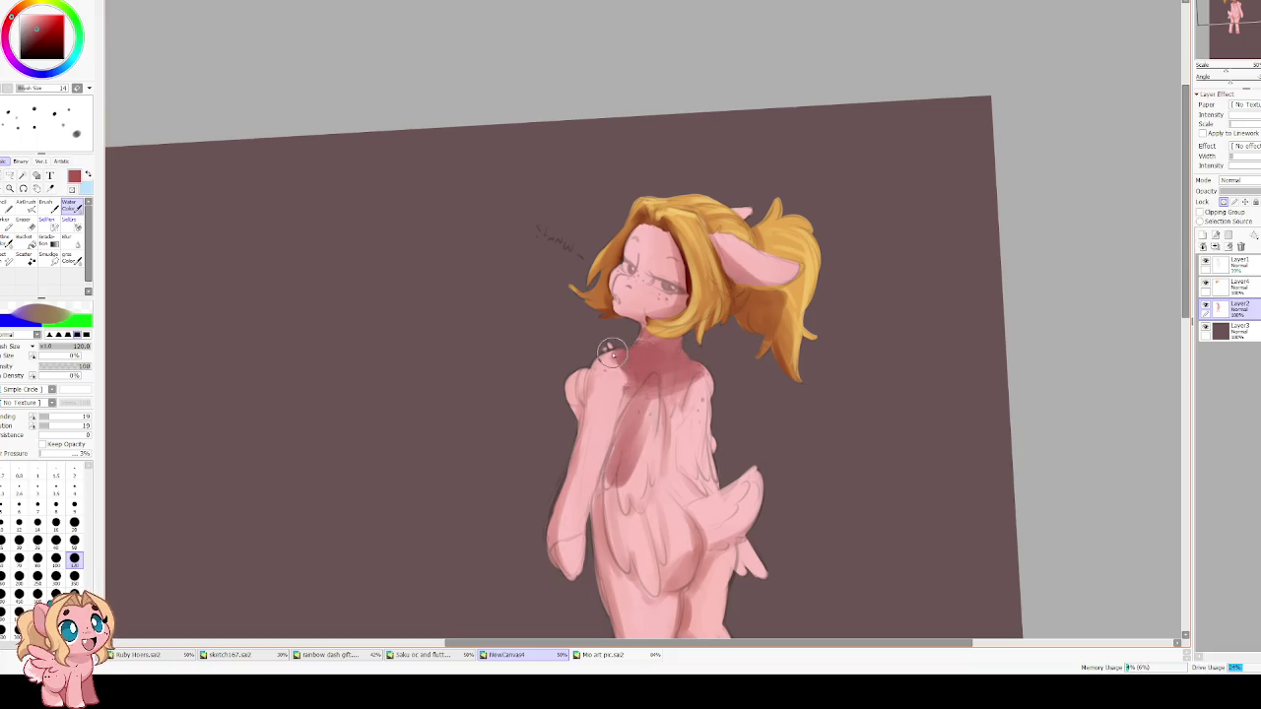
pyautogui.press('h')
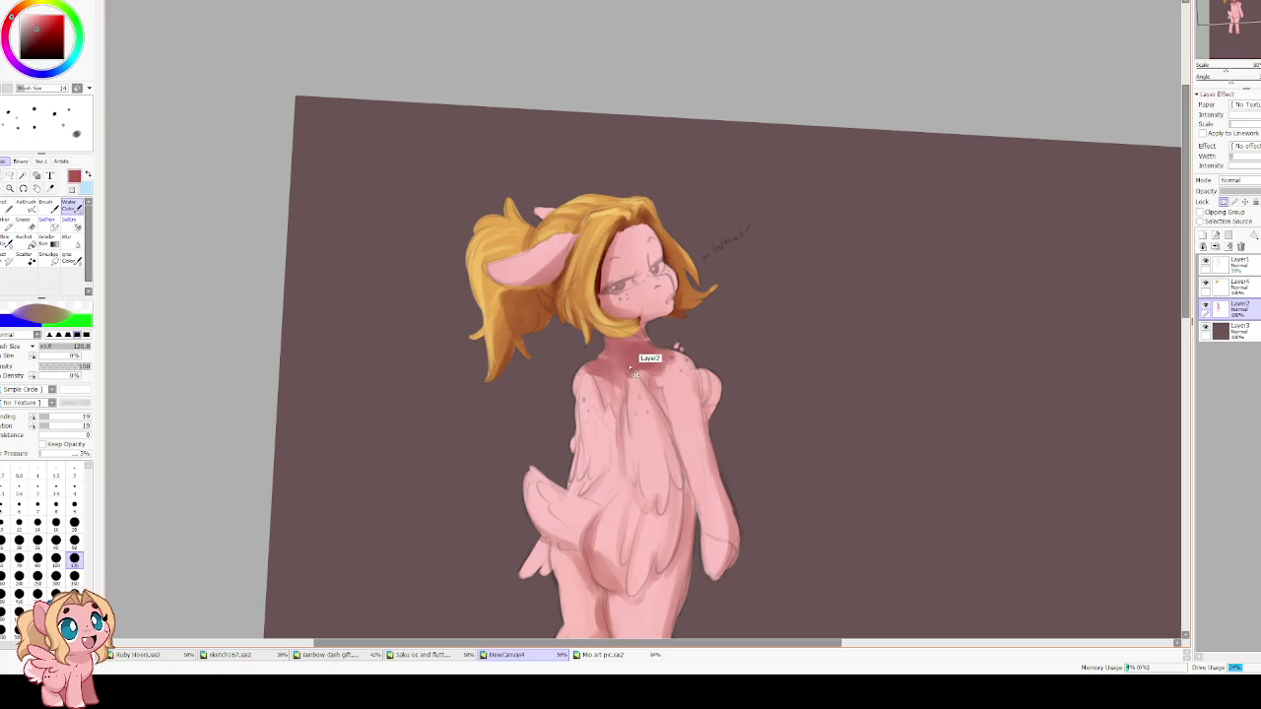